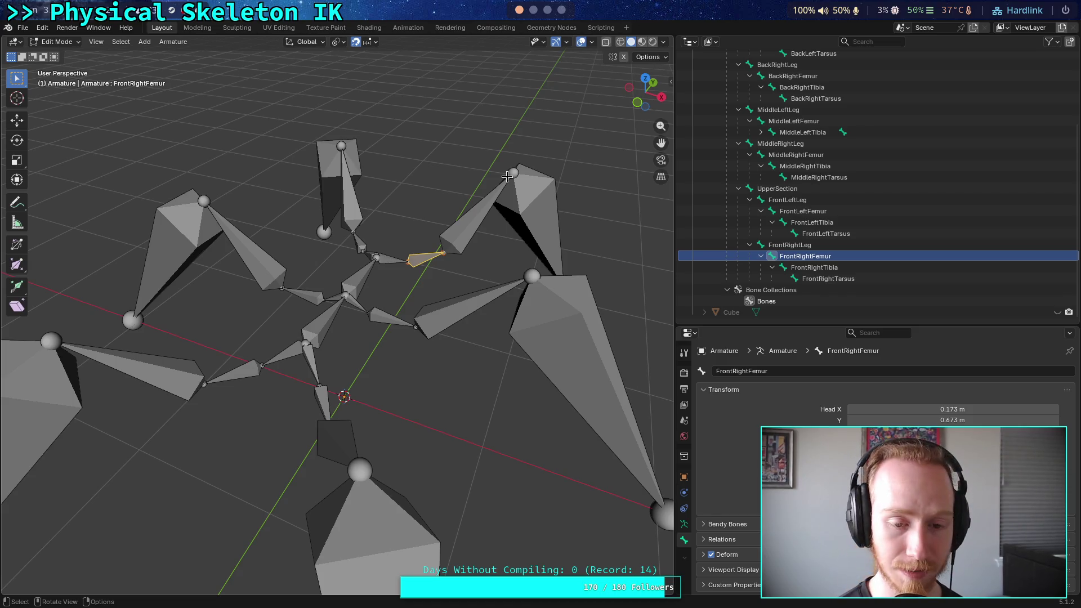
# Enlarge the Outliner and expand MiddleLeftTibia to show the full bone hierarchy
pyautogui.scroll(1, 757, 240)
pyautogui.moveTo(764, 332); pyautogui.dragTo(766, 562)
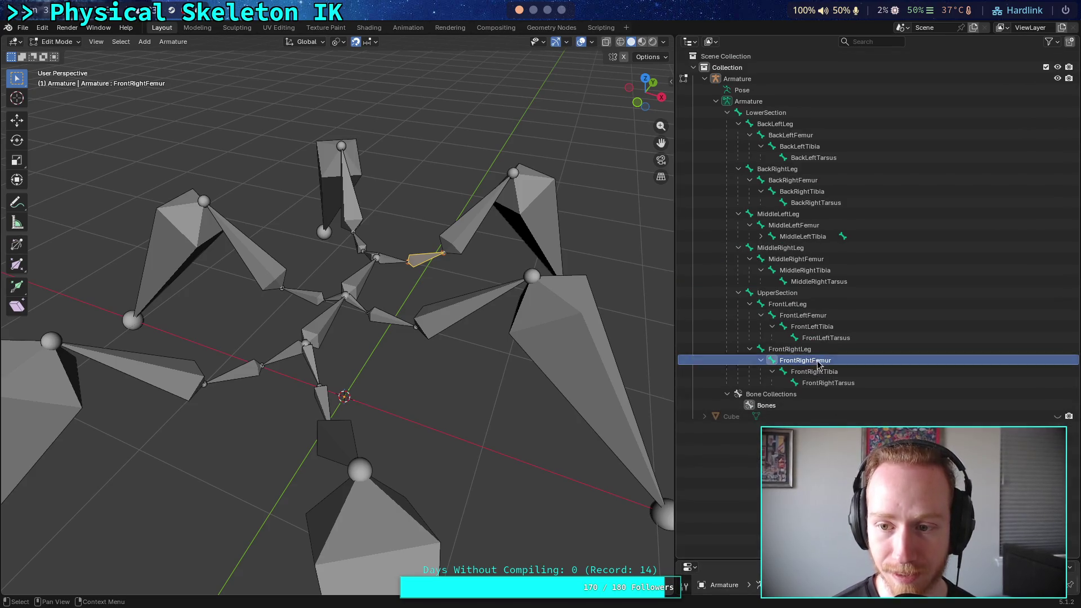
pyautogui.click(761, 236)
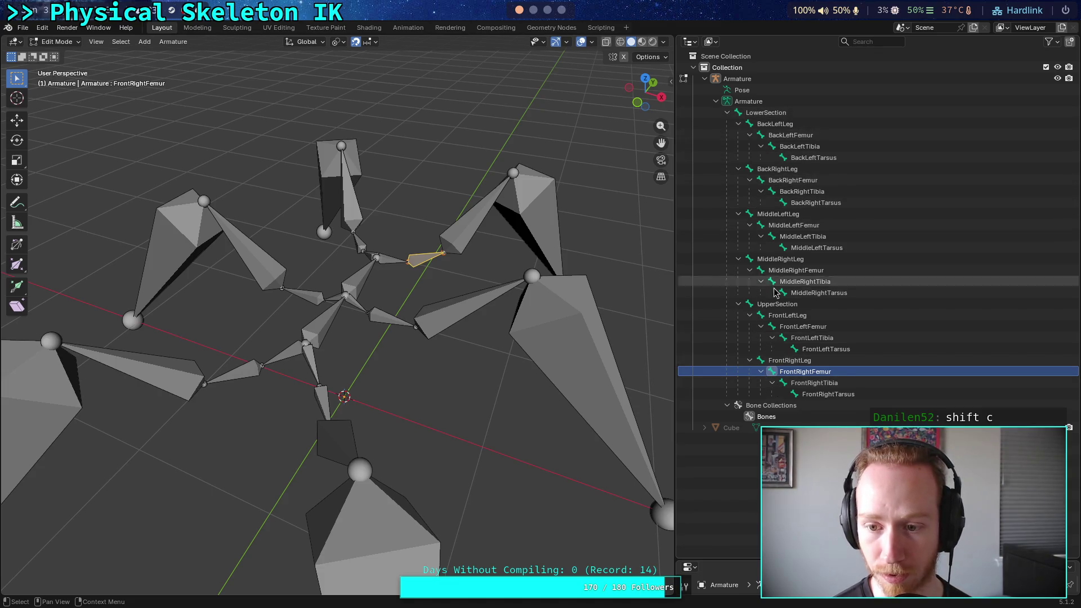
# Check the bone order from LowerSection through BackLeftLeg, Femur, Tibia and Tarsus, then move to Neovim
pyautogui.click(741, 114)
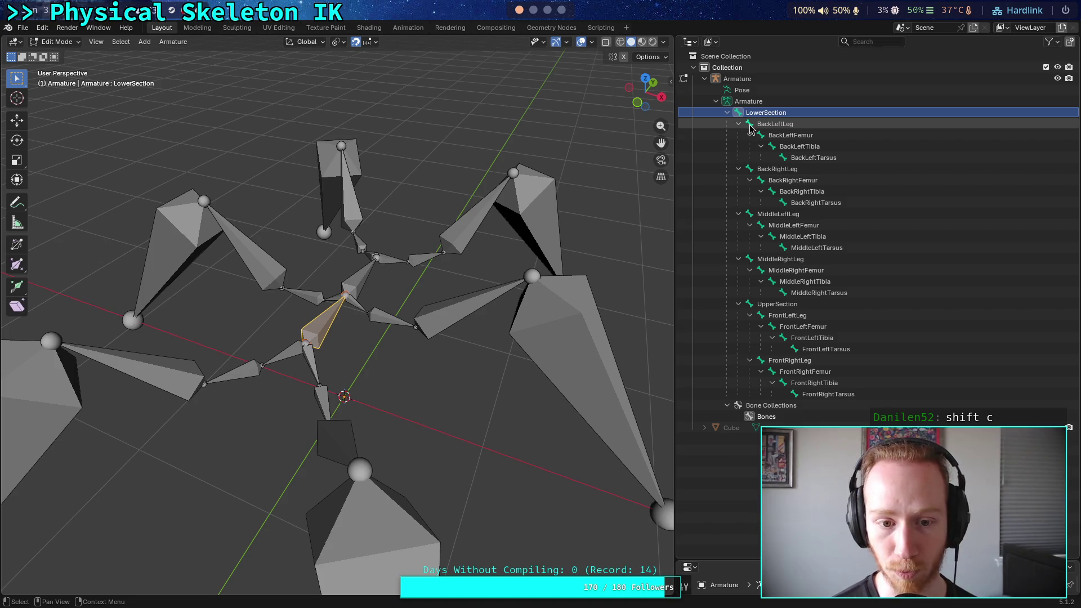
pyautogui.click(751, 128)
pyautogui.click(759, 136)
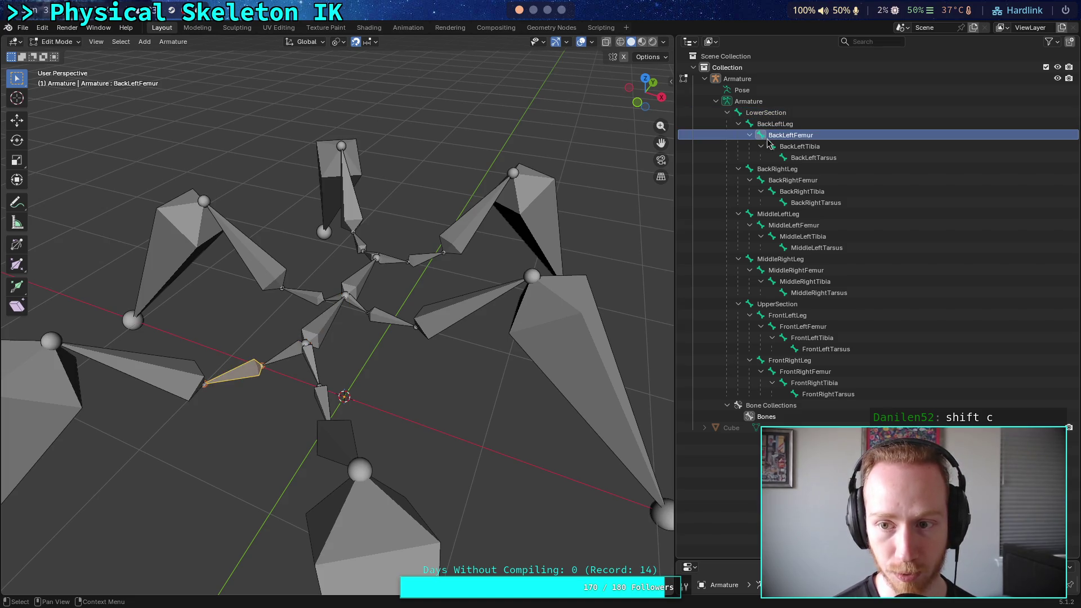
pyautogui.click(772, 148)
pyautogui.click(783, 159)
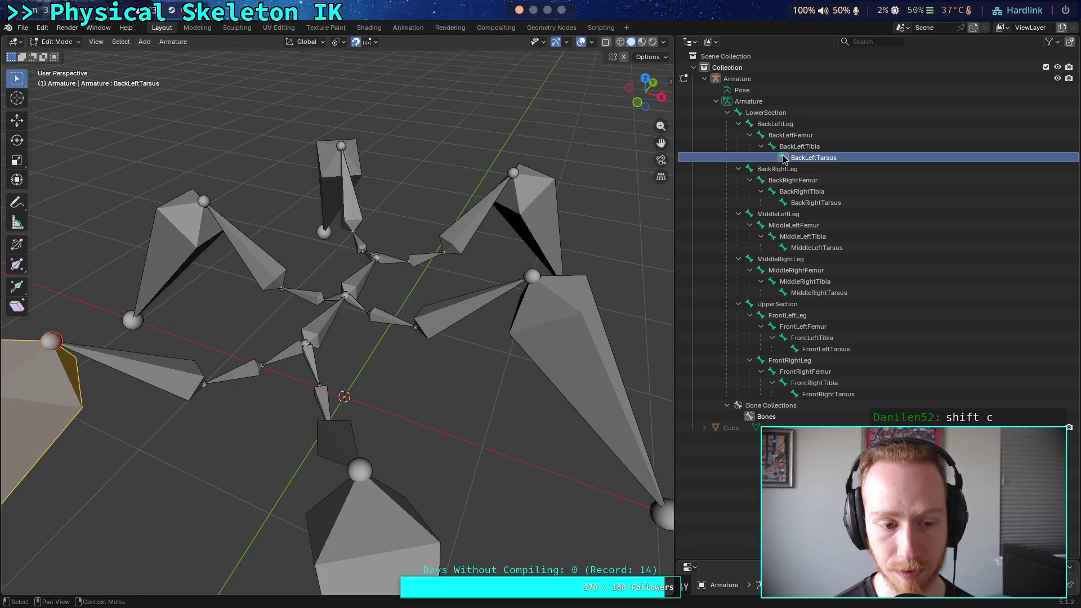
pyautogui.click(533, 11)
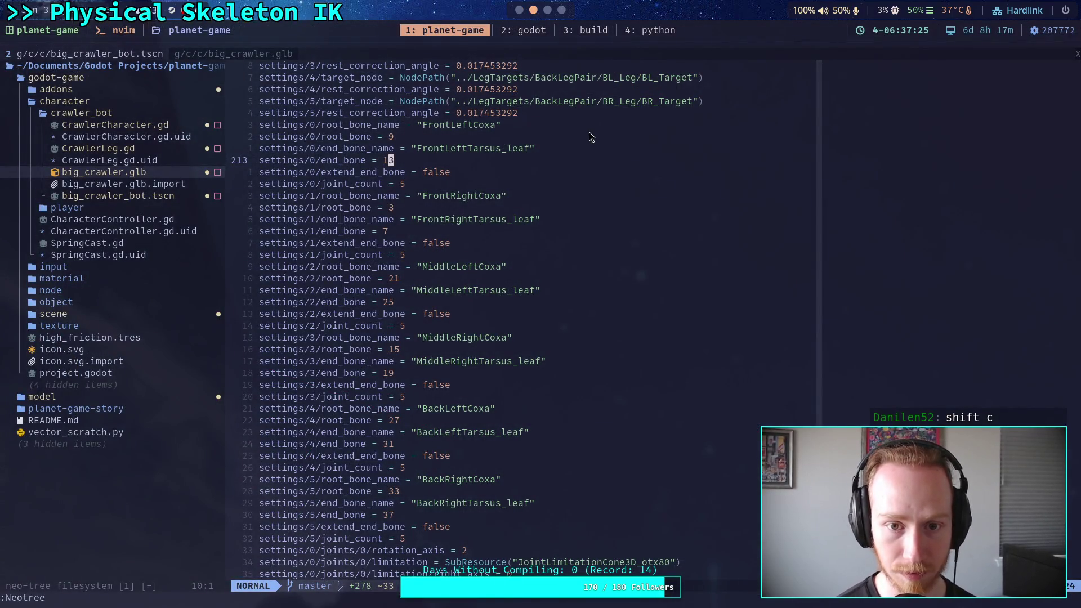
# Read down the IK chain settings to BackRightCoxa's root_bone 33, then return to Blender
pyautogui.press('j')
pyautogui.press('j')
pyautogui.press('j')
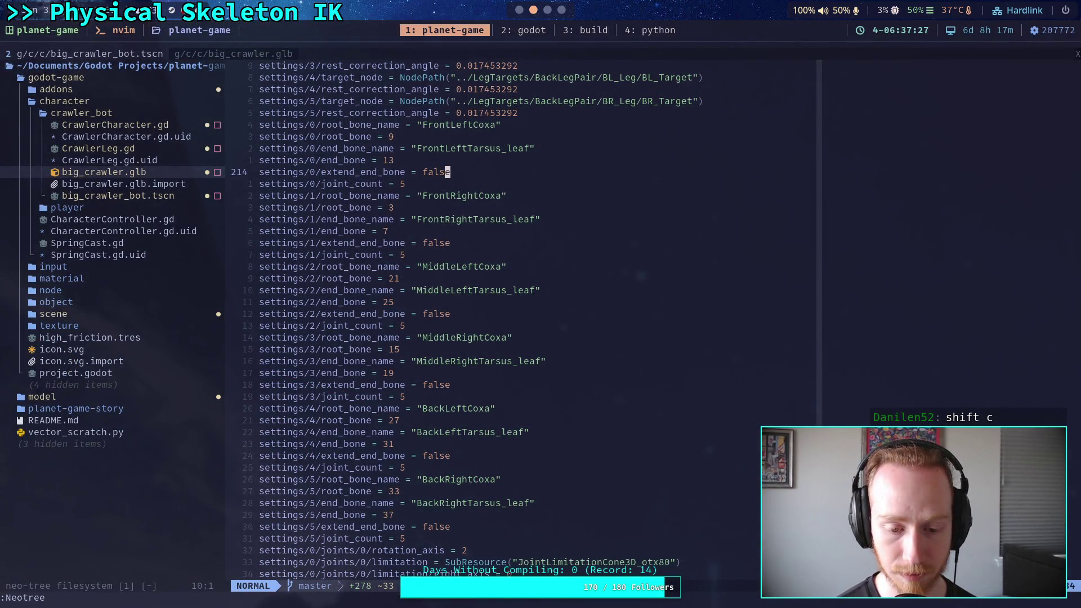
pyautogui.press('j')
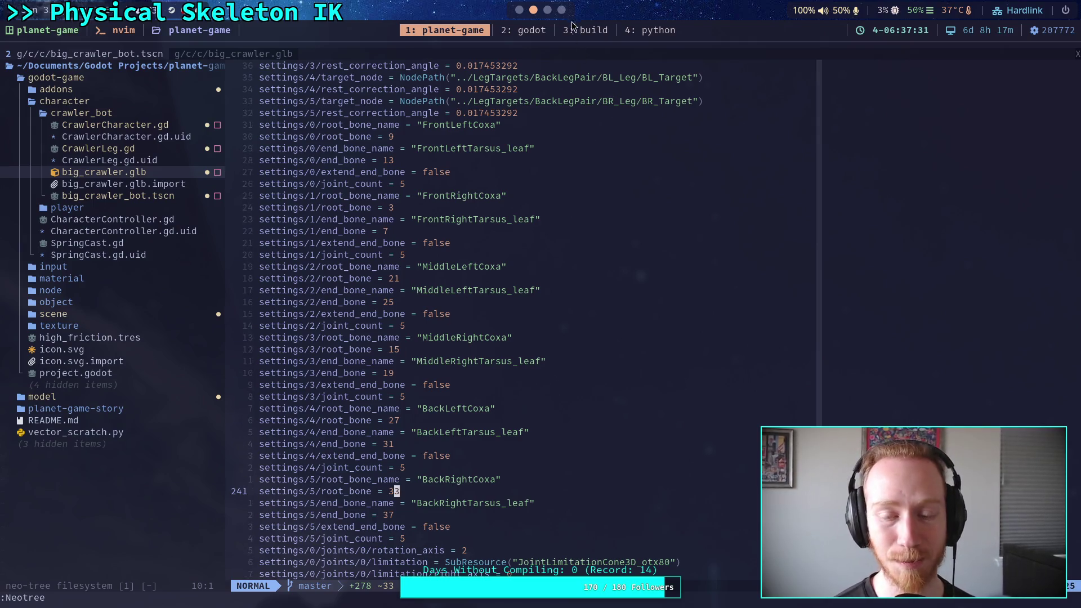
pyautogui.click(519, 10)
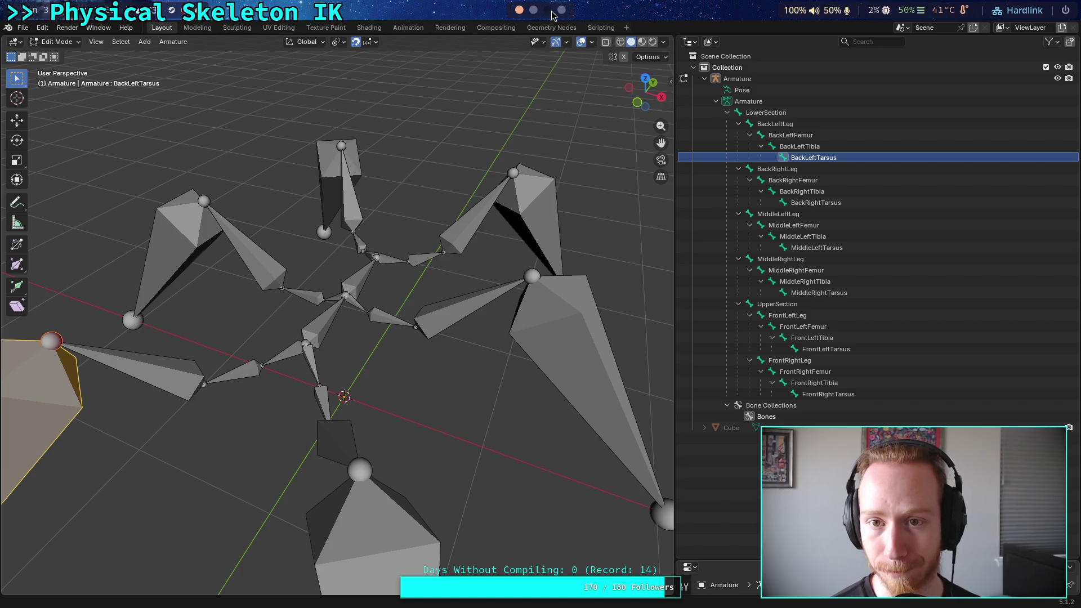
# Collapse the BackLeftLeg, BackRightLeg, MiddleLeftLeg and MiddleRightLeg groups in the Outliner
pyautogui.click(737, 124)
pyautogui.click(738, 135)
pyautogui.click(738, 147)
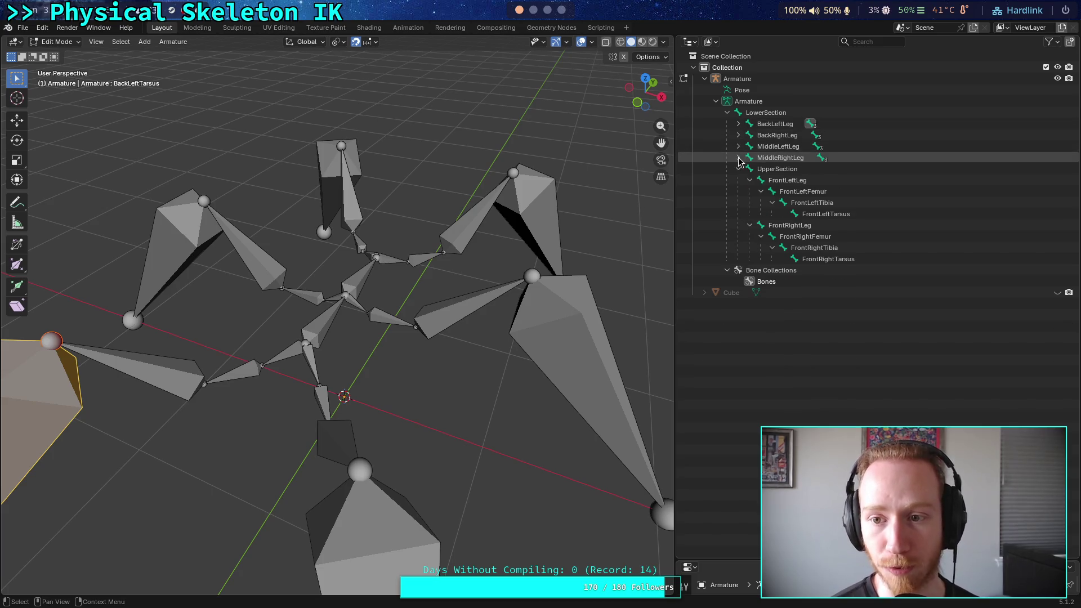
pyautogui.click(738, 158)
pyautogui.click(533, 10)
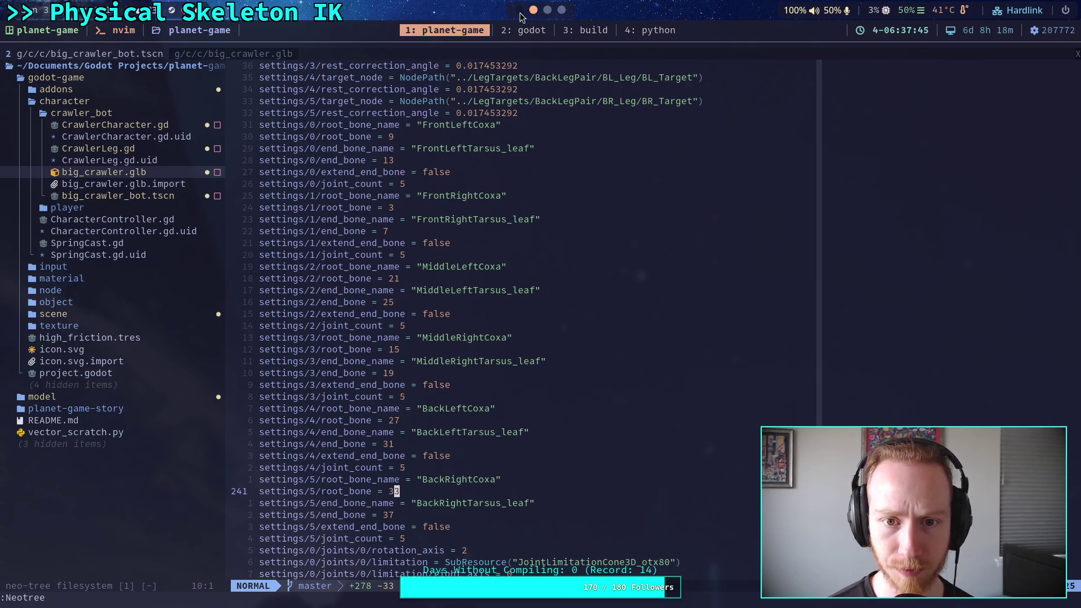
pyautogui.click(518, 11)
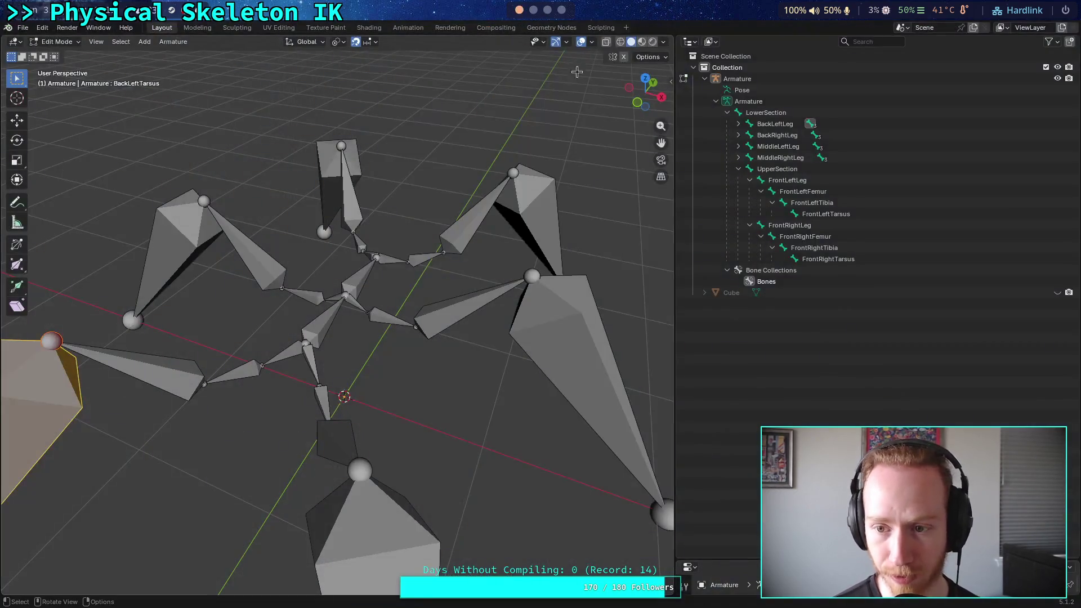
# Check the order of the UpperSection, FrontRightLeg and FrontLeftLeg bones, then move to Neovim
pyautogui.click(735, 115)
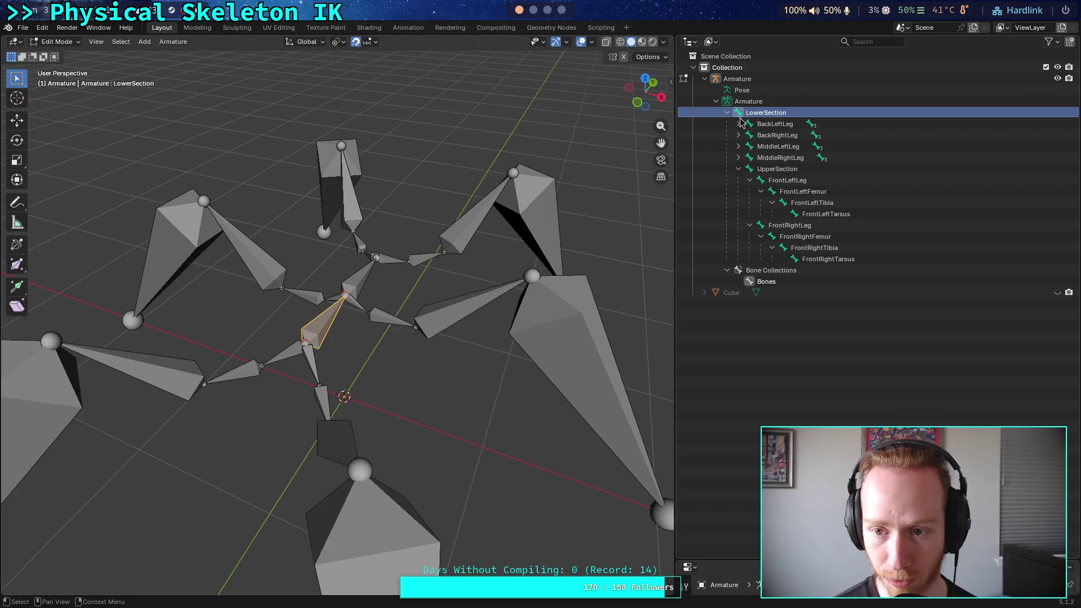
pyautogui.click(747, 170)
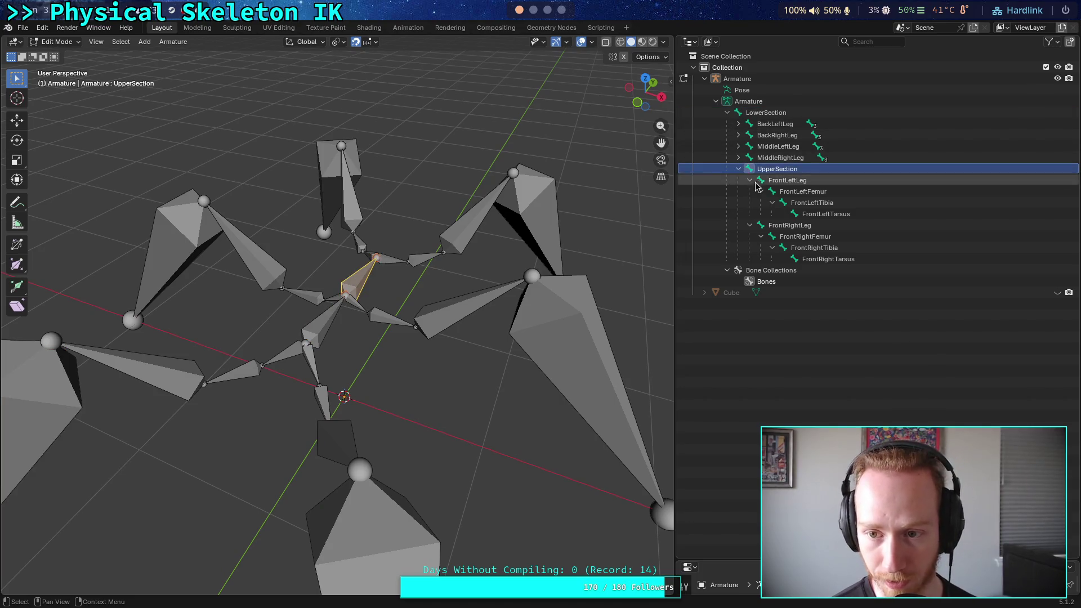
pyautogui.click(760, 226)
pyautogui.click(772, 237)
pyautogui.click(783, 248)
pyautogui.click(793, 260)
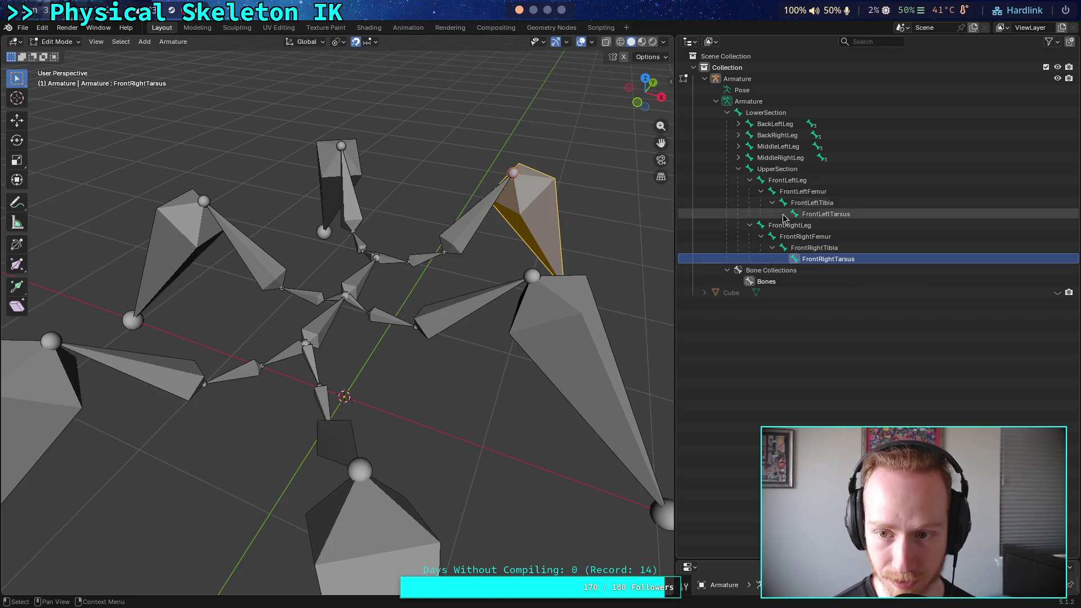
pyautogui.click(757, 181)
pyautogui.click(770, 194)
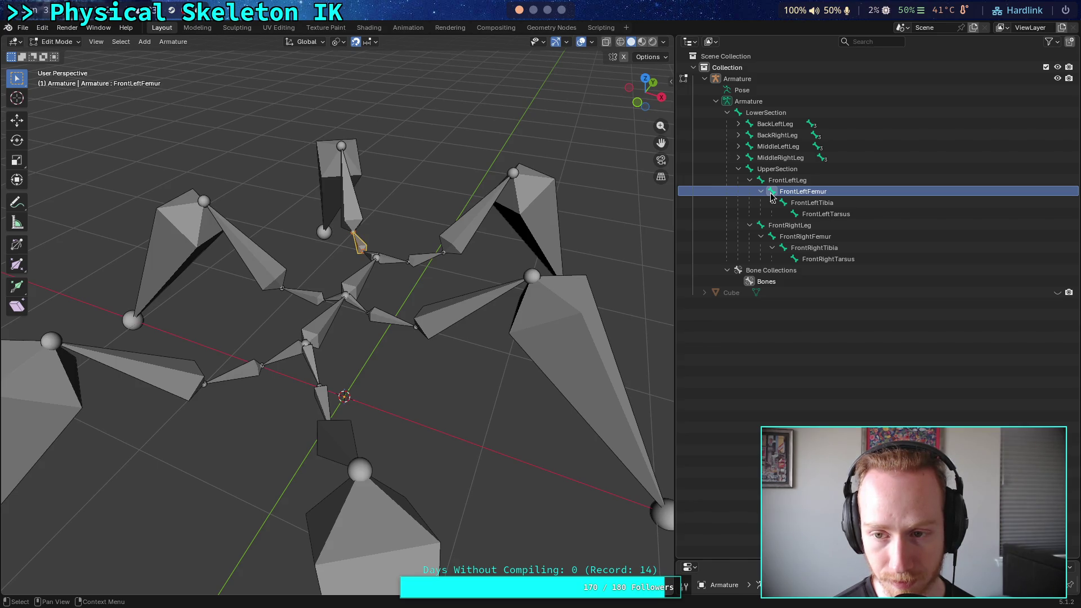
pyautogui.press('super+2')
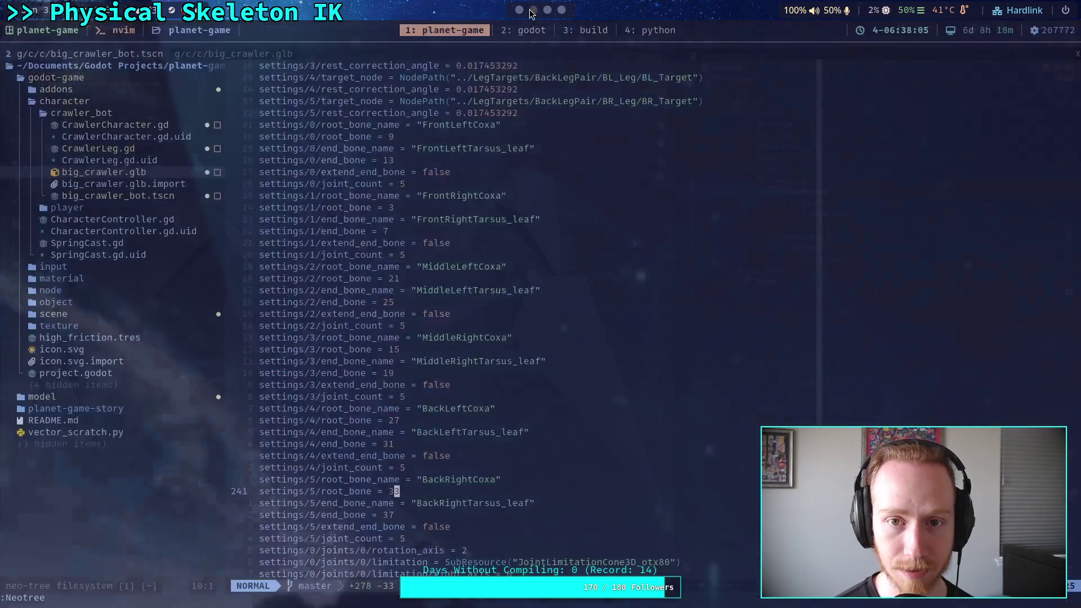
# Edit the first chain's root_bone to 8 after checking the FrontLeftTibia and FrontLeftTarsus order
pyautogui.click(438, 163)
pyautogui.click(429, 139)
pyautogui.press('a')
pyautogui.write('8')
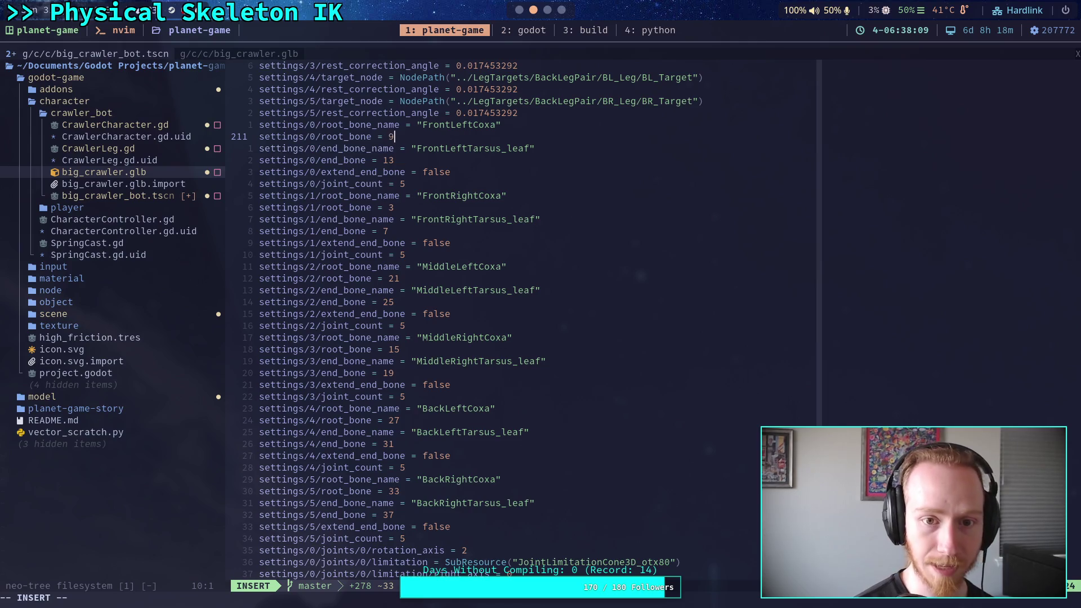
pyautogui.click(519, 10)
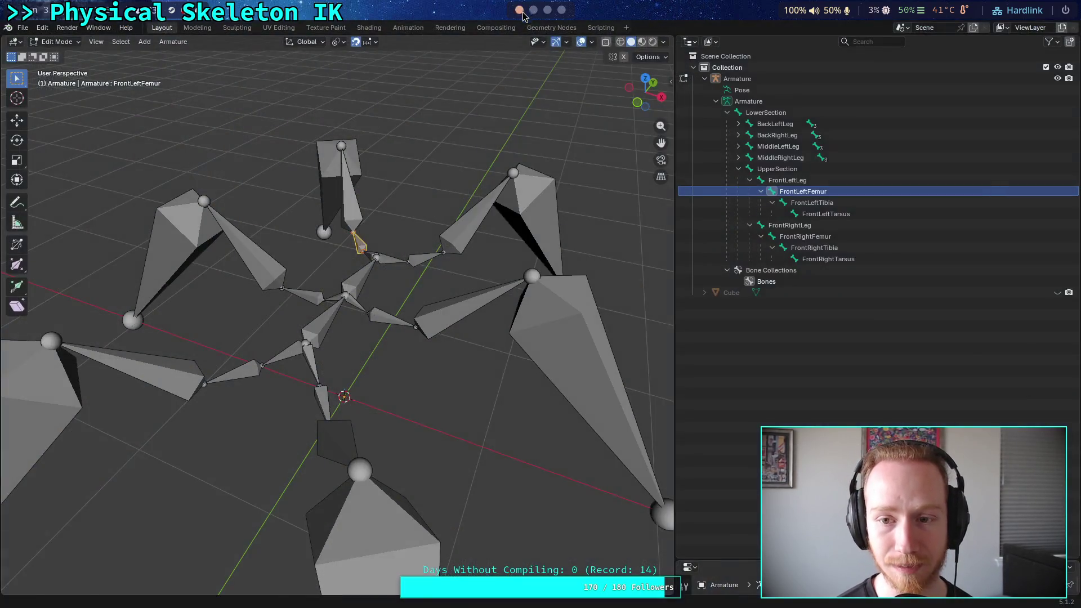
pyautogui.click(785, 205)
pyautogui.click(785, 214)
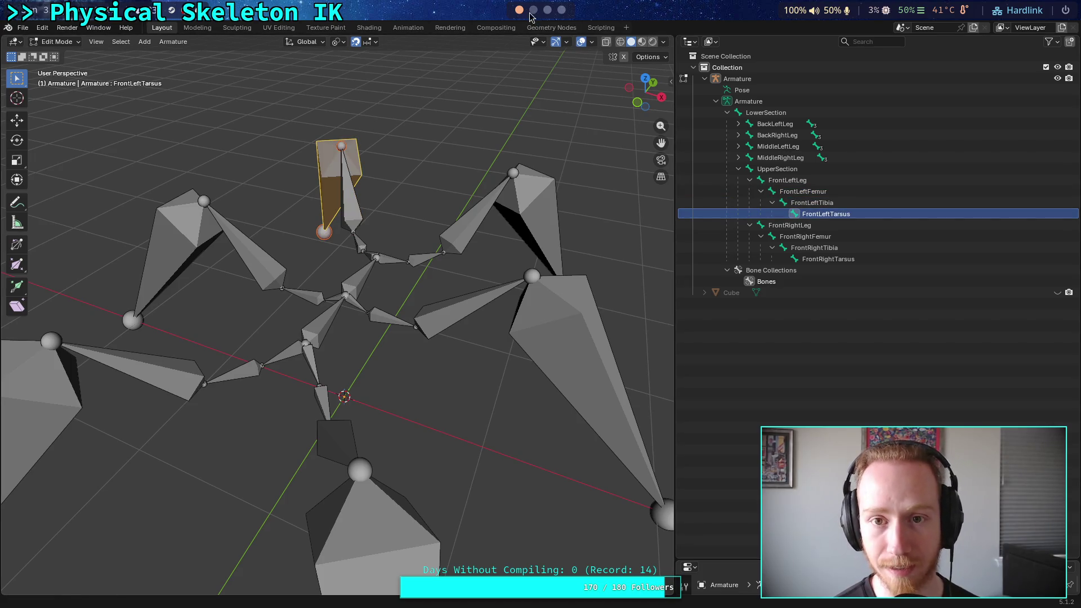
pyautogui.press('super+2')
# Set the first chain's end_bone to 11 and all six joint_count values to 4
pyautogui.click(436, 161)
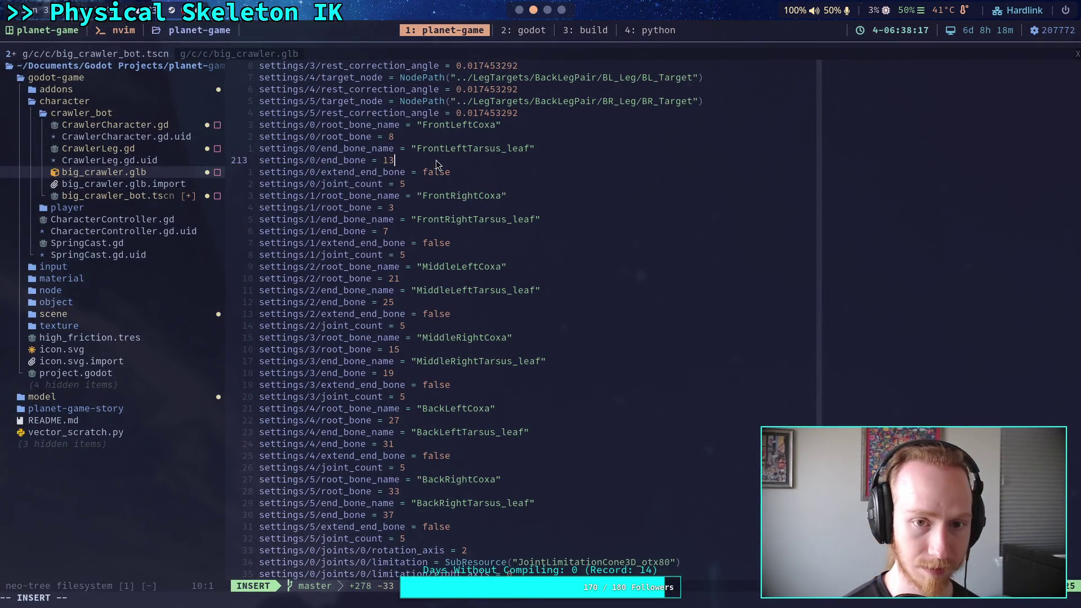
pyautogui.click(483, 183)
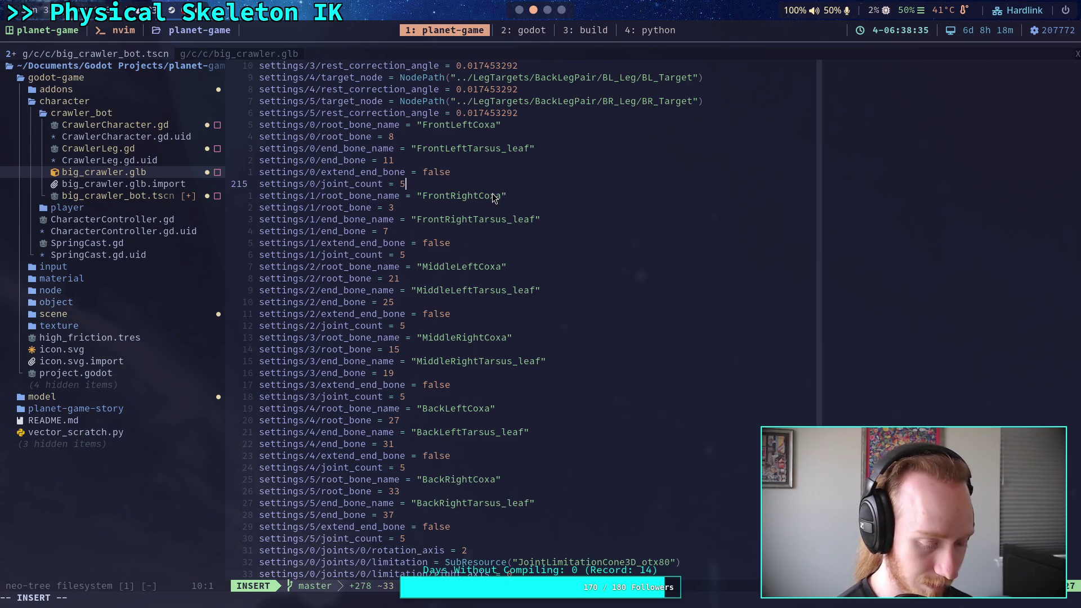
pyautogui.click(332, 184)
pyautogui.write('4')
pyautogui.click(450, 255)
pyautogui.click(441, 326)
pyautogui.click(427, 396)
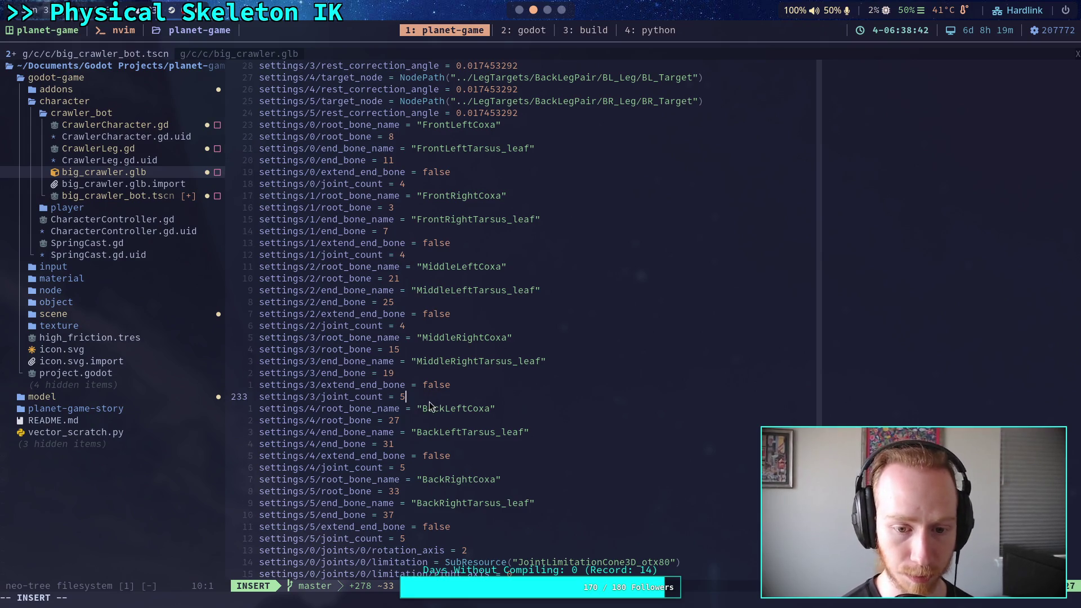
pyautogui.write('4')
pyautogui.click(422, 468)
pyautogui.press('BackSpace')
pyautogui.write('4')
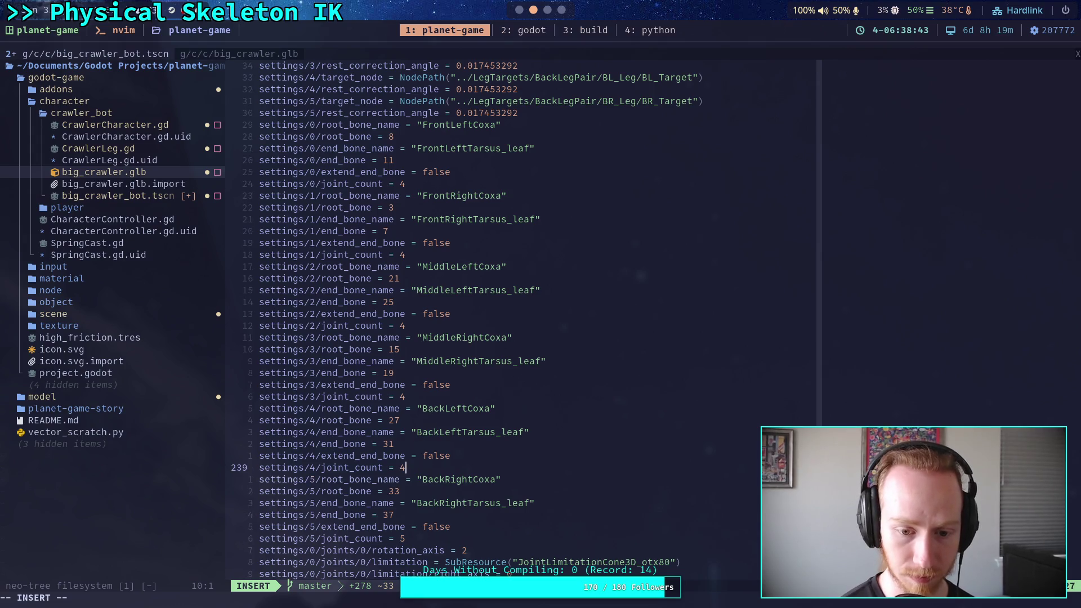
pyautogui.click(422, 543)
pyautogui.write('4')
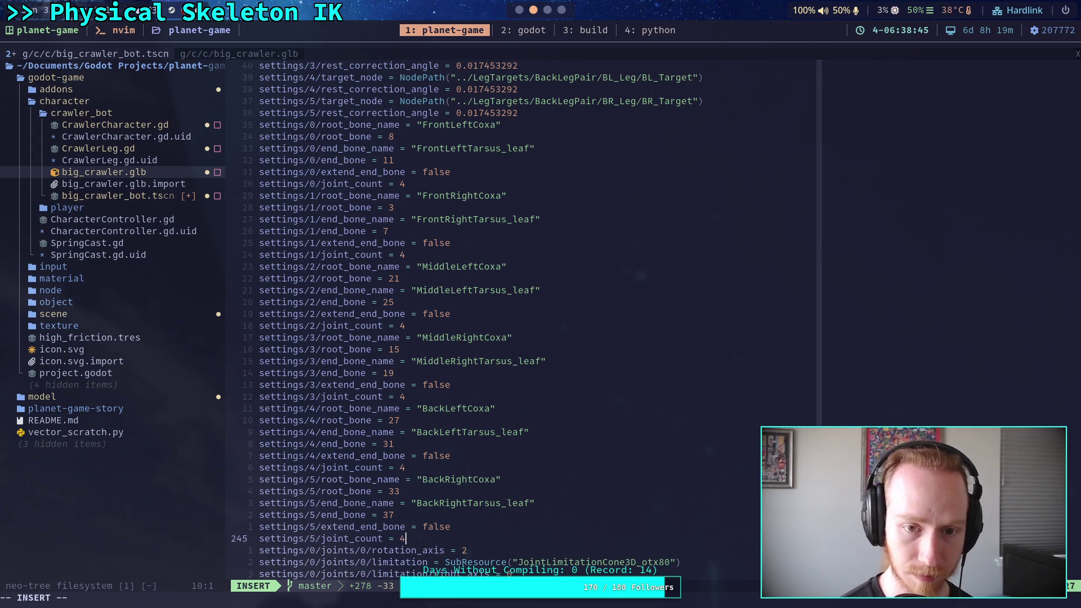
pyautogui.click(434, 195)
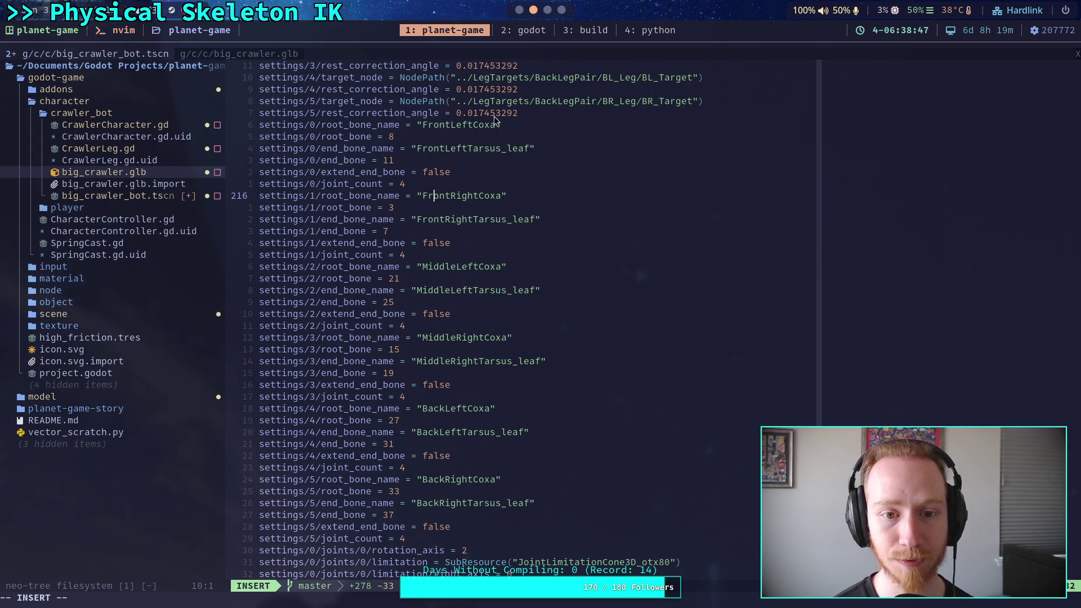
pyautogui.click(519, 9)
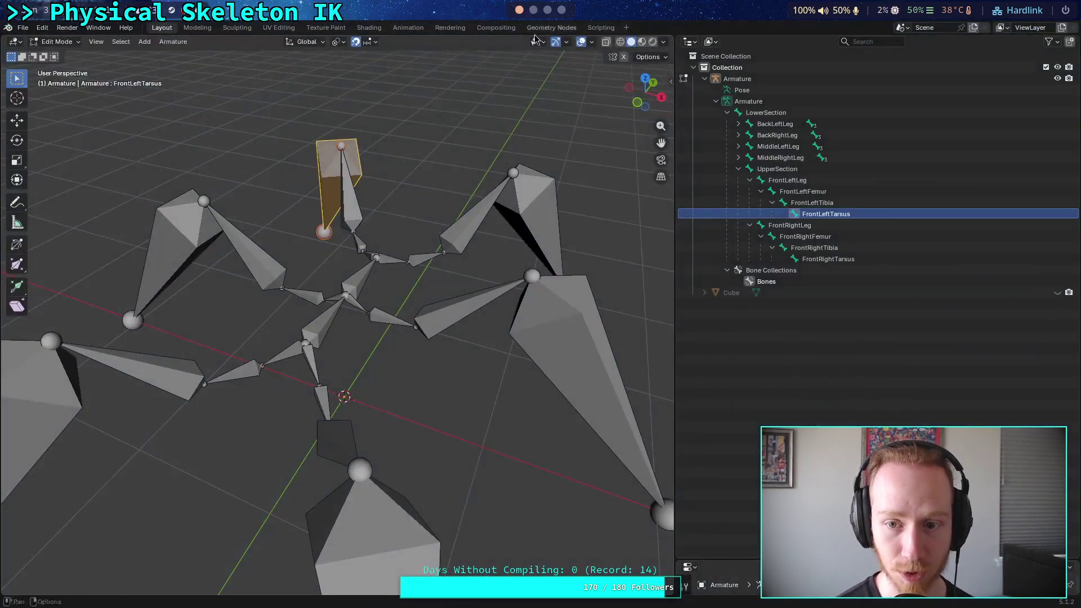
# Confirm the order of FrontRightLeg, Femur, Tibia and Tarsus under UpperSection, then return to Neovim
pyautogui.click(754, 113)
pyautogui.click(752, 170)
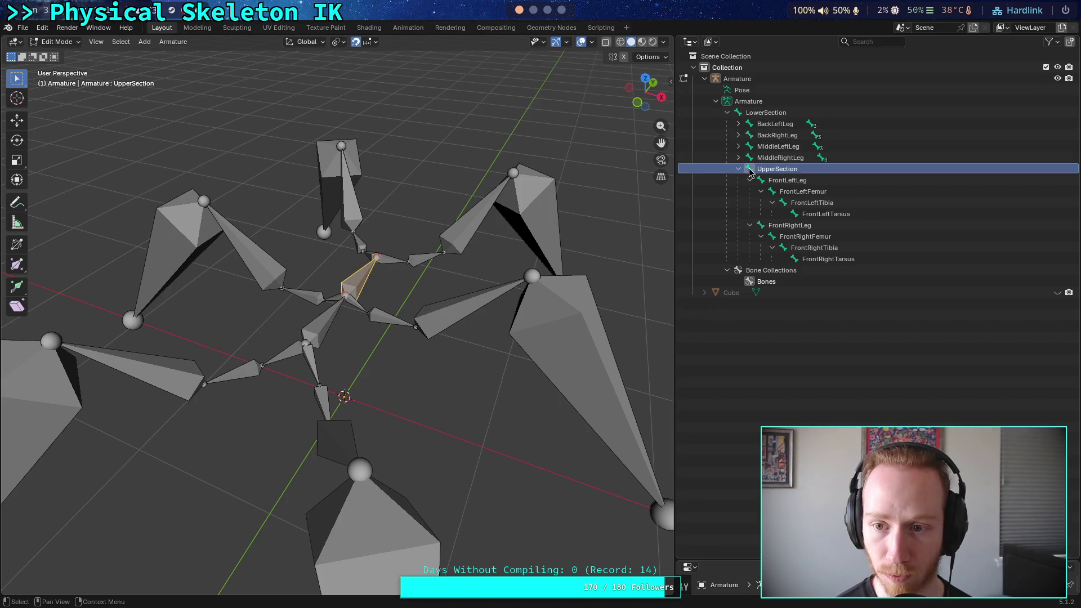
pyautogui.click(761, 226)
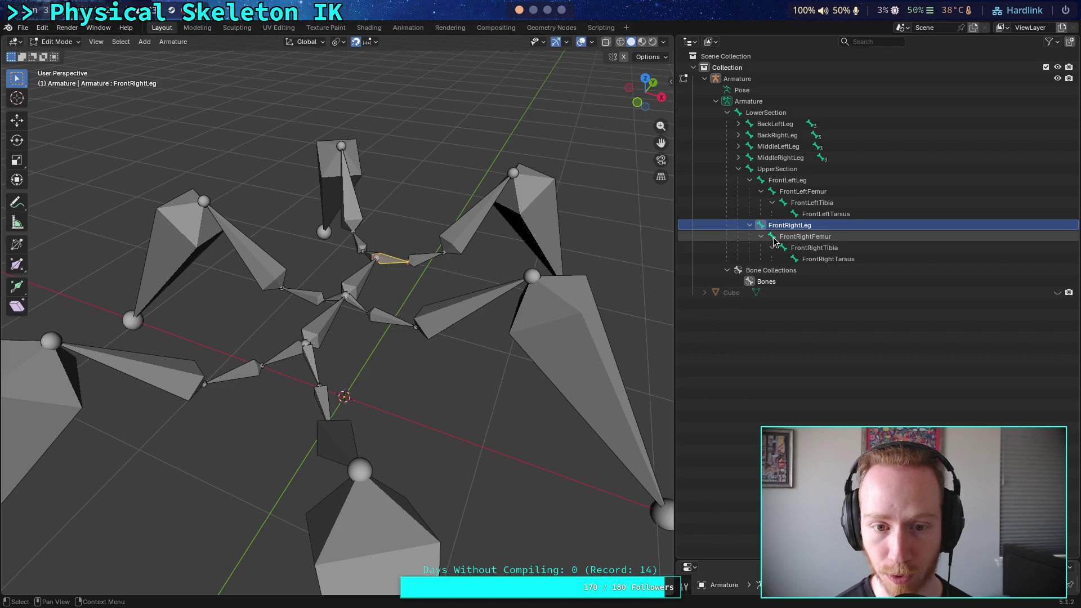
pyautogui.click(774, 237)
pyautogui.click(783, 248)
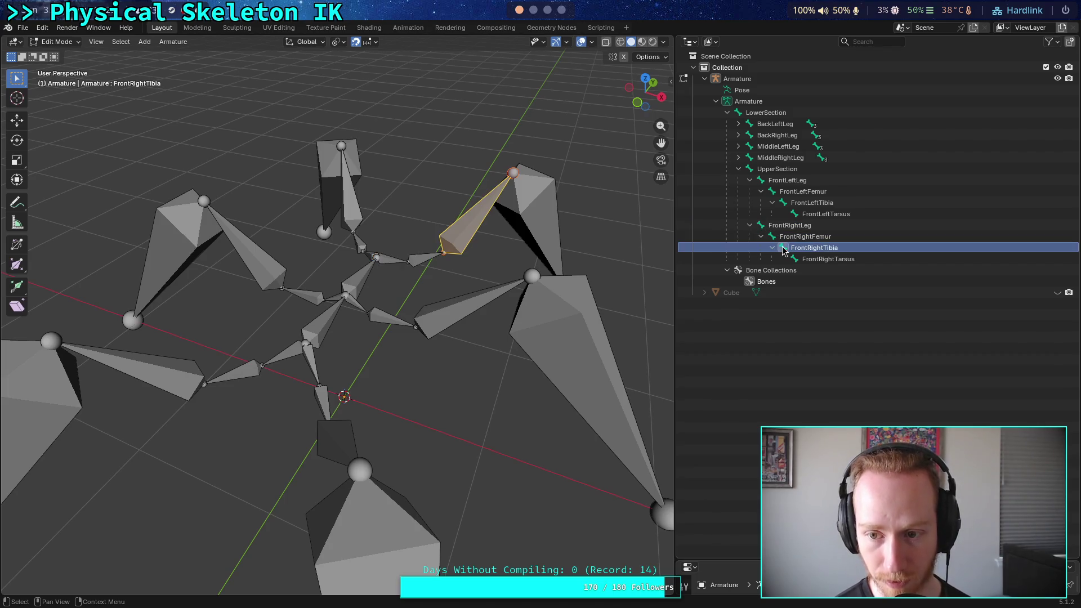
pyautogui.click(795, 259)
pyautogui.press('super+1')
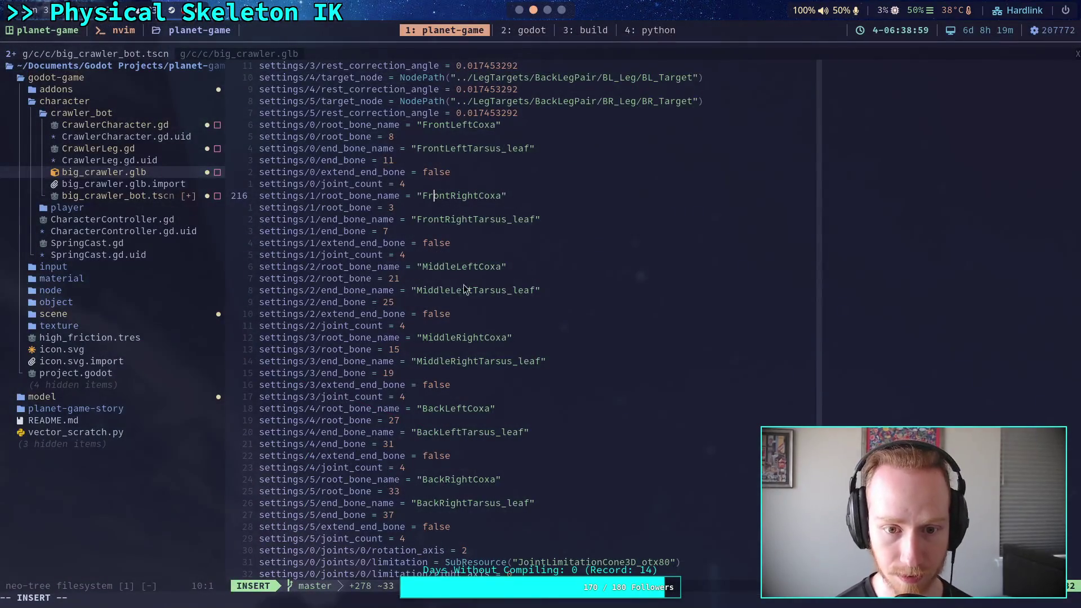
# Change the FrontRightCoxa end_bone to 6 and go to the MiddleLeftCoxa root_bone 21
pyautogui.click(424, 231)
pyautogui.write('6')
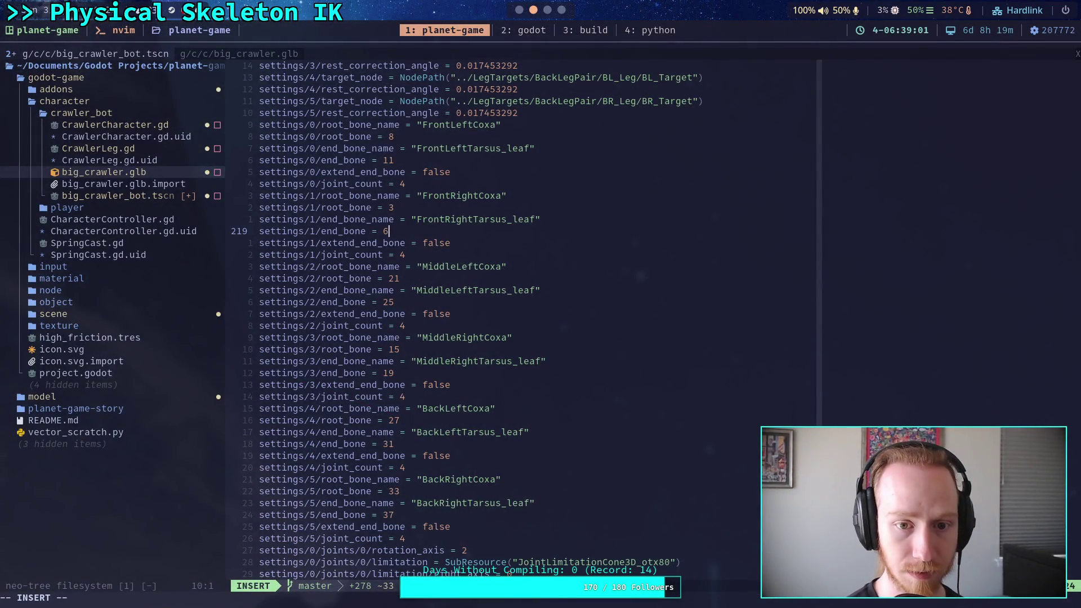
pyautogui.click(448, 278)
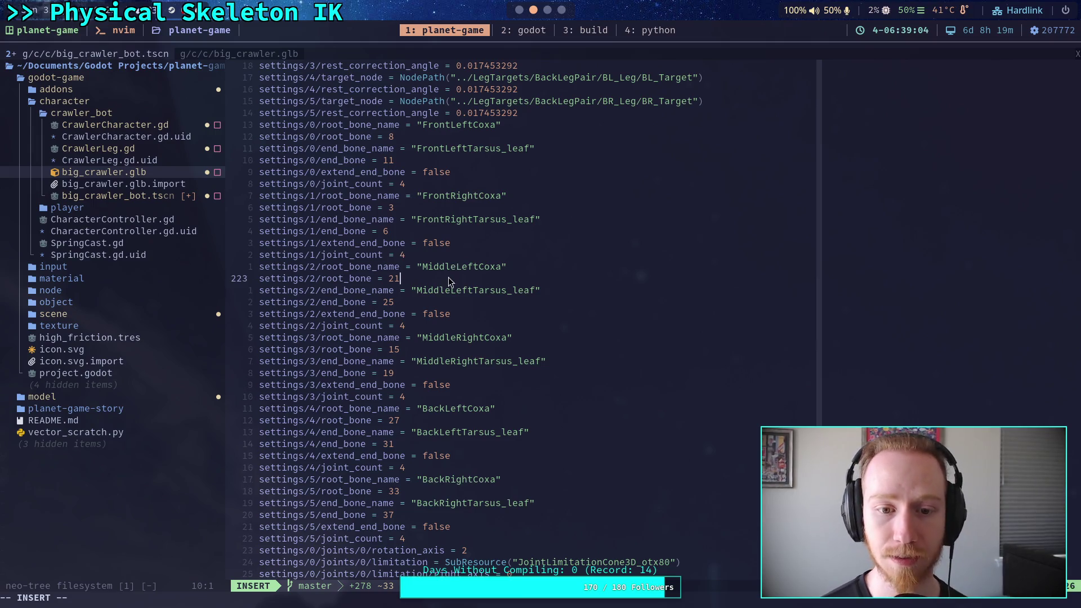
pyautogui.click(519, 9)
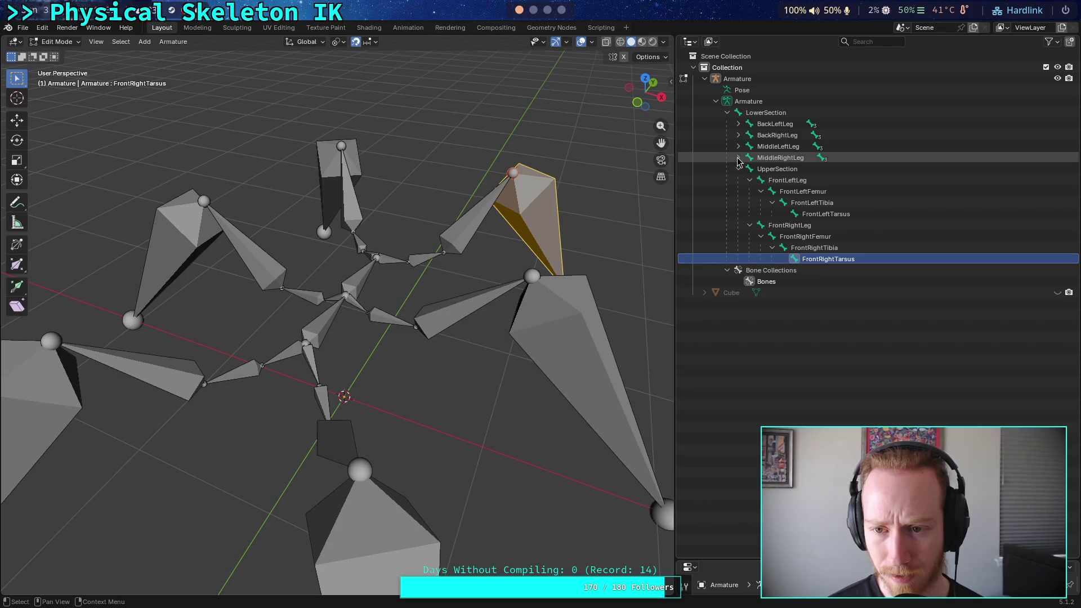
pyautogui.click(532, 9)
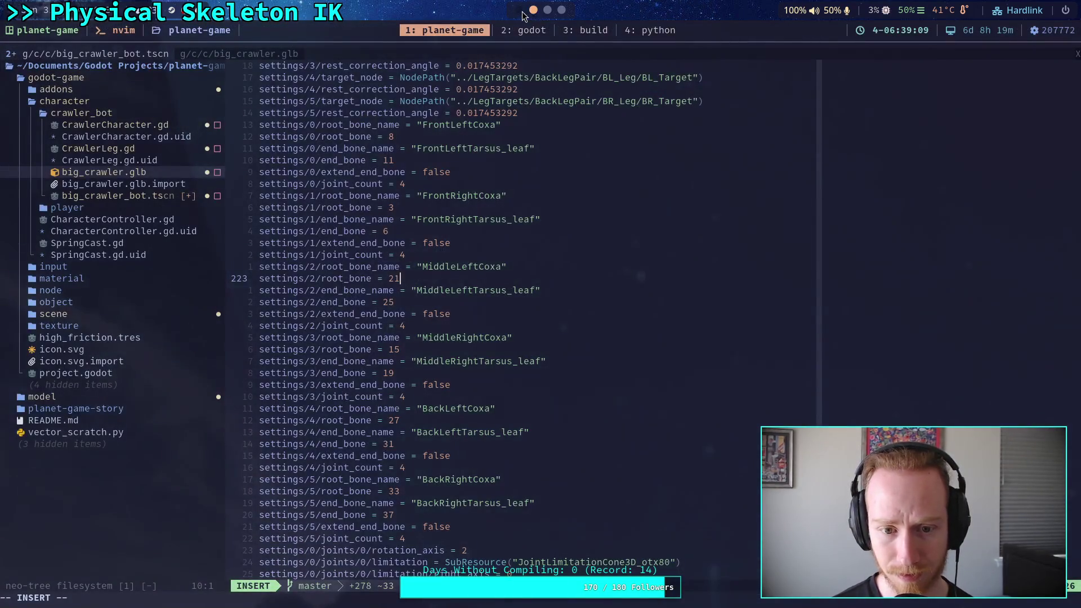
pyautogui.click(520, 10)
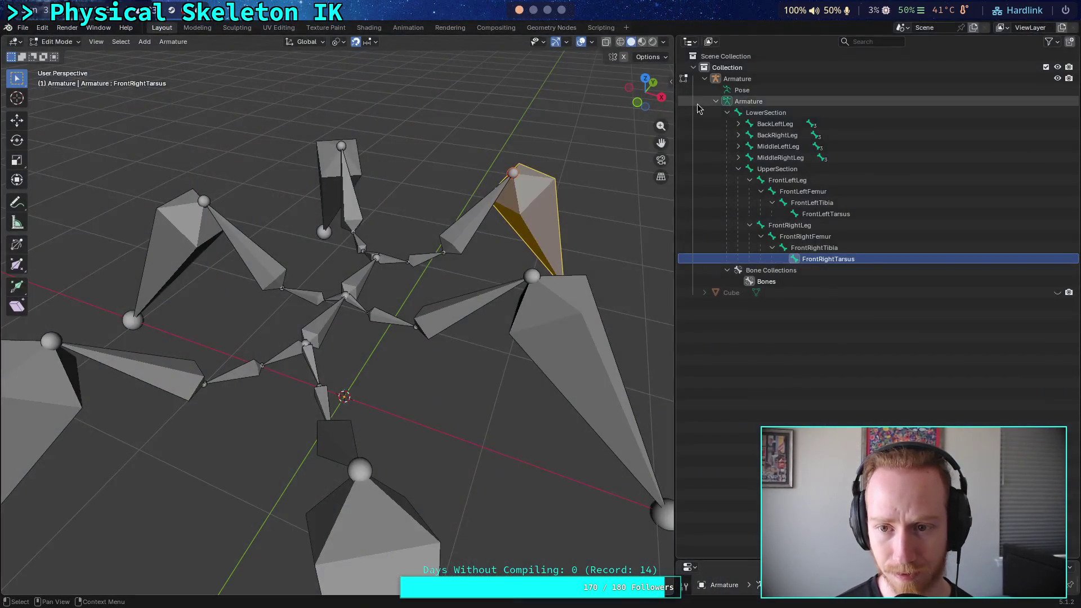
# Expand MiddleRightLeg and MiddleLeftLeg, then check the front-right and front-left leg bone order
pyautogui.click(738, 157)
pyautogui.click(738, 147)
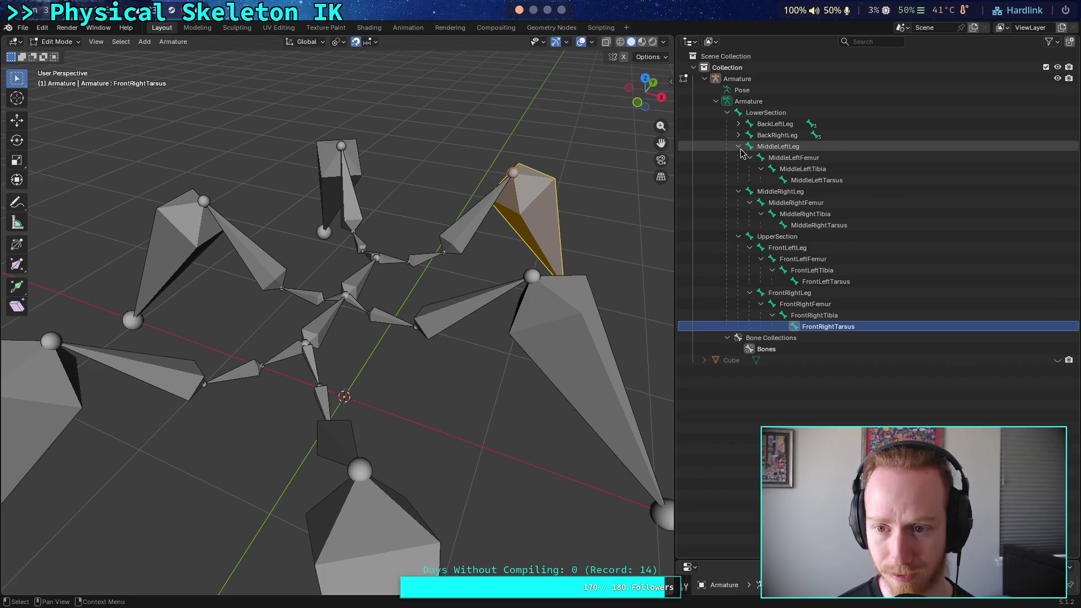
pyautogui.click(757, 113)
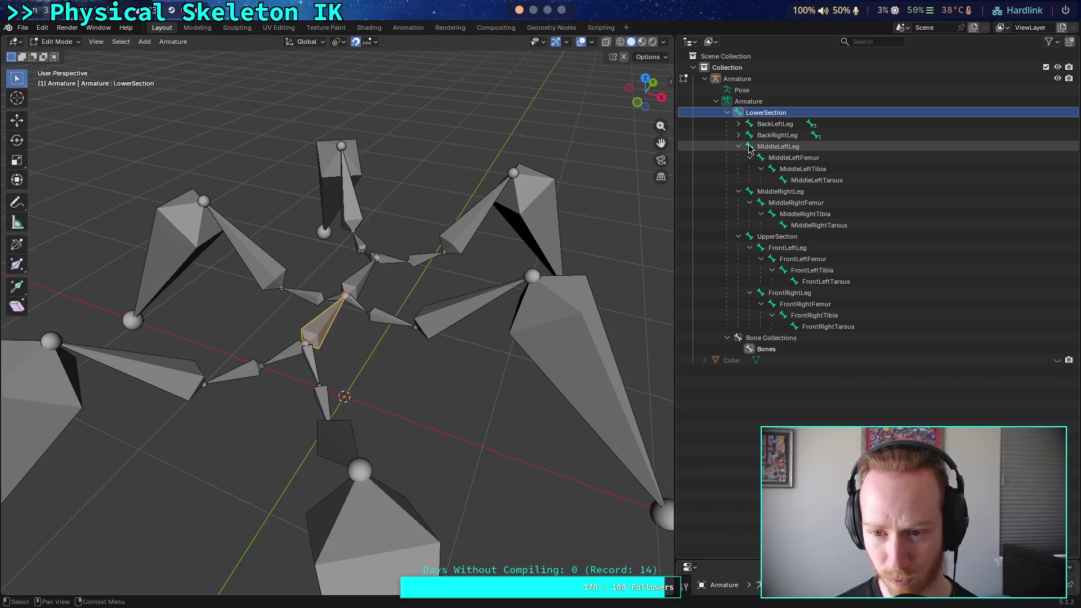
pyautogui.click(751, 239)
pyautogui.click(783, 293)
pyautogui.click(787, 305)
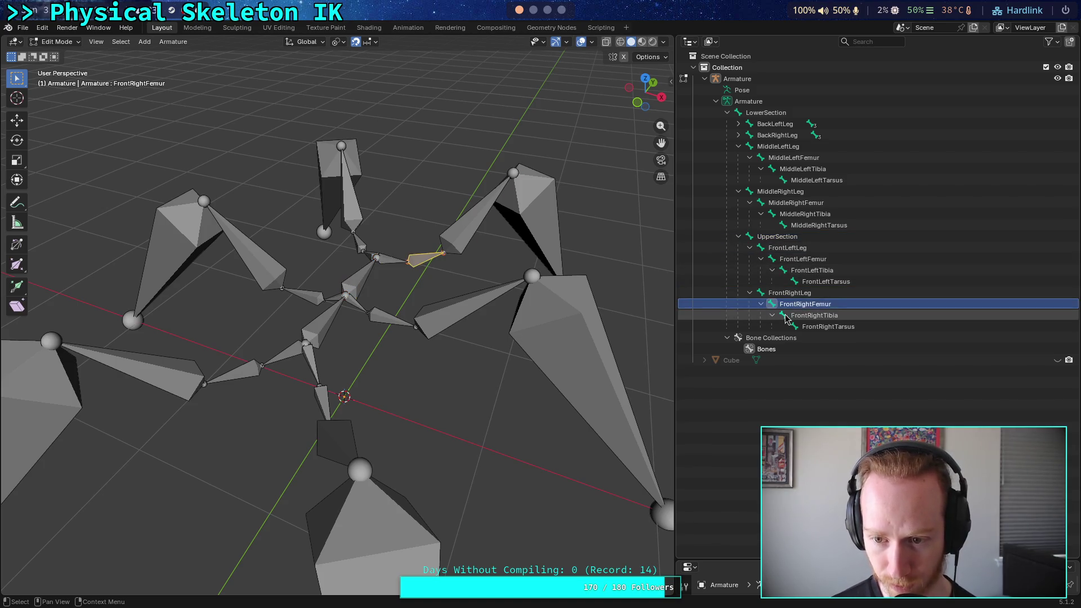
pyautogui.click(786, 316)
pyautogui.click(799, 327)
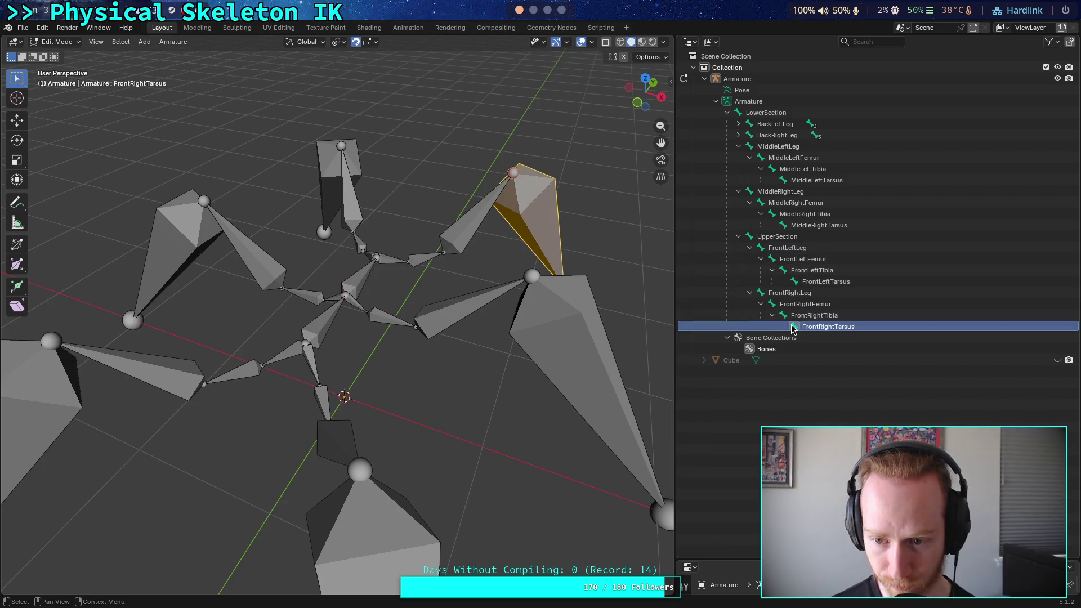
pyautogui.click(761, 248)
pyautogui.click(777, 260)
pyautogui.click(788, 271)
pyautogui.click(796, 282)
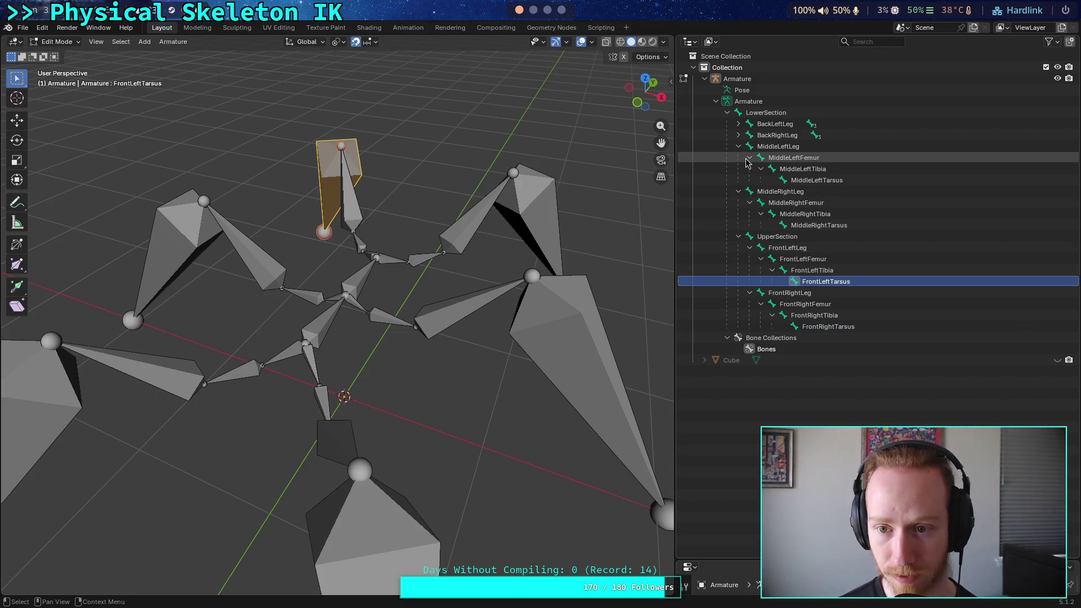
# Check the MiddleRightLeg bones and MiddleLeftFemur, then return to Neovim
pyautogui.click(749, 193)
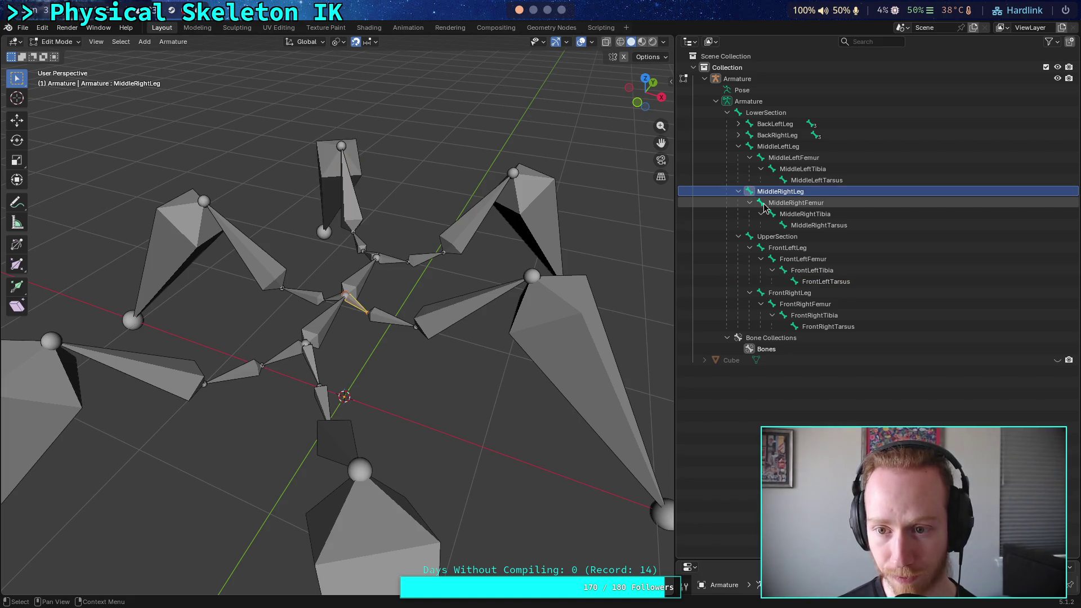
pyautogui.click(764, 204)
pyautogui.click(764, 214)
pyautogui.click(764, 225)
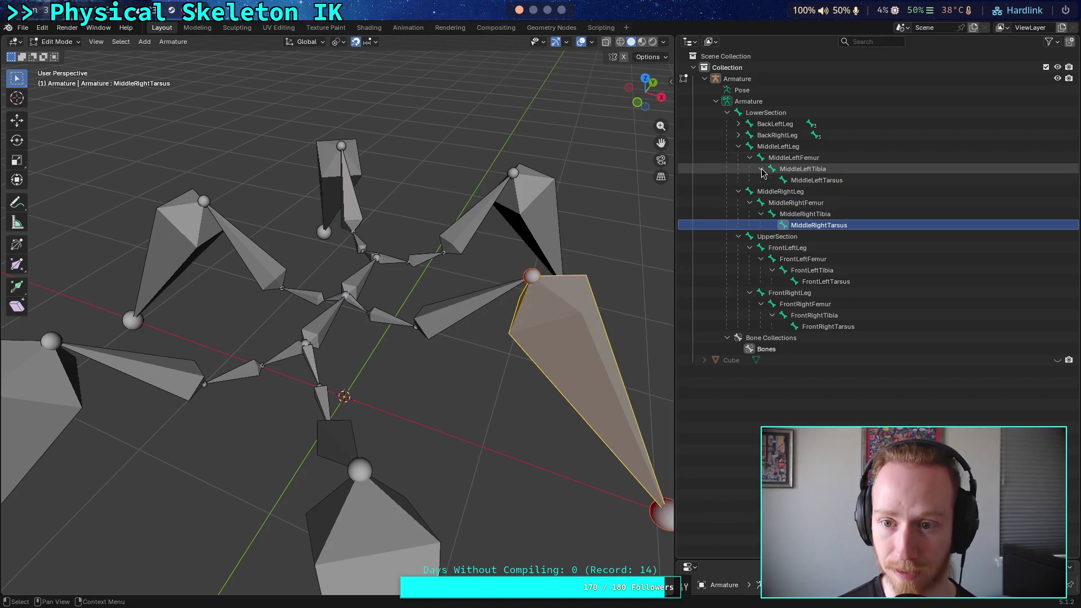
pyautogui.click(752, 147)
pyautogui.click(764, 159)
pyautogui.press('super+2')
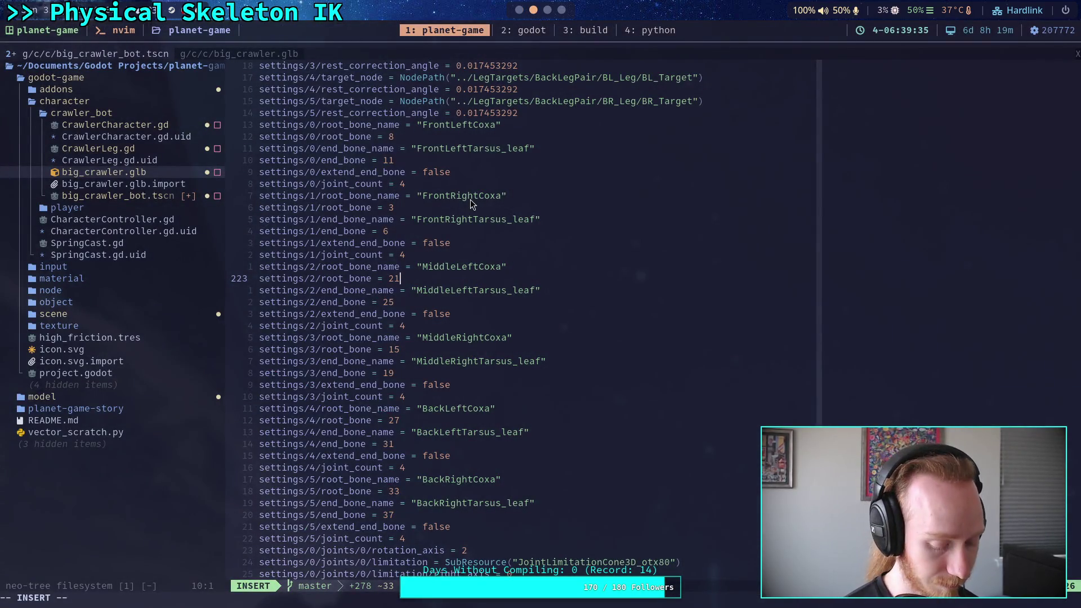
# Change the MiddleLeftCoxa root_bone from 21 to 18 and end_bone from 25 to 21
pyautogui.press('BackSpace')
pyautogui.press('BackSpace')
pyautogui.write('18')
pyautogui.press('Down')
pyautogui.press('Down')
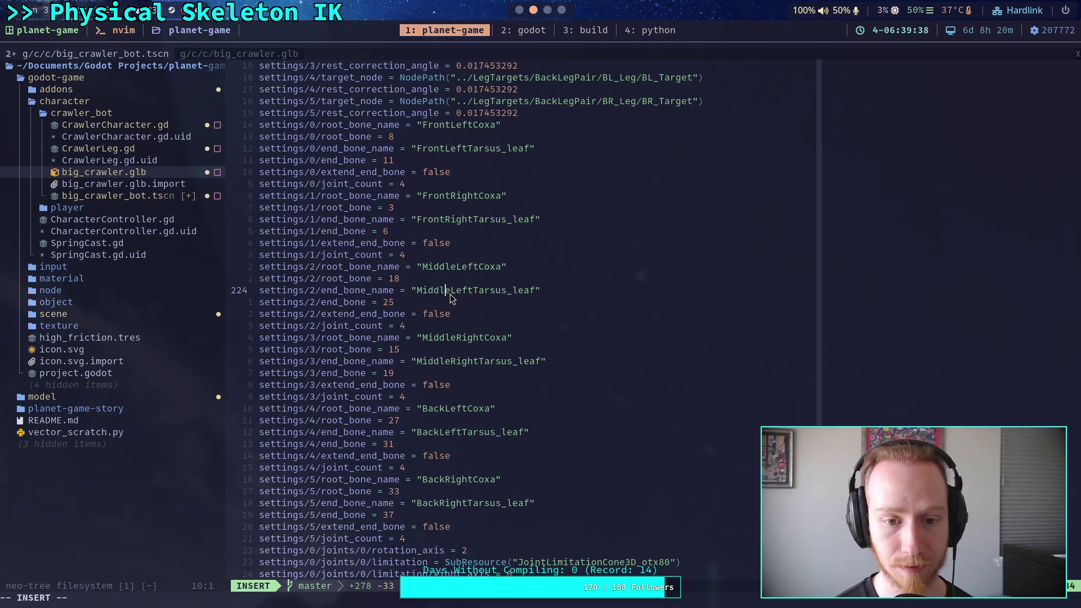
pyautogui.press('super+1')
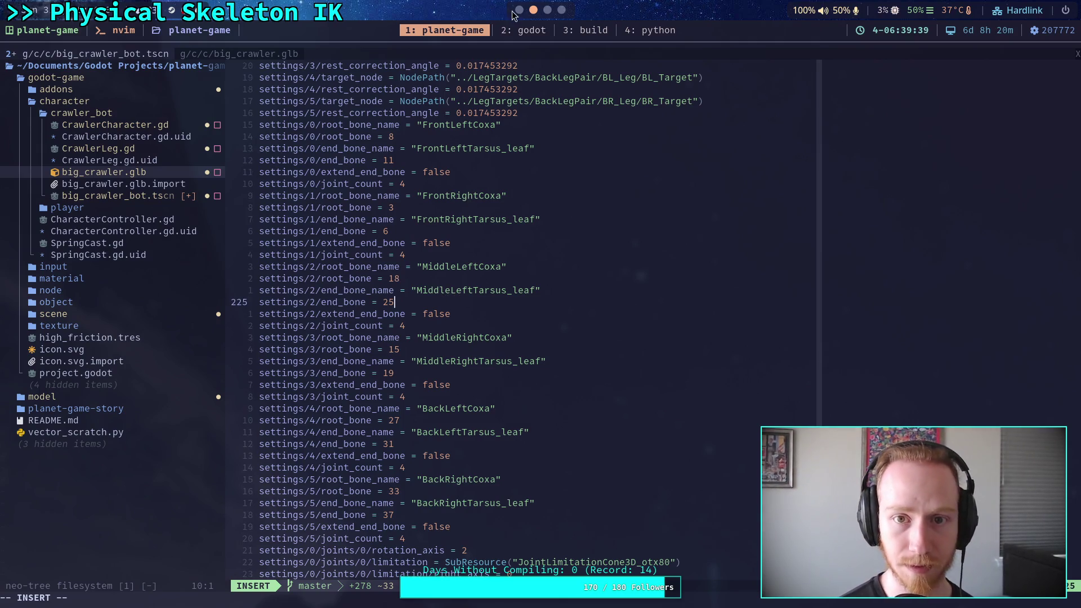
pyautogui.click(799, 169)
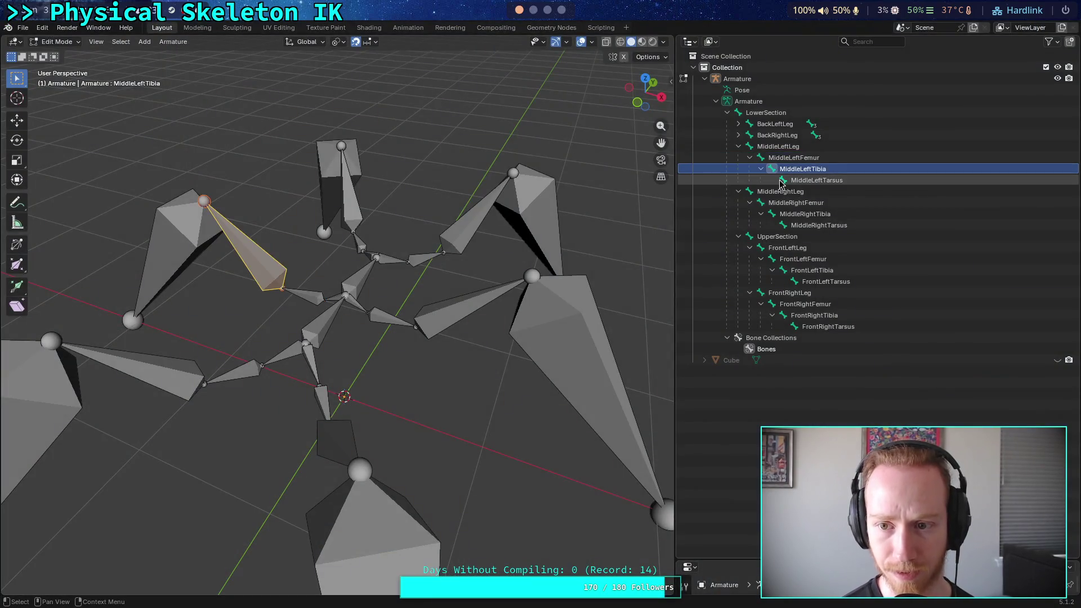
pyautogui.click(535, 15)
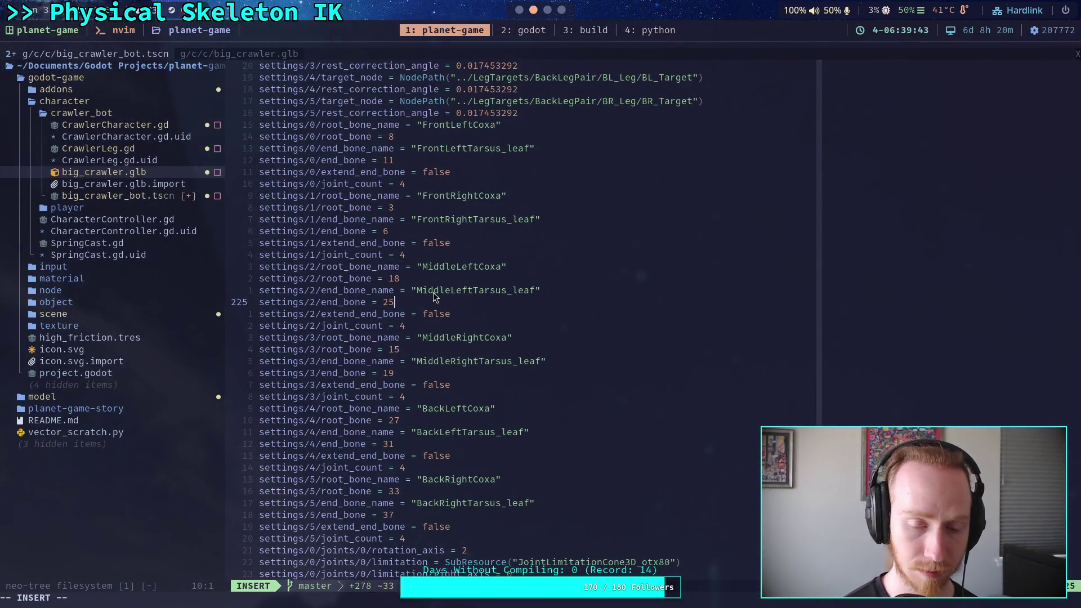
pyautogui.press('BackSpace')
pyautogui.write('1')
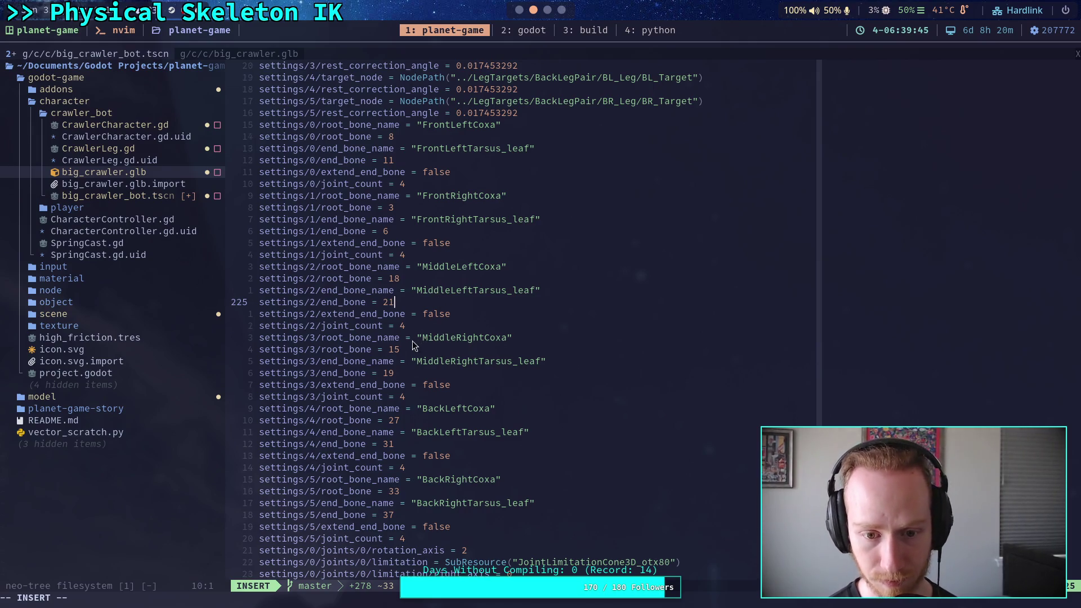
pyautogui.click(520, 10)
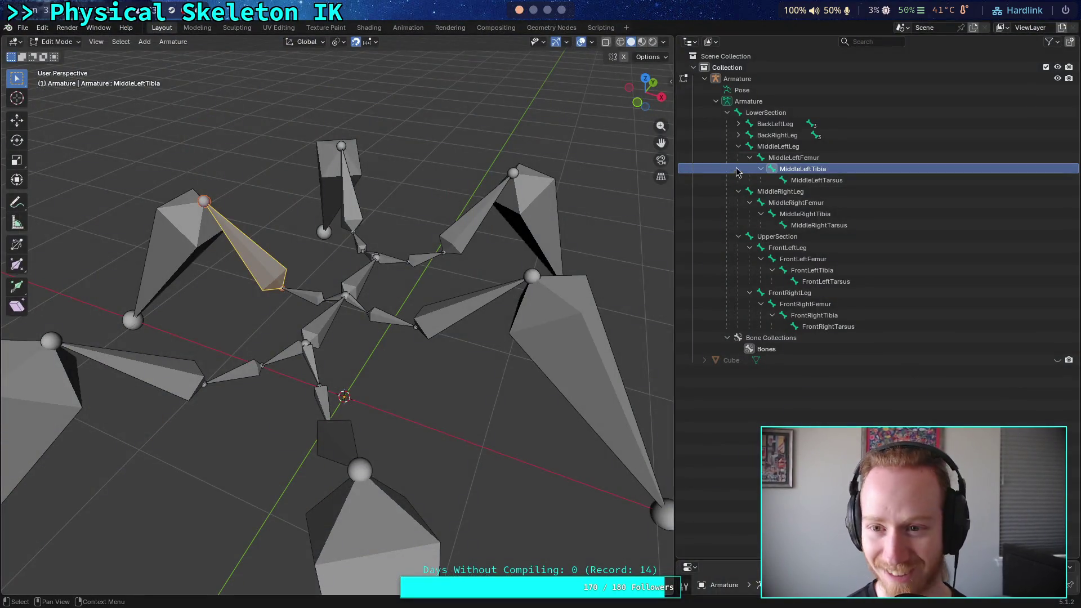
# Re-check the front leg bones and MiddleRightLeg/Femur, then set the MiddleRightCoxa root_bone to 13
pyautogui.click(764, 113)
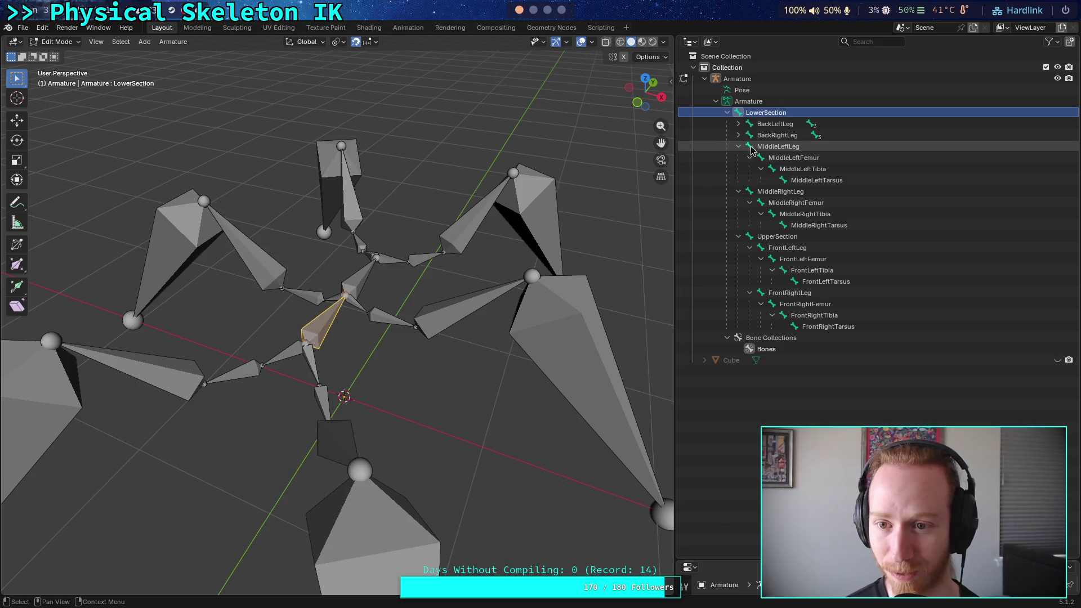
pyautogui.click(747, 237)
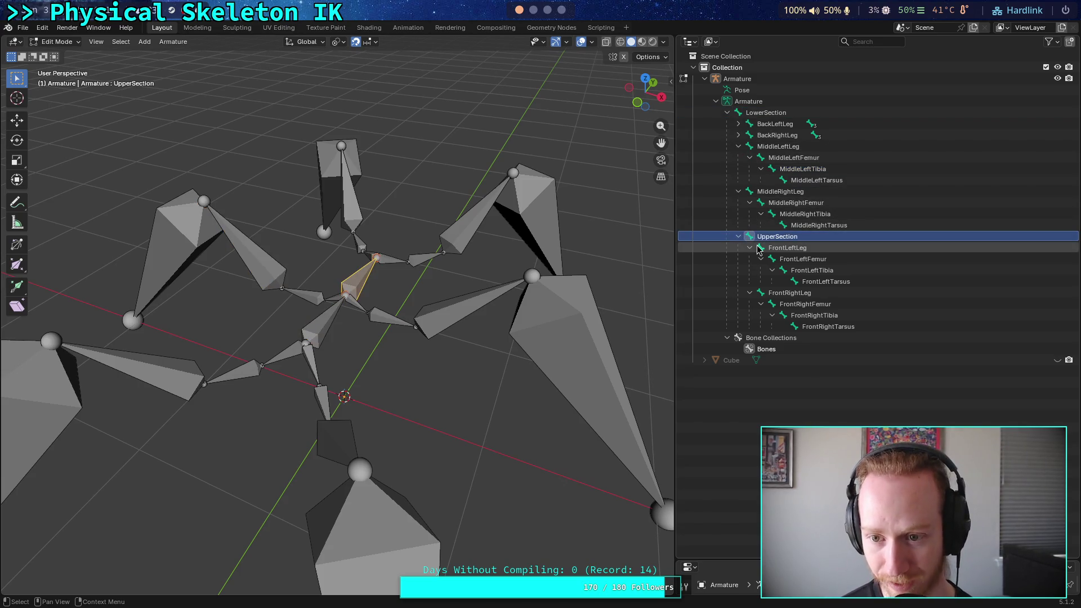
pyautogui.click(788, 305)
pyautogui.click(787, 327)
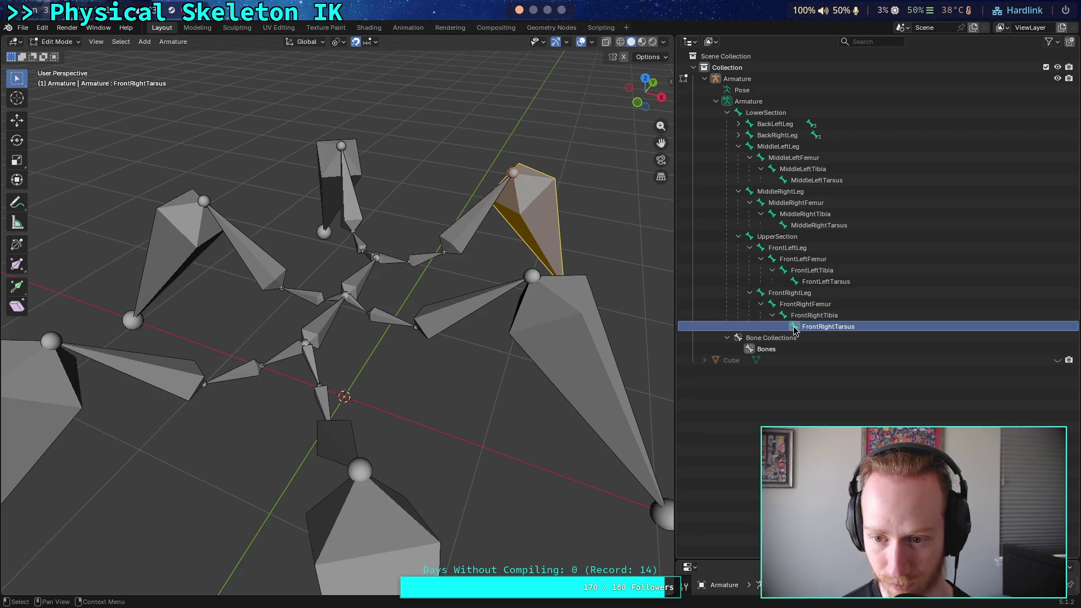
pyautogui.click(785, 247)
pyautogui.click(784, 259)
pyautogui.click(785, 271)
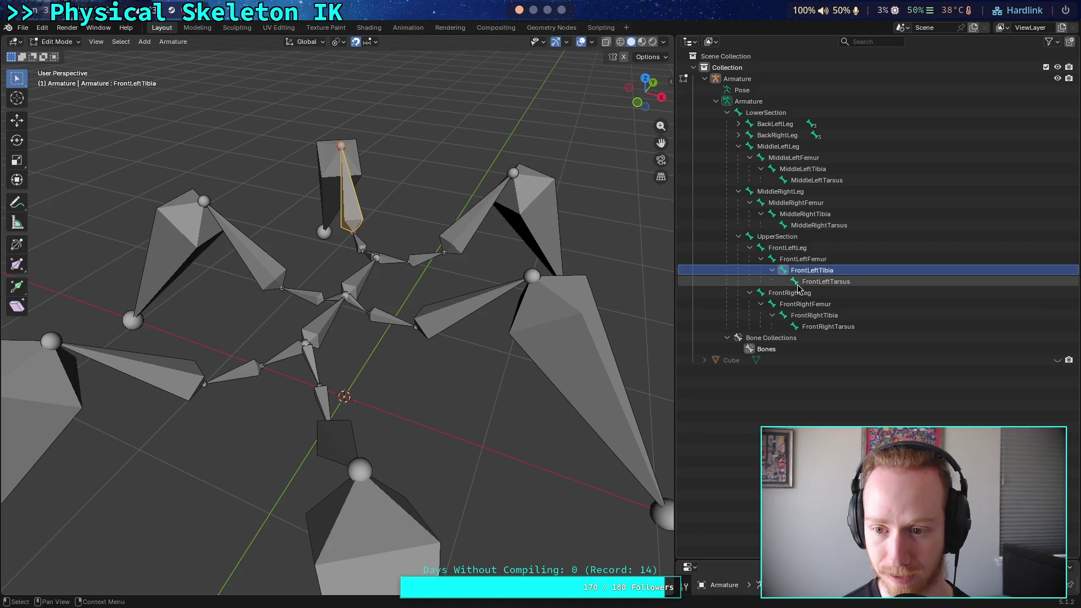
pyautogui.click(798, 281)
pyautogui.click(752, 193)
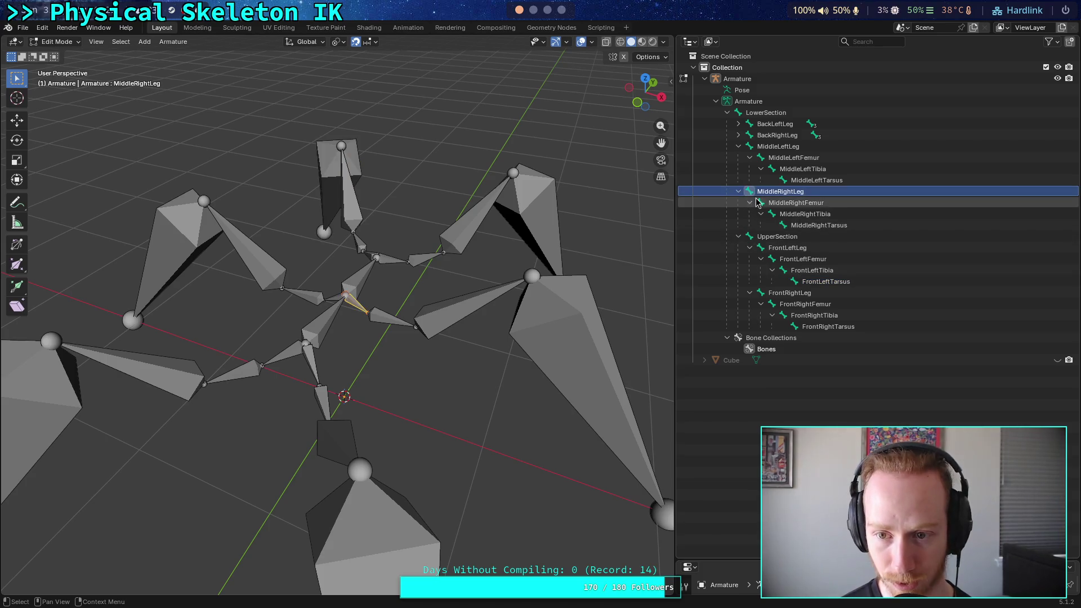
pyautogui.click(766, 203)
pyautogui.press('super+2')
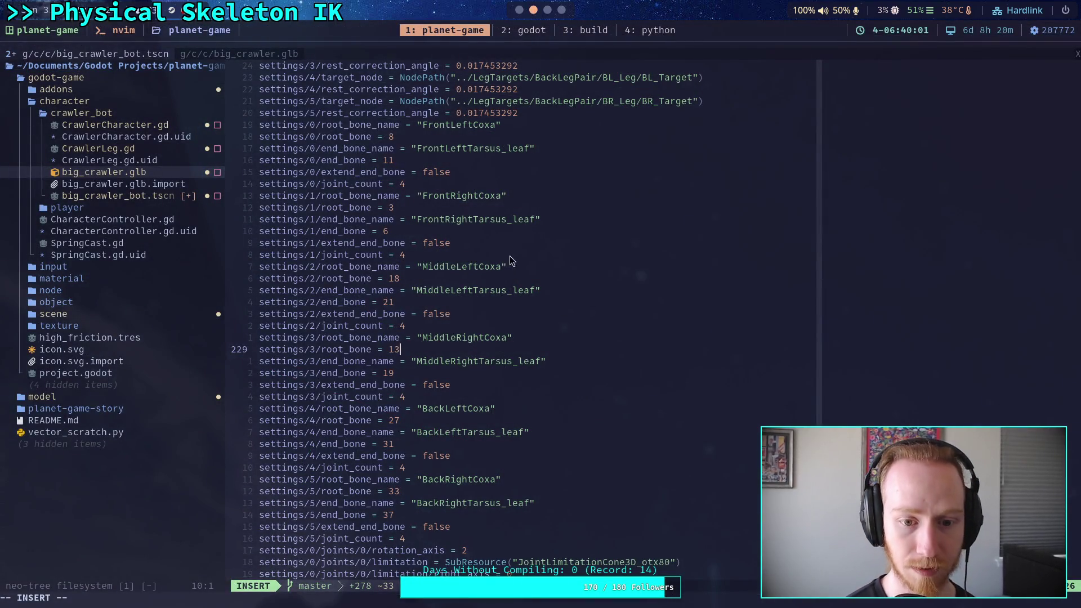
# Change the MiddleRightCoxa end_bone from 19 to 16 and return to Blender
pyautogui.click(419, 373)
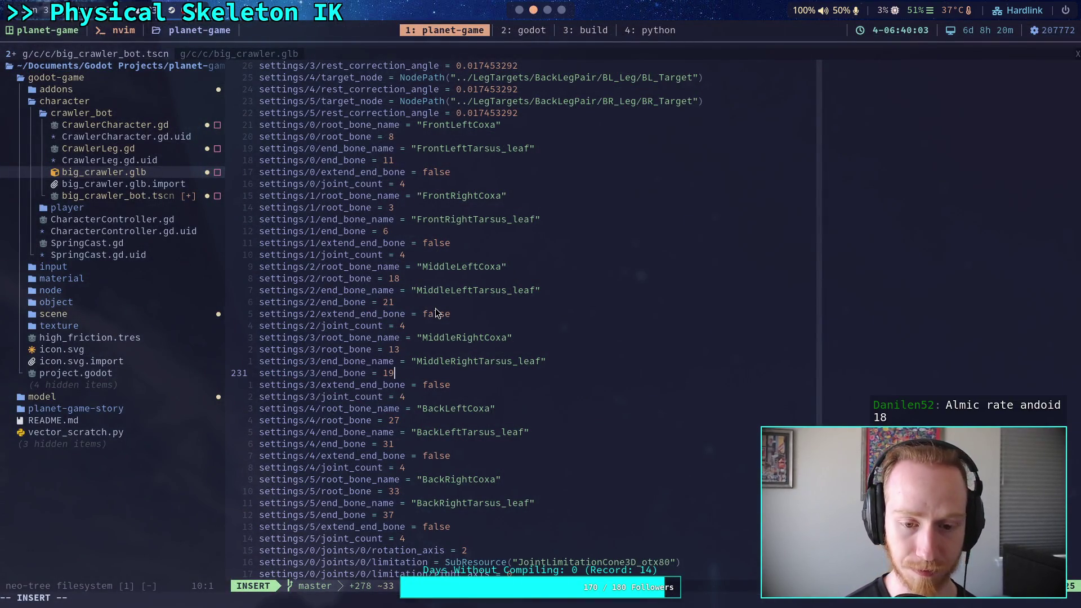
pyautogui.press('BackSpace')
pyautogui.write('6')
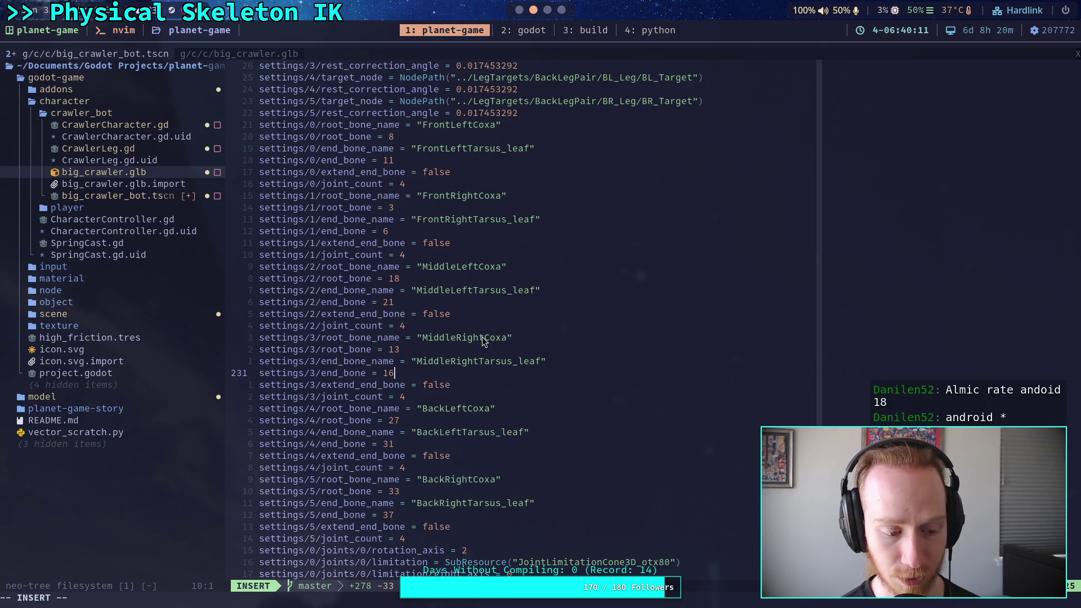
pyautogui.press('super+1')
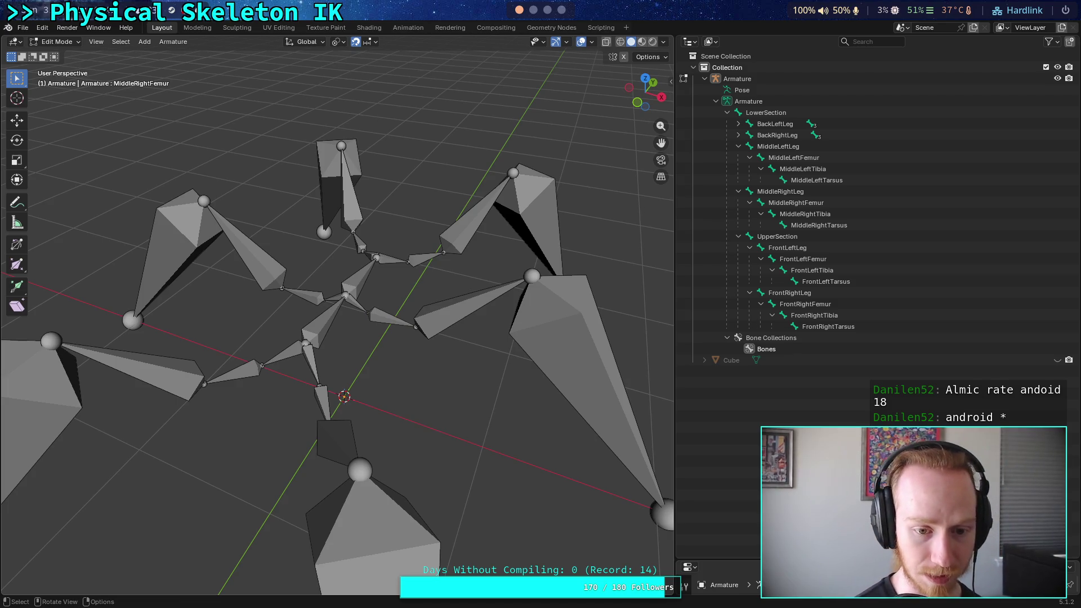
# Box-select the FrontLeftLeg, FrontLeftFemur and FrontLeftTibia bones and zoom out to frame the whole armature
pyautogui.moveTo(451, 367)
pyautogui.mouseDown()
pyautogui.moveTo(399, 116)
pyautogui.moveTo(379, 388)
pyautogui.moveTo(345, 230)
pyautogui.mouseUp()
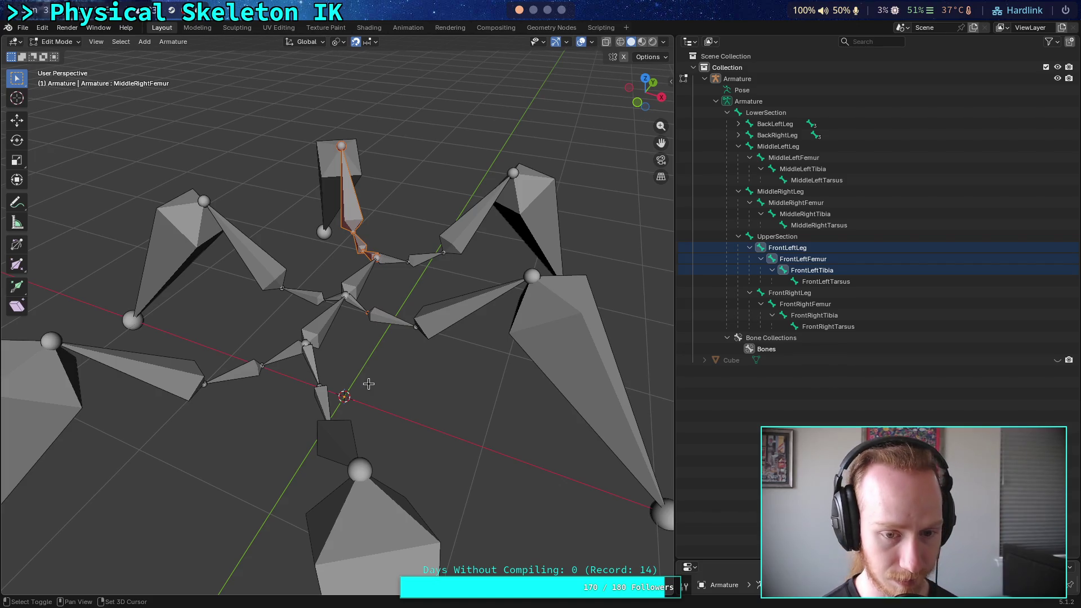
pyautogui.scroll(-2, 368, 384)
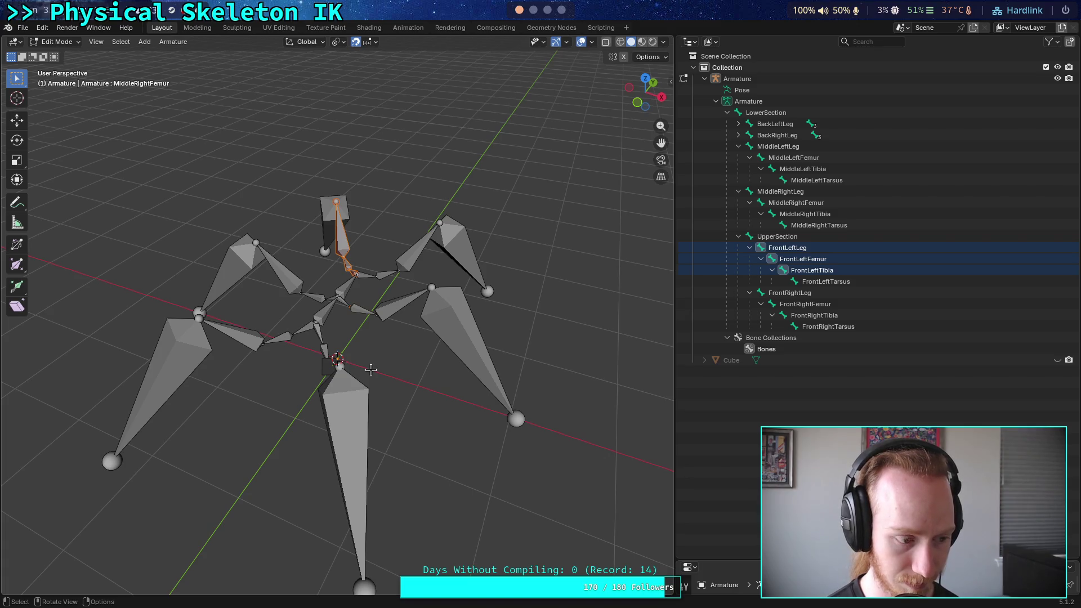
pyautogui.moveTo(642, 91); pyautogui.dragTo(616, 97)
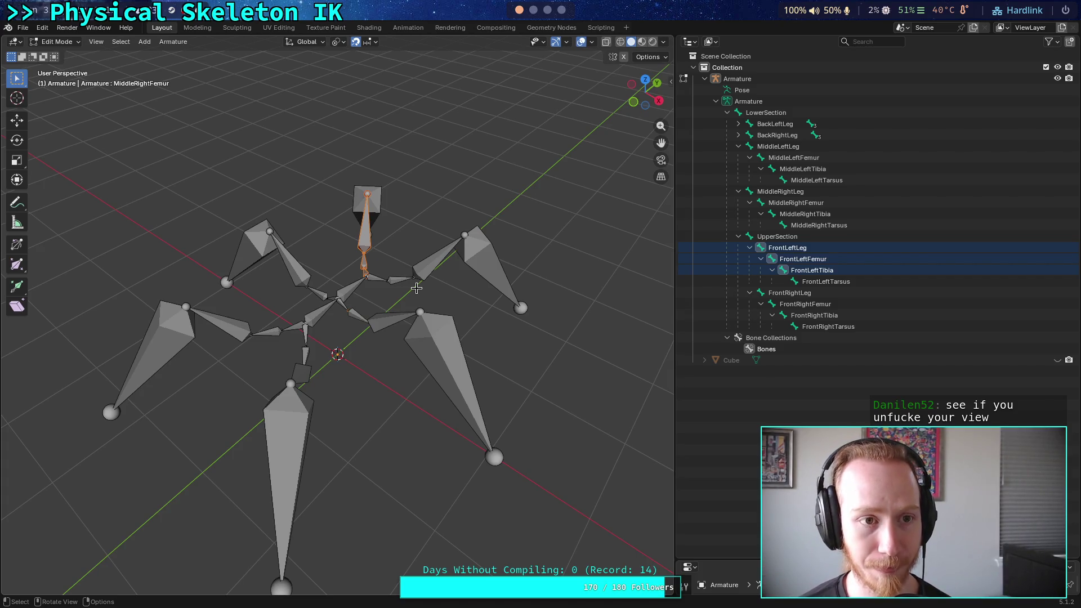
pyautogui.click(22, 28)
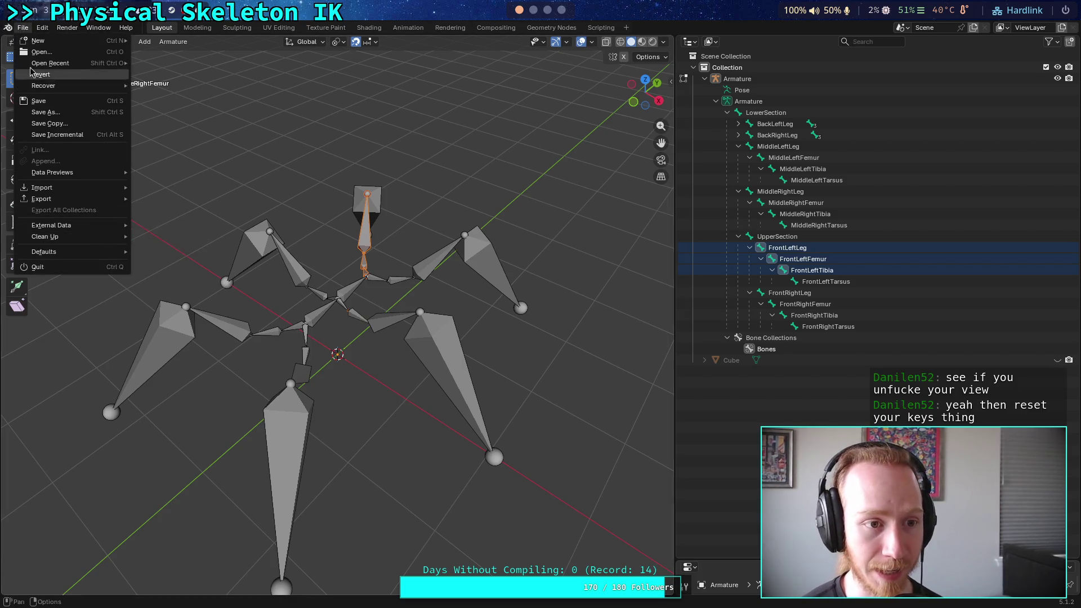
# Open Blender Preferences and look through the Interface, Viewport, File Paths, Save & Load and System sections
pyautogui.click(44, 28)
pyautogui.click(42, 28)
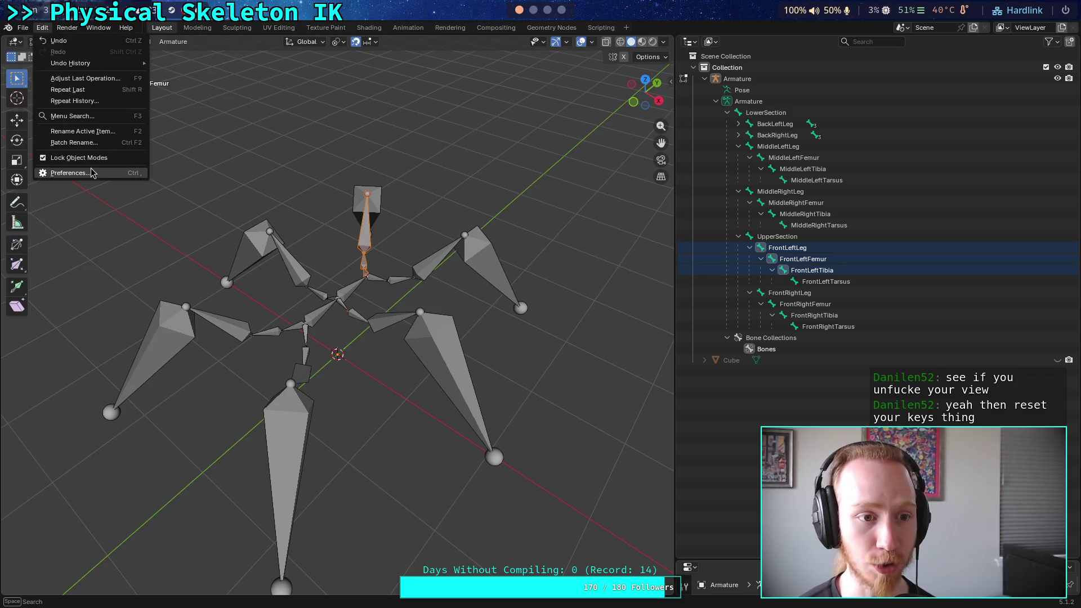
pyautogui.click(94, 175)
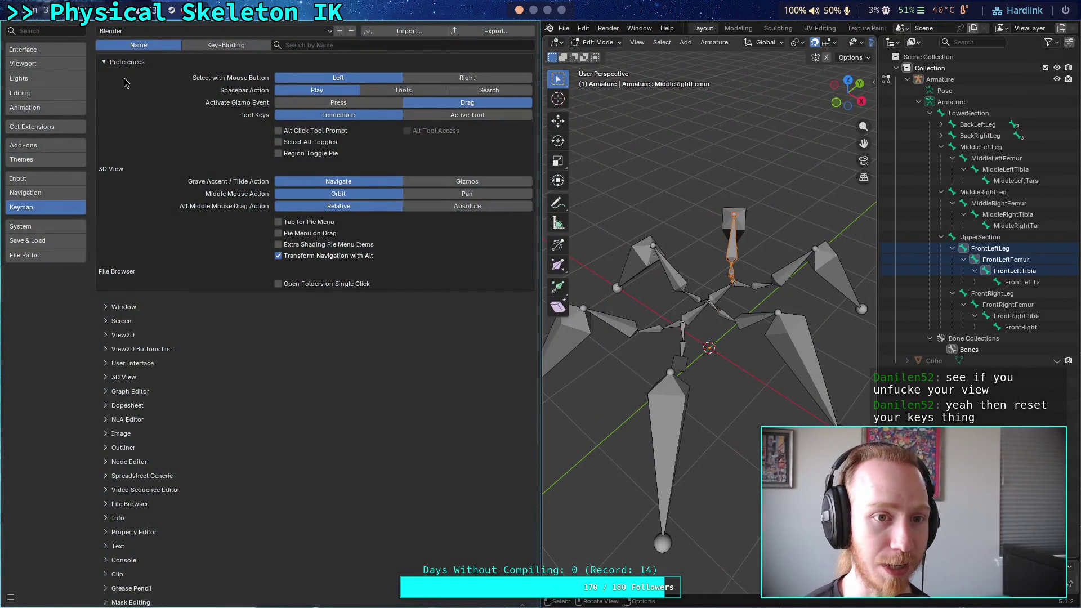
pyautogui.click(48, 50)
pyautogui.click(51, 66)
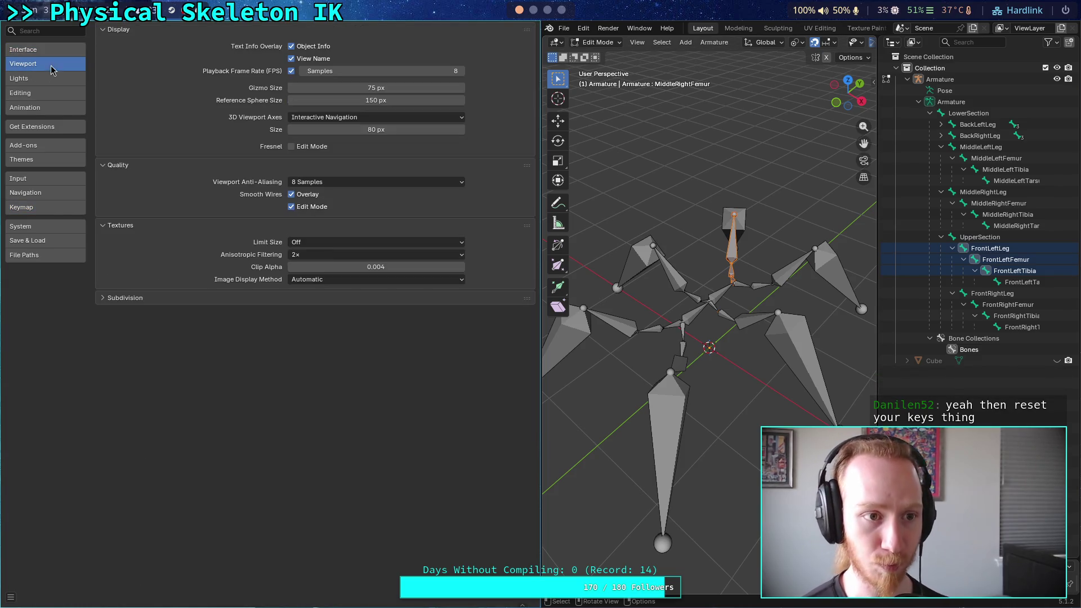
pyautogui.click(41, 259)
pyautogui.click(52, 240)
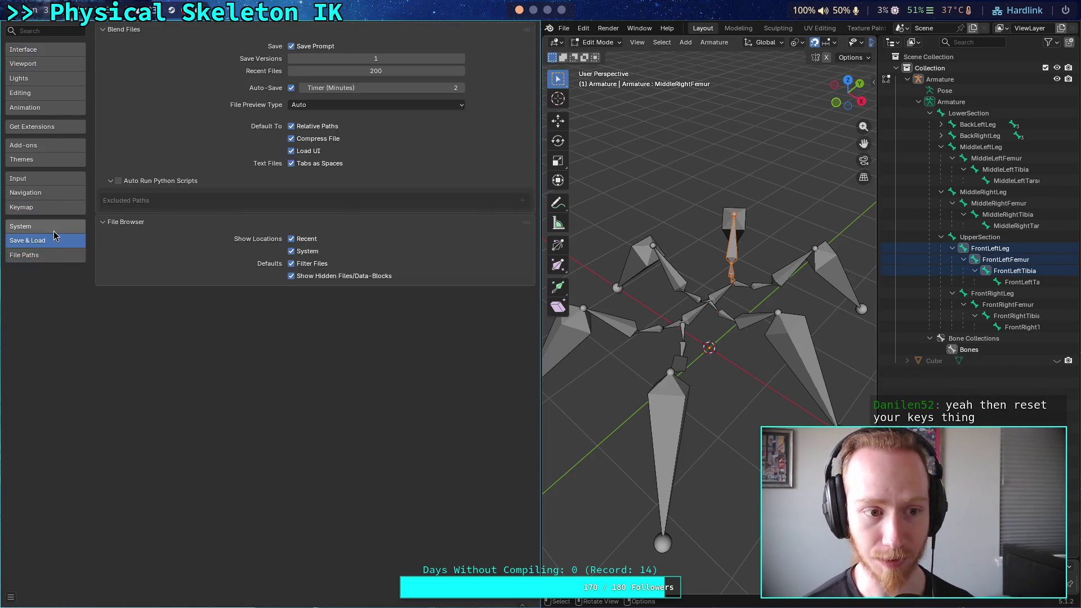
pyautogui.click(55, 227)
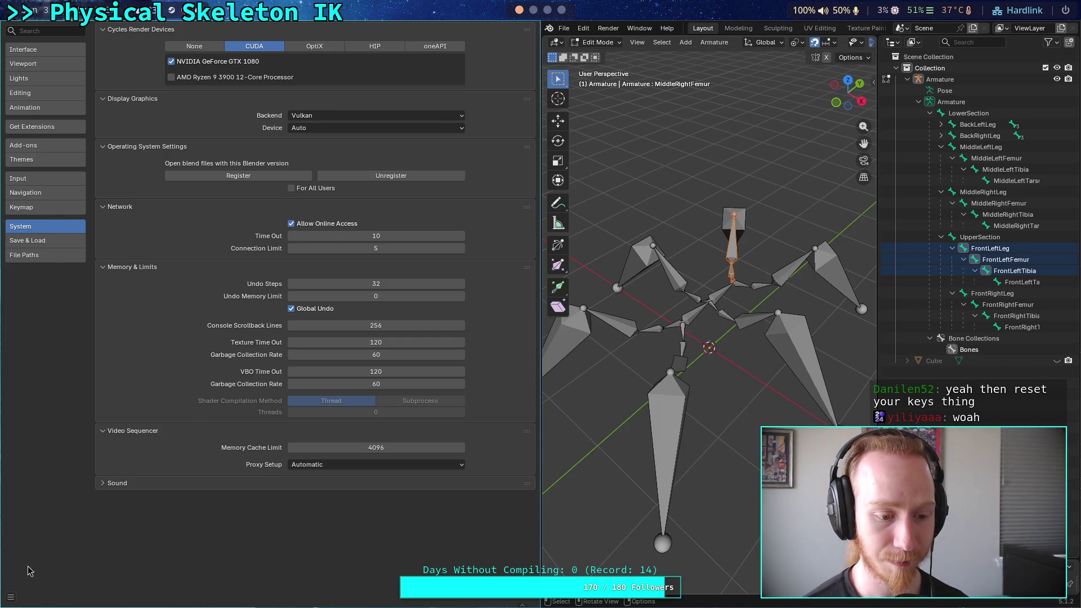
# Load Factory Preferences, confirm, save them as the preferences, and close the Preferences window
pyautogui.click(11, 597)
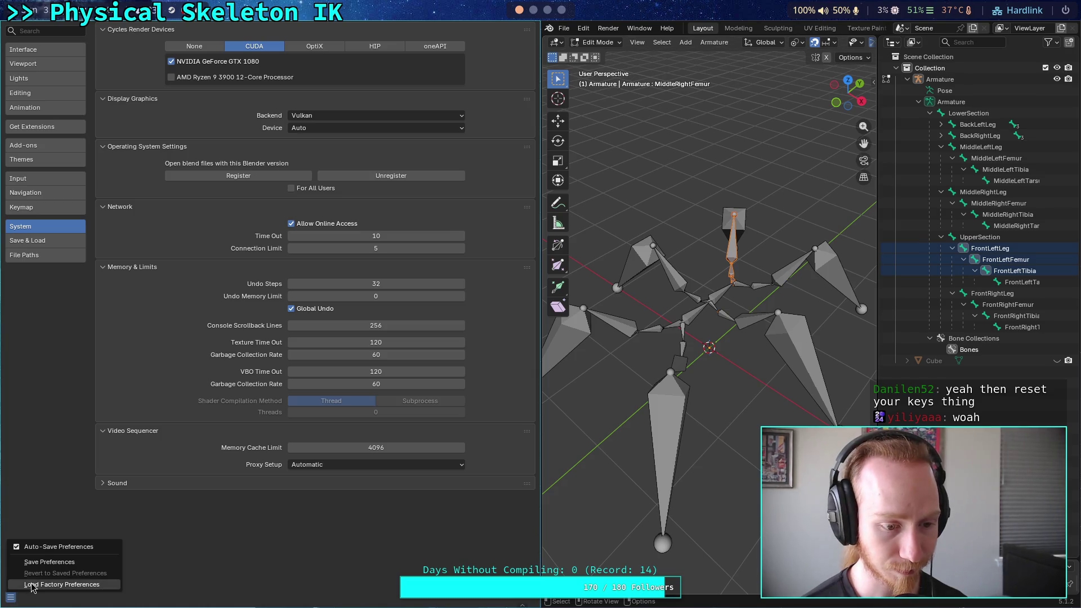
pyautogui.click(62, 585)
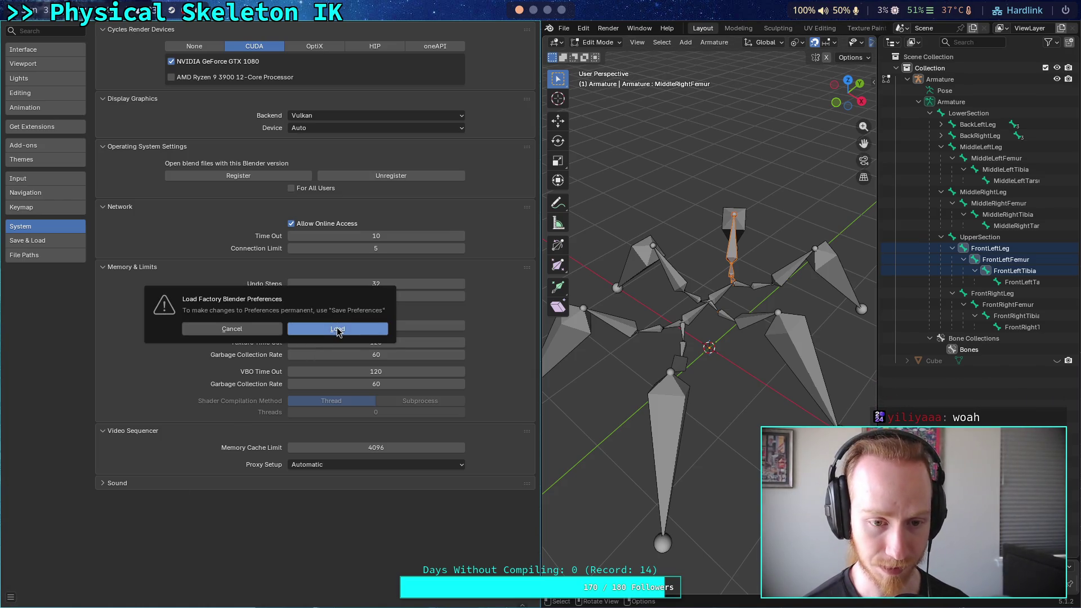
pyautogui.click(337, 329)
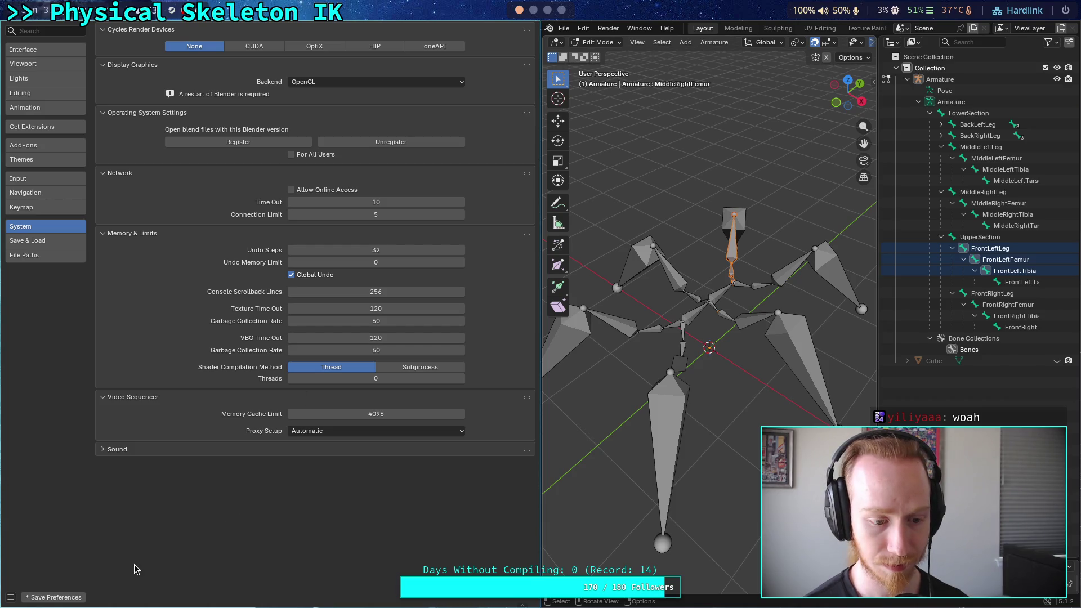
pyautogui.click(72, 599)
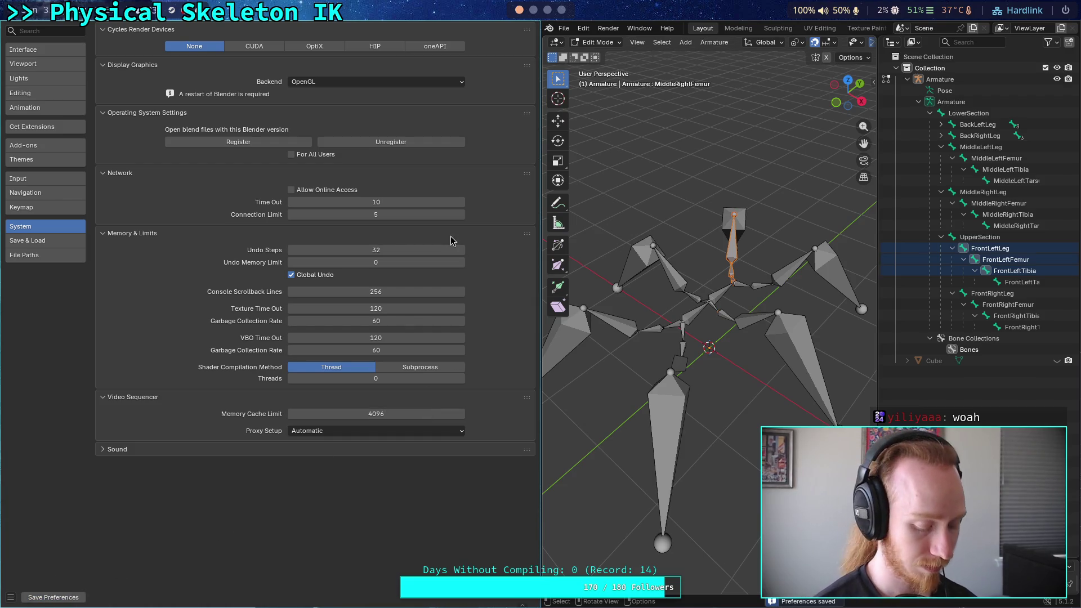
pyautogui.press('super+q')
pyautogui.moveTo(646, 92); pyautogui.dragTo(648, 96)
pyautogui.click(23, 28)
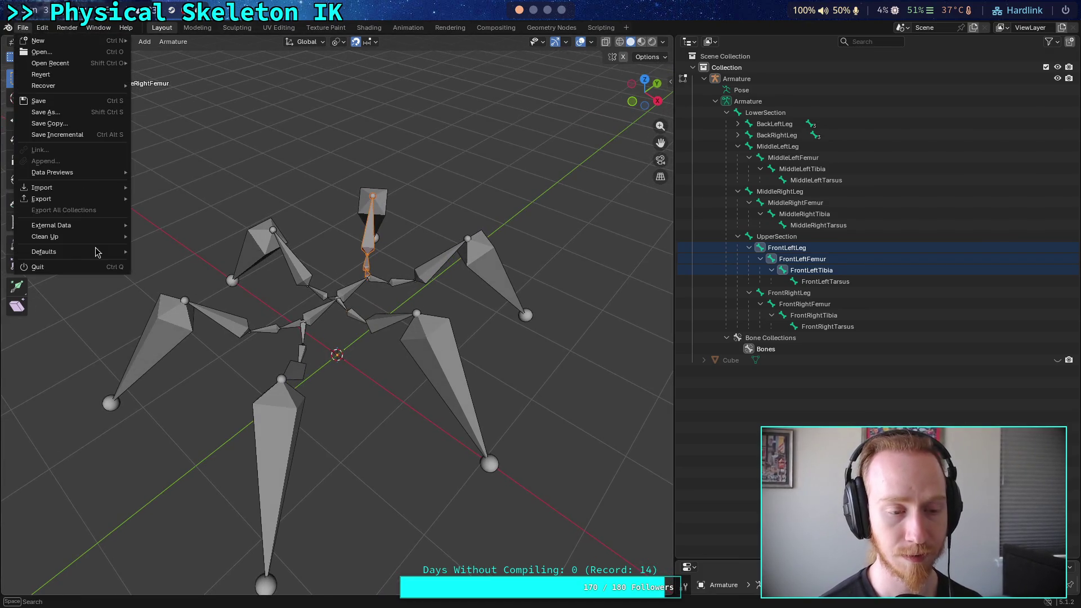
# Quit Blender with Don't Save, then reopen big_crawler.blend from Recent Files
pyautogui.click(71, 268)
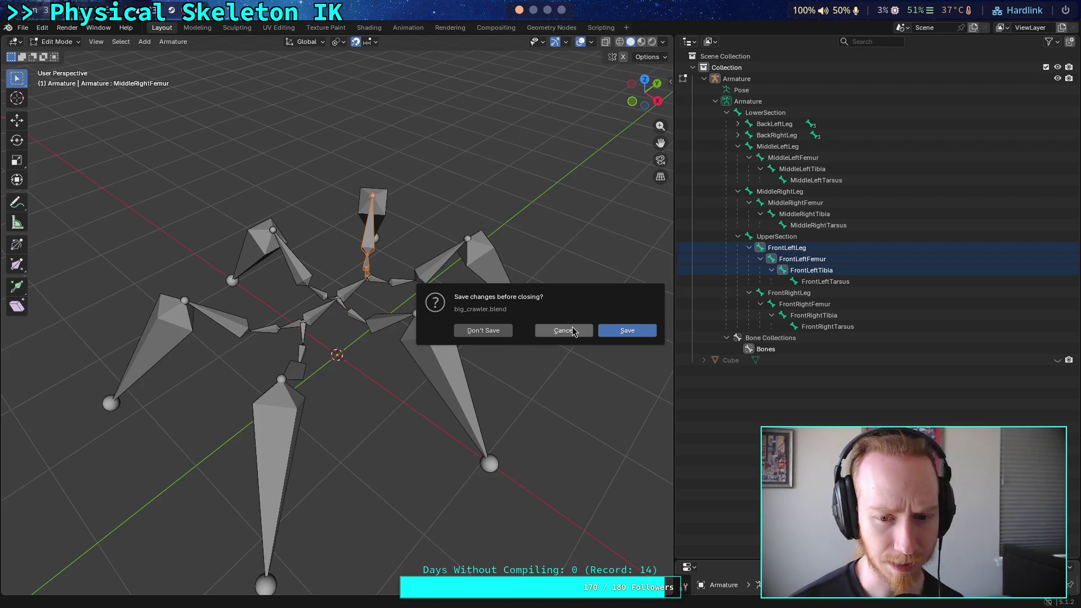
pyautogui.click(499, 332)
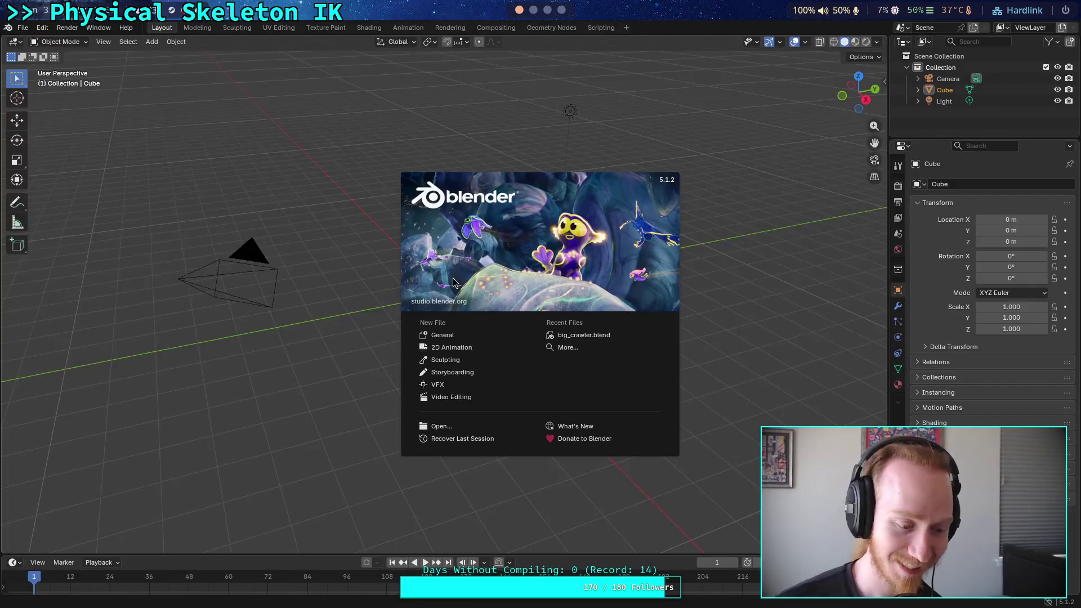
pyautogui.click(580, 335)
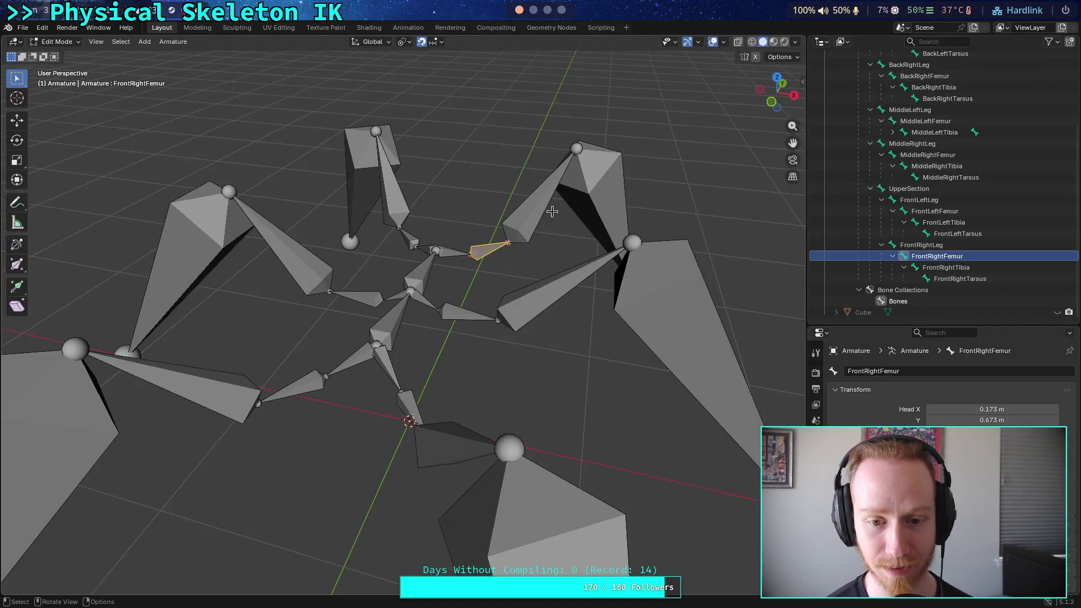
pyautogui.moveTo(779, 93); pyautogui.dragTo(757, 87)
pyautogui.click(493, 332)
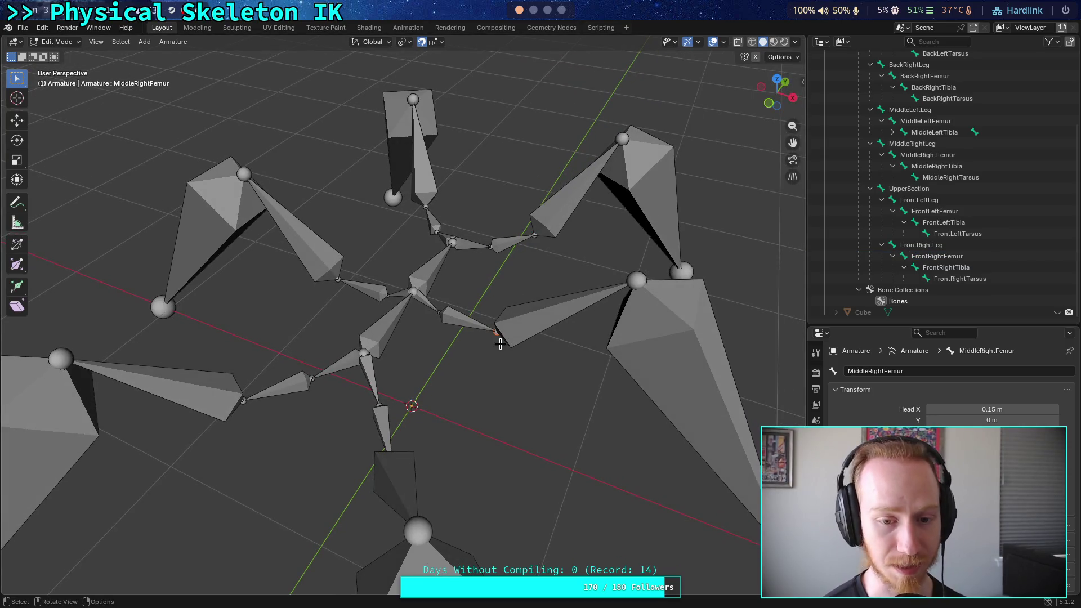
pyautogui.press('c')
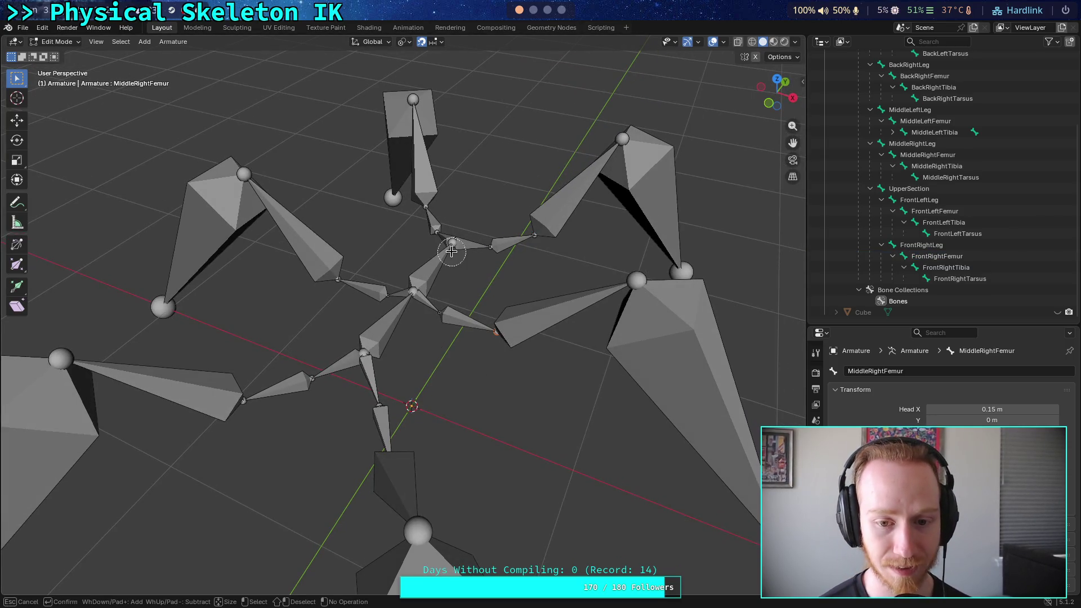
pyautogui.press('Escape')
pyautogui.press('g')
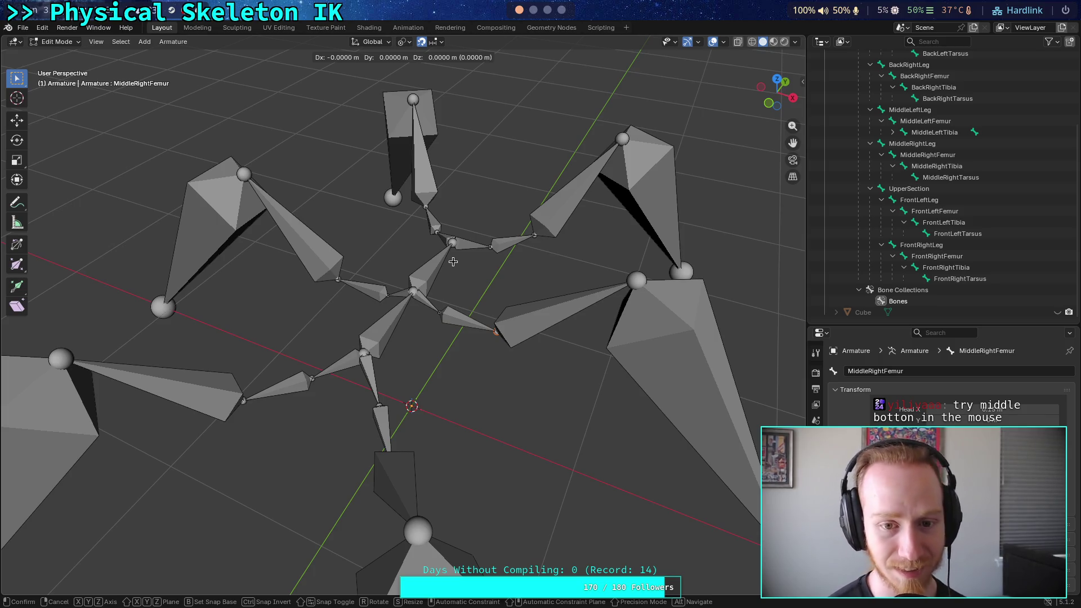
pyautogui.rightClick(448, 243)
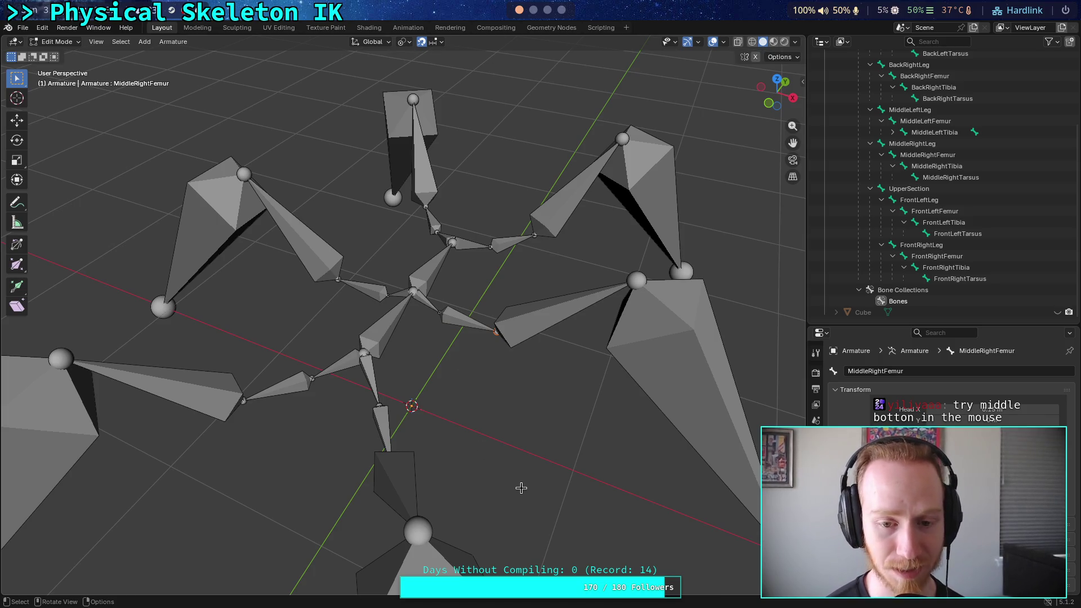
pyautogui.moveTo(474, 457)
pyautogui.mouseDown()
pyautogui.moveTo(483, 430)
pyautogui.moveTo(406, 357)
pyautogui.moveTo(349, 362)
pyautogui.mouseUp()
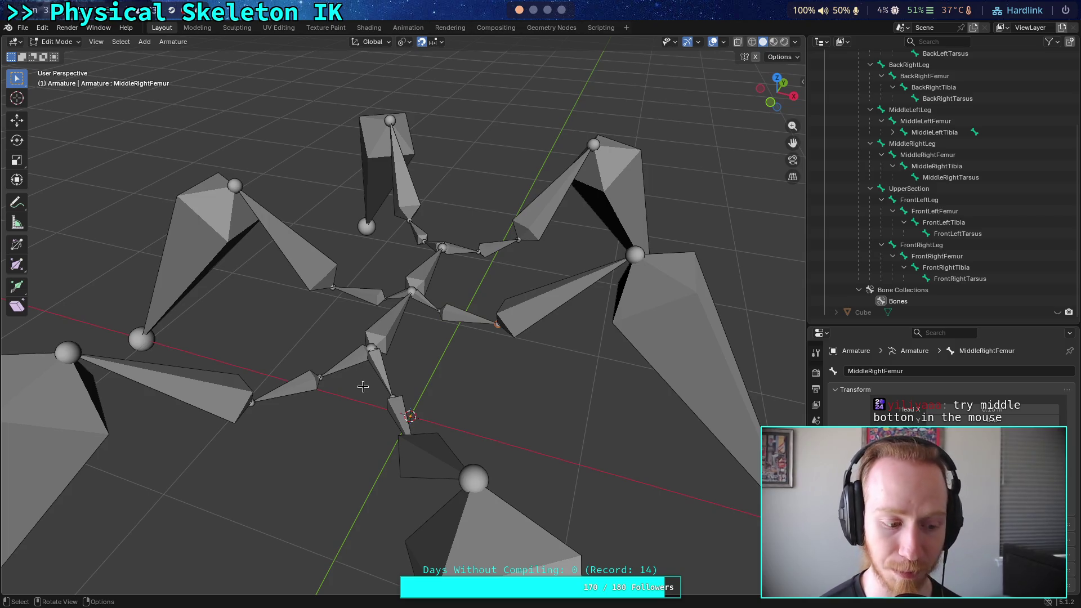
pyautogui.moveTo(311, 441)
pyautogui.mouseDown()
pyautogui.moveTo(292, 420)
pyautogui.moveTo(484, 441)
pyautogui.mouseUp()
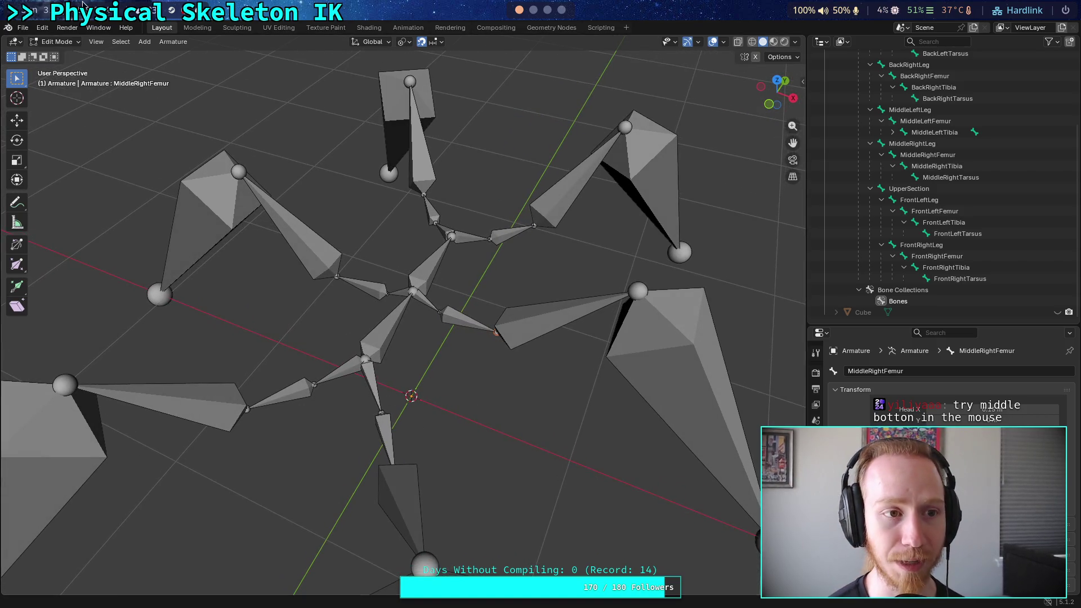
pyautogui.click(22, 28)
pyautogui.click(364, 249)
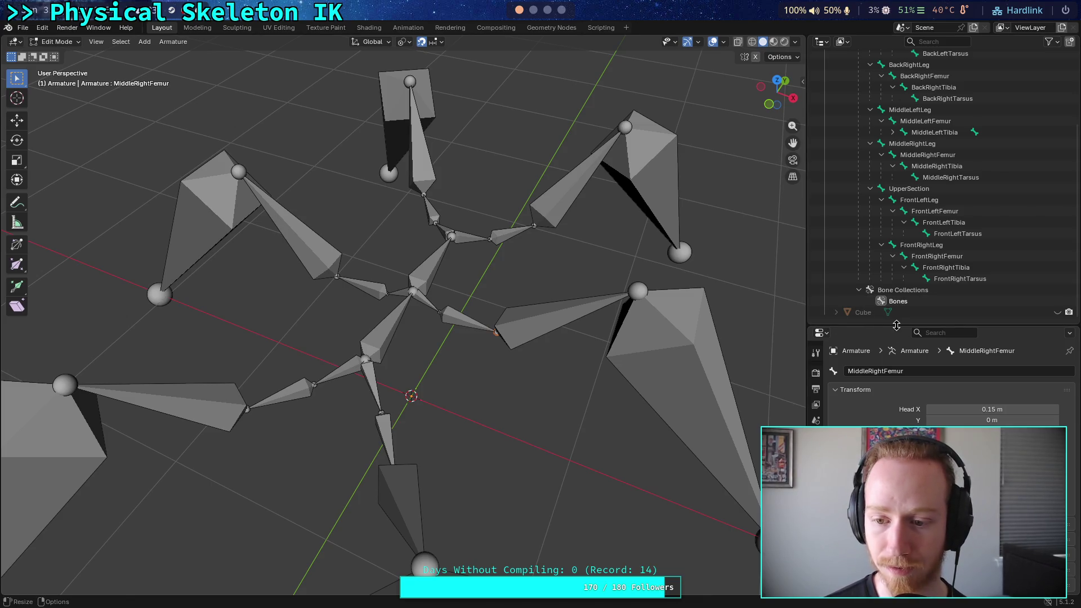
pyautogui.moveTo(896, 324); pyautogui.dragTo(896, 338)
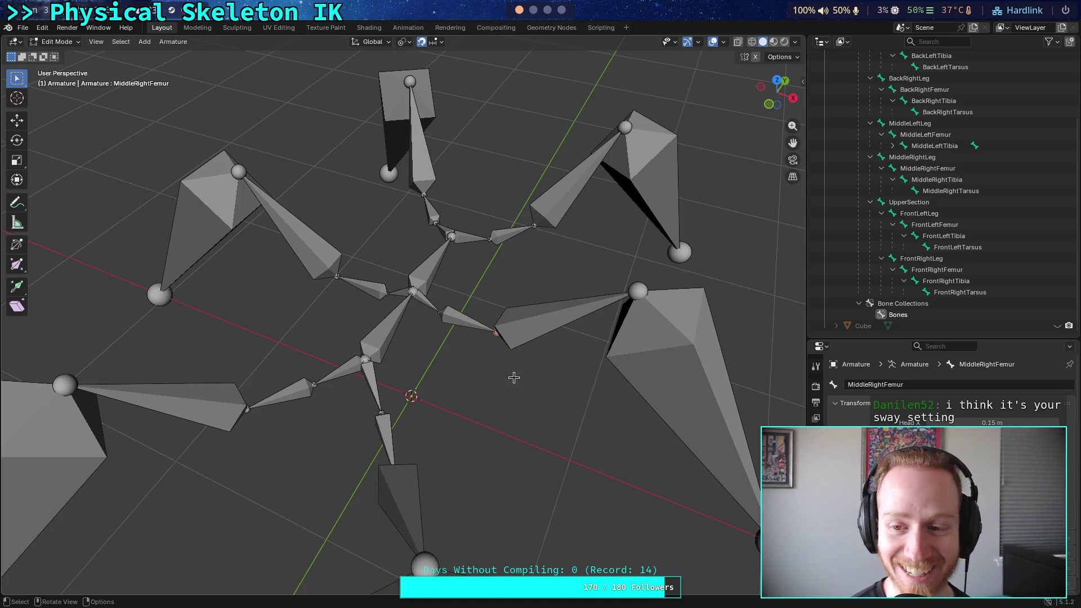
# Resize the 3D view against the side panels and select the FrontRightTarsus bone
pyautogui.moveTo(806, 345); pyautogui.dragTo(508, 346)
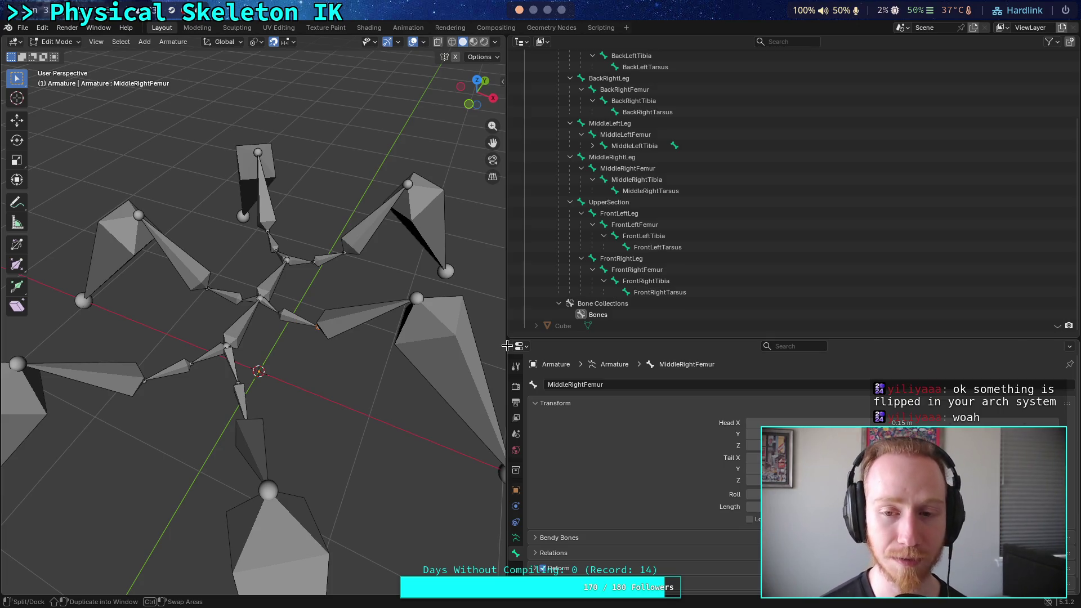
pyautogui.moveTo(505, 301)
pyautogui.mouseDown()
pyautogui.moveTo(586, 305)
pyautogui.moveTo(563, 307)
pyautogui.mouseUp()
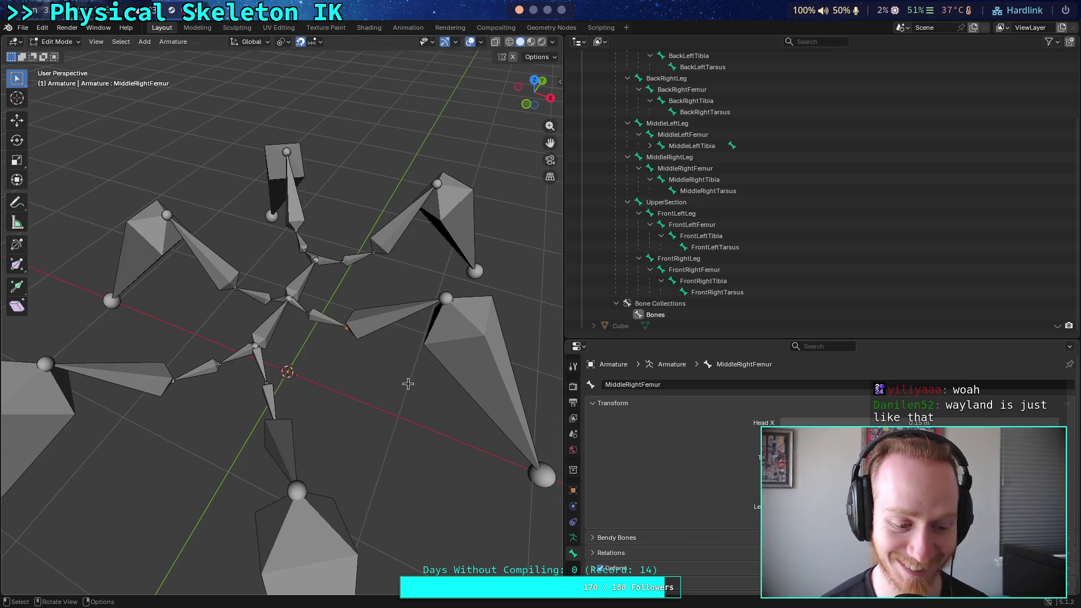
pyautogui.scroll(2, 697, 281)
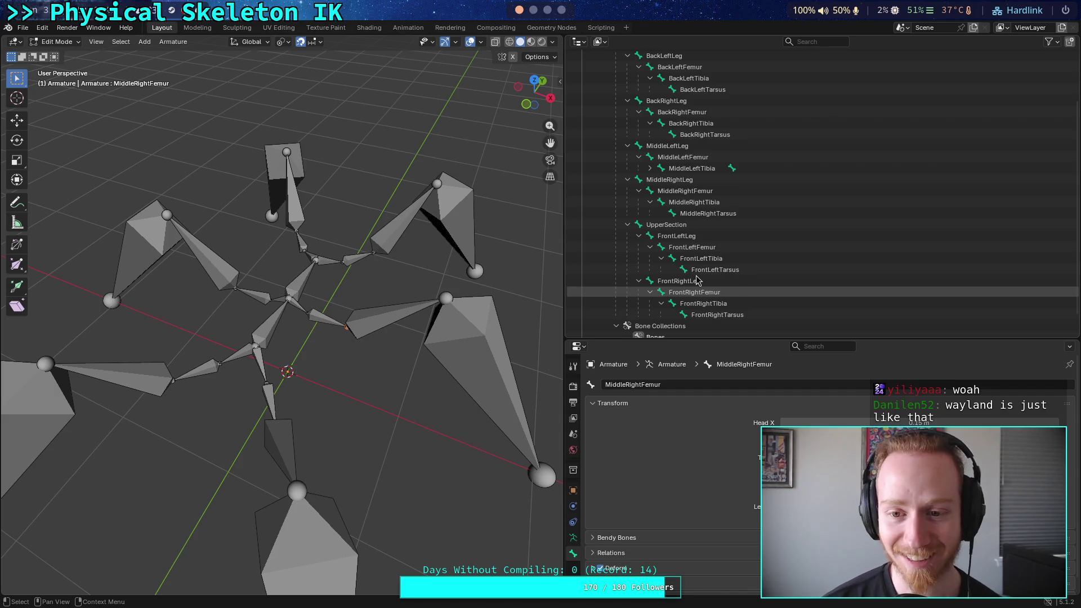
pyautogui.click(703, 315)
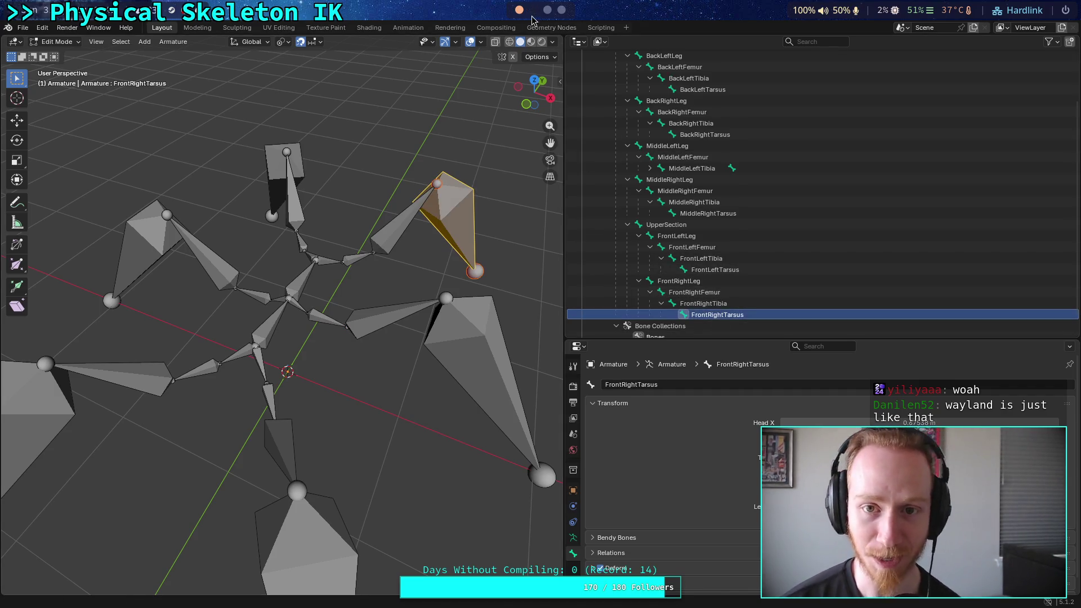
# Check the settings/4 root_bone = 27 line in Neovim, then enlarge Blender's outliner downward
pyautogui.click(532, 17)
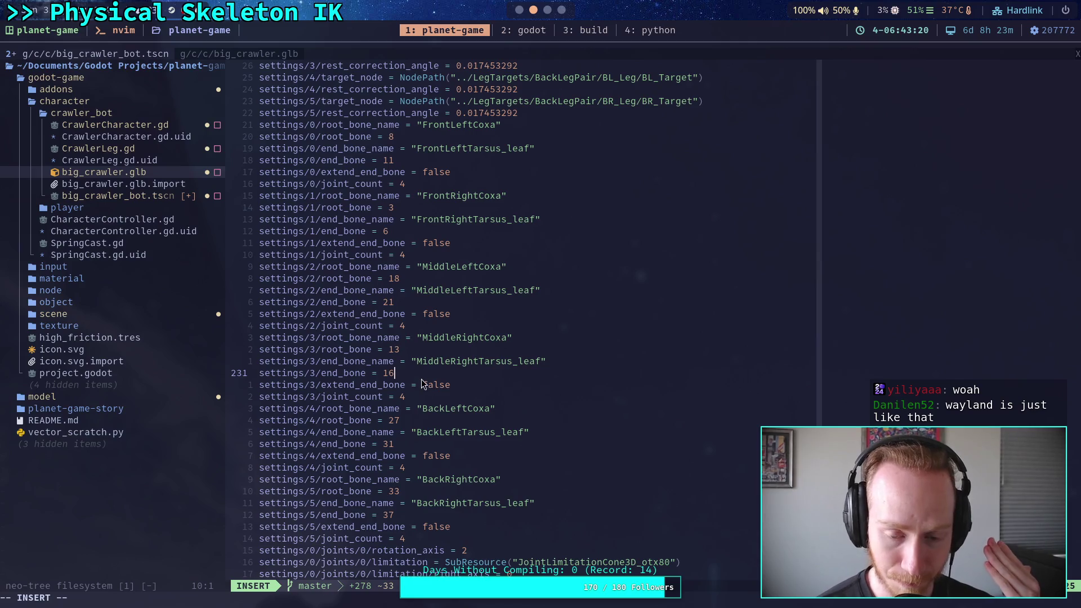
pyautogui.click(432, 421)
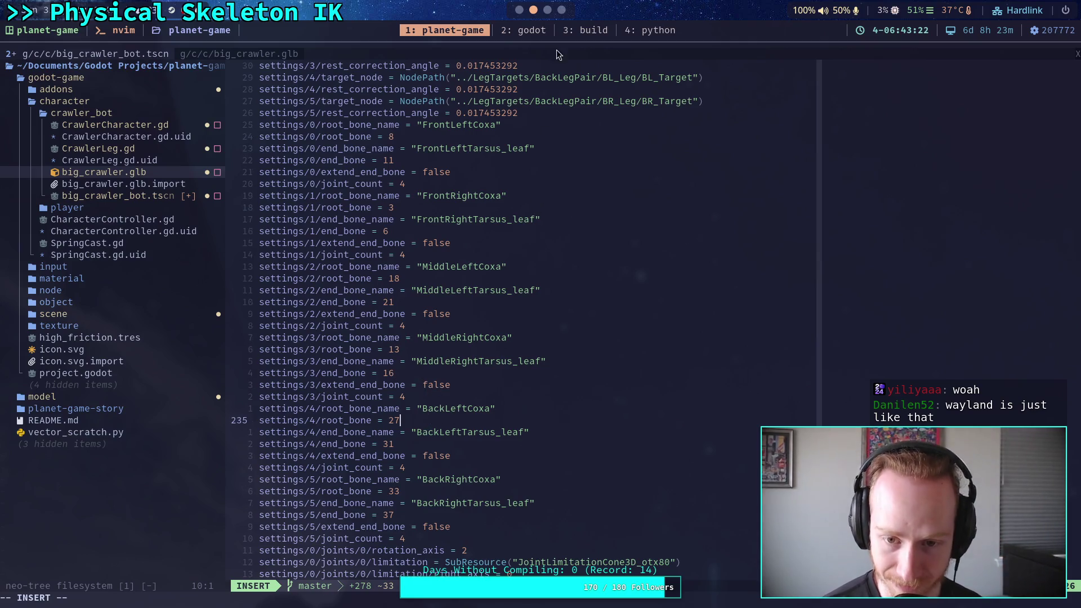
pyautogui.scroll(-2, 543, 17)
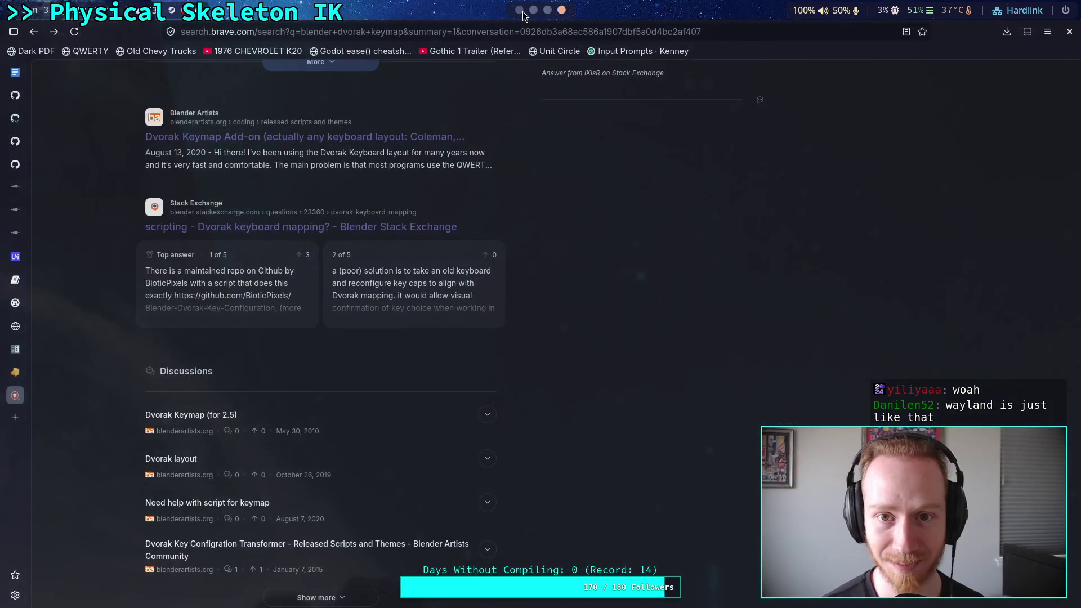
pyautogui.click(519, 12)
pyautogui.moveTo(613, 340); pyautogui.dragTo(613, 449)
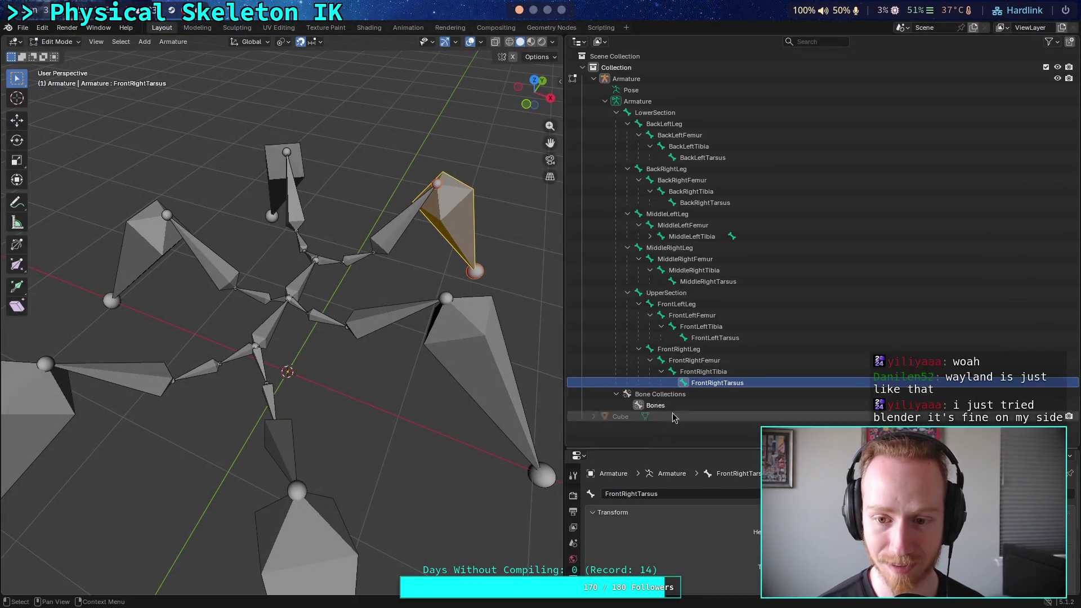
# Select LowerSection, UpperSection and the front-right and front-left leg bones in the Outliner
pyautogui.click(628, 114)
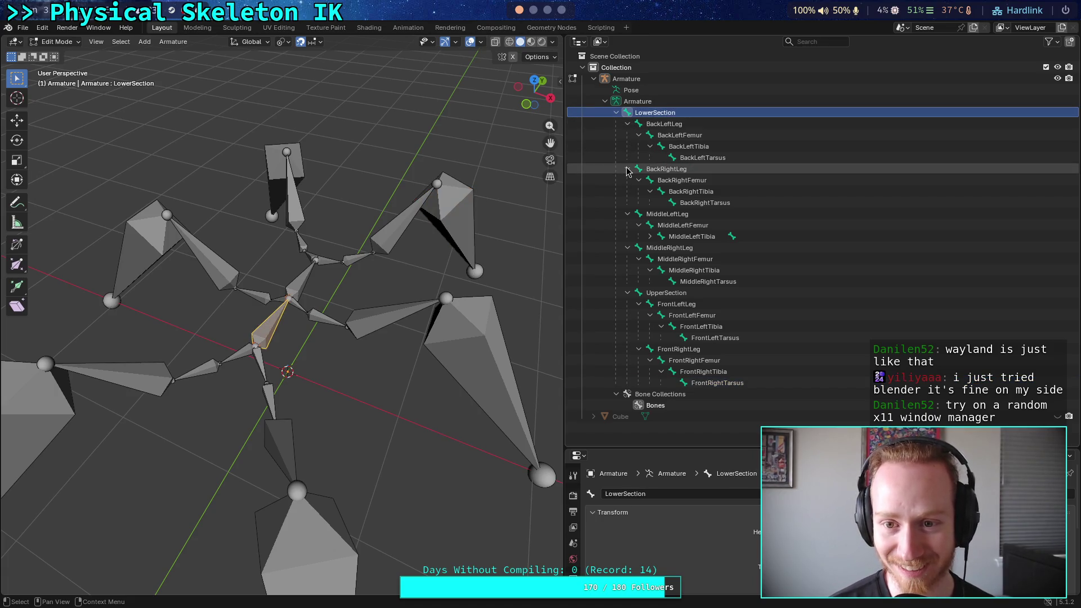
pyautogui.click(664, 294)
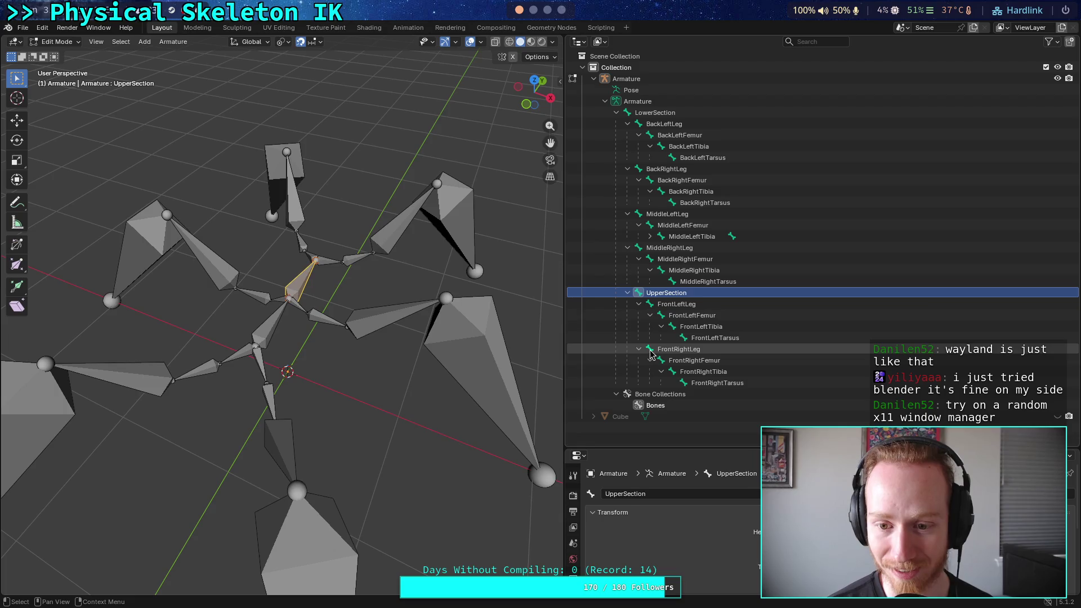
pyautogui.click(664, 362)
pyautogui.click(665, 372)
pyautogui.click(665, 382)
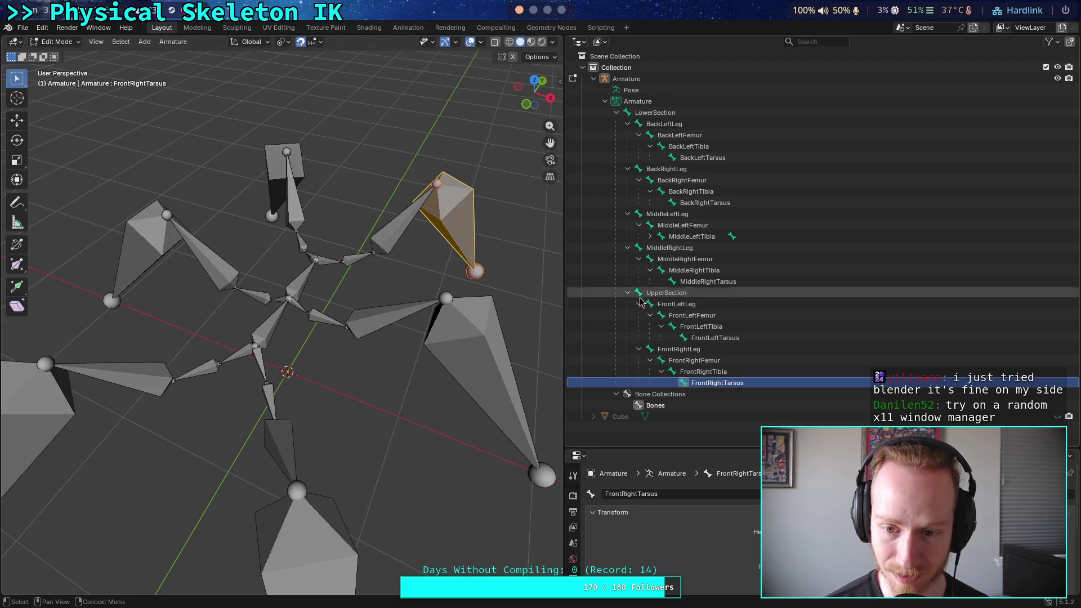
pyautogui.click(665, 304)
pyautogui.click(664, 317)
pyautogui.click(676, 328)
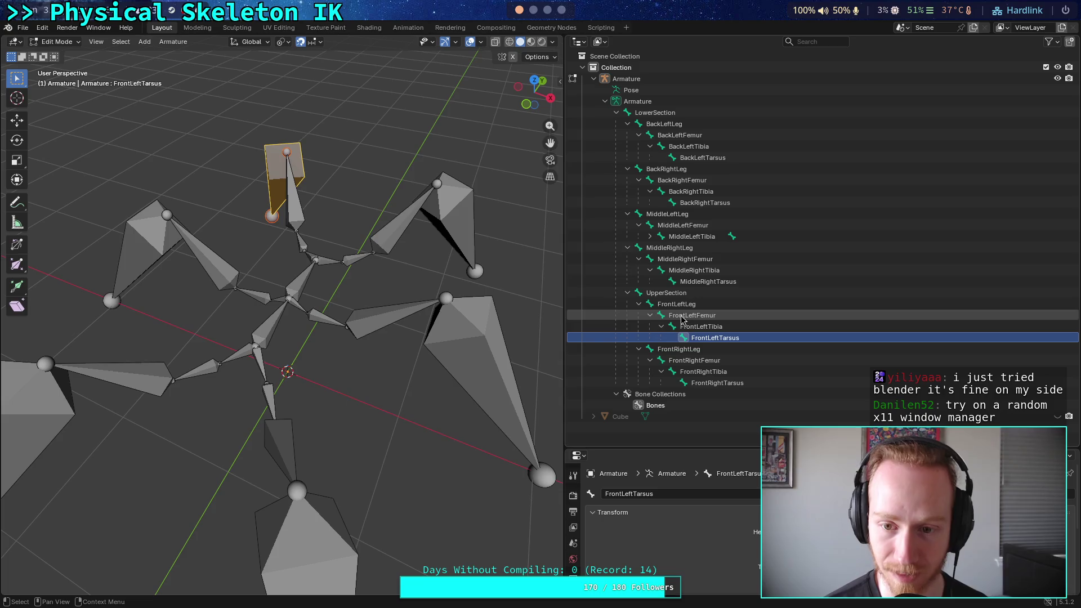
# Step through the middle-right and middle-left leg bones down to each Tarsus
pyautogui.click(644, 248)
pyautogui.click(648, 260)
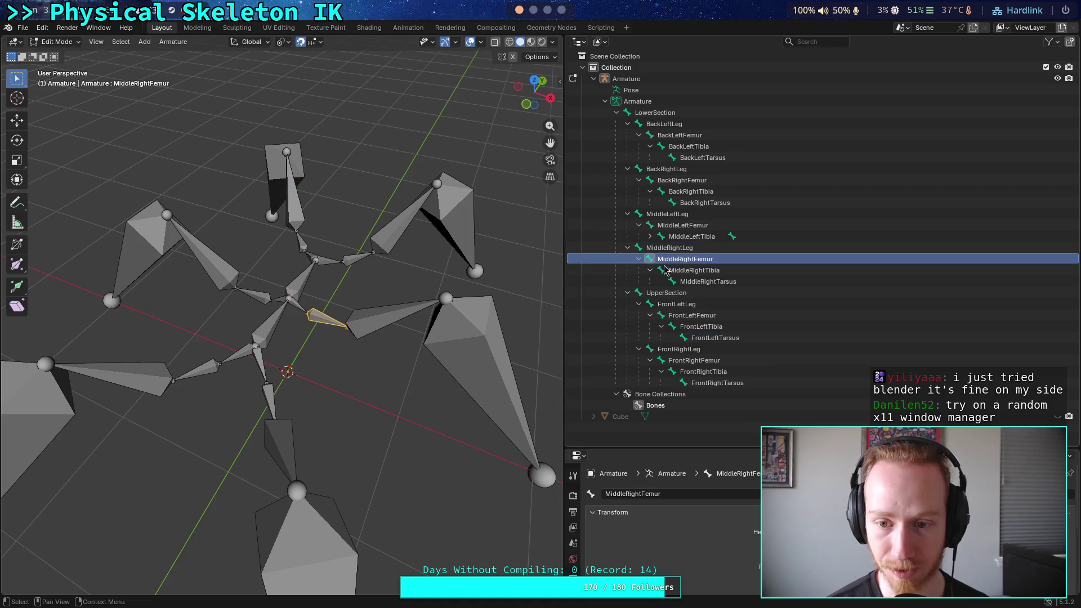
pyautogui.click(661, 269)
pyautogui.click(664, 282)
pyautogui.click(650, 236)
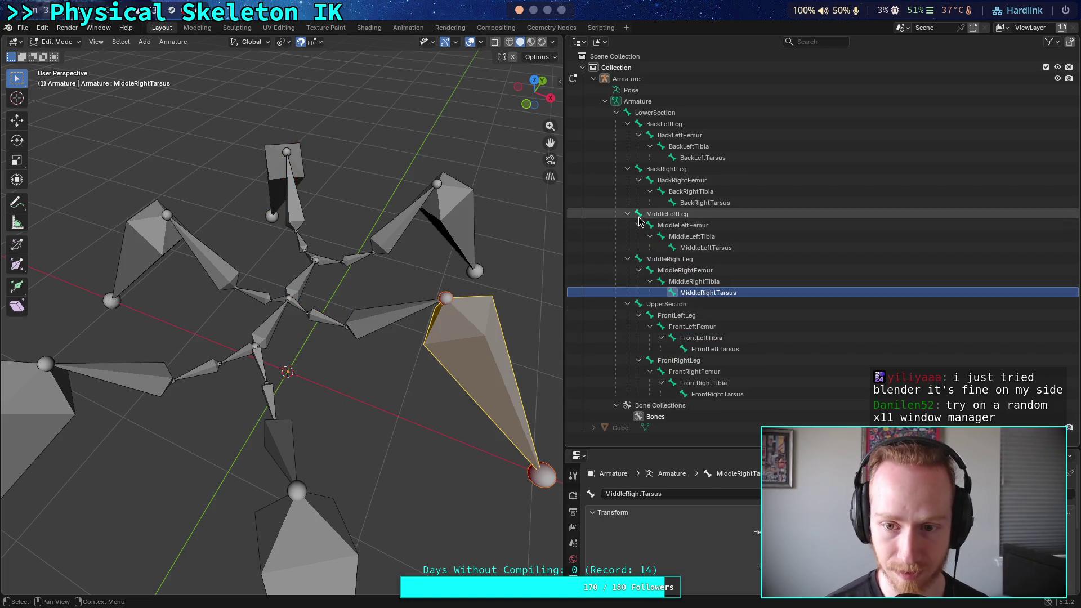
pyautogui.click(667, 214)
pyautogui.click(682, 225)
pyautogui.click(692, 236)
pyautogui.click(671, 248)
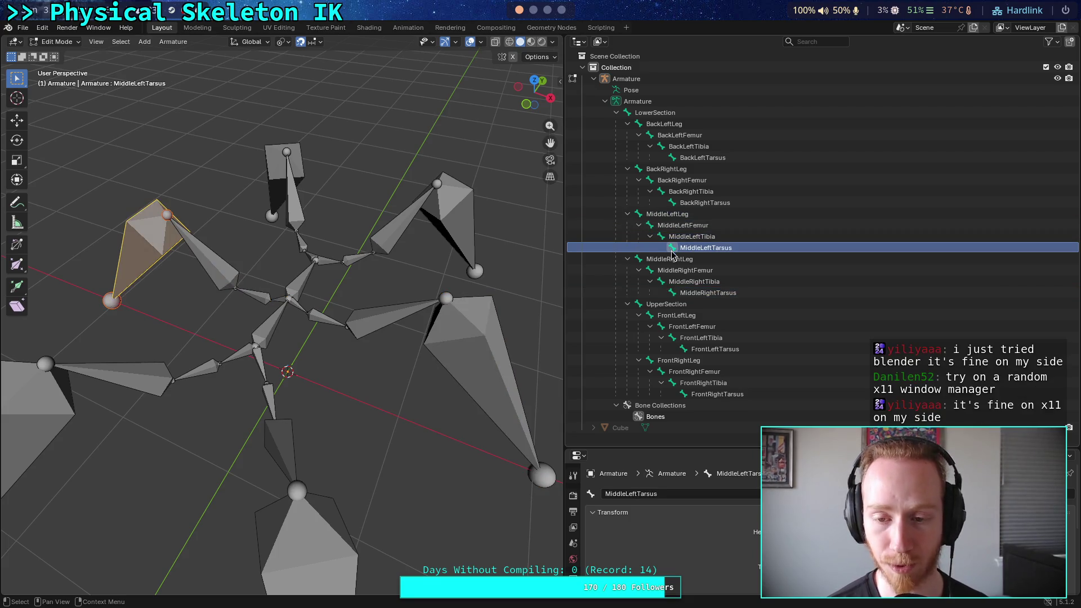
# Step through the back-right leg bones and the BackLeftLeg and BackLeftFemur bones
pyautogui.click(647, 169)
pyautogui.click(670, 181)
pyautogui.click(684, 191)
pyautogui.click(692, 203)
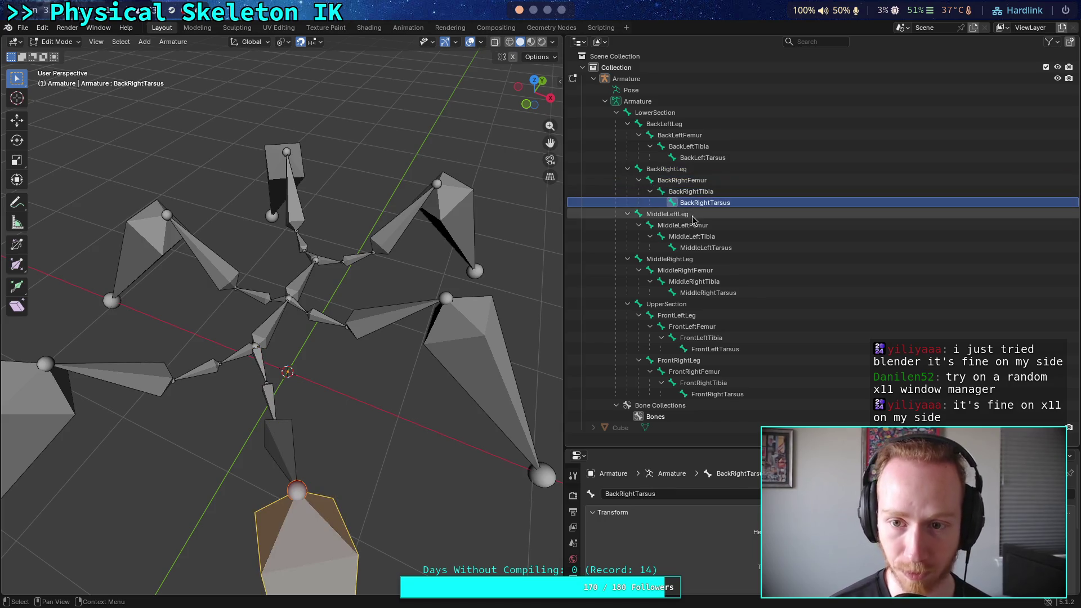
pyautogui.click(645, 124)
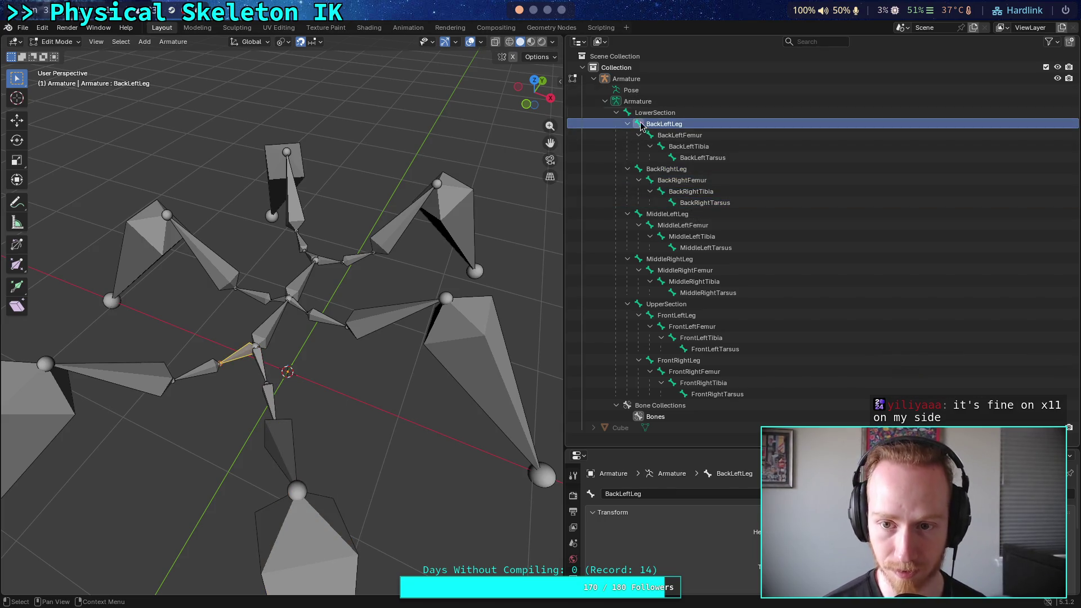
pyautogui.click(647, 135)
pyautogui.press('super+1')
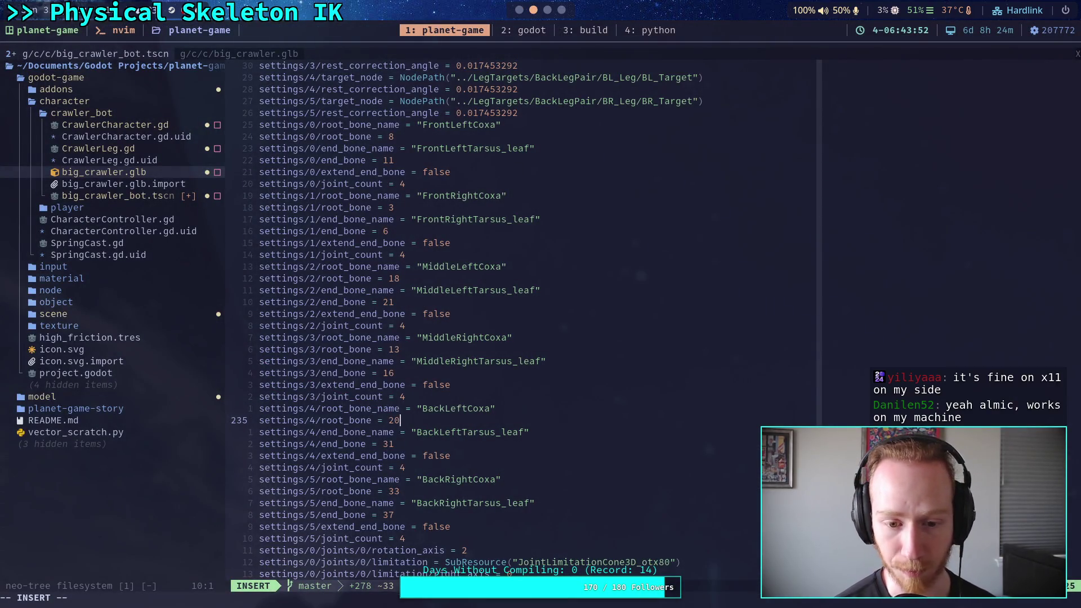
# Change settings/4 root_bone to 28
pyautogui.press('BackSpace')
pyautogui.write('8')
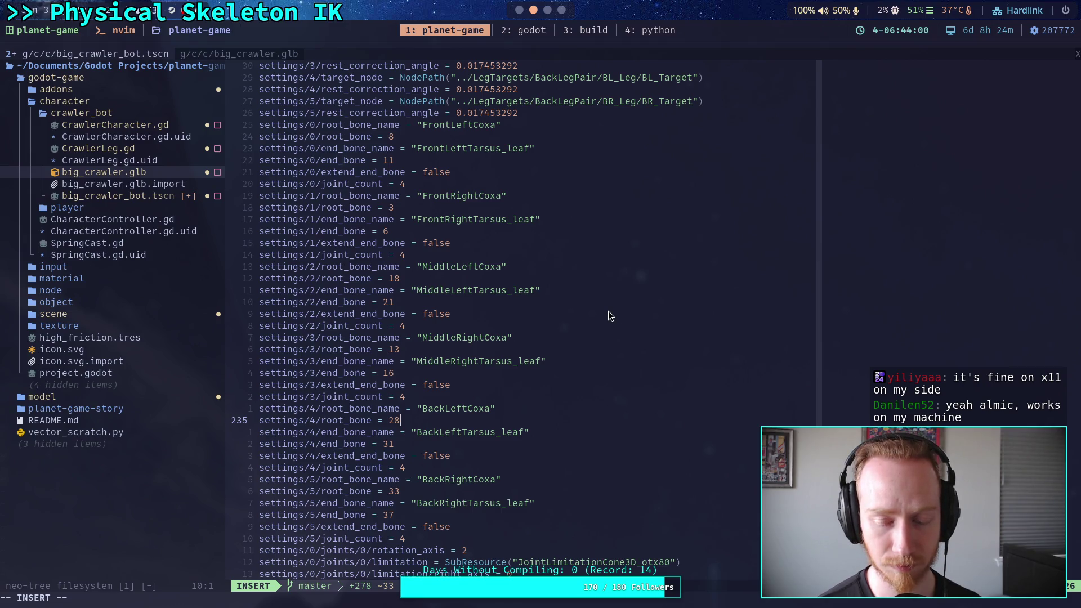
pyautogui.click(524, 31)
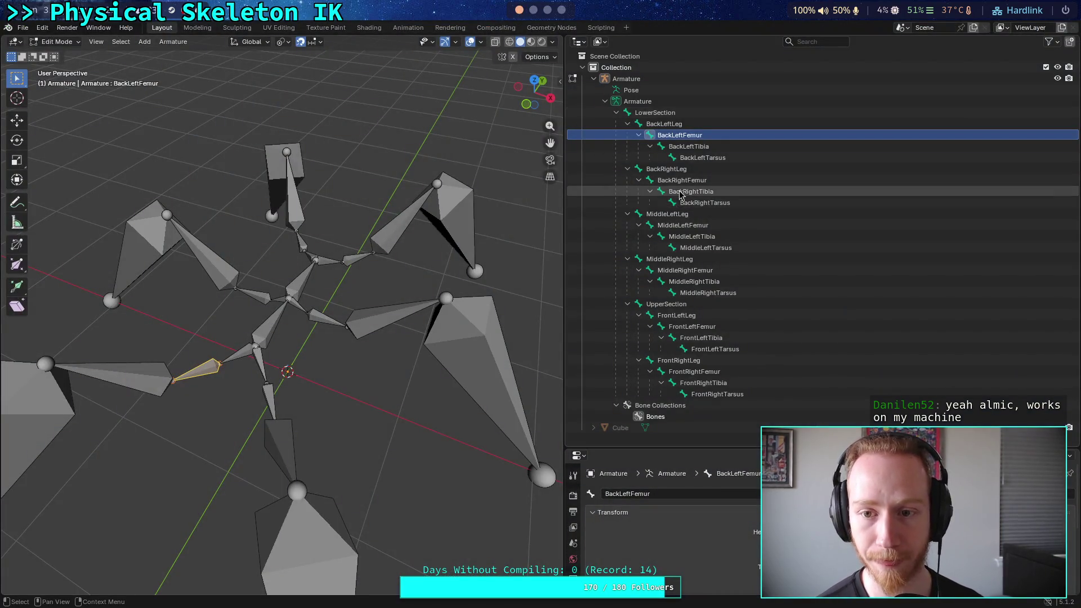
pyautogui.click(532, 14)
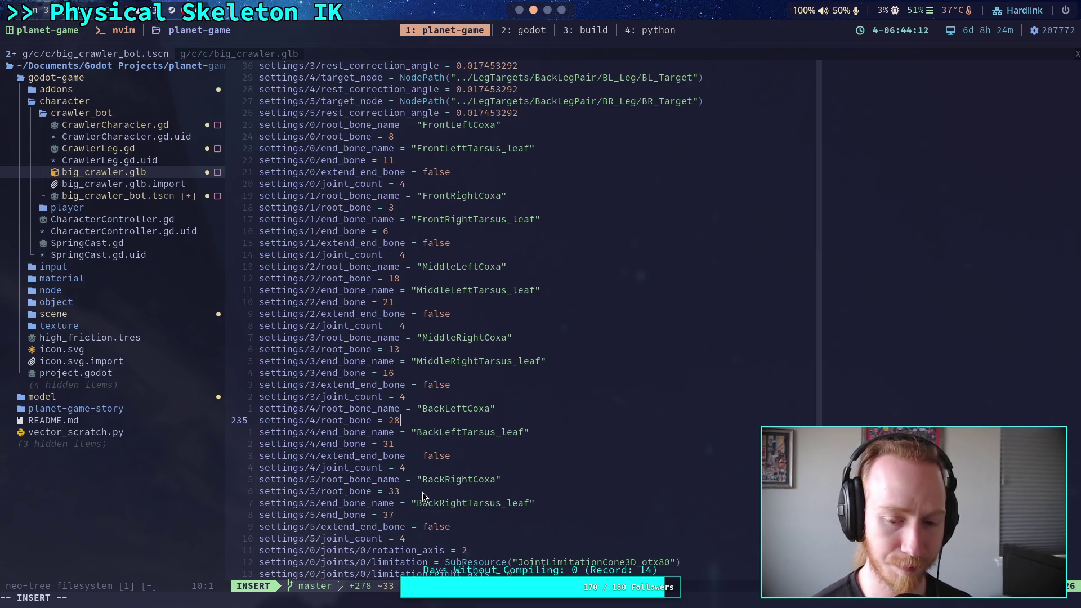
# Set settings/5 end_bone to 31 and root_bone from 33 to 28
pyautogui.click(419, 446)
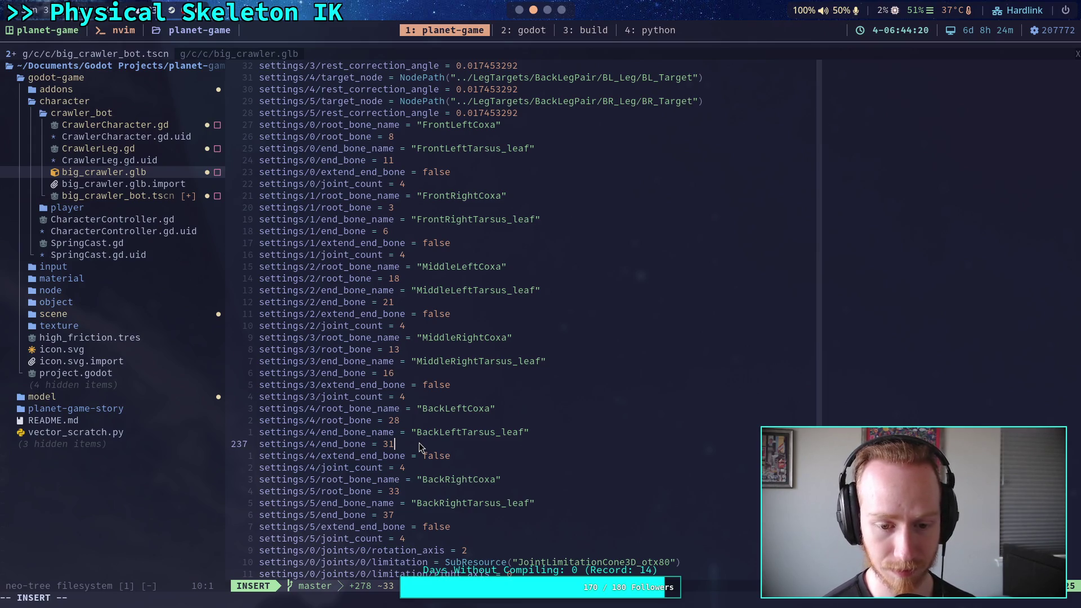
pyautogui.click(415, 517)
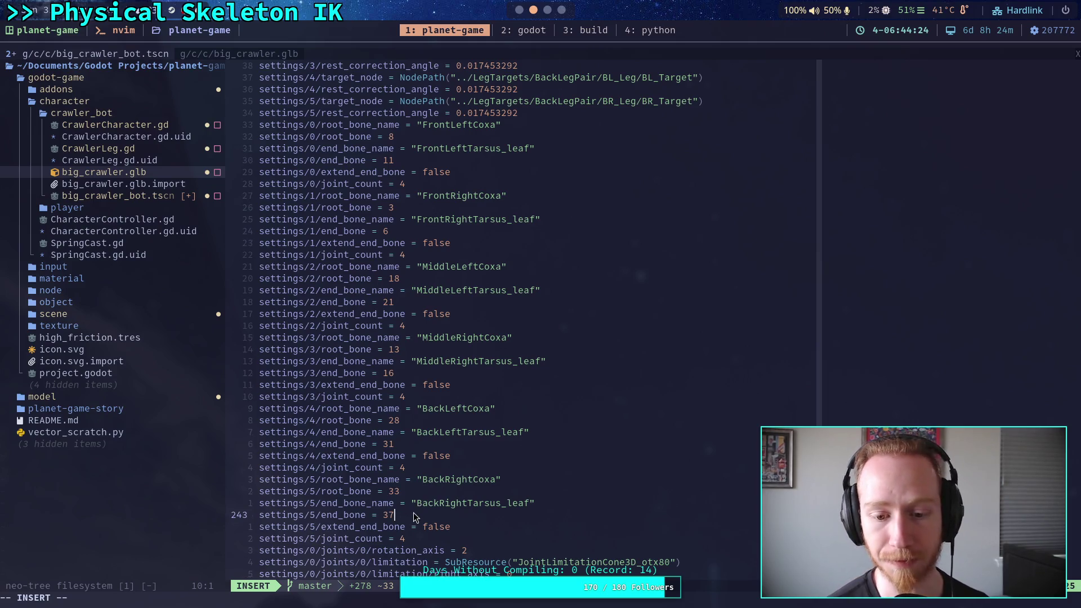
pyautogui.press('BackSpace')
pyautogui.write('1')
pyautogui.press('Up')
pyautogui.press('Up')
pyautogui.press('BackSpace')
pyautogui.press('BackSpace')
pyautogui.write('28')
pyautogui.press('Up')
pyautogui.press('Up')
pyautogui.press('Up')
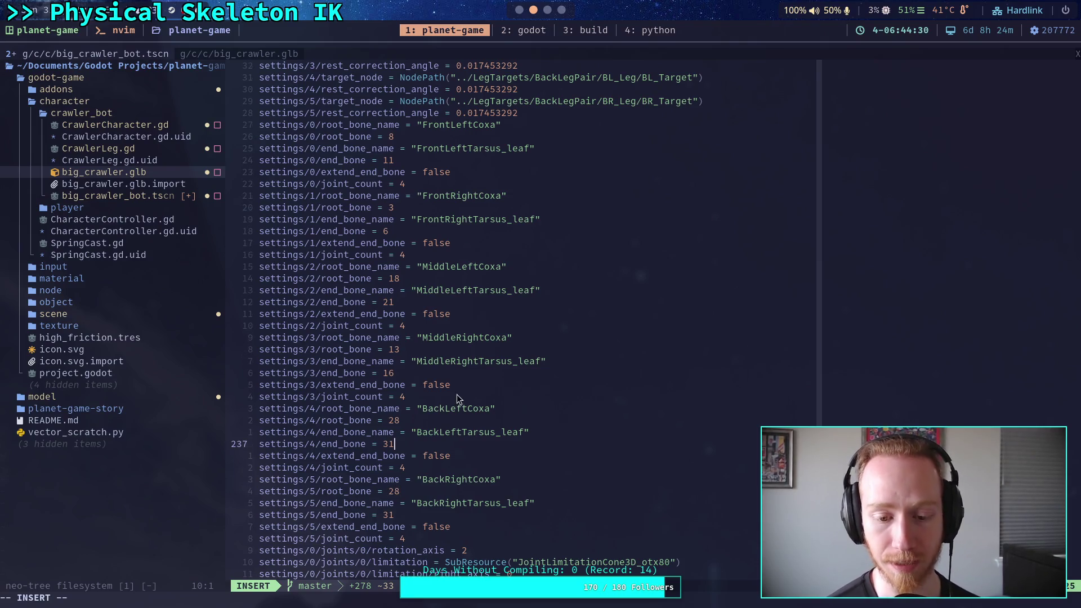
pyautogui.press('super+1')
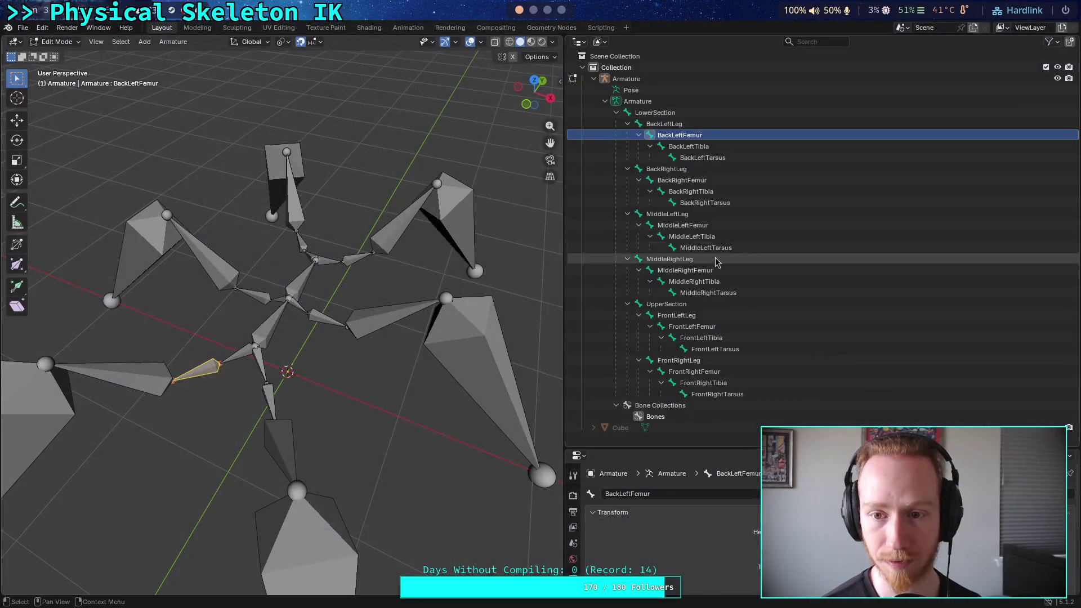
# Select LowerSection, UpperSection and step through the front-right and front-left leg bones
pyautogui.click(644, 113)
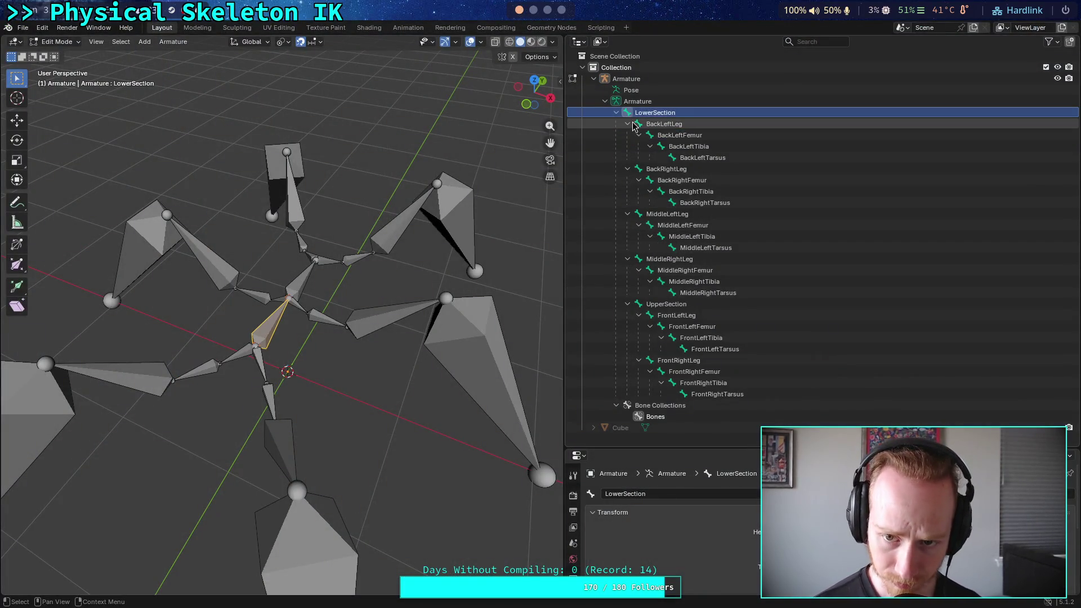
pyautogui.click(640, 307)
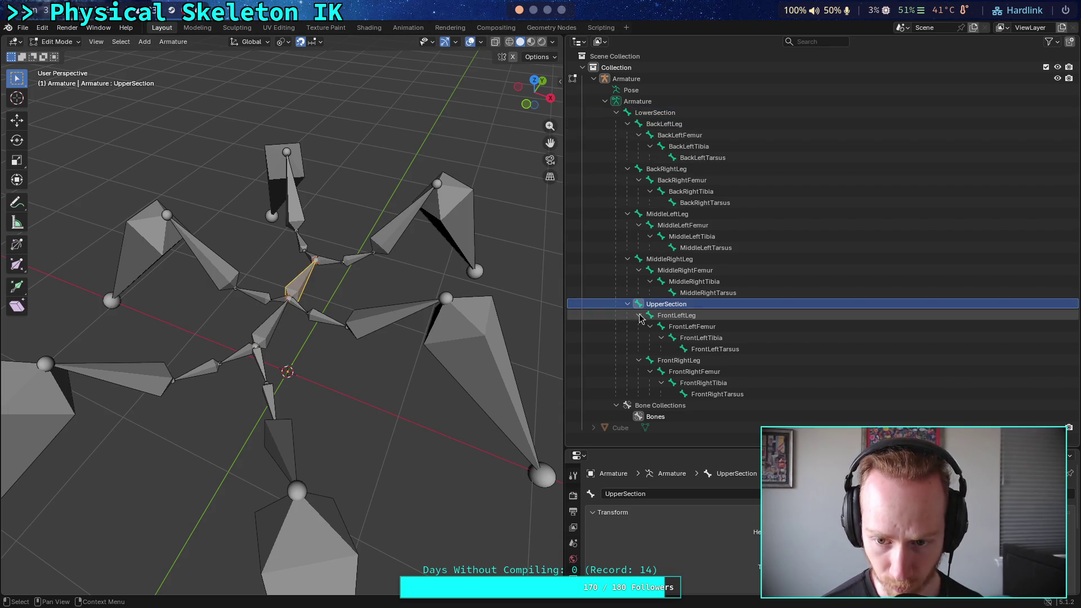
pyautogui.click(653, 362)
pyautogui.click(667, 372)
pyautogui.click(675, 383)
pyautogui.click(683, 393)
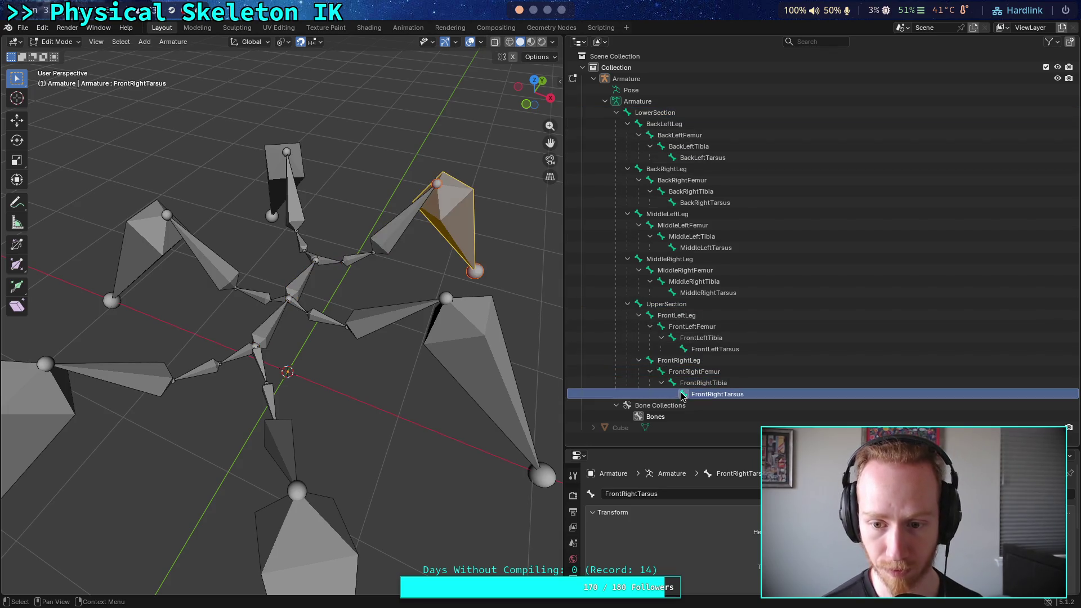
pyautogui.click(650, 316)
pyautogui.click(655, 326)
pyautogui.click(671, 338)
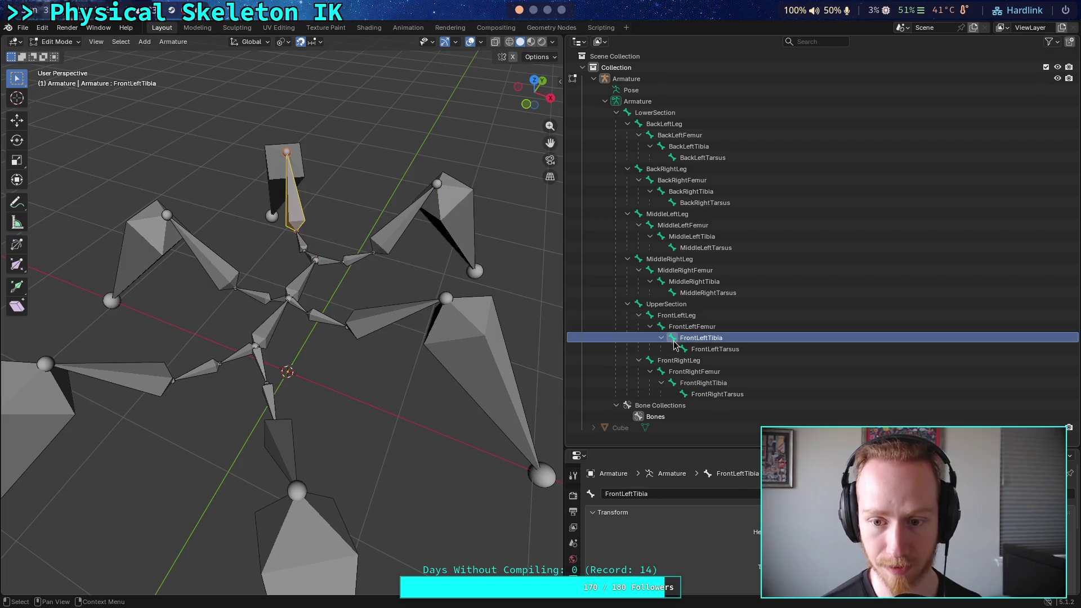
pyautogui.click(681, 349)
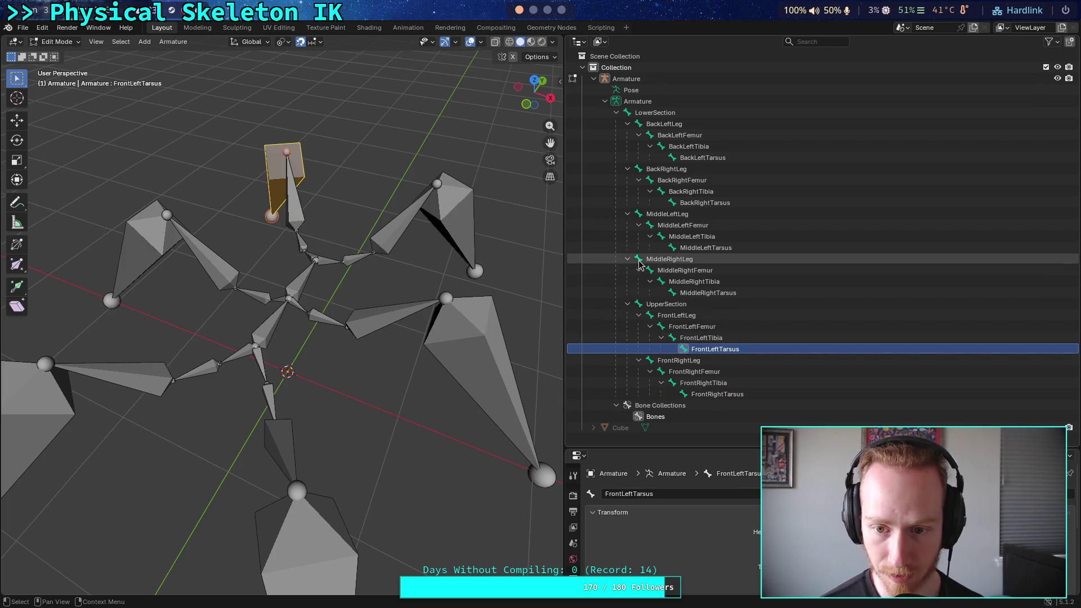
# Step through the middle-right, middle-left and back-right leg bones in the Outliner
pyautogui.click(658, 260)
pyautogui.click(667, 271)
pyautogui.click(673, 282)
pyautogui.click(671, 293)
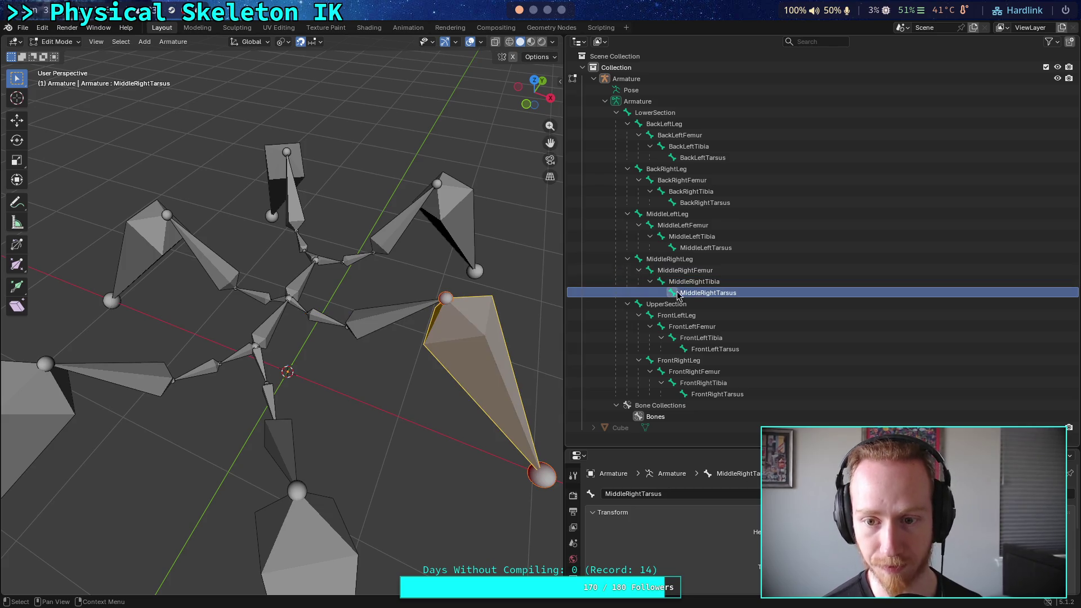
pyautogui.click(637, 215)
pyautogui.click(651, 226)
pyautogui.click(664, 238)
pyautogui.click(675, 249)
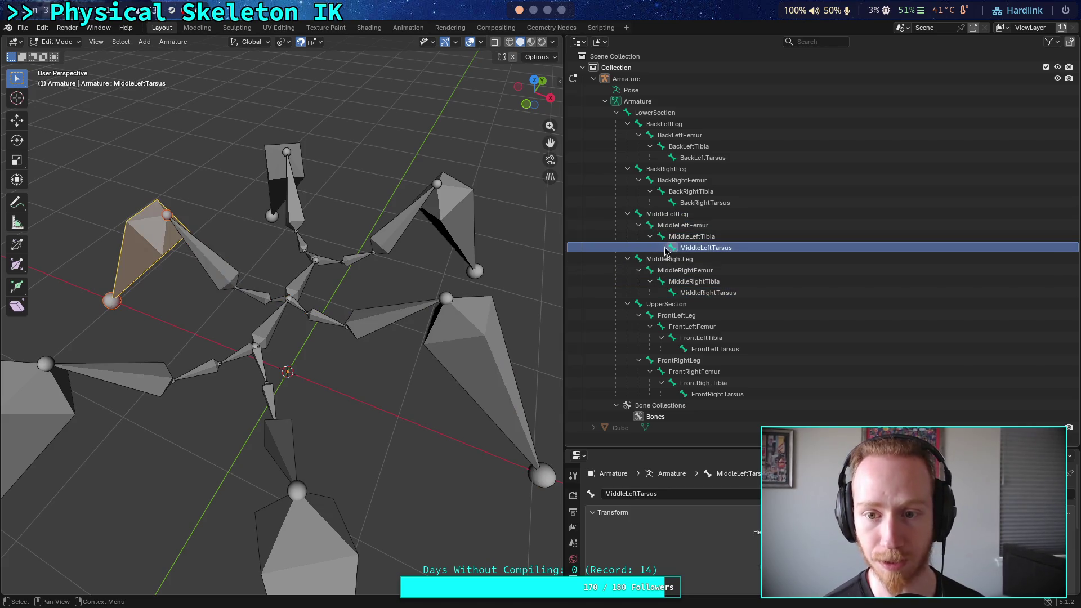
pyautogui.click(636, 172)
pyautogui.click(654, 180)
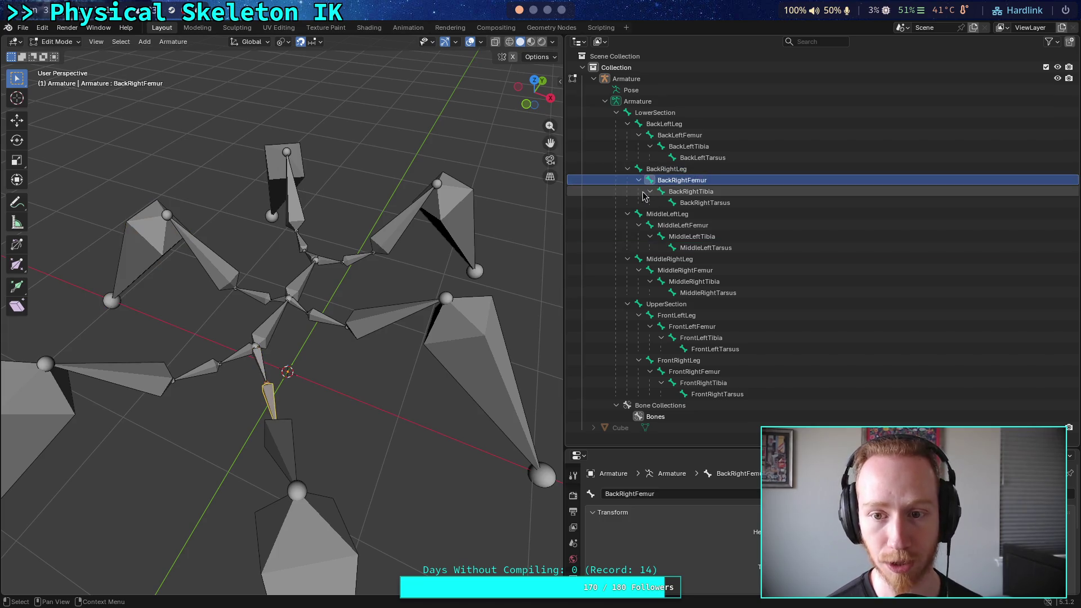
pyautogui.click(530, 11)
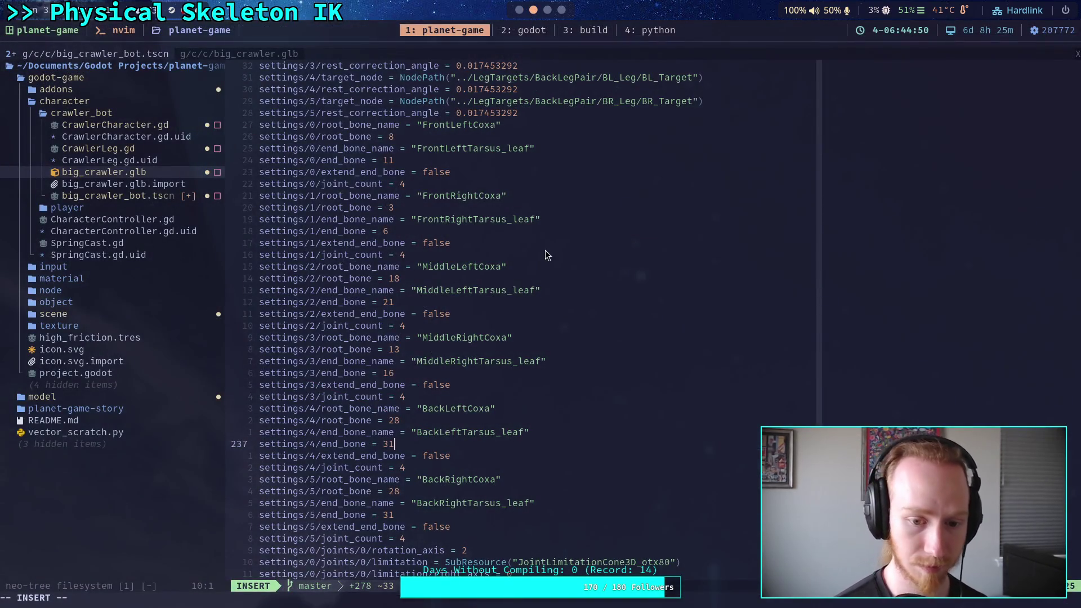
# Change settings/4 root_bone to 23 and end_bone to 26
pyautogui.press('Down')
pyautogui.press('Down')
pyautogui.press('Down')
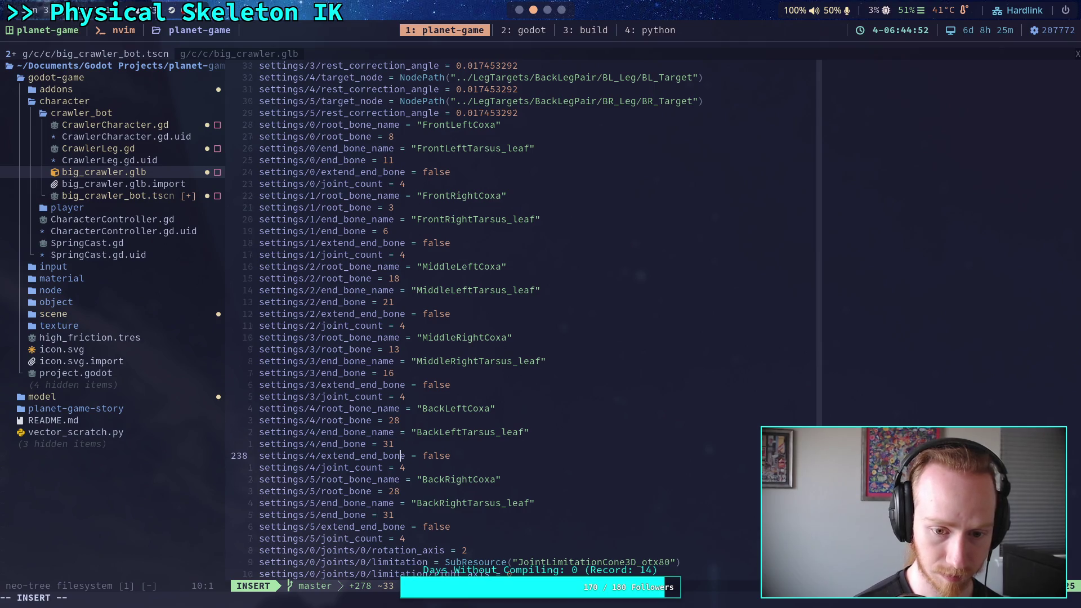
pyautogui.press('Up')
pyautogui.press('Up')
pyautogui.press('Up')
pyautogui.press('BackSpace')
pyautogui.write('3')
pyautogui.press('Down')
pyautogui.press('Down')
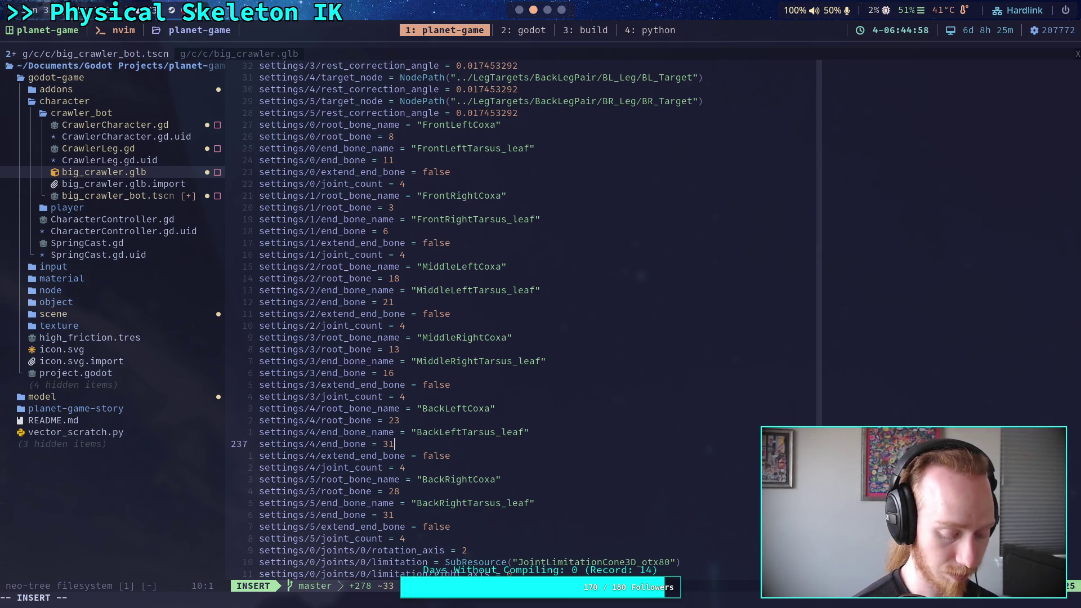
pyautogui.press('BackSpace')
pyautogui.write('26')
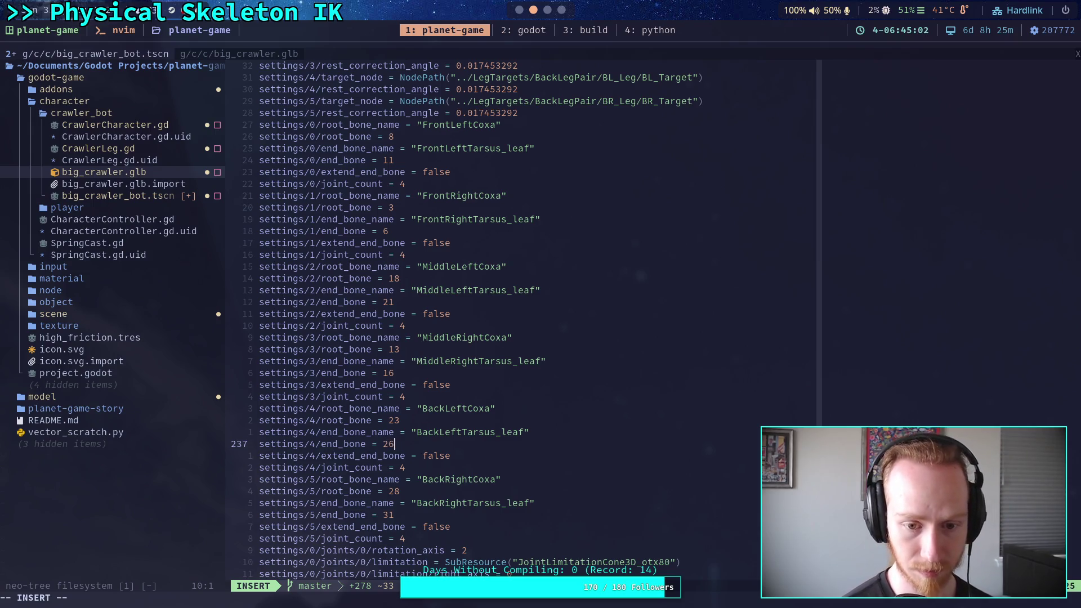
# Save big_crawler_bot.tscn with :w
pyautogui.press('Escape')
pyautogui.write(':w')
pyautogui.press('Return')
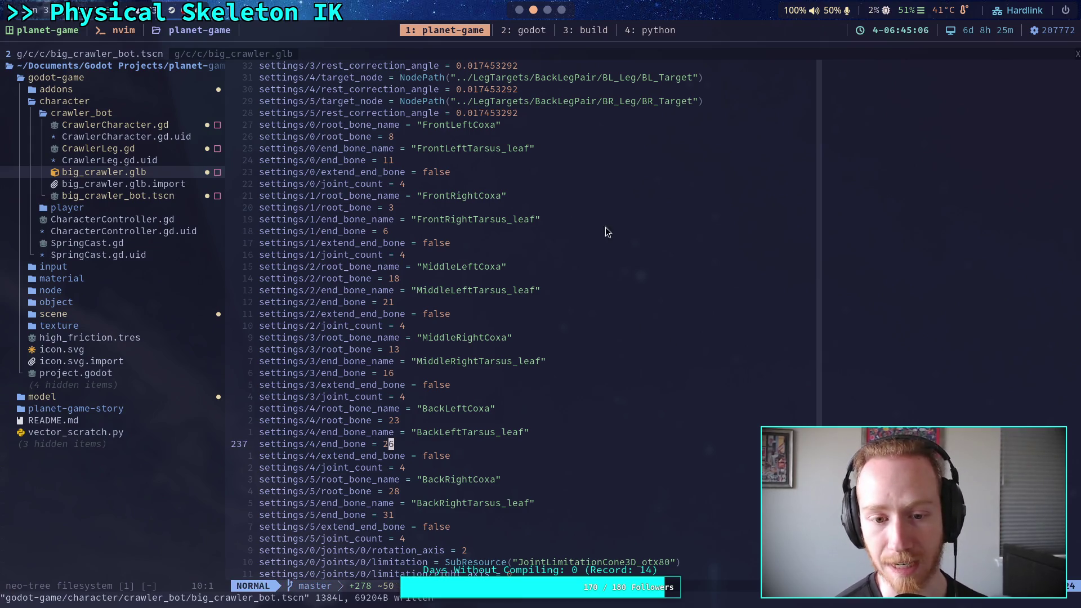
pyautogui.click(519, 9)
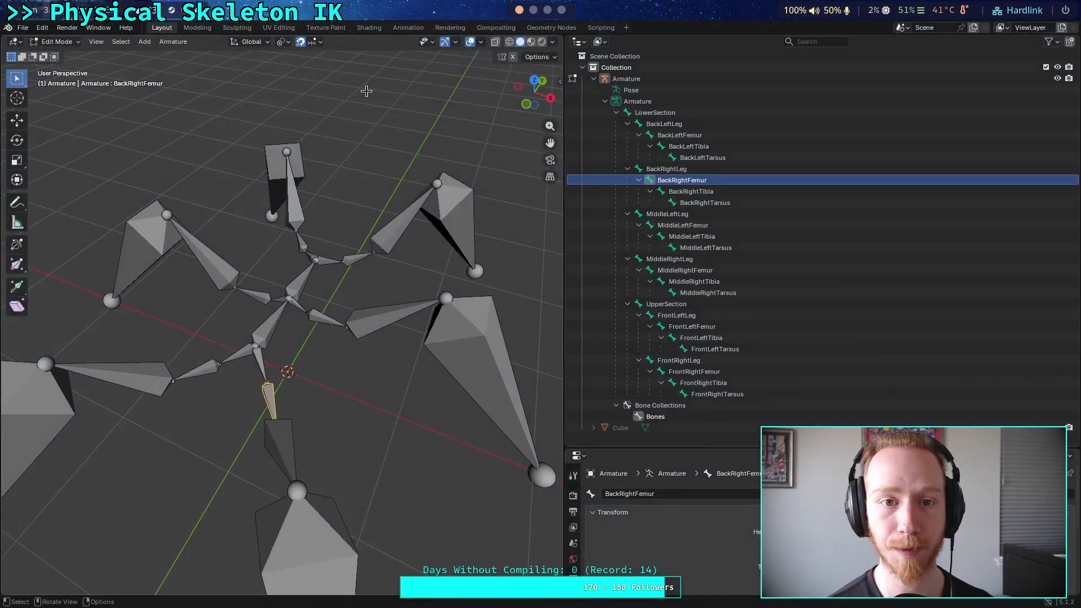
# Quit Blender from the File menu, choosing Don't Save for big_crawler.blend
pyautogui.click(23, 28)
pyautogui.click(89, 268)
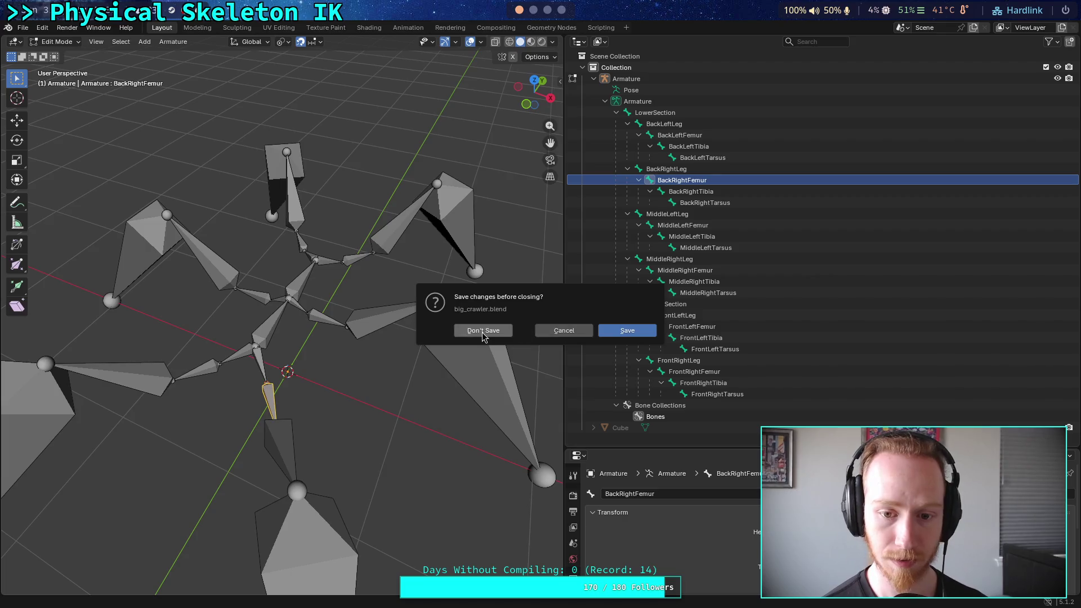
pyautogui.click(483, 332)
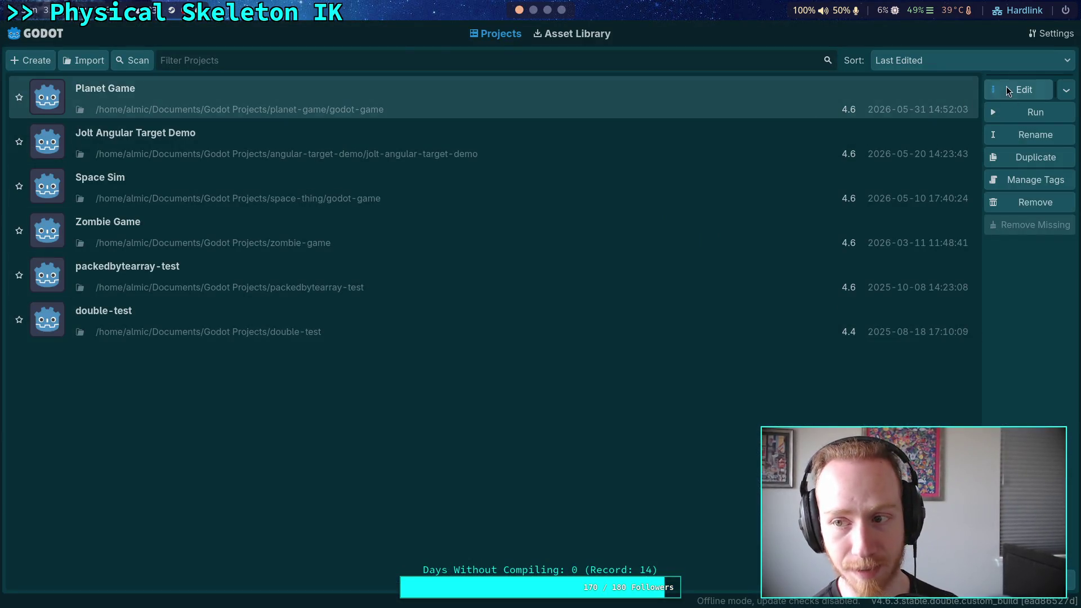
# Open the Planet Game project, widen the 3D view and show test_world's node tree
pyautogui.click(1024, 90)
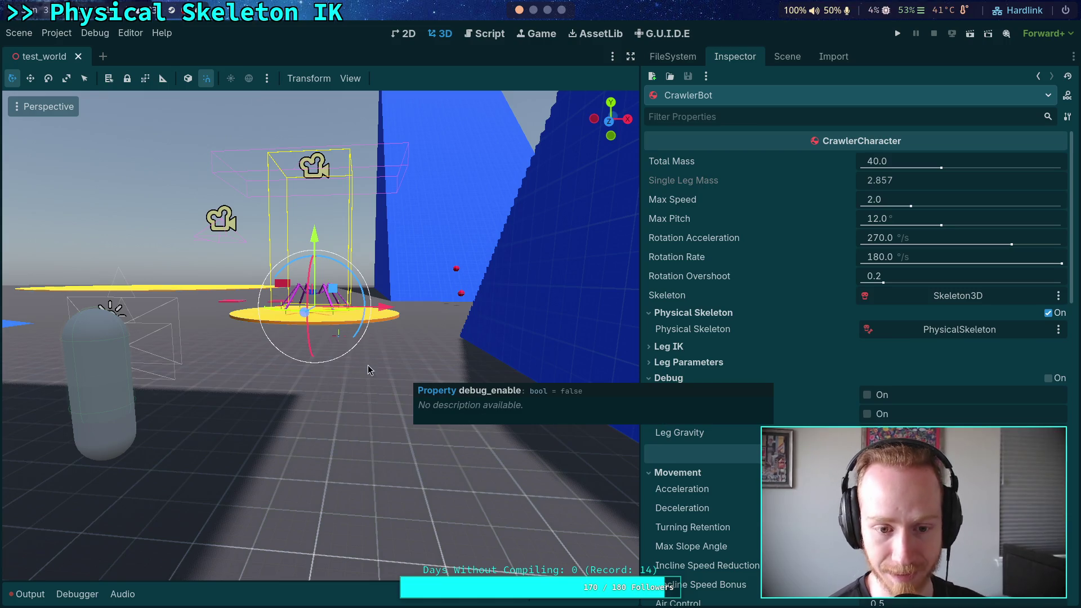
pyautogui.moveTo(641, 332); pyautogui.dragTo(656, 338)
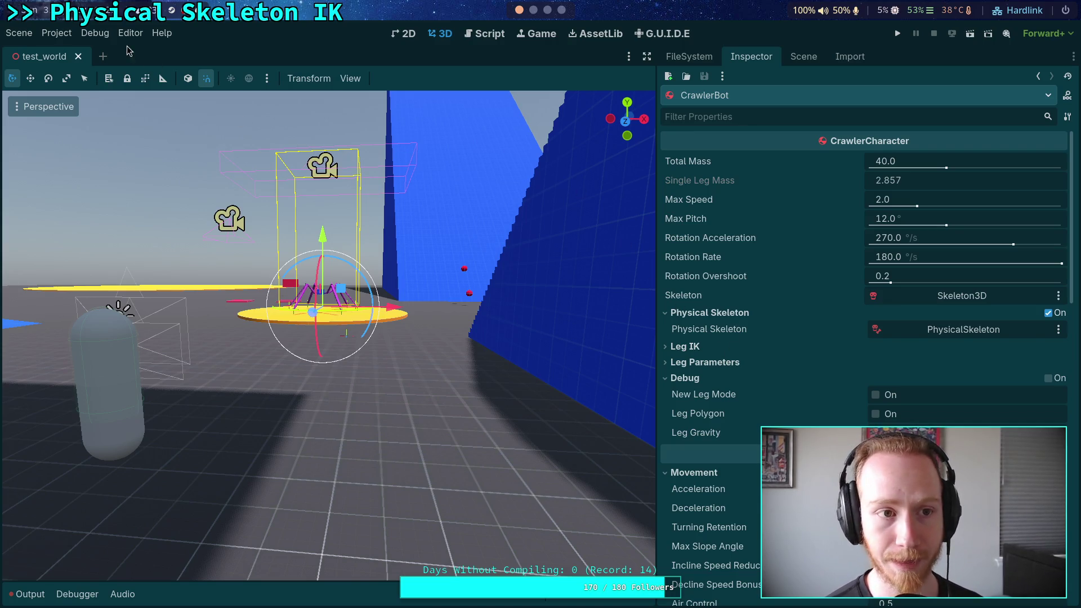
pyautogui.click(799, 57)
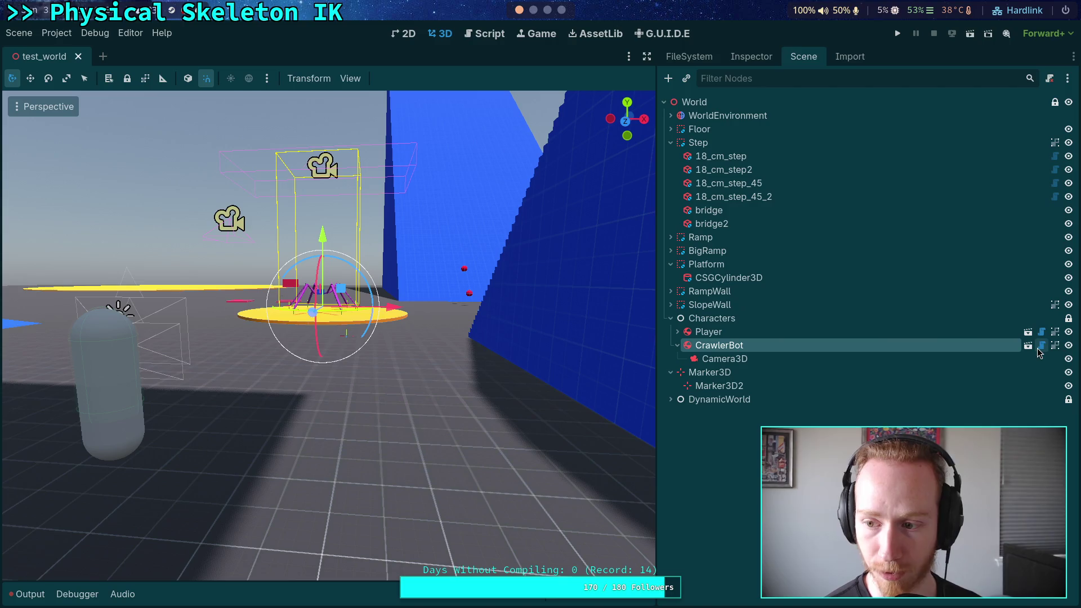
# Open the Output panel and scroll up through the IK error messages
pyautogui.click(28, 594)
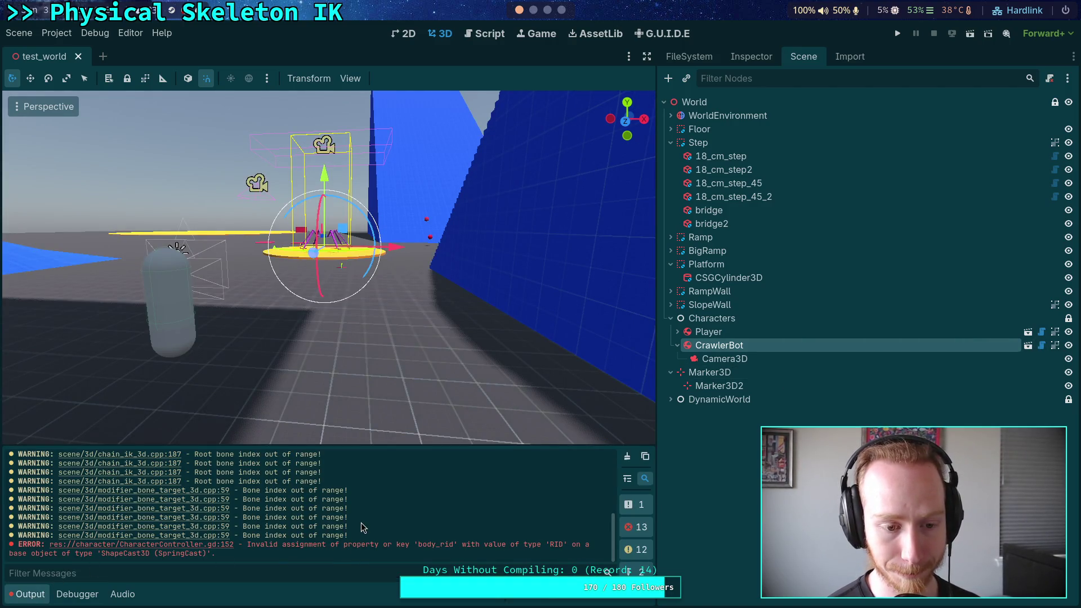
pyautogui.scroll(2, 343, 523)
pyautogui.scroll(4, 338, 522)
pyautogui.scroll(1, 344, 522)
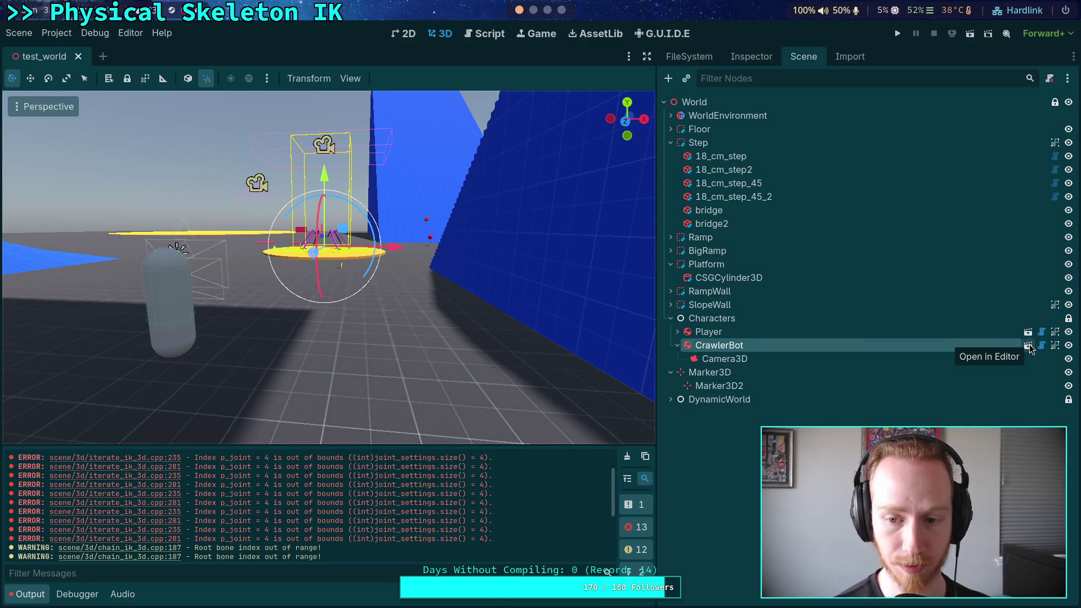
# Open the CrawlerBot scene and check FrontRightFemur's bone target, keeping it as FrontRightFemur
pyautogui.click(1028, 345)
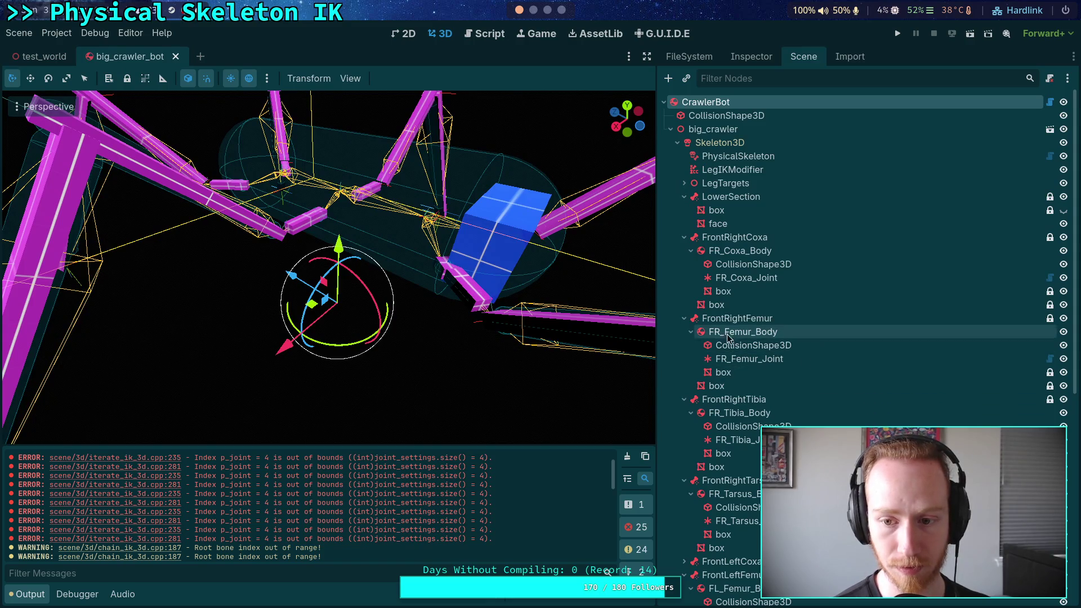
pyautogui.click(736, 318)
pyautogui.click(752, 57)
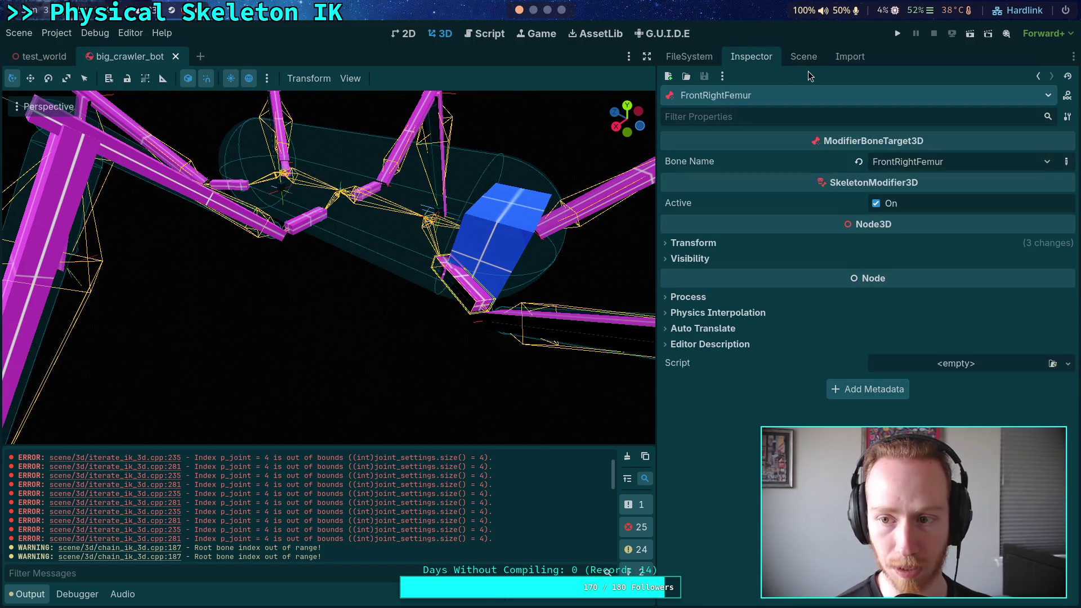
pyautogui.click(985, 161)
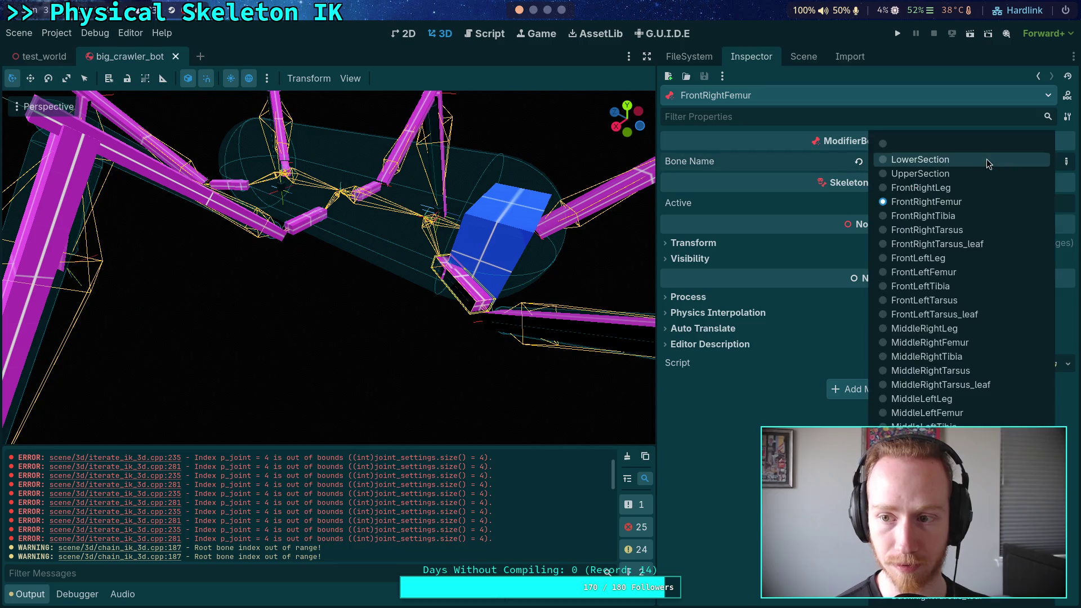
pyautogui.click(774, 167)
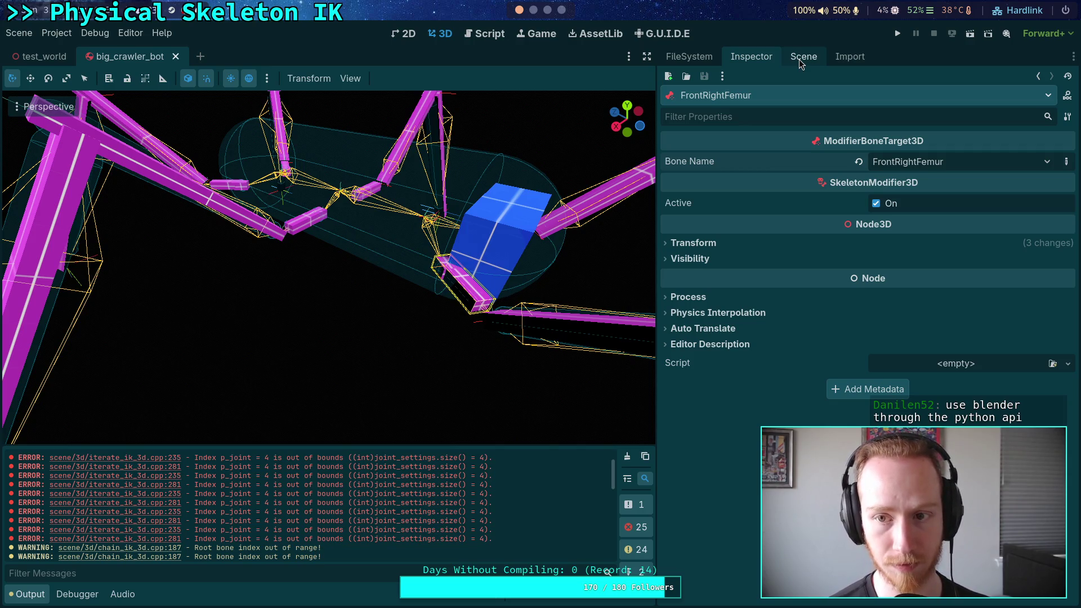
# Review LegIKModifier's per-leg IK settings and joint bone names, then quit Godot with Ctrl+Q
pyautogui.click(799, 59)
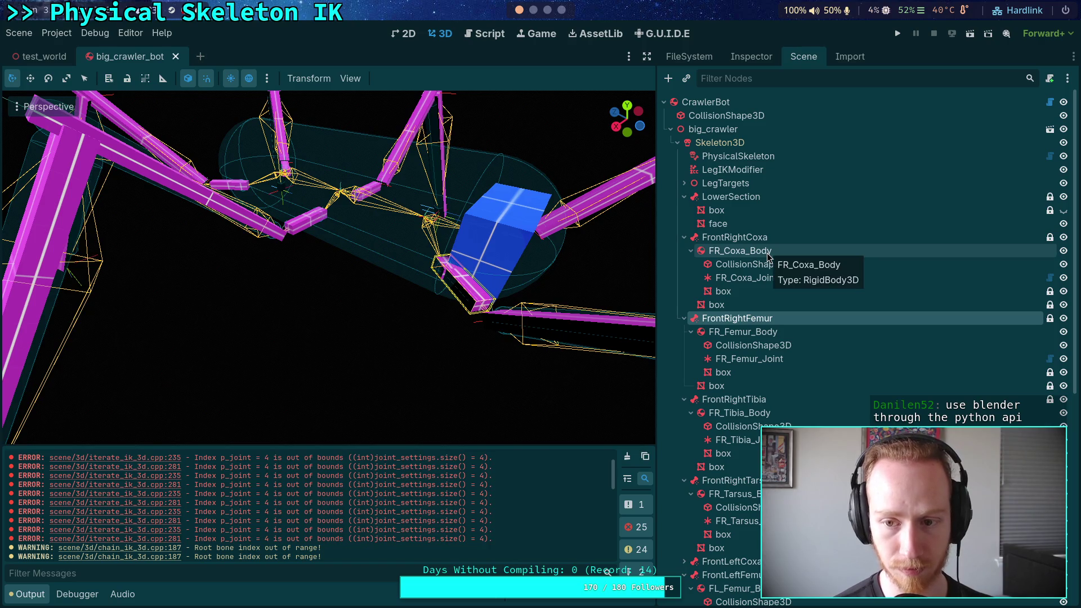
pyautogui.click(749, 169)
pyautogui.click(757, 58)
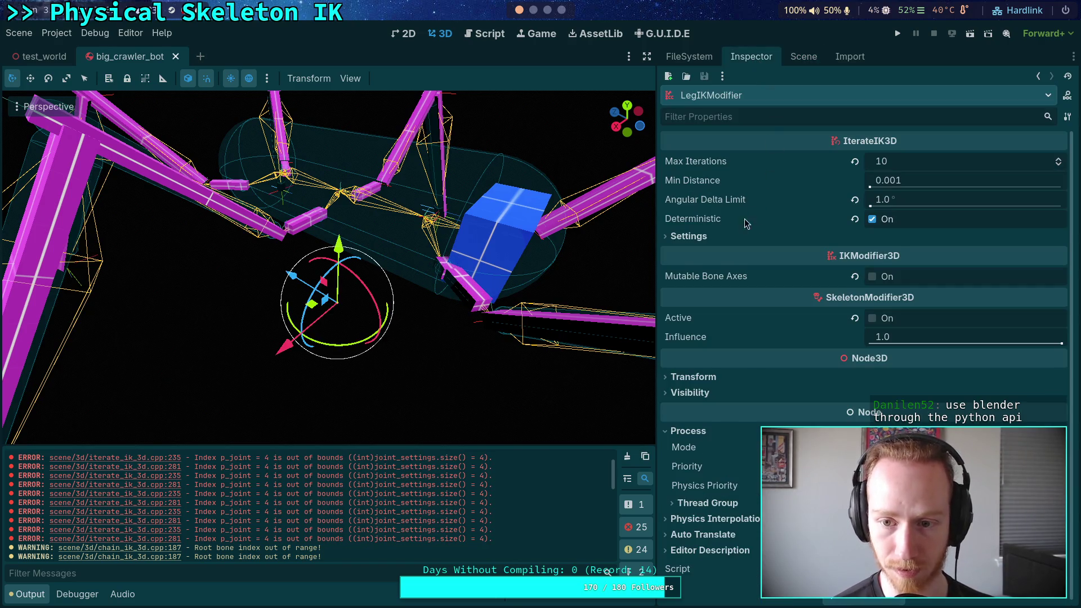
pyautogui.click(714, 234)
pyautogui.click(744, 360)
pyautogui.click(744, 359)
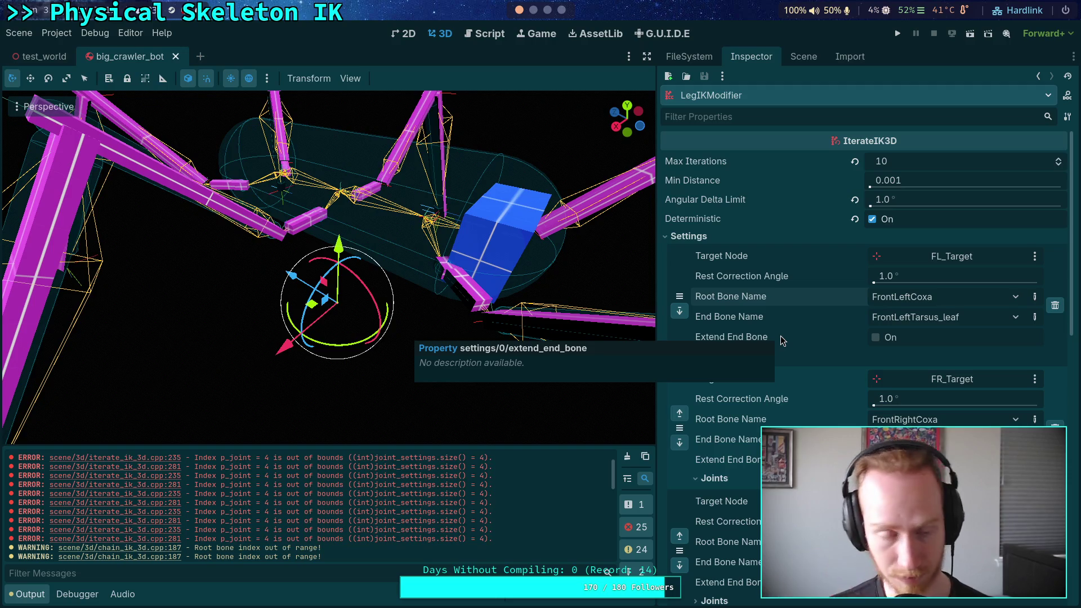
pyautogui.hotkey('ctrl', 'q')
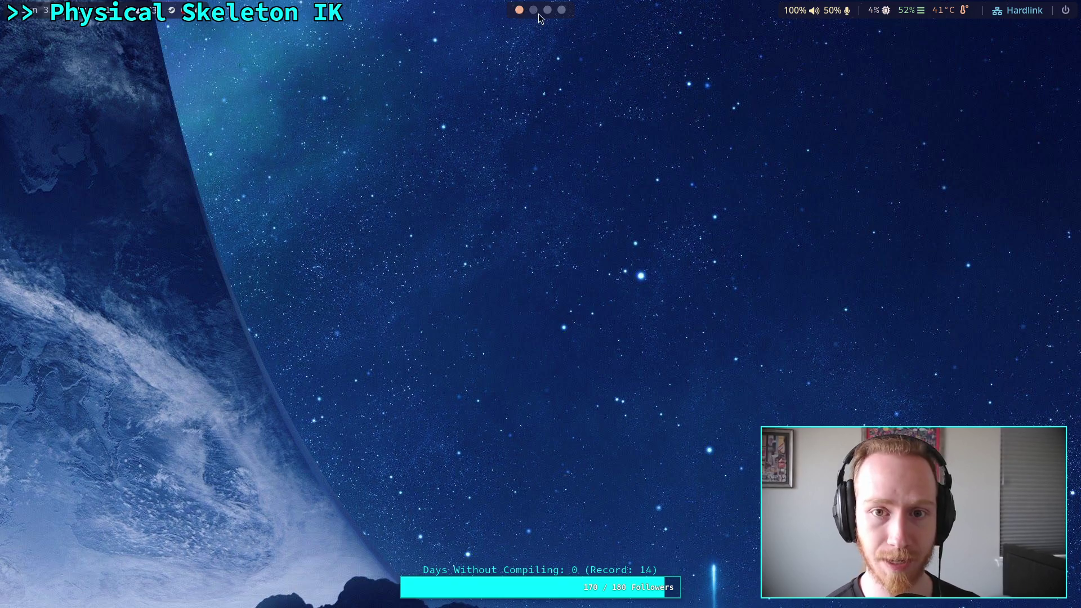
# In Neovim, change the FrontLeft, FrontRight and MiddleLeft root bones from Coxa to Femur
pyautogui.press('super+1')
pyautogui.click(487, 123)
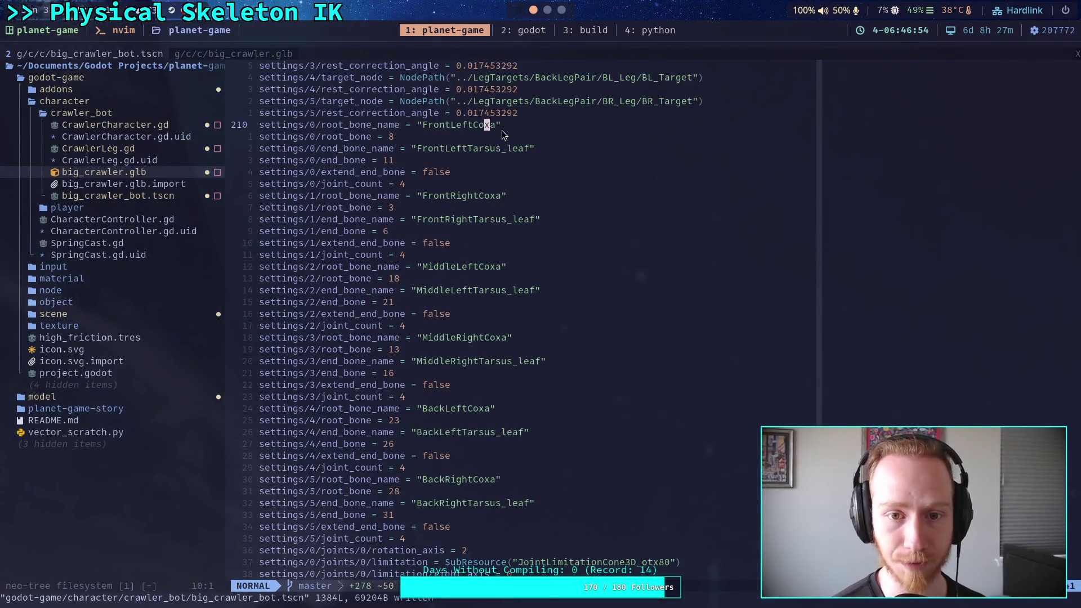
pyautogui.press('a')
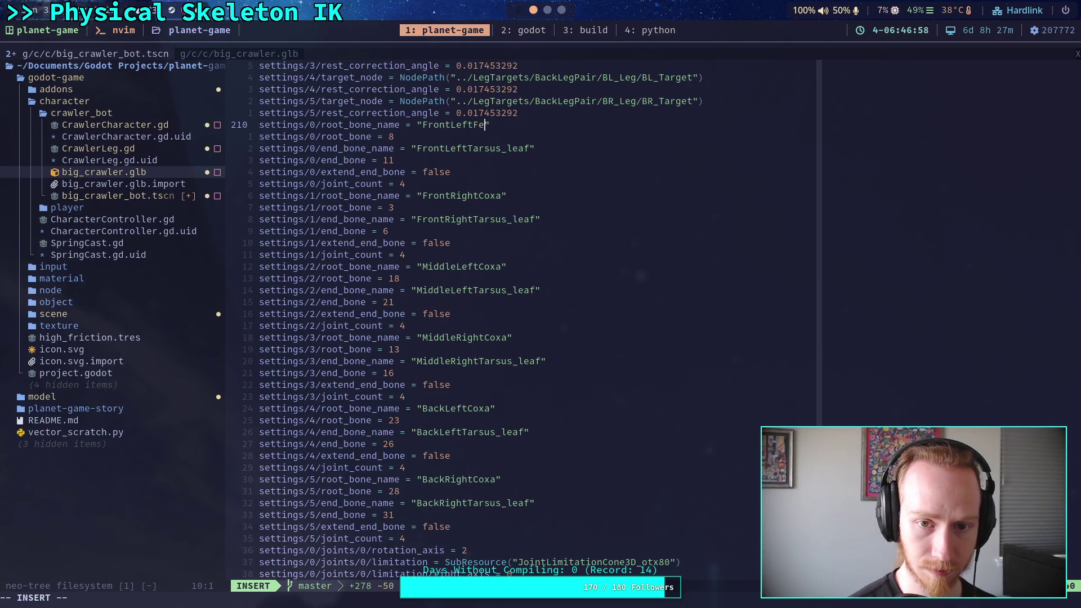
pyautogui.press('Down')
pyautogui.press('Down')
pyautogui.press('Down')
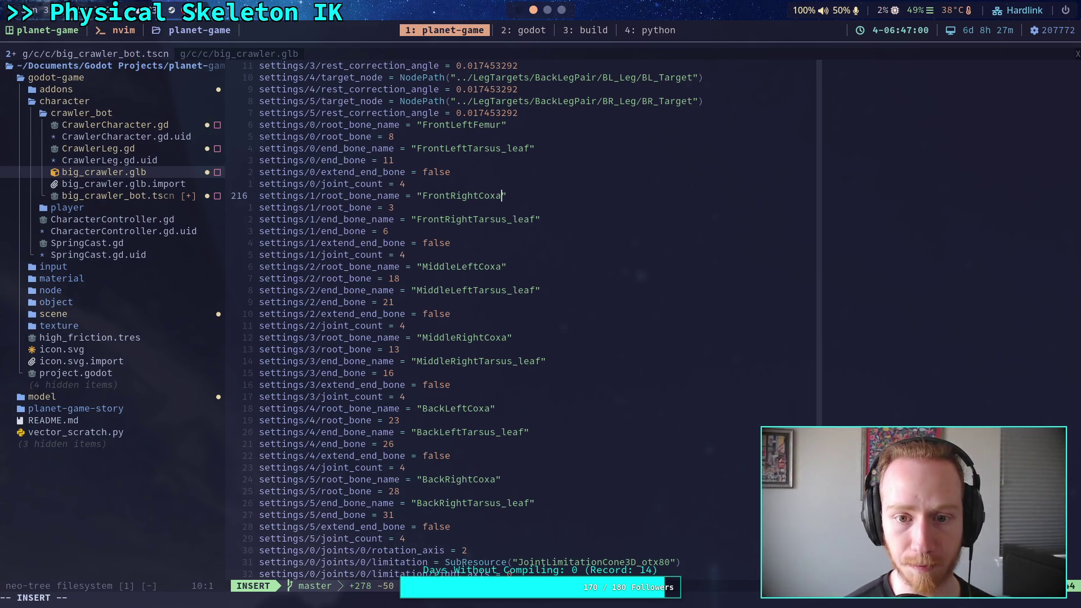
pyautogui.write('Femu')
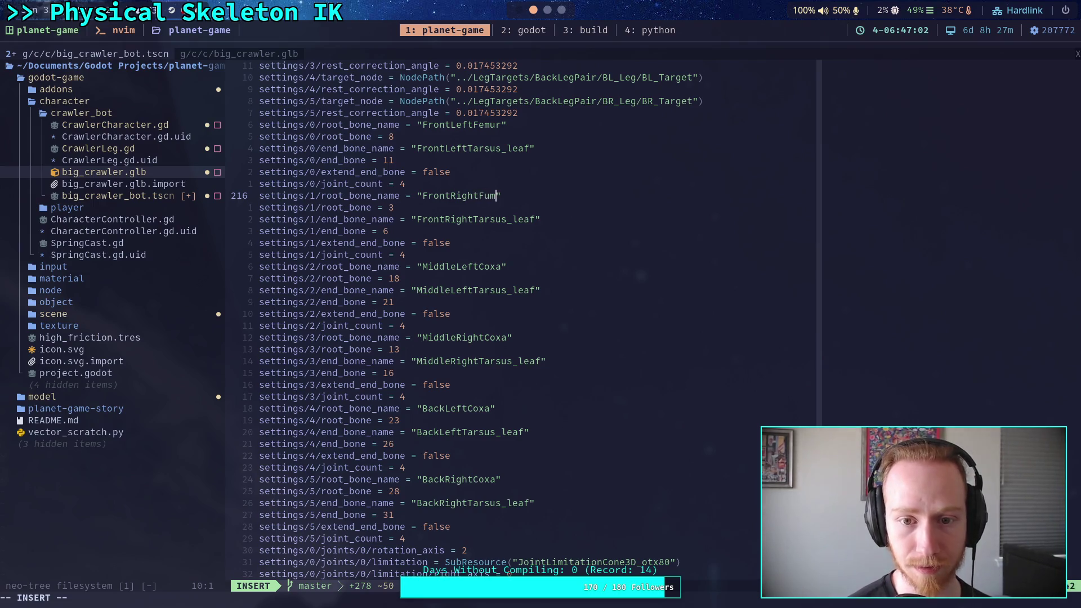
pyautogui.press('Down')
pyautogui.press('Down')
pyautogui.press('Down')
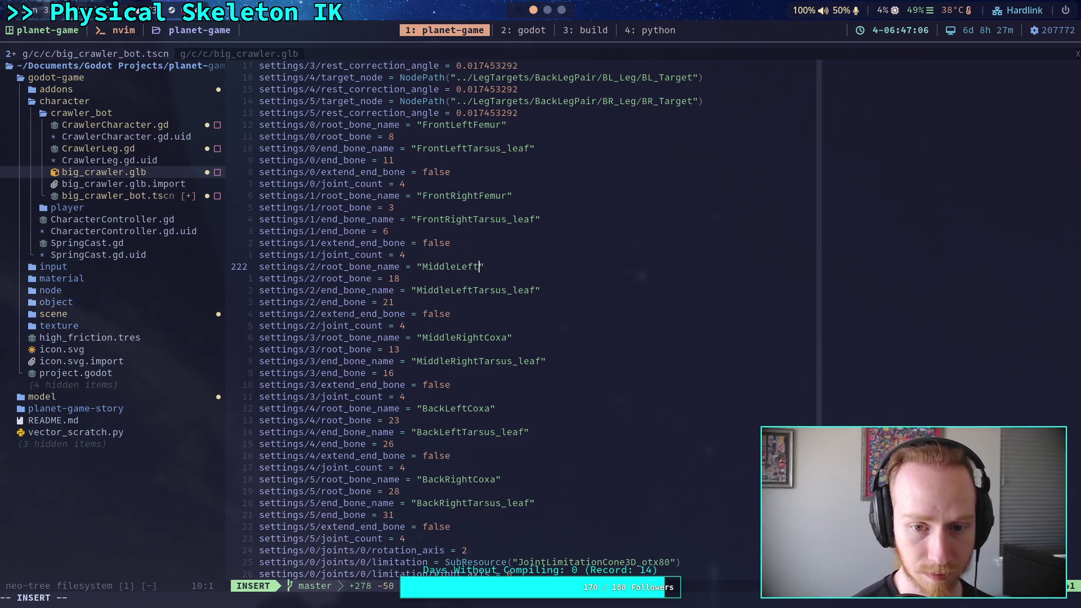
pyautogui.write('emur')
# Change the MiddleRight, BackLeft and BackRight root bones from Coxa to Femur
pyautogui.press('Down')
pyautogui.press('Down')
pyautogui.press('Down')
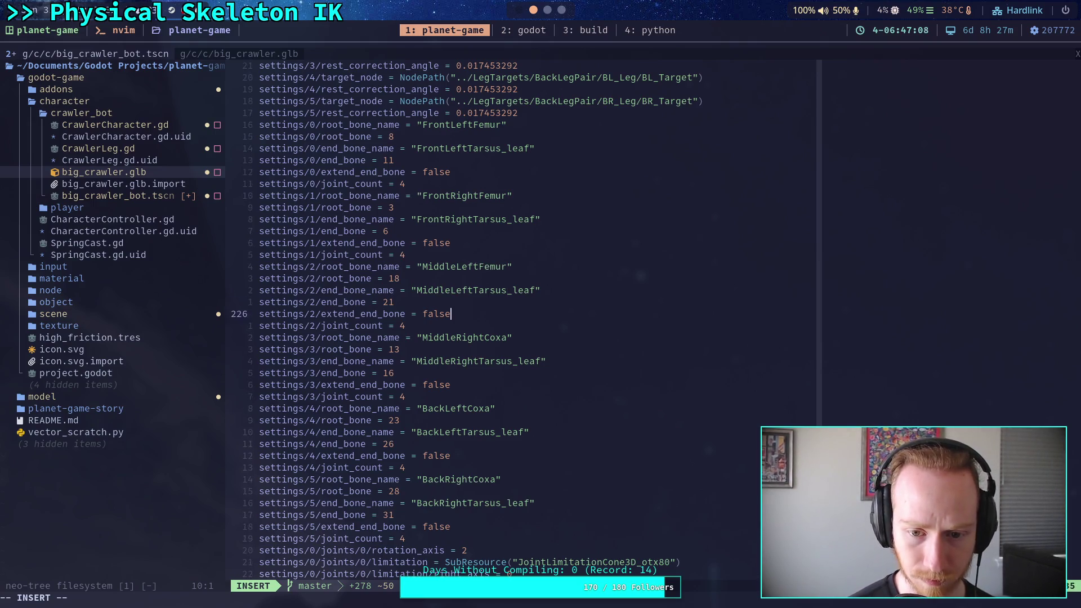
pyautogui.press('BackSpace')
pyautogui.press('BackSpace')
pyautogui.write('Femur')
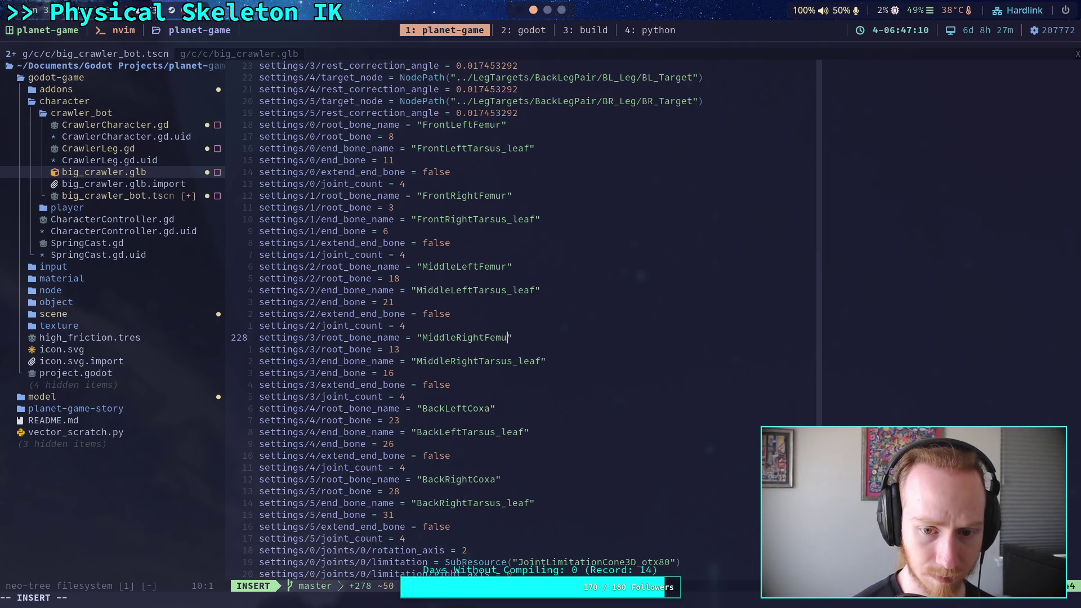
pyautogui.press('Down')
pyautogui.press('Down')
pyautogui.press('Down')
pyautogui.press('Down')
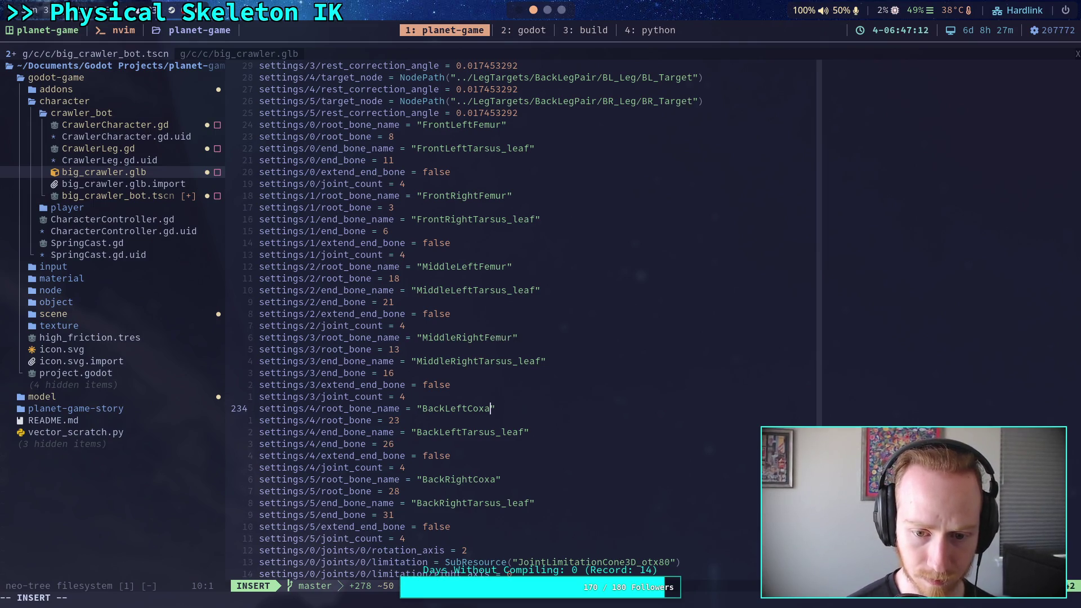
pyautogui.press('BackSpace')
pyautogui.press('BackSpace')
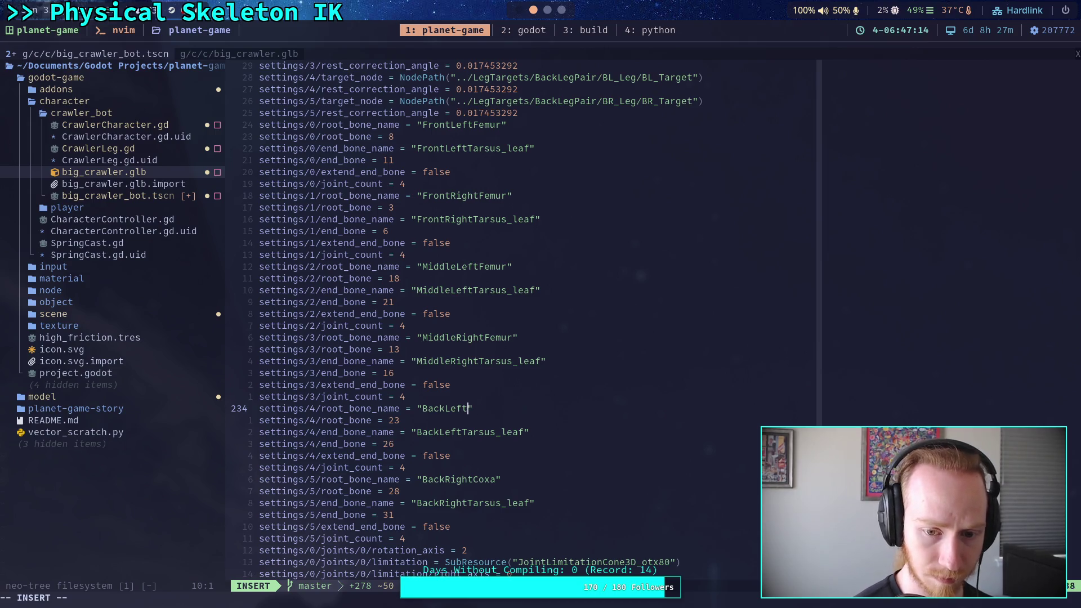
pyautogui.write('Femur')
pyautogui.press('Down')
pyautogui.press('Down')
pyautogui.press('Down')
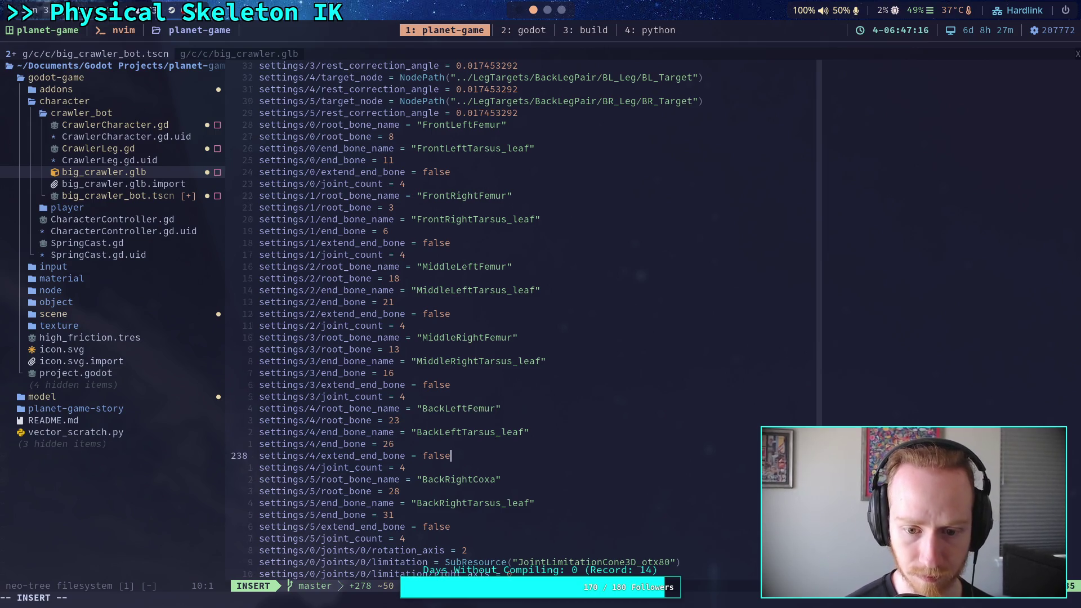
pyautogui.press('BackSpace')
pyautogui.press('BackSpace')
pyautogui.press('BackSpace')
pyautogui.write('mur')
pyautogui.press('Escape')
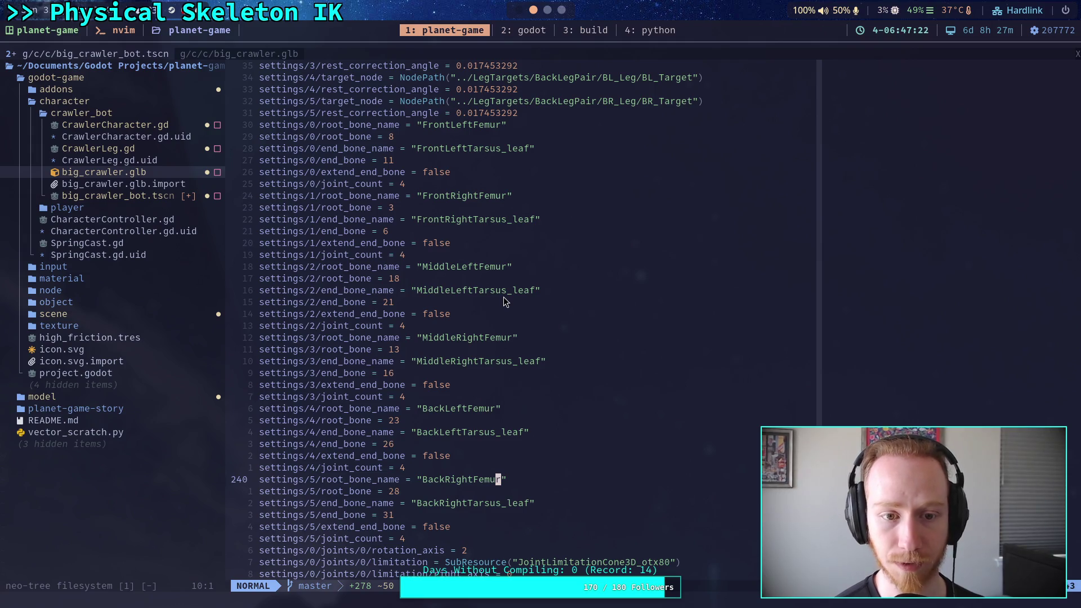
# Delete the four joints/1 lines from the joint limitation settings block
pyautogui.scroll(-8, 503, 296)
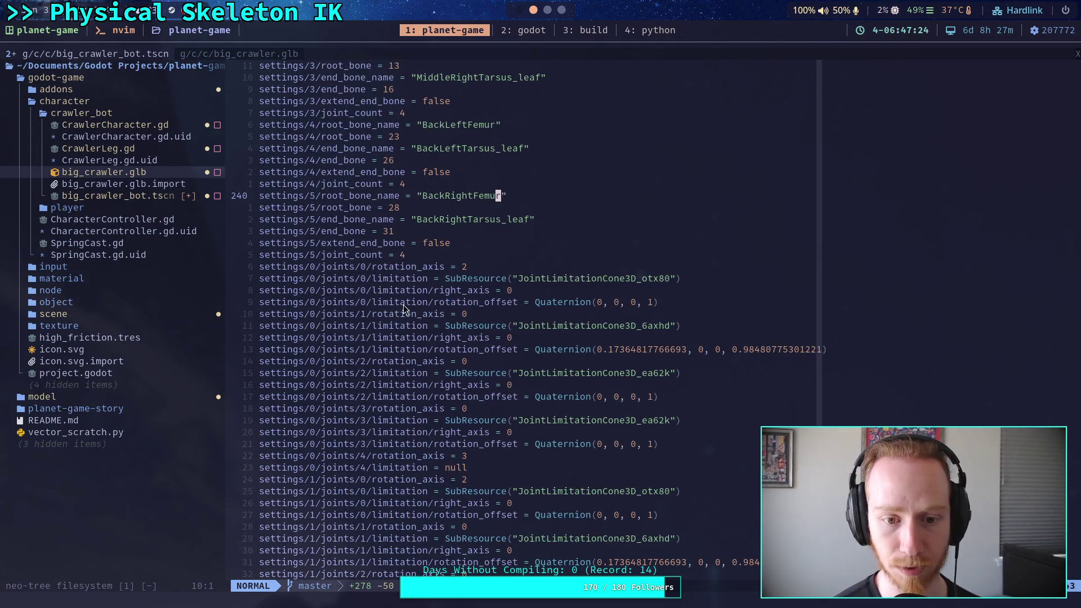
pyautogui.click(386, 301)
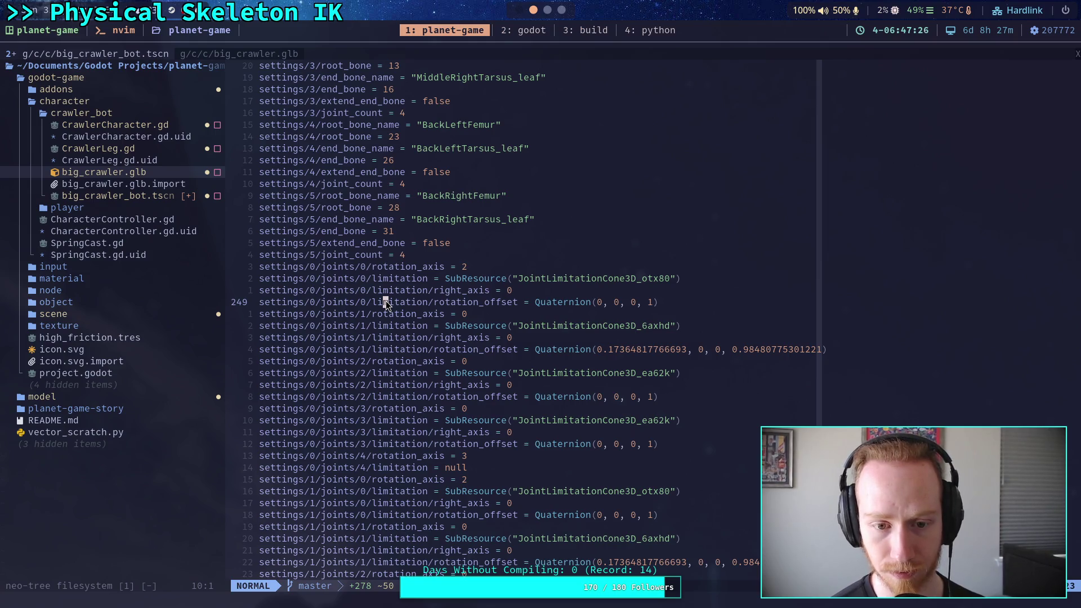
pyautogui.scroll(-3, 394, 321)
pyautogui.scroll(2, 427, 405)
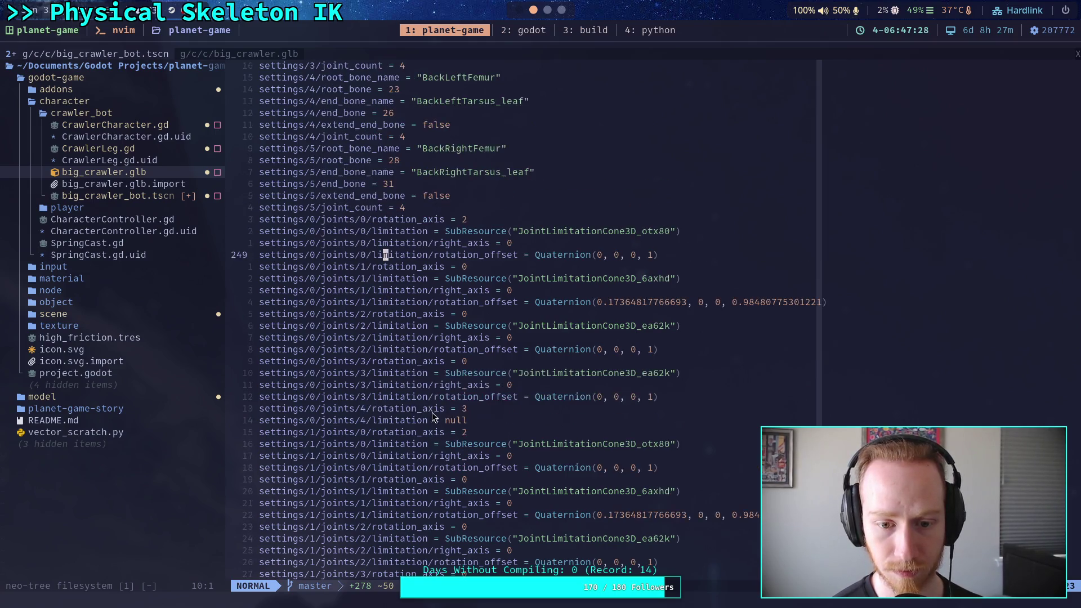
pyautogui.click(414, 420)
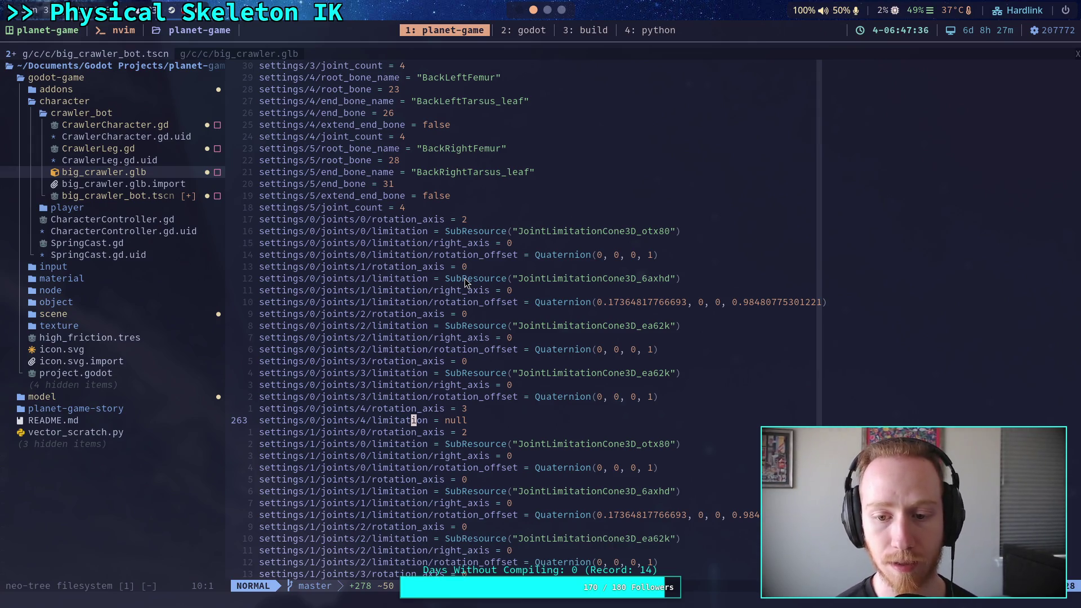
pyautogui.click(465, 278)
pyautogui.press('k')
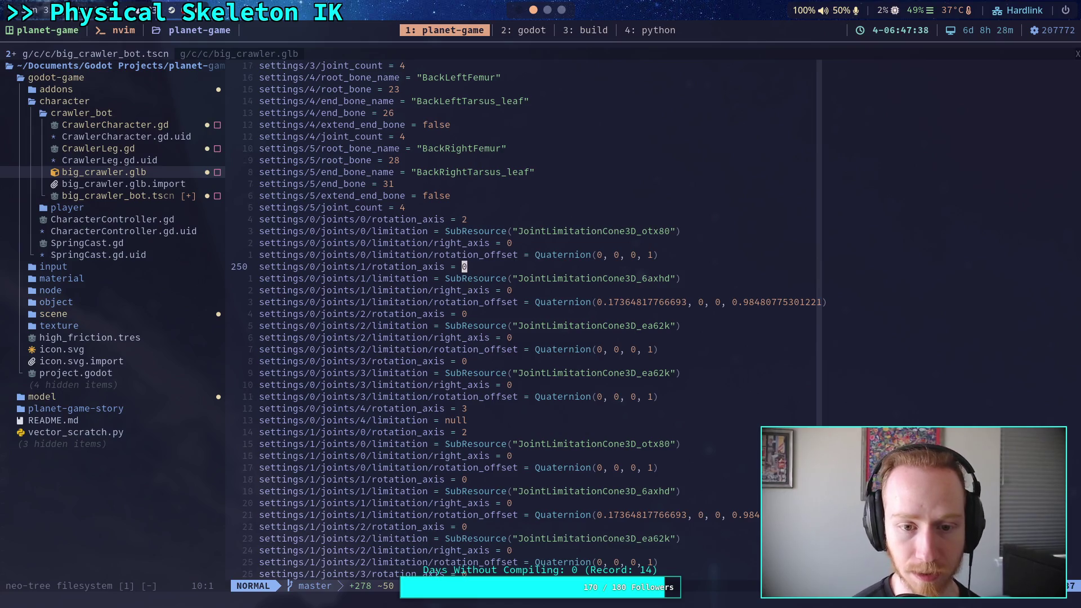
pyautogui.hotkey('shift', 'v')
pyautogui.press('j')
pyautogui.press('j')
pyautogui.press('j')
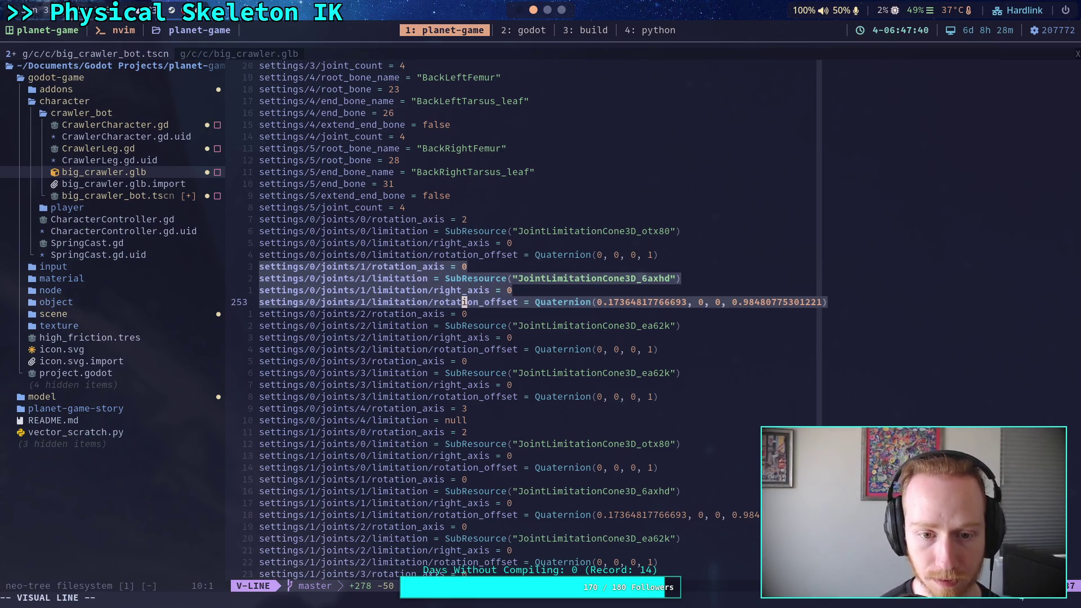
pyautogui.press('d')
pyautogui.press('h')
pyautogui.press('h')
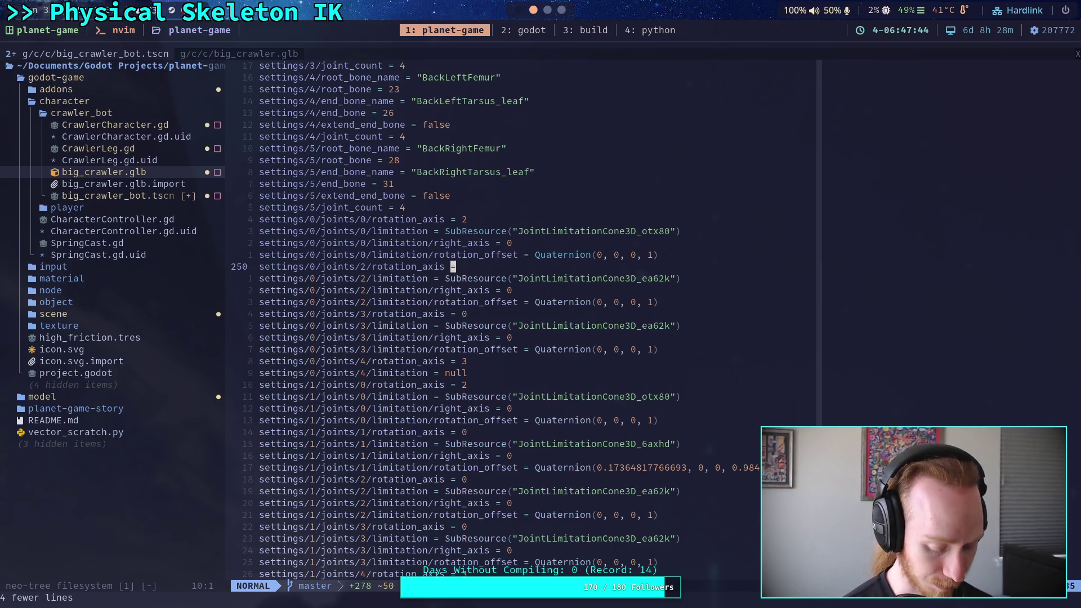
pyautogui.press('u')
pyautogui.press('u')
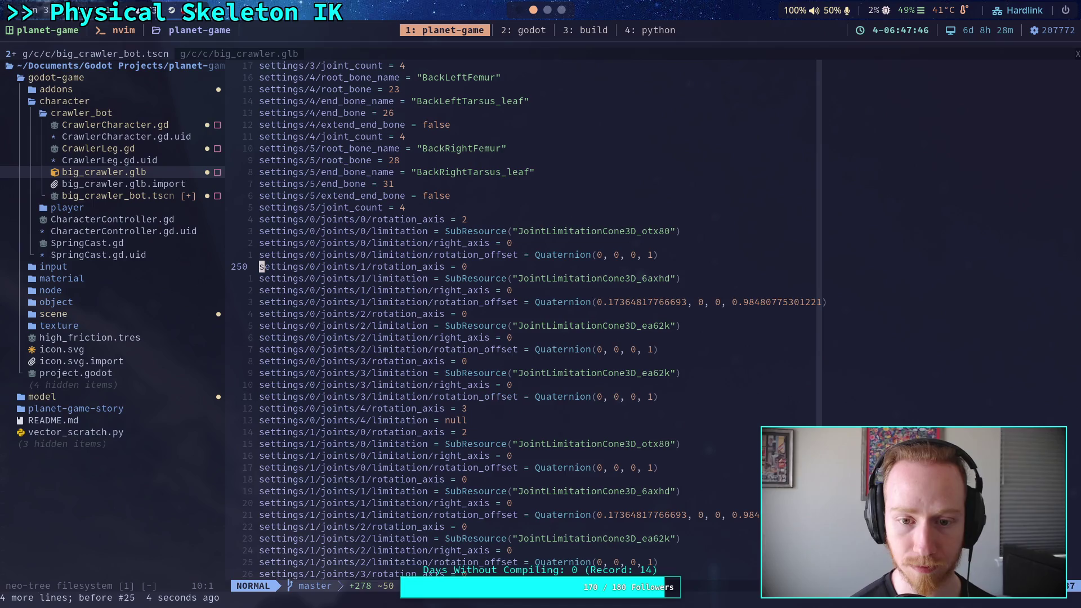
pyautogui.hotkey('shift', 'v')
pyautogui.press('j')
pyautogui.press('j')
pyautogui.press('j')
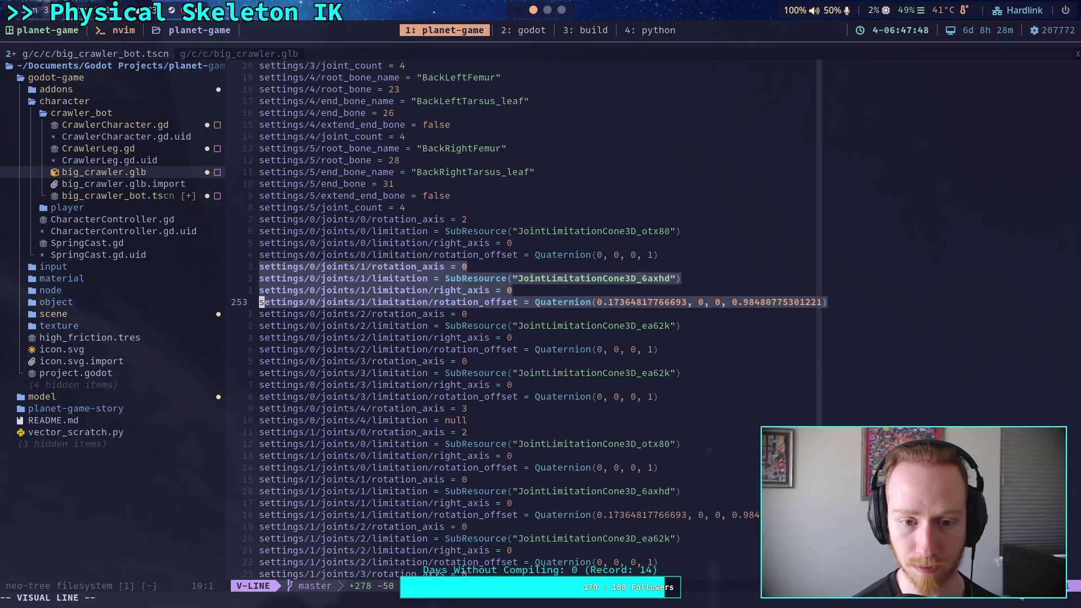
pyautogui.press('d')
# Renumber the remaining joint lines: joints/2 to 1, joints/3 to 2, joints/4 to 3
pyautogui.press('w')
pyautogui.press('w')
pyautogui.press('w')
pyautogui.press('w')
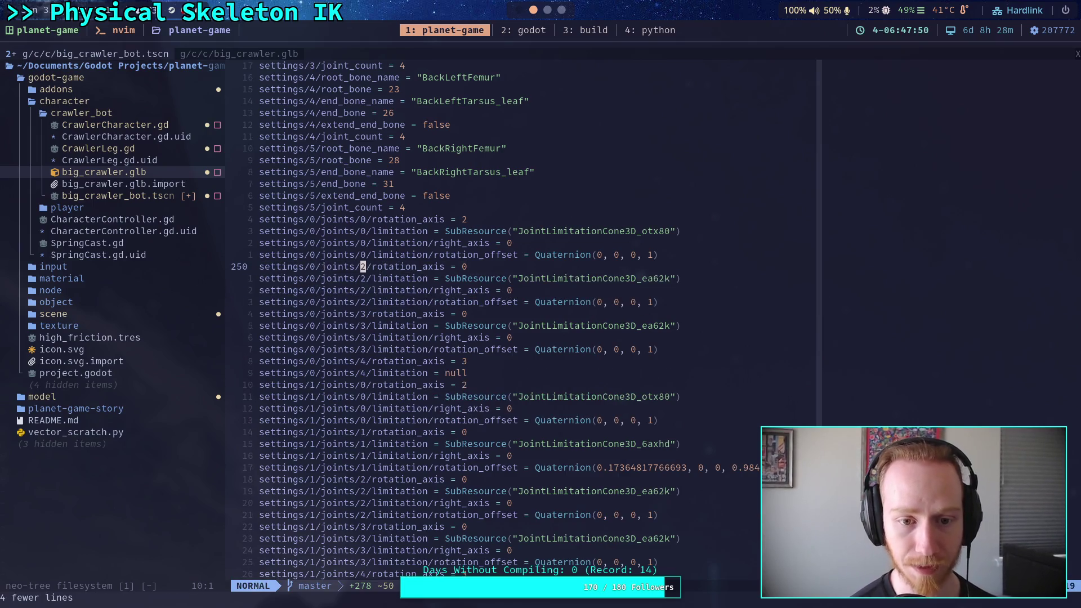
pyautogui.press('a')
pyautogui.press('BackSpace')
pyautogui.write('1')
pyautogui.press('Down')
pyautogui.press('BackSpace')
pyautogui.write('1')
pyautogui.press('Down')
pyautogui.press('Down')
pyautogui.press('BackSpace')
pyautogui.write('1')
pyautogui.press('Down')
pyautogui.press('Down')
pyautogui.press('BackSpace')
pyautogui.write('2')
pyautogui.press('Down')
pyautogui.press('BackSpace')
pyautogui.write('2')
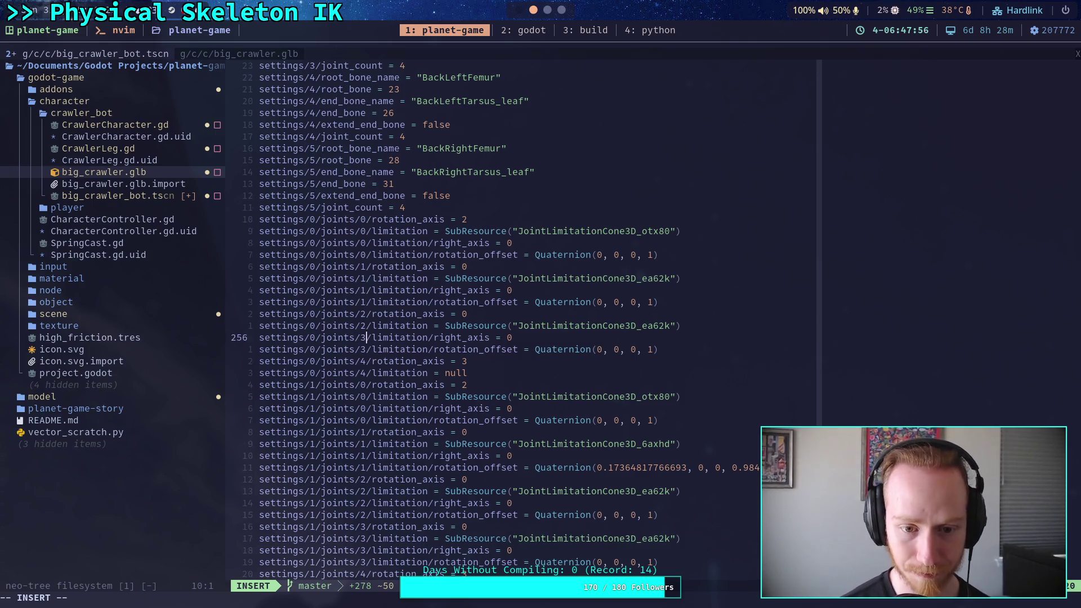
pyautogui.press('Down')
pyautogui.press('BackSpace')
pyautogui.write('2')
pyautogui.press('Down')
pyautogui.press('BackSpace')
pyautogui.write('3')
pyautogui.press('Down')
pyautogui.press('Down')
pyautogui.press('Down')
pyautogui.press('Down')
pyautogui.press('Escape')
# Delete the four settings/1/joints/1 lines of the second chain
pyautogui.hotkey('shift', 'v')
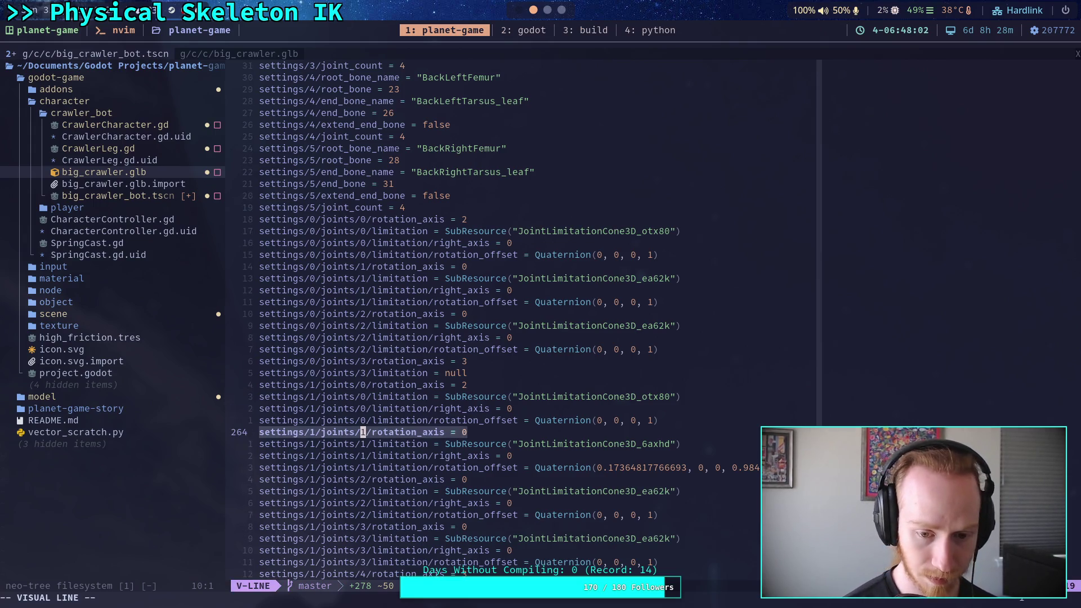
pyautogui.press('j')
pyautogui.press('j')
pyautogui.press('j')
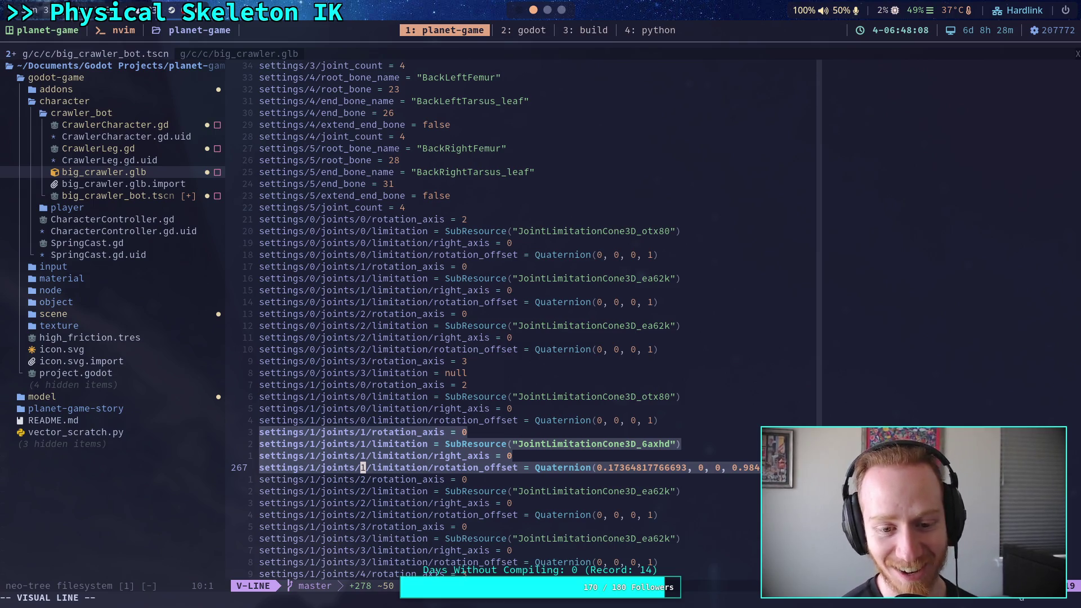
pyautogui.write('ds1')
pyautogui.press('Down')
# Shift the second chain's later joint indices down by one: 2 to 1, 3 to 2, 4 to 3
pyautogui.press('BackSpace')
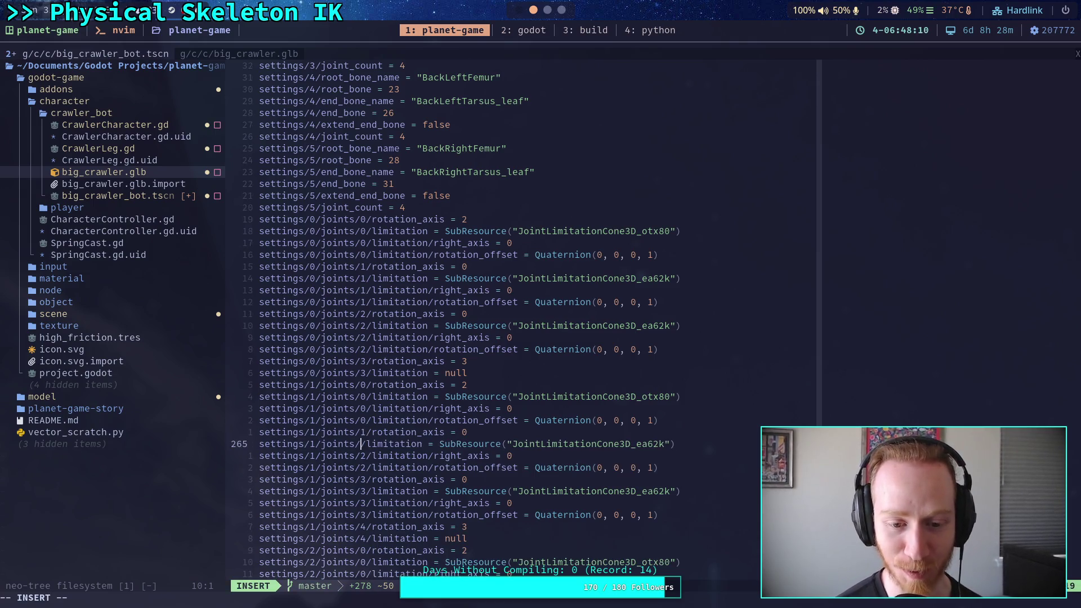
pyautogui.write('1')
pyautogui.press('Down')
pyautogui.press('BackSpace')
pyautogui.write('1')
pyautogui.press('Down')
pyautogui.press('BackSpace')
pyautogui.write('1')
pyautogui.press('Down')
pyautogui.press('BackSpace')
pyautogui.write('2')
pyautogui.press('Down')
pyautogui.press('BackSpace')
pyautogui.write('2')
pyautogui.press('Down')
pyautogui.press('BackSpace')
pyautogui.write('2')
pyautogui.press('Down')
pyautogui.press('BackSpace')
pyautogui.write('2')
pyautogui.press('Down')
pyautogui.press('BackSpace')
pyautogui.write('3')
pyautogui.press('Down')
pyautogui.press('Down')
pyautogui.press('Down')
pyautogui.press('Down')
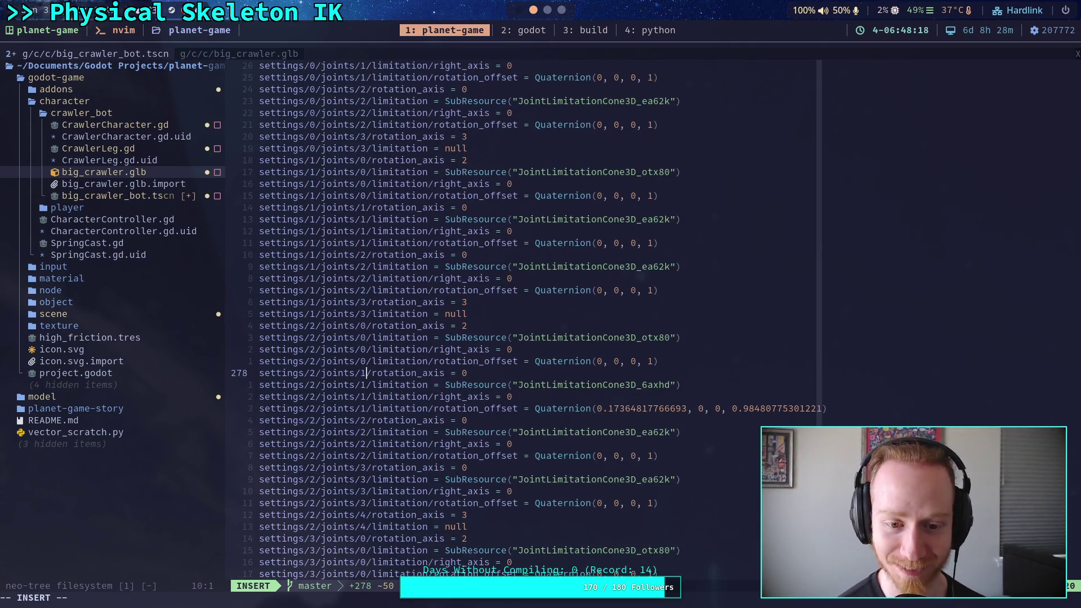
# Delete the settings/2/joints/1 lines and renumber chain 2's joints 2–4 as 1–3
pyautogui.press('Escape')
pyautogui.hotkey('shift', 'v')
pyautogui.press('j')
pyautogui.press('j')
pyautogui.press('j')
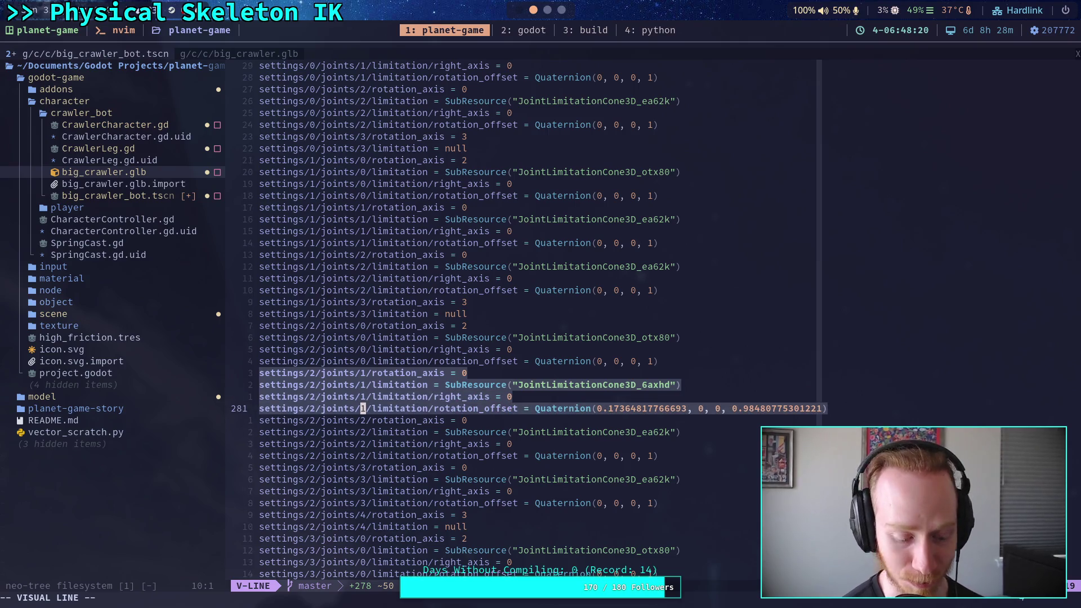
pyautogui.press('d')
pyautogui.press('a')
pyautogui.press('BackSpace')
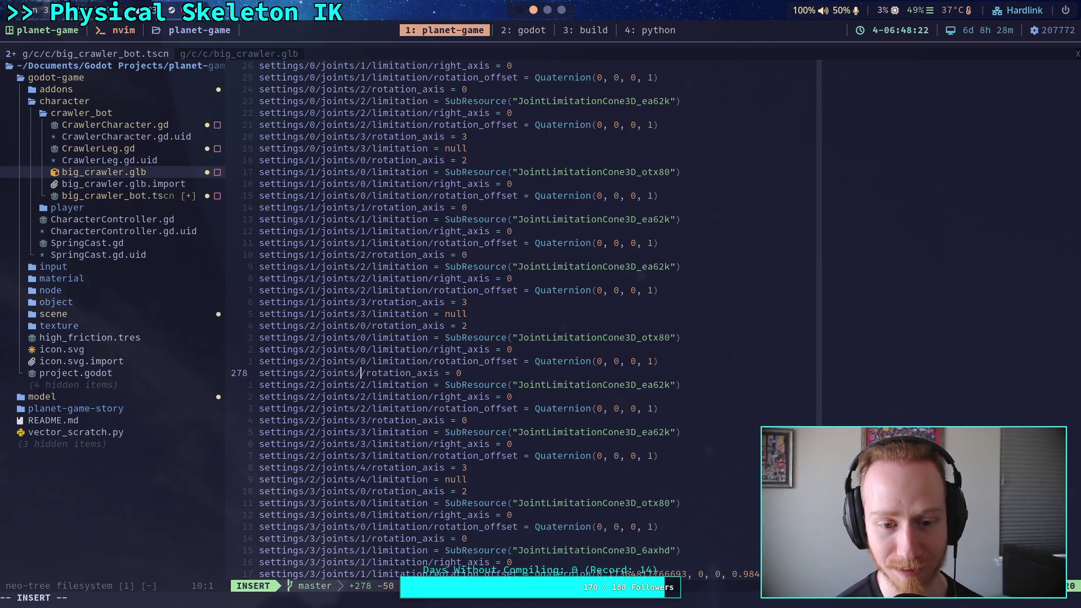
pyautogui.write('1/')
pyautogui.press('Down')
pyautogui.press('BackSpace')
pyautogui.write('1/')
pyautogui.press('Down')
pyautogui.press('BackSpace')
pyautogui.write('1')
pyautogui.press('Down')
pyautogui.press('BackSpace')
pyautogui.write('1')
pyautogui.press('Down')
pyautogui.press('BackSpace')
pyautogui.write('2')
pyautogui.press('Down')
pyautogui.press('BackSpace')
pyautogui.write('2')
pyautogui.press('Down')
pyautogui.press('BackSpace')
pyautogui.write('2')
pyautogui.press('Down')
pyautogui.press('BackSpace')
pyautogui.write('2')
pyautogui.press('Down')
pyautogui.press('BackSpace')
pyautogui.press('Down')
pyautogui.press('Up')
pyautogui.write('3')
pyautogui.press('Down')
pyautogui.press('BackSpace')
pyautogui.write('3')
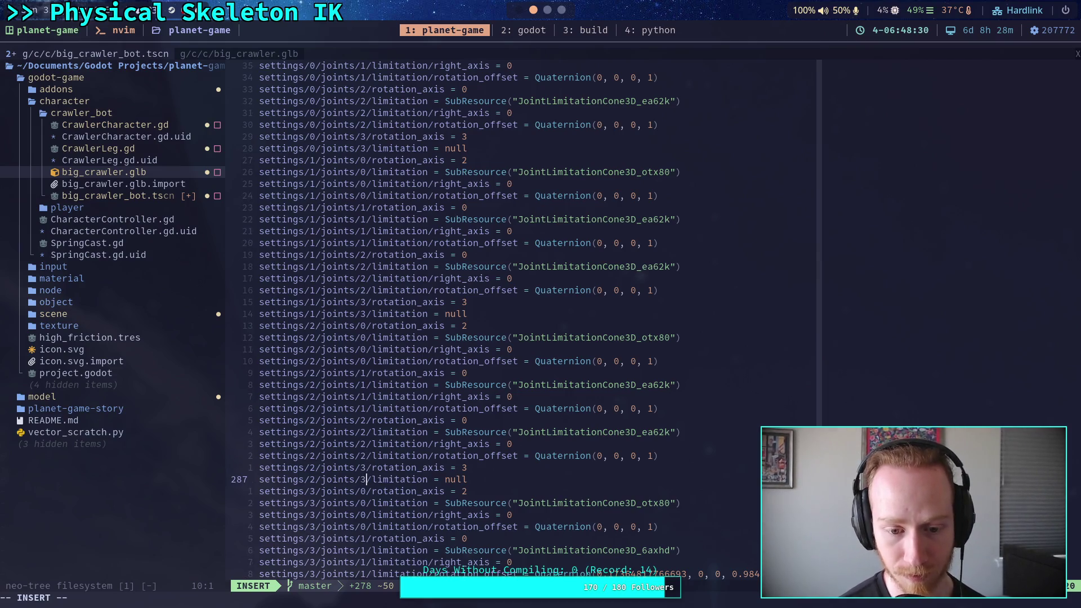
pyautogui.press('Escape')
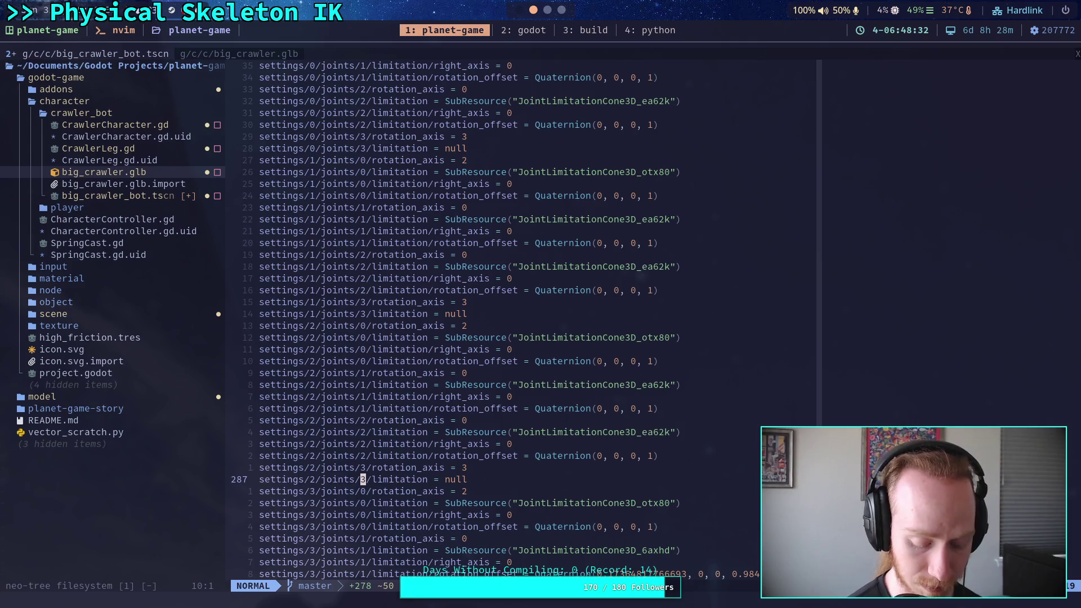
# Delete the settings/3/joints/1 lines and renumber chain 3's joints 2–4 as 1–3
pyautogui.press('j')
pyautogui.press('j')
pyautogui.press('j')
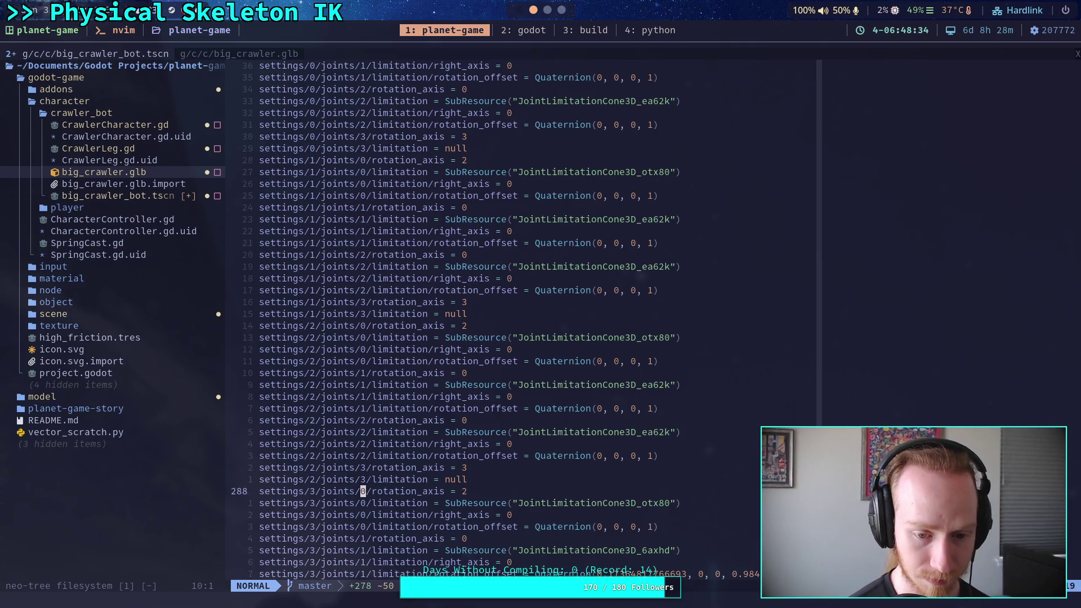
pyautogui.press('k')
pyautogui.press('k')
pyautogui.press('k')
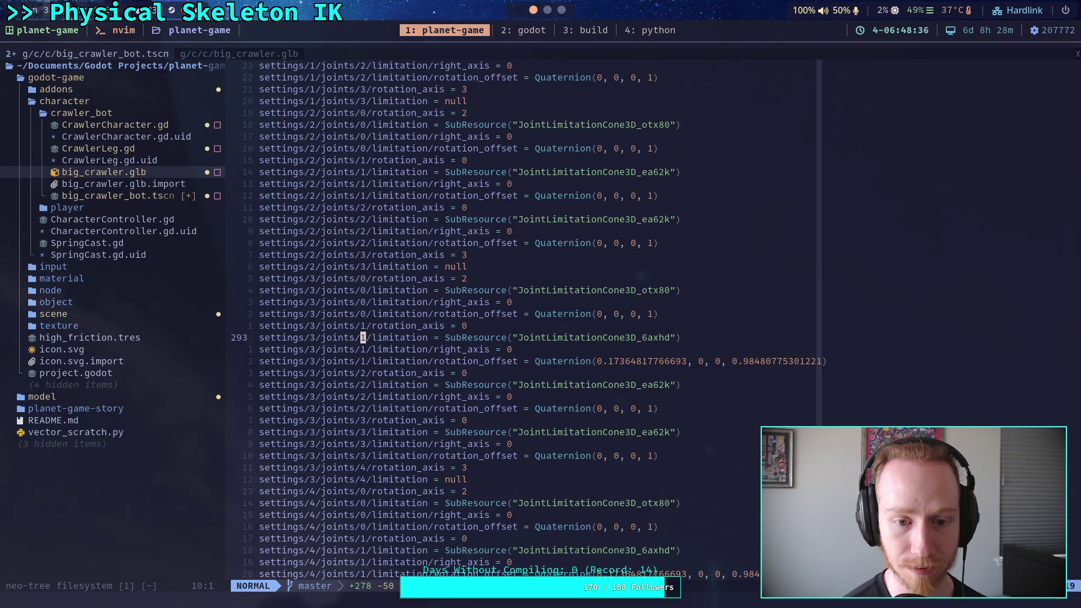
pyautogui.press('k')
pyautogui.hotkey('shift', 'v')
pyautogui.press('j')
pyautogui.press('j')
pyautogui.press('j')
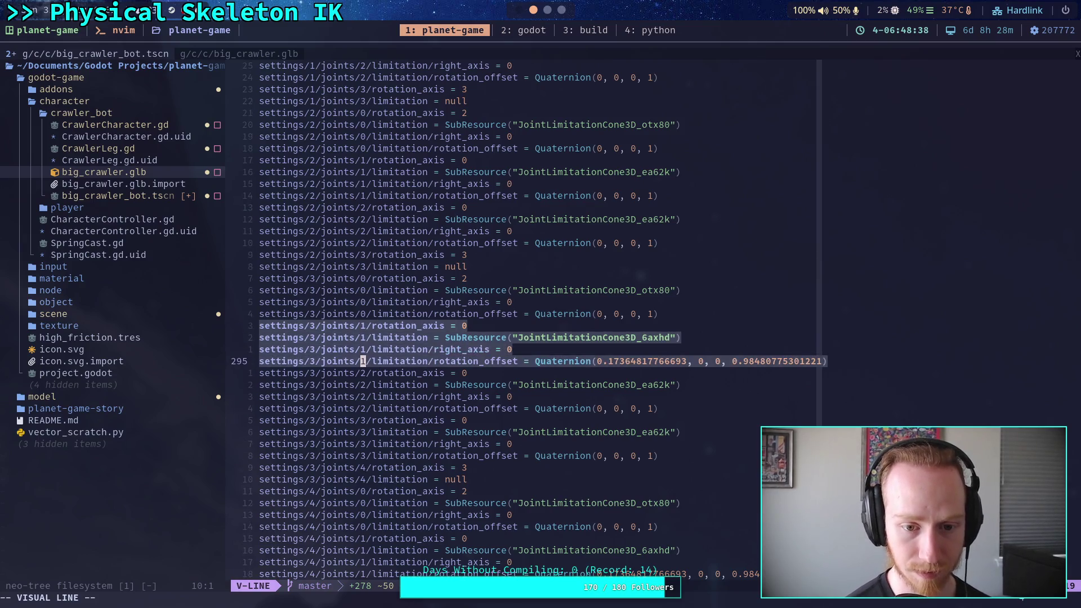
pyautogui.press('d')
pyautogui.press('r')
pyautogui.press('1')
pyautogui.press('j')
pyautogui.press('r')
pyautogui.press('1')
pyautogui.press('j')
pyautogui.press('a')
pyautogui.press('Down')
pyautogui.press('BackSpace')
pyautogui.write('1')
pyautogui.press('Down')
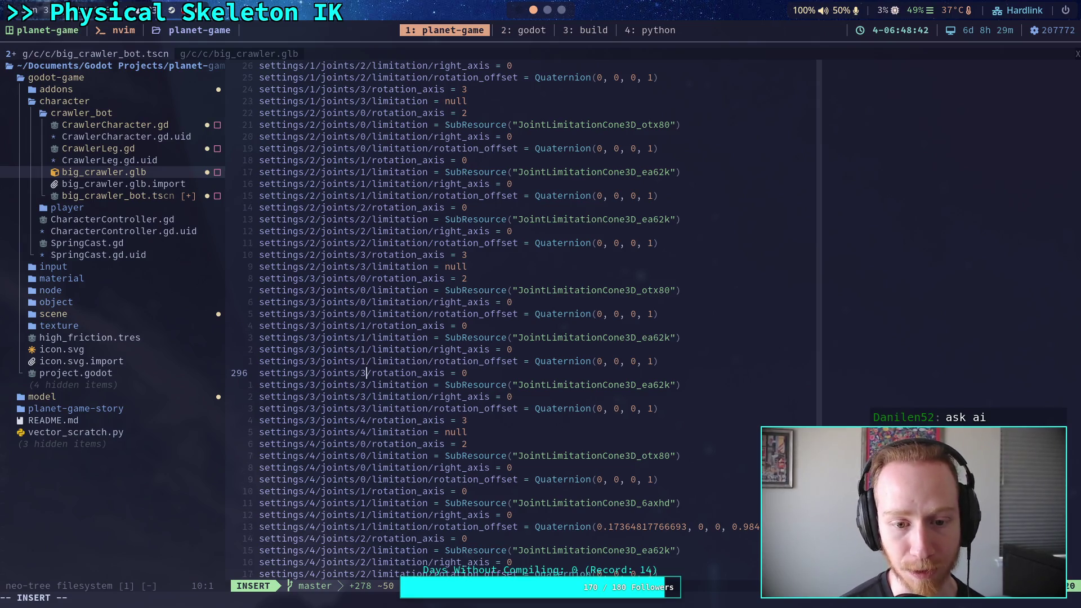
pyautogui.press('BackSpace')
pyautogui.write('2')
pyautogui.press('Down')
pyautogui.press('Down')
pyautogui.press('BackSpace')
pyautogui.write('2')
pyautogui.press('Down')
pyautogui.press('BackSpace')
pyautogui.write('2')
pyautogui.press('Down')
pyautogui.press('BackSpace')
pyautogui.write('3')
pyautogui.press('Down')
pyautogui.press('BackSpace')
pyautogui.write('3')
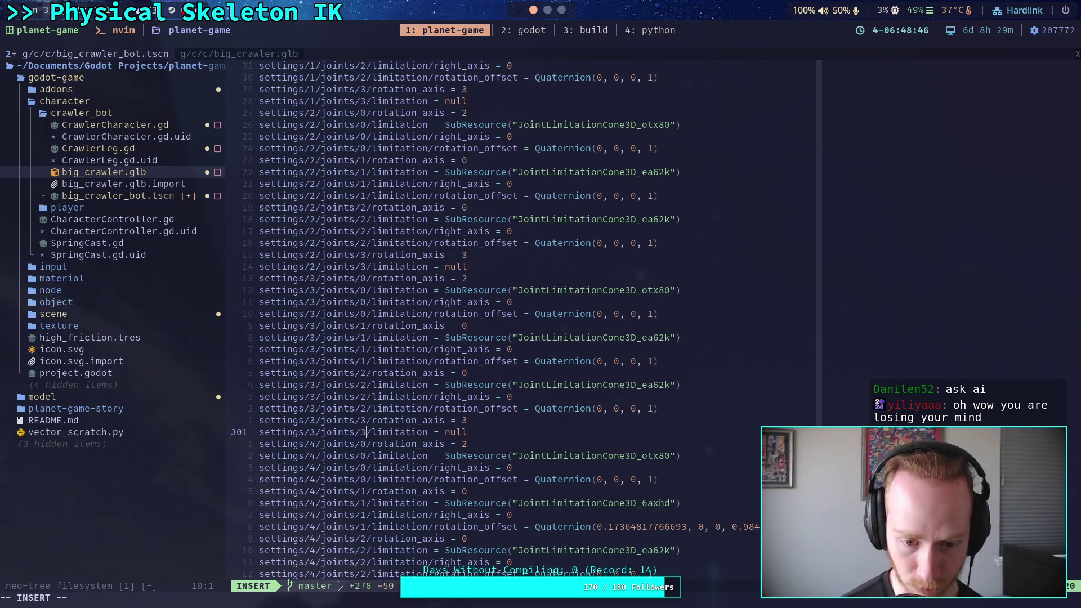
pyautogui.press('Escape')
# Delete the settings/4/joints/1 lines and renumber chain 4's joints 2–4 as 1–3
pyautogui.press('j')
pyautogui.press('j')
pyautogui.press('j')
pyautogui.press('j')
pyautogui.press('k')
pyautogui.press('k')
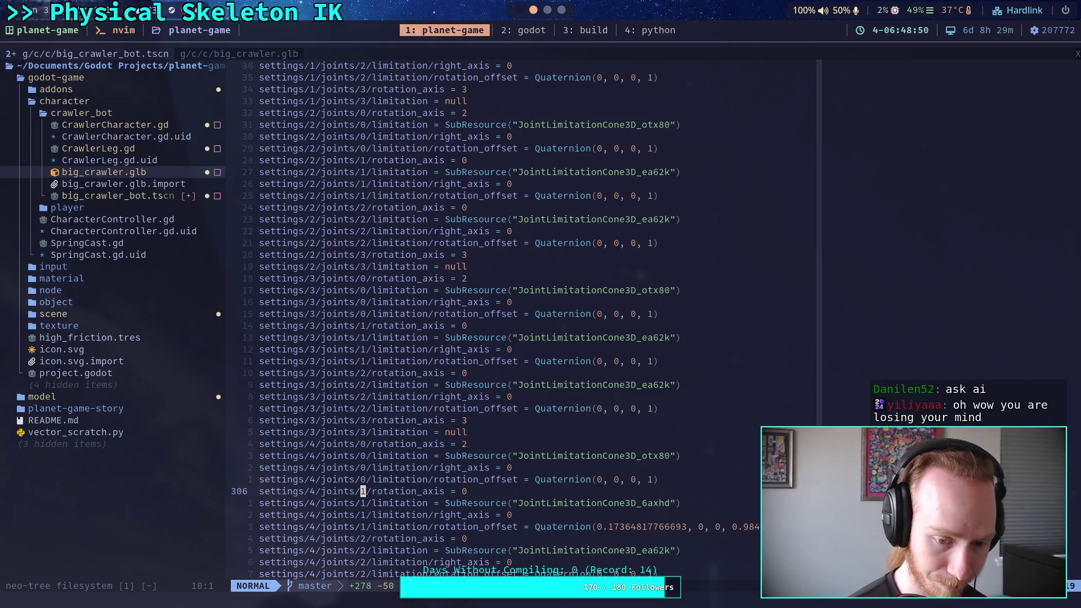
pyautogui.press('V')
pyautogui.press('j')
pyautogui.press('j')
pyautogui.press('j')
pyautogui.press('d')
pyautogui.press('a')
pyautogui.press('BackSpace')
pyautogui.write('1')
pyautogui.press('Down')
pyautogui.press('BackSpace')
pyautogui.write('1')
pyautogui.press('Down')
pyautogui.press('BackSpace')
pyautogui.press('Down')
pyautogui.write('1')
pyautogui.press('Delete')
pyautogui.press('Up')
pyautogui.write('1')
pyautogui.press('Down')
pyautogui.press('Down')
pyautogui.press('BackSpace')
pyautogui.write('2')
pyautogui.press('Down')
pyautogui.press('Down')
pyautogui.press('BackSpace')
pyautogui.write('2')
pyautogui.press('Down')
pyautogui.press('BackSpace')
pyautogui.write('2')
pyautogui.press('Down')
pyautogui.press('BackSpace')
pyautogui.write('3')
pyautogui.press('Down')
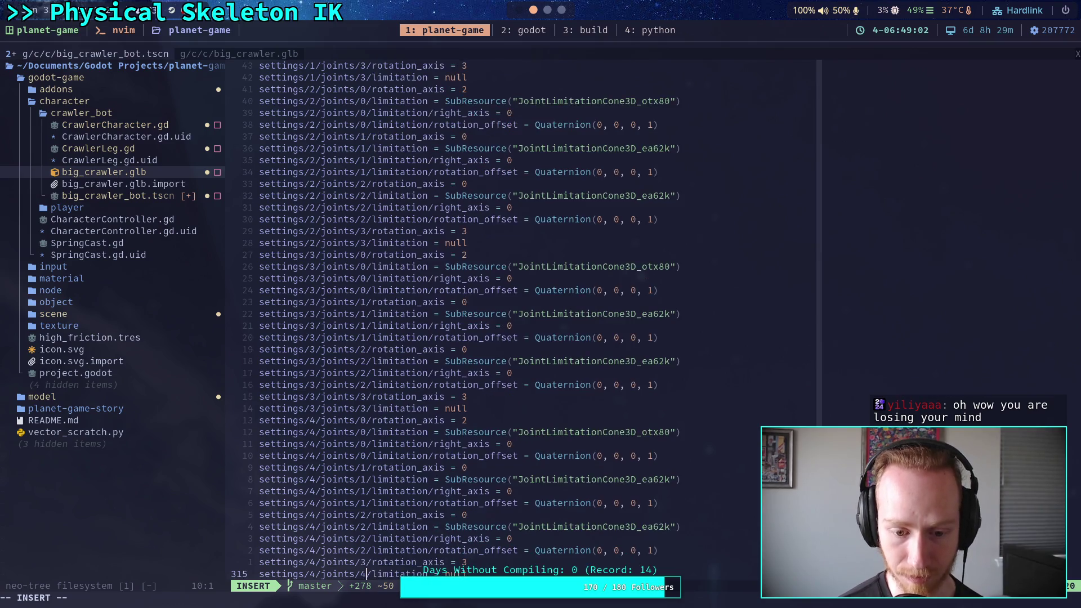
pyautogui.press('BackSpace')
pyautogui.write('3')
pyautogui.press('Down')
pyautogui.scroll(-6, 506, 315)
pyautogui.press('Down')
pyautogui.press('Down')
pyautogui.press('Down')
# Remove the settings/5/joints/1 lines and renumber chain 5's joints 2–4 as 1–3
pyautogui.press('Escape')
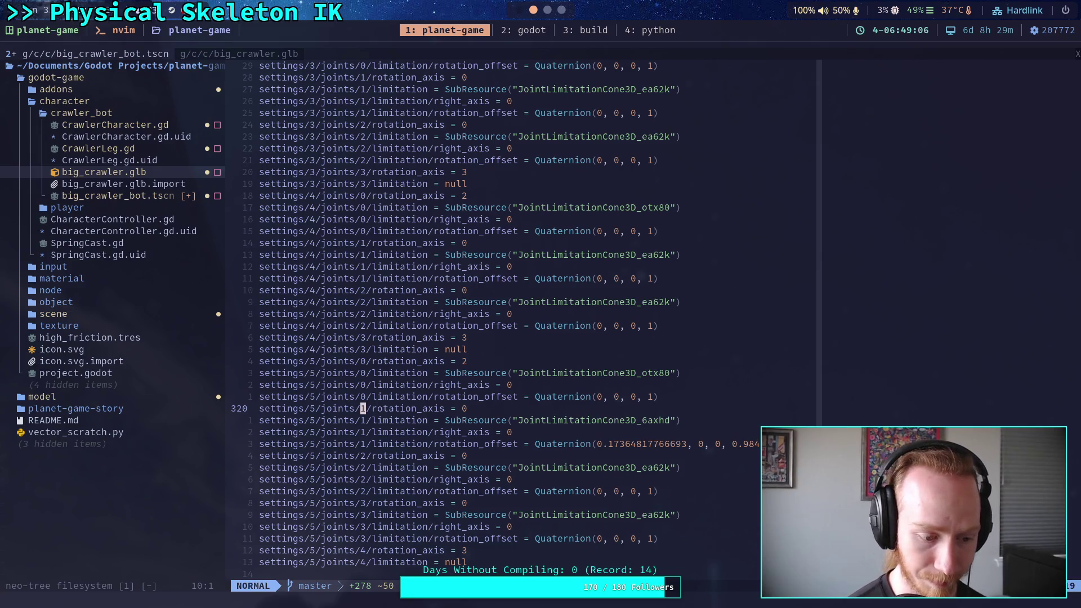
pyautogui.hotkey('shift', 'v')
pyautogui.press('j')
pyautogui.press('j')
pyautogui.press('j')
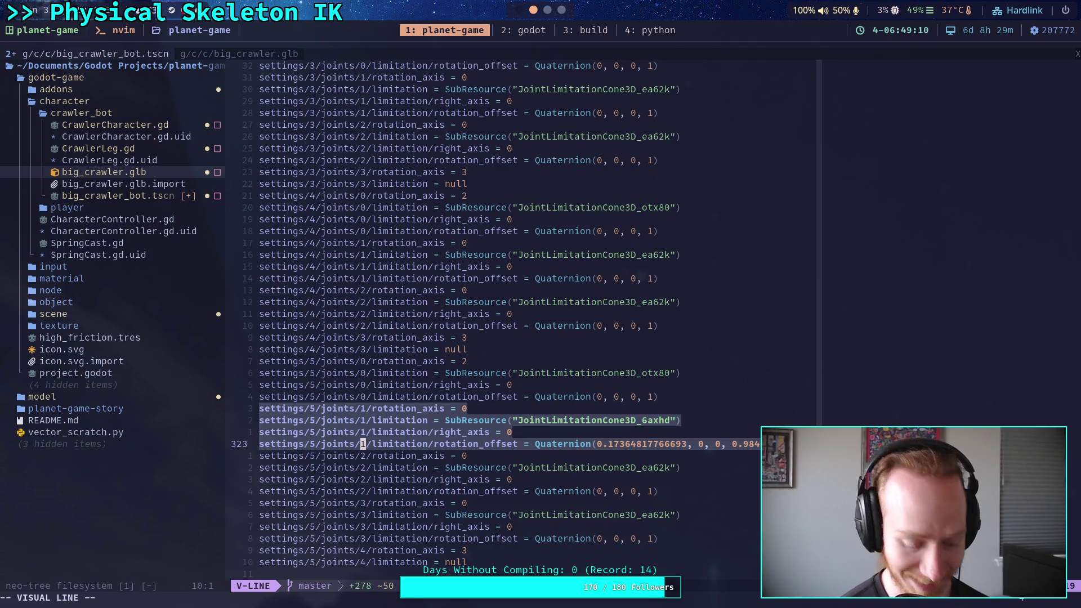
pyautogui.write('dr1js1')
pyautogui.press('Down')
pyautogui.press('BackSpace')
pyautogui.write('1')
pyautogui.press('Down')
pyautogui.press('BackSpace')
pyautogui.write('1')
pyautogui.press('Down')
pyautogui.press('BackSpace')
pyautogui.write('2')
pyautogui.press('Down')
pyautogui.press('BackSpace')
pyautogui.write('2')
pyautogui.press('Down')
pyautogui.press('BackSpace')
pyautogui.write('2')
pyautogui.press('Down')
pyautogui.press('BackSpace')
pyautogui.write('2')
pyautogui.press('Down')
pyautogui.press('BackSpace')
pyautogui.write('3')
pyautogui.press('Down')
pyautogui.press('BackSpace')
pyautogui.write('3')
# Save big_crawler_bot.tscn with :w and return to Godot
pyautogui.press('Escape')
pyautogui.write(':w')
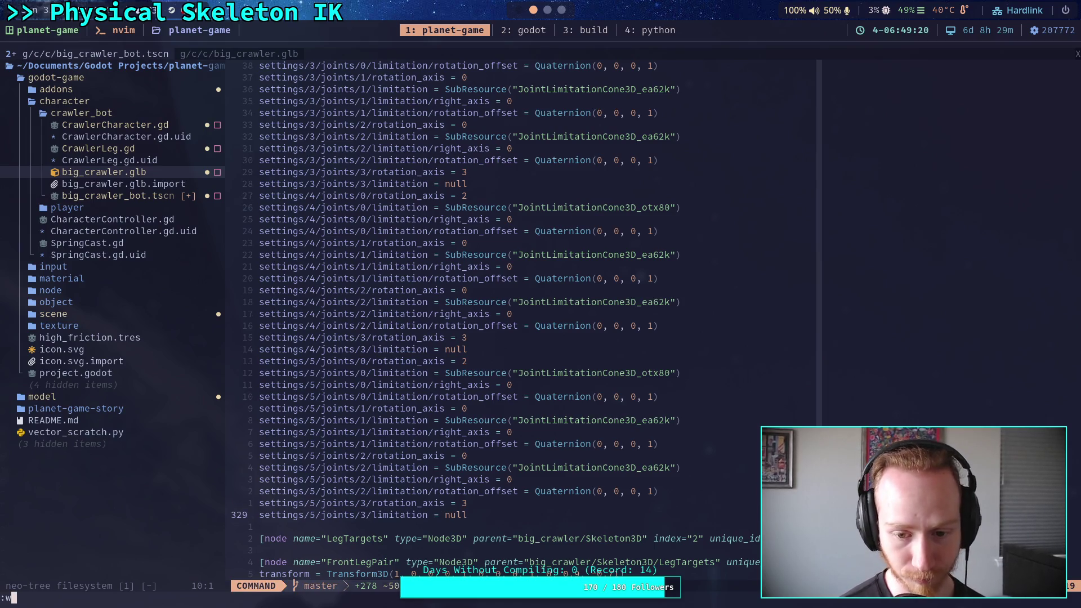
pyautogui.press('Return')
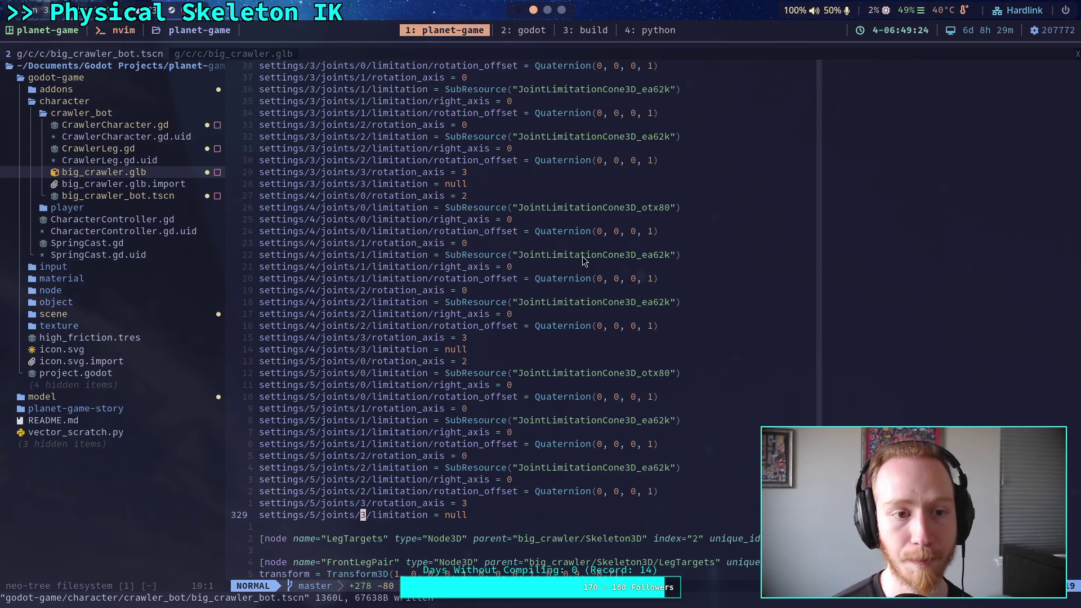
pyautogui.click(519, 10)
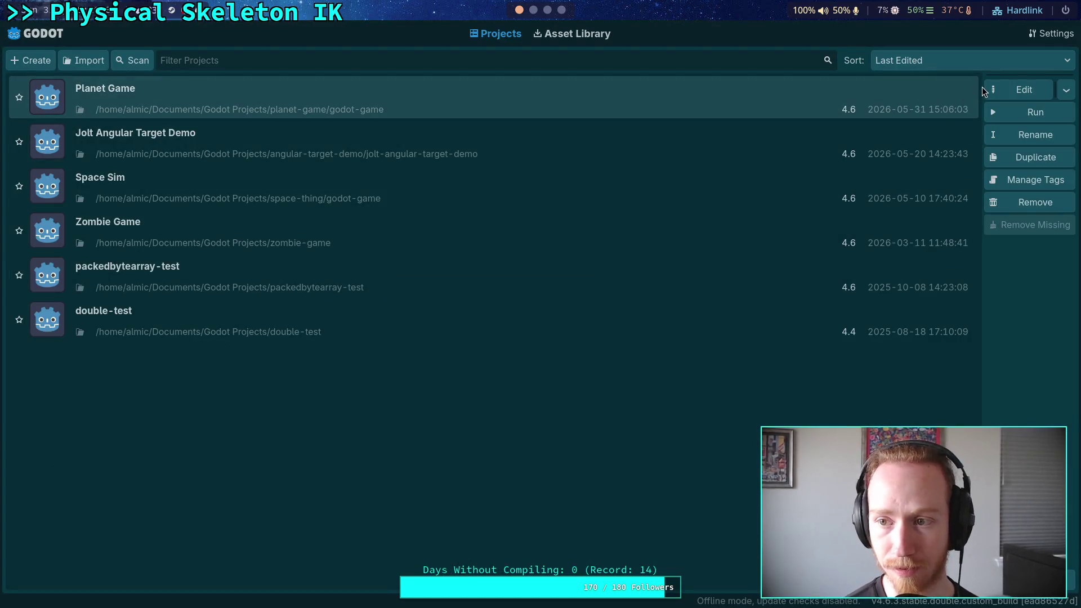
# Open Planet Game in the editor and show the Output log
pyautogui.click(1013, 90)
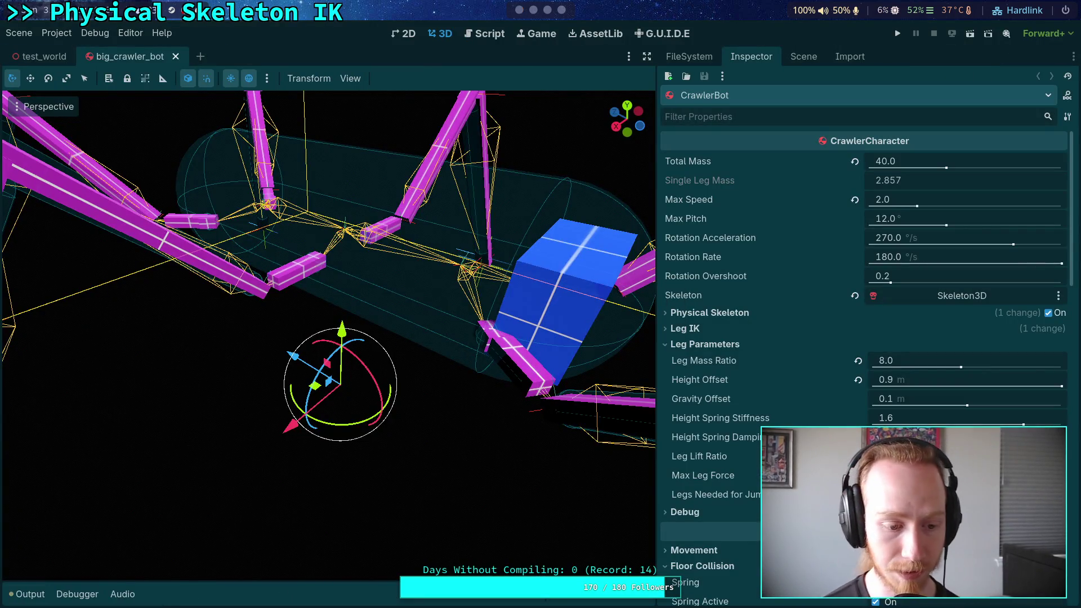
pyautogui.click(28, 594)
# Select LegIKModifier and expand its chain settings in a widened Inspector panel
pyautogui.moveTo(342, 440)
pyautogui.mouseDown()
pyautogui.moveTo(341, 337)
pyautogui.moveTo(342, 391)
pyautogui.mouseUp()
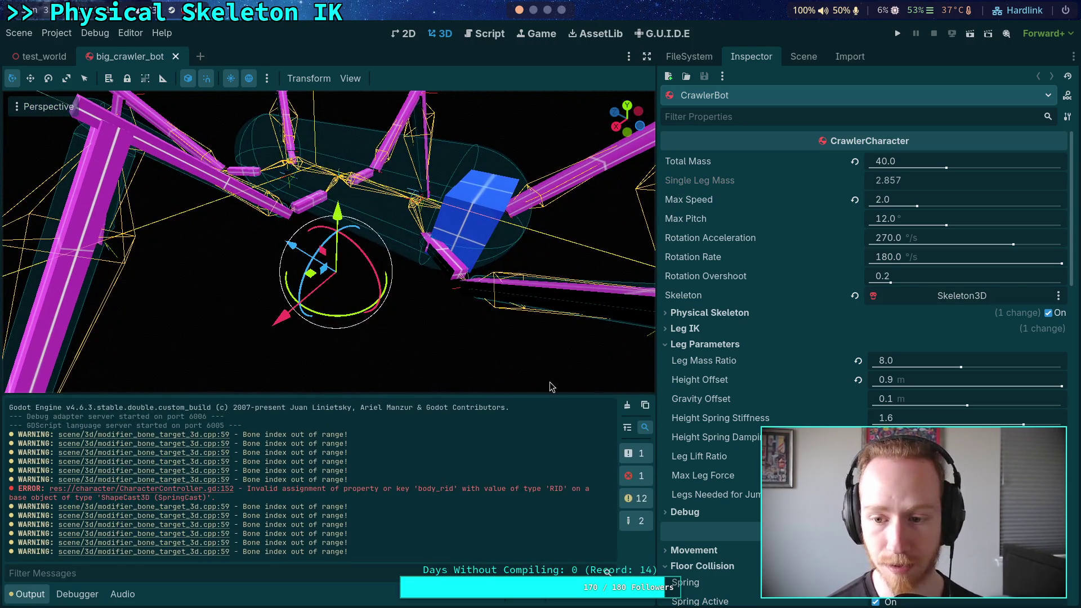
pyautogui.click(785, 58)
pyautogui.click(738, 170)
pyautogui.click(751, 58)
pyautogui.click(706, 237)
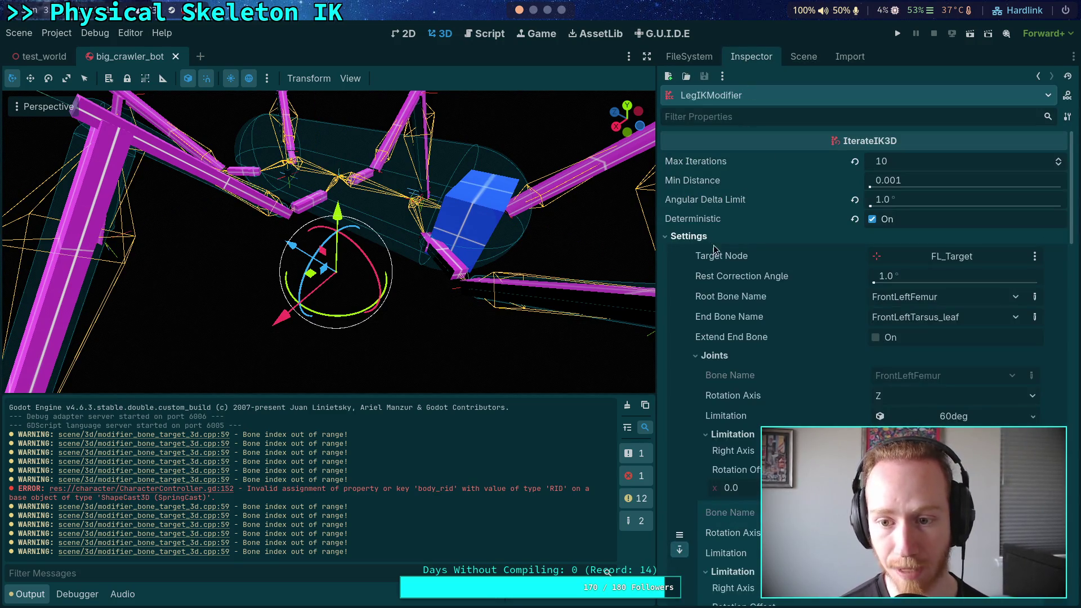
pyautogui.scroll(-3, 786, 364)
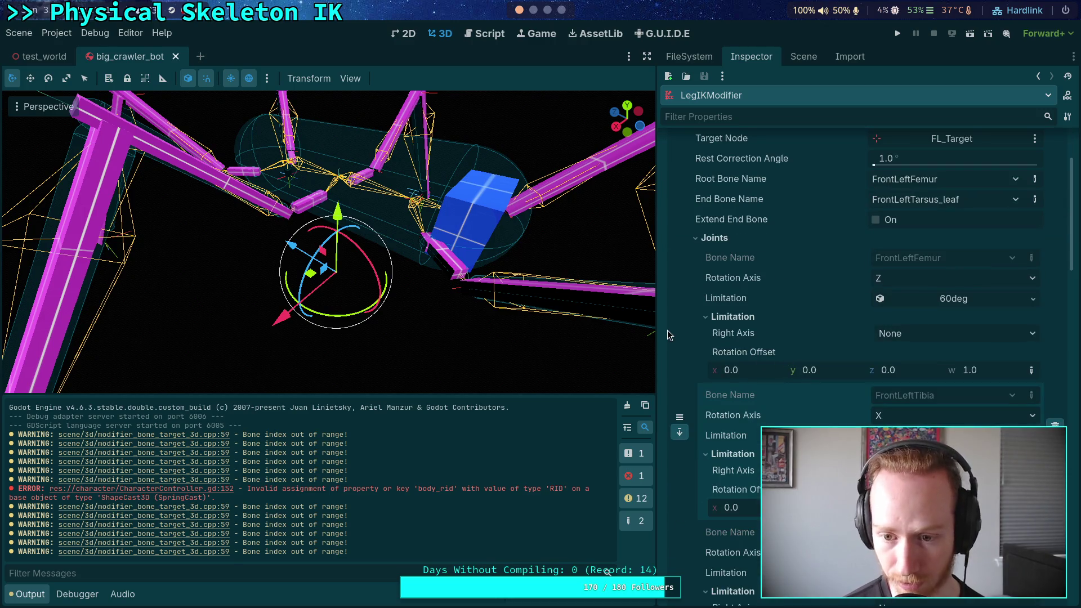
pyautogui.moveTo(655, 332); pyautogui.dragTo(595, 332)
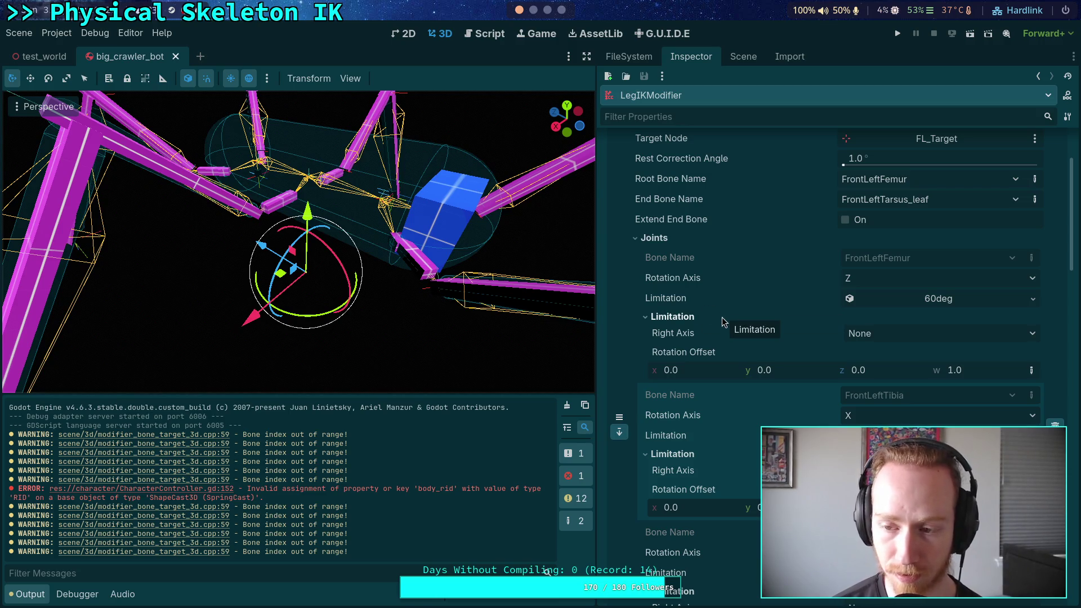
# Collapse the Limitation sub-sections of the FrontLeft Femur, Tibia and Tarsus joints
pyautogui.scroll(-1, 731, 337)
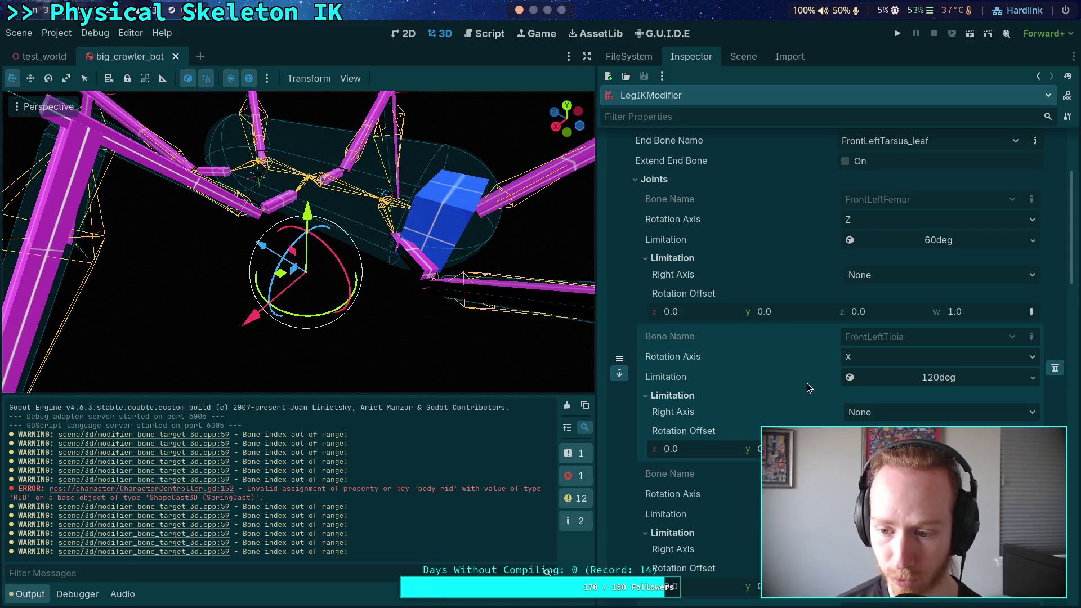
pyautogui.scroll(-1, 809, 383)
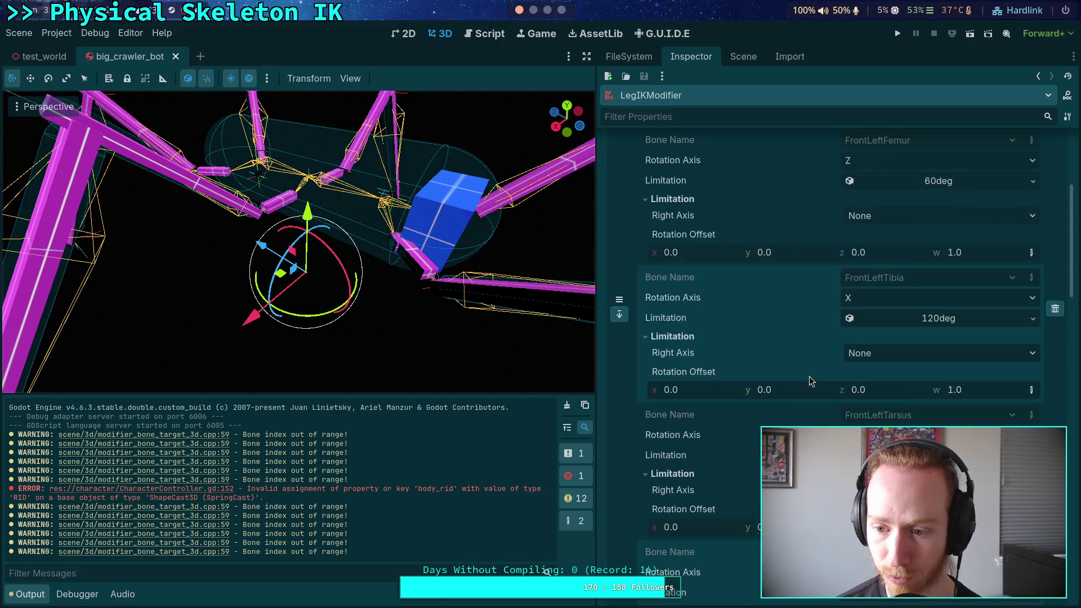
pyautogui.click(669, 337)
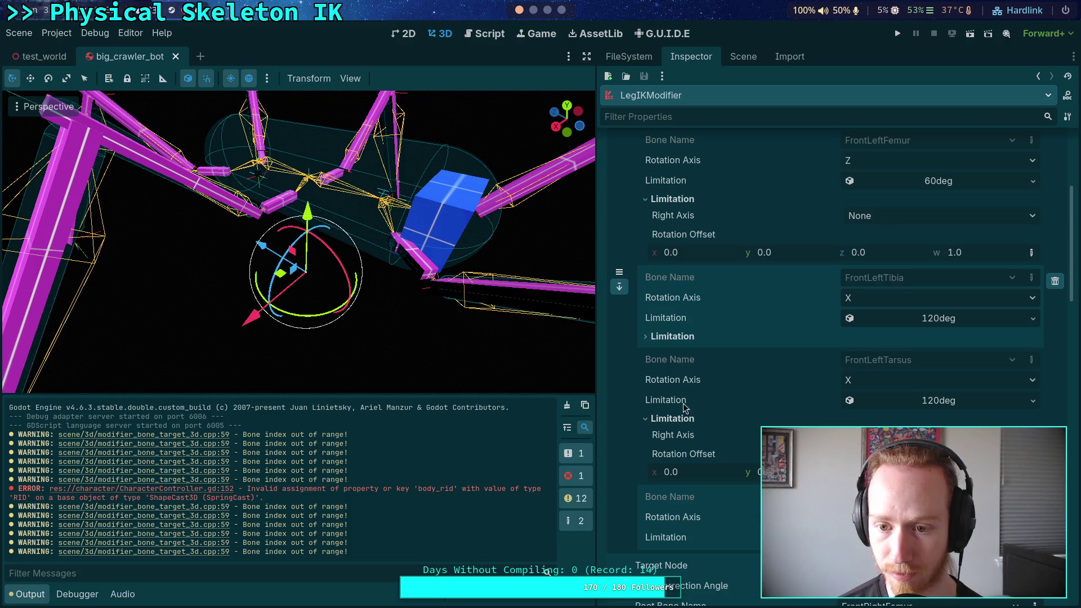
pyautogui.click(671, 200)
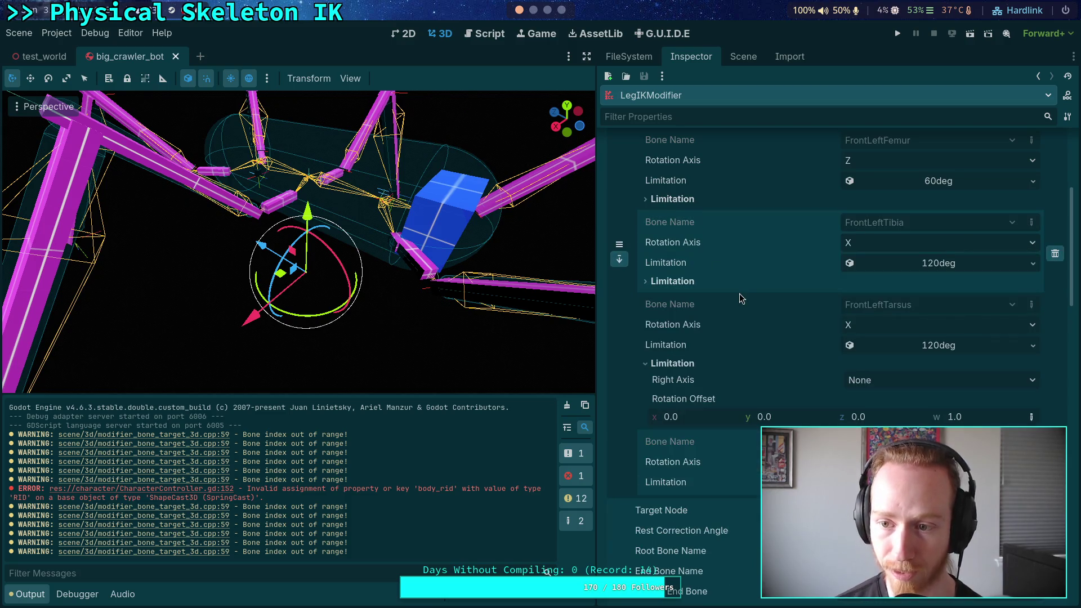
pyautogui.click(688, 365)
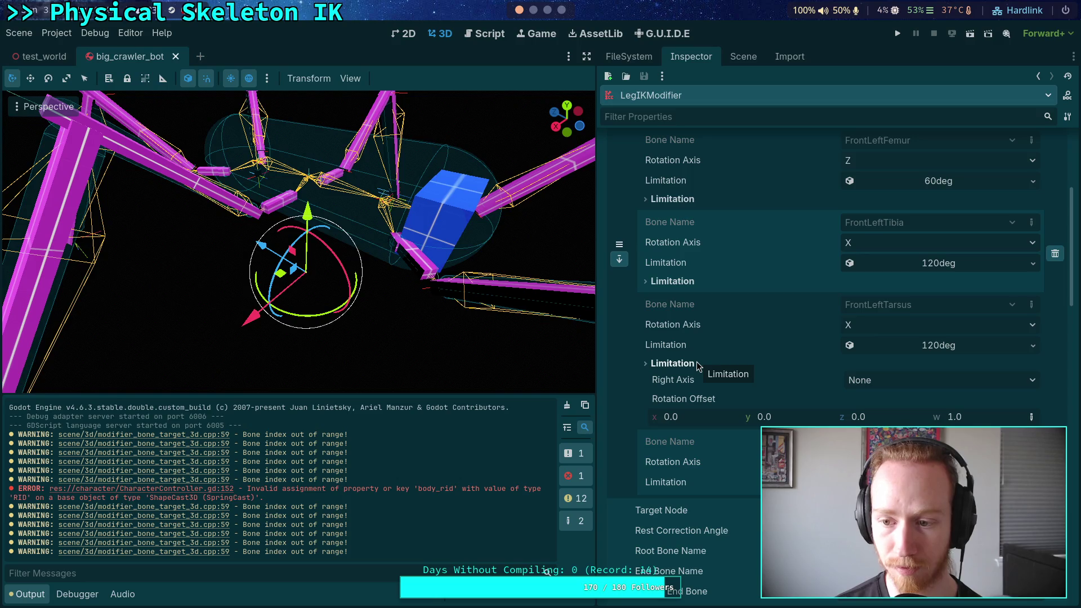
pyautogui.click(696, 365)
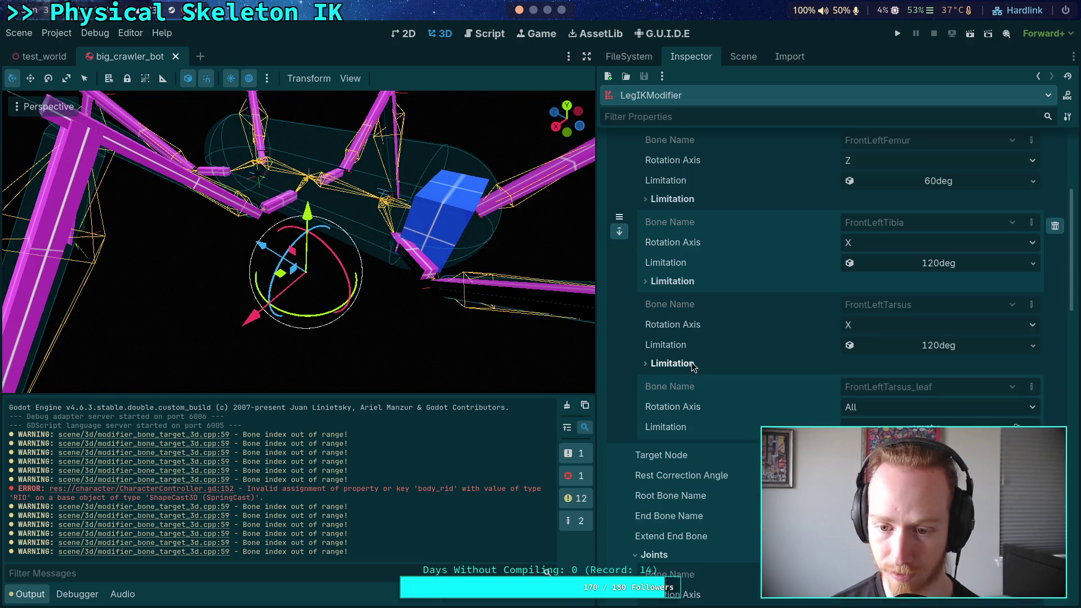
# Collapse the Limitation sub-sections of the FrontRight Femur, Tibia and Tarsus joints
pyautogui.scroll(3, 696, 365)
pyautogui.scroll(-6, 693, 343)
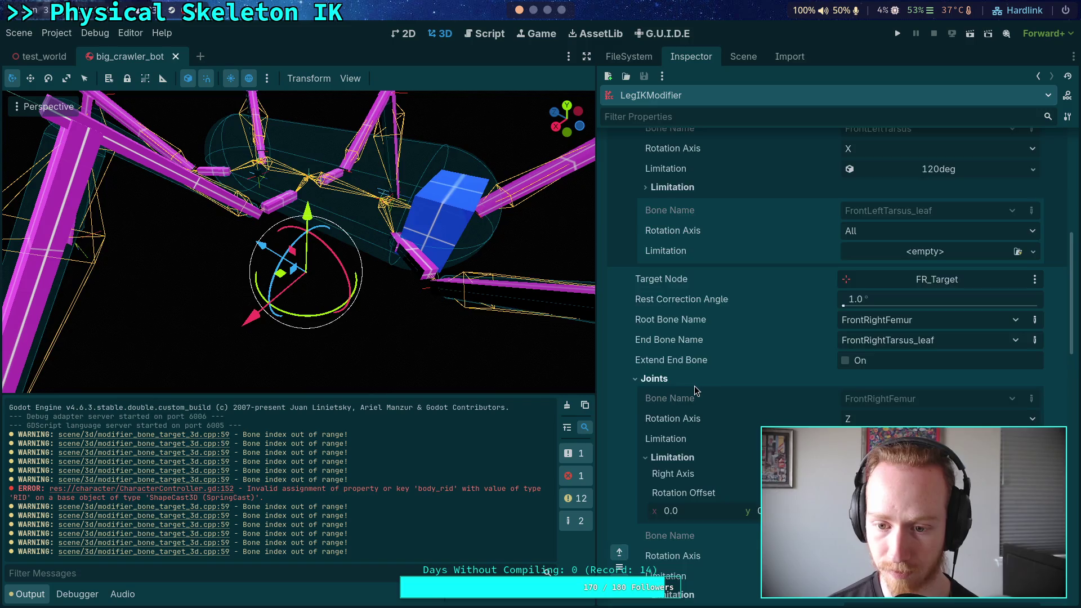
pyautogui.scroll(-3, 695, 384)
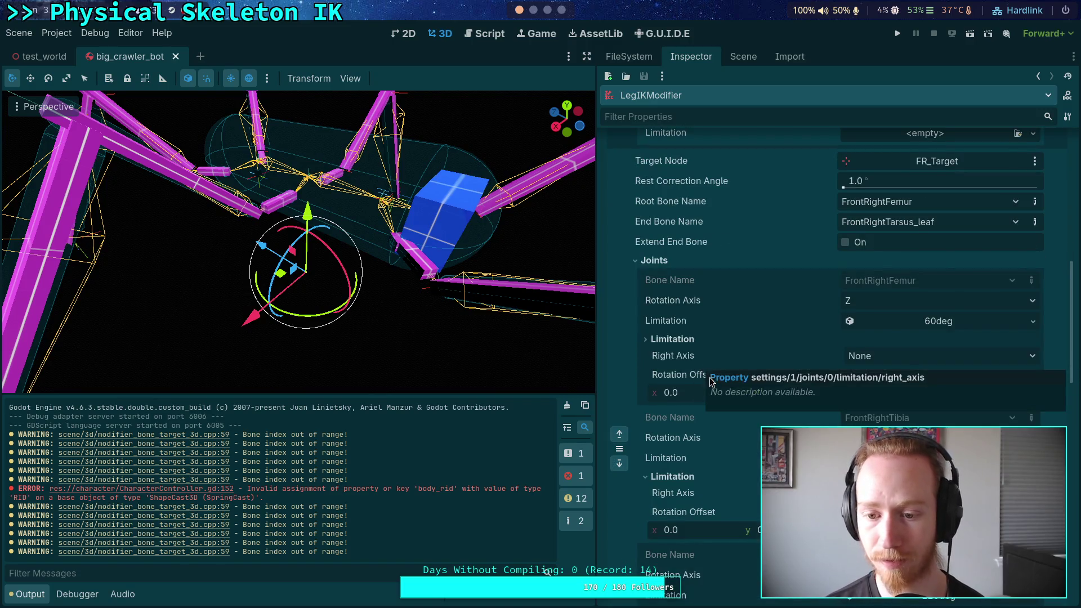
pyautogui.click(672, 340)
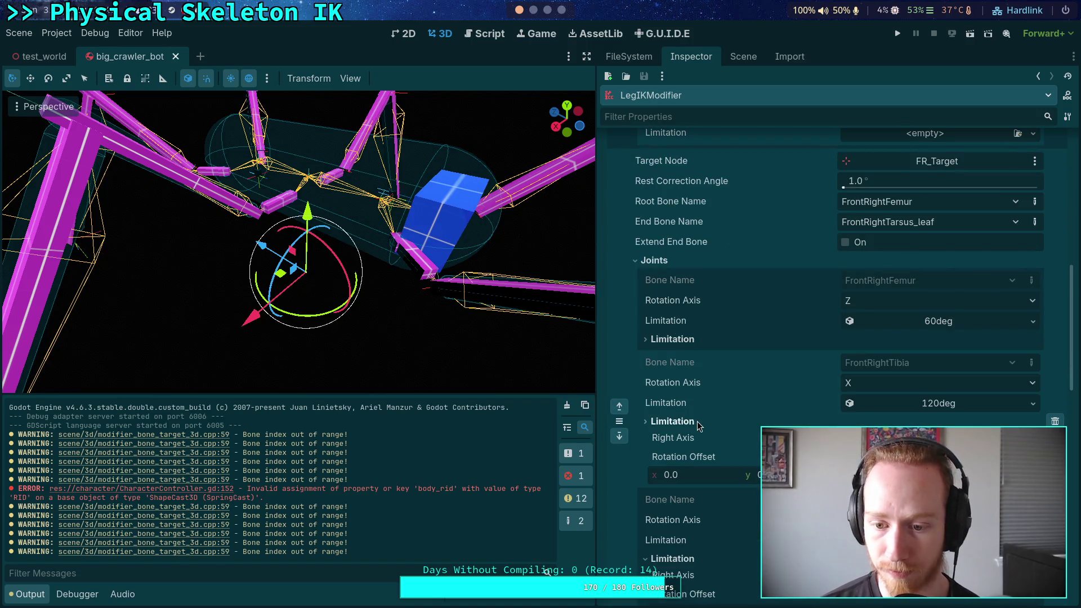
pyautogui.click(679, 421)
pyautogui.scroll(-3, 714, 415)
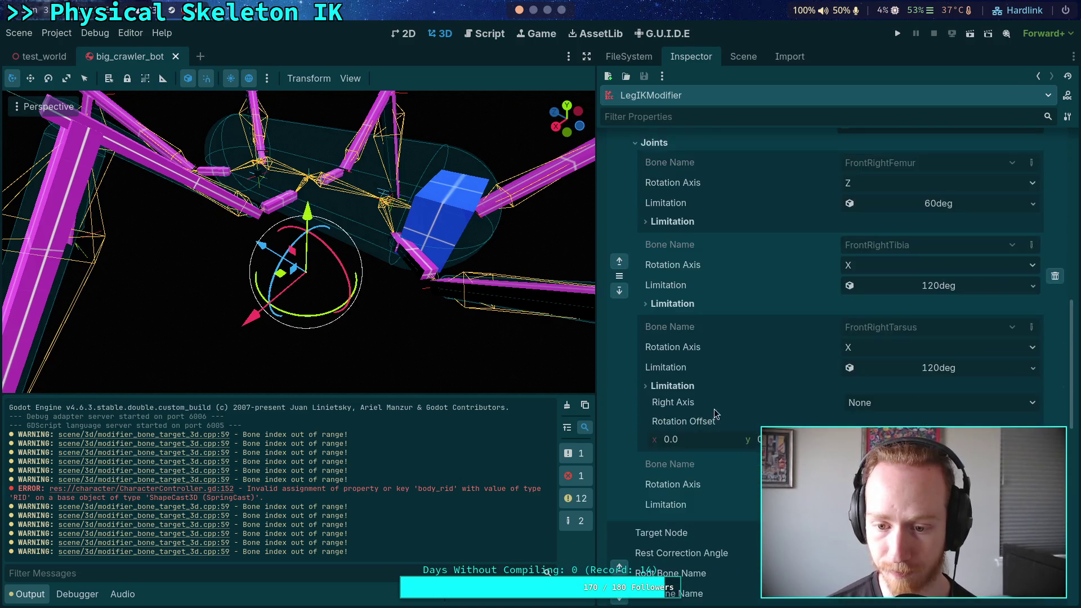
pyautogui.click(667, 383)
pyautogui.scroll(-4, 681, 374)
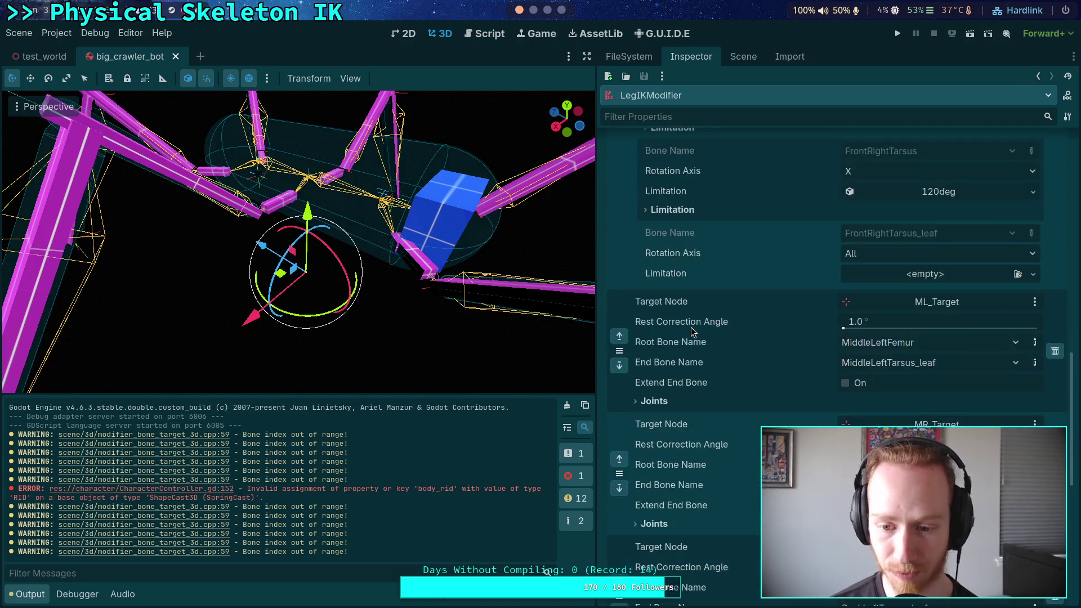
# Expand the ML_Target leg's joints list and look through its settings
pyautogui.click(660, 400)
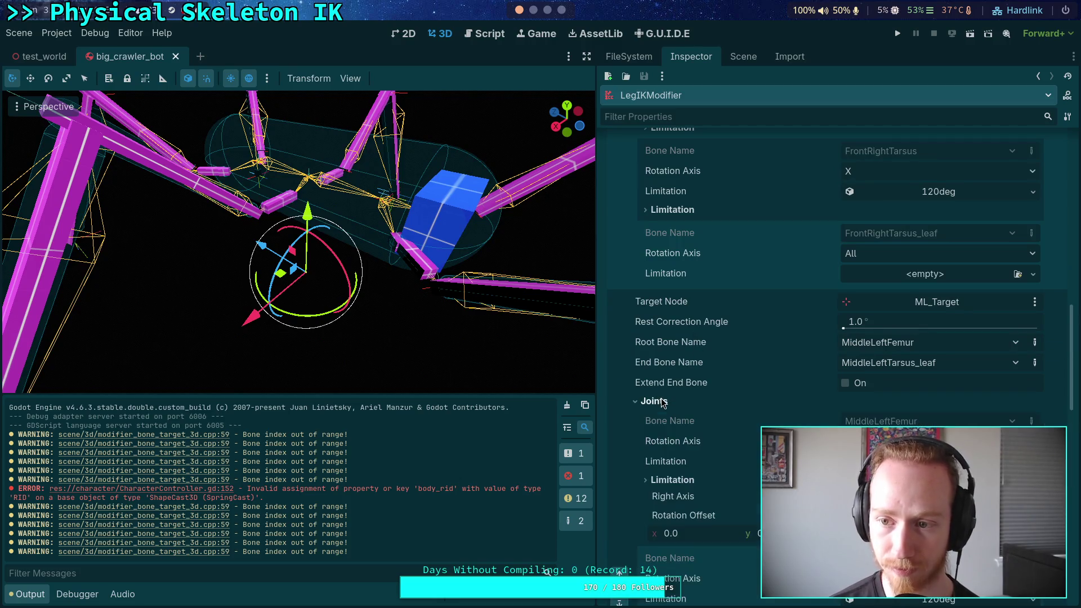
pyautogui.scroll(7, 711, 363)
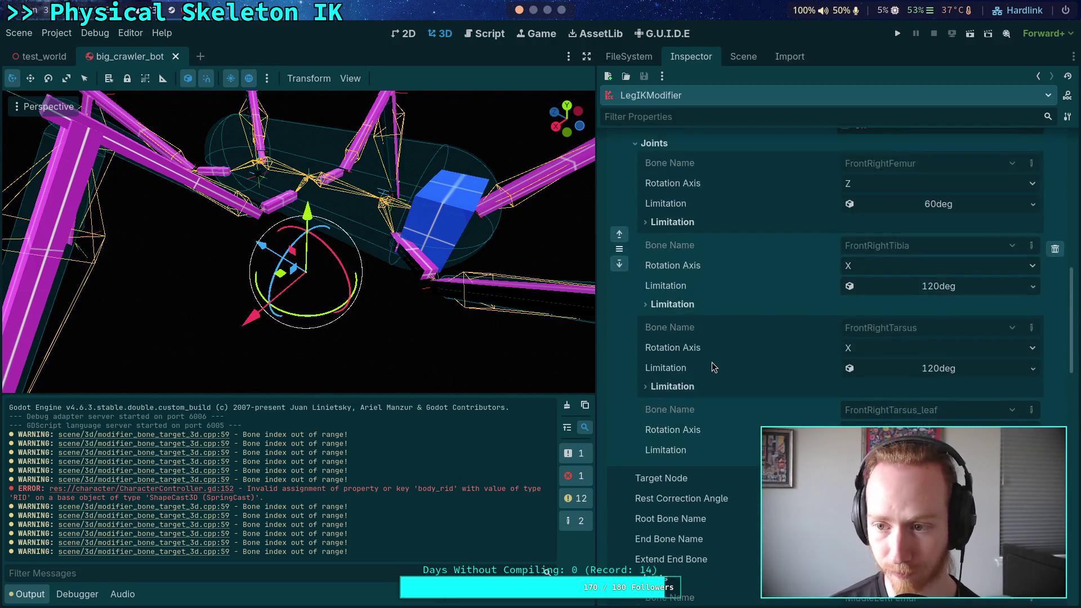
pyautogui.scroll(-10, 712, 363)
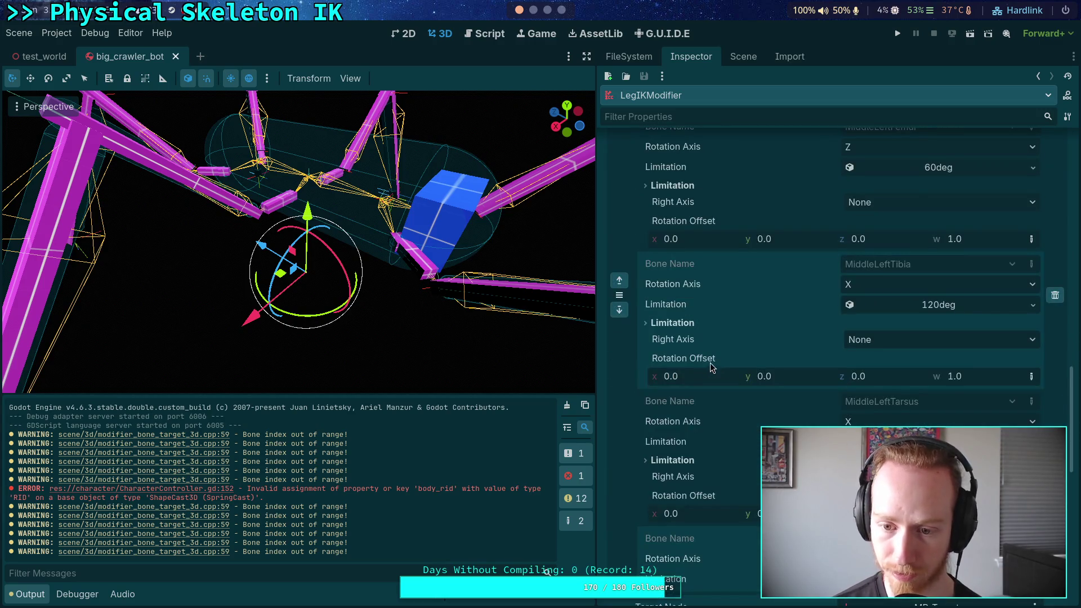
pyautogui.scroll(-3, 694, 374)
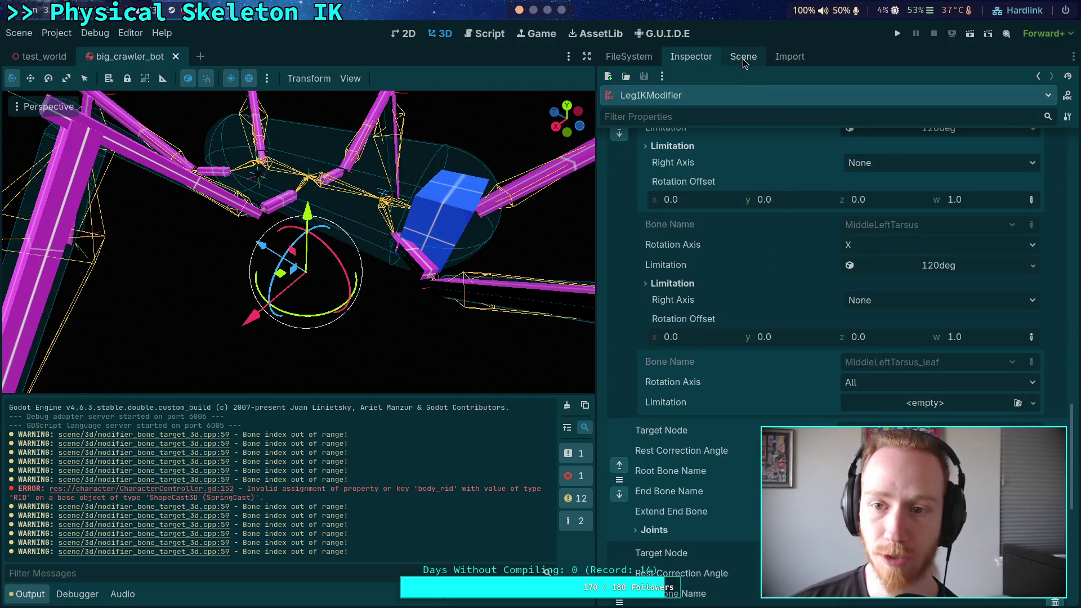
# Select FrontRightCoxa and collapse the leg bone branches in the Scene tree
pyautogui.click(742, 56)
pyautogui.click(721, 239)
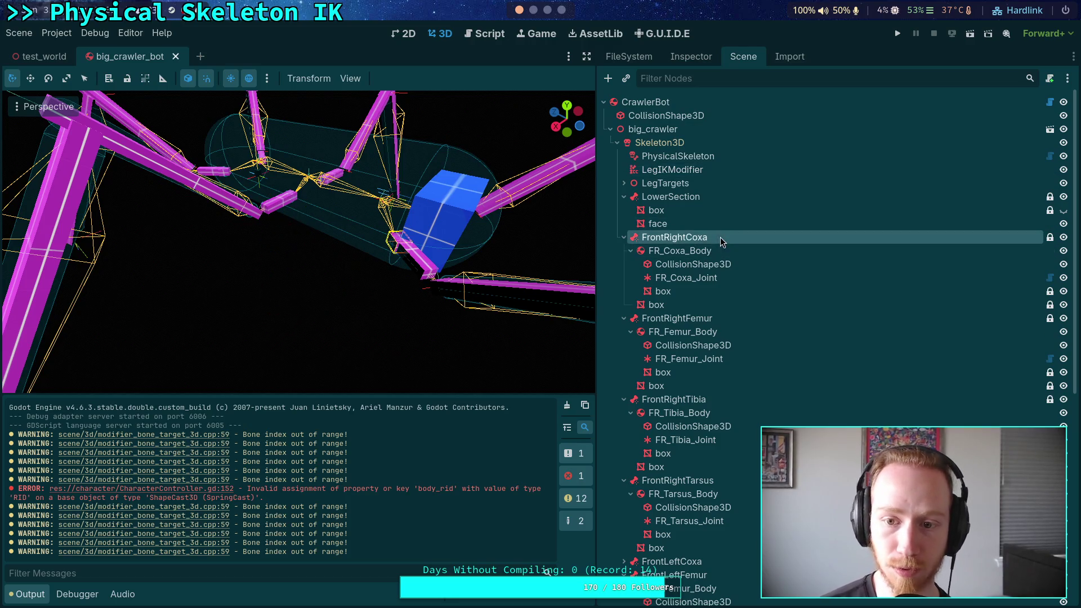
pyautogui.click(624, 237)
pyautogui.click(623, 250)
pyautogui.click(623, 264)
pyautogui.click(624, 278)
pyautogui.click(624, 305)
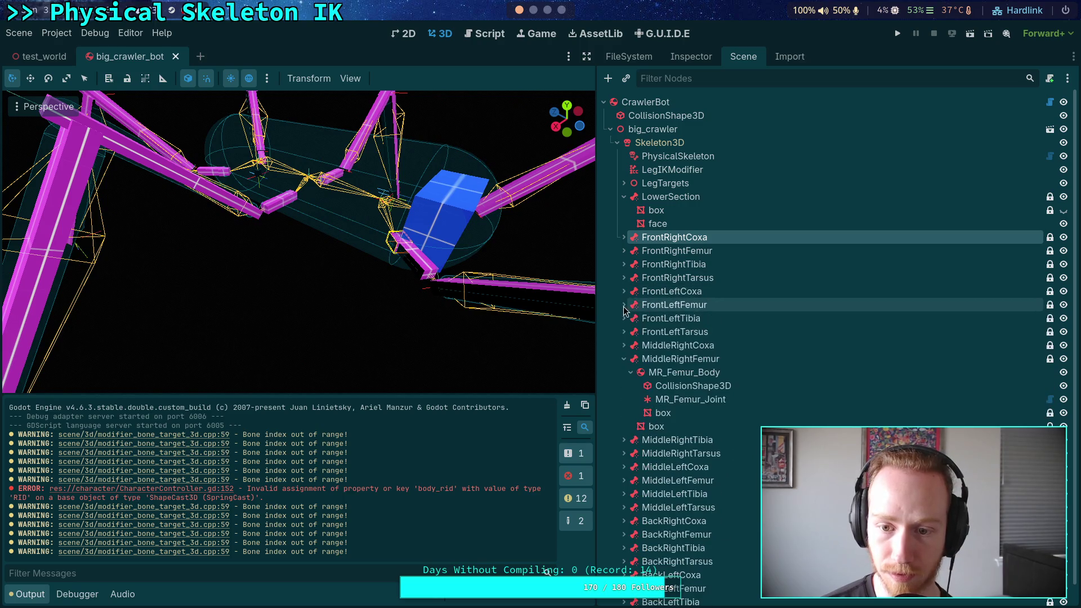
pyautogui.click(623, 359)
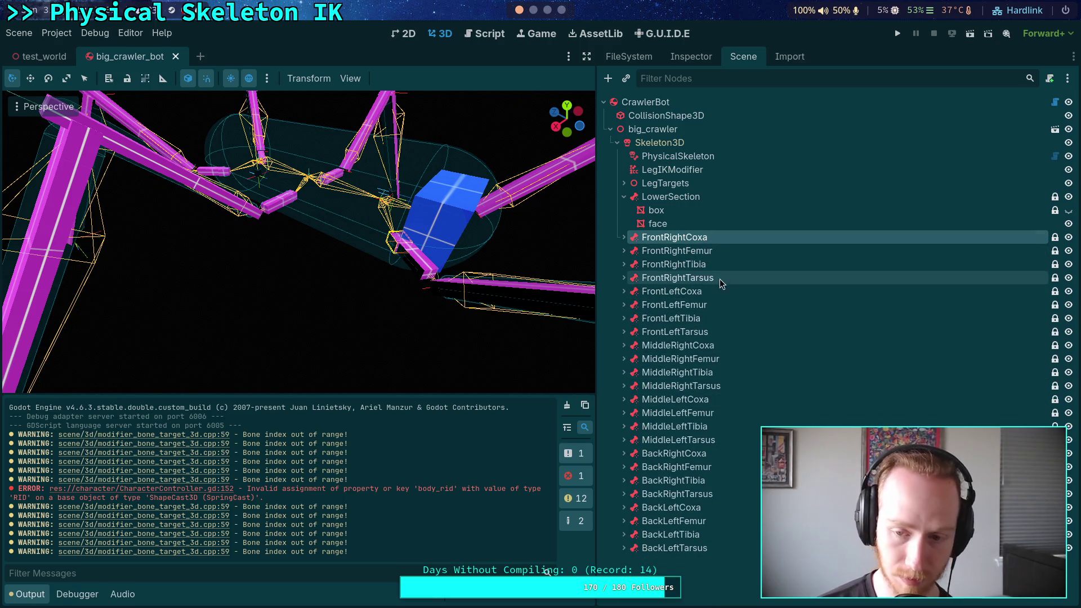
# Add the other five Coxa nodes to the selection and delete all six
pyautogui.keyDown('ctrl'); pyautogui.click(701, 291); pyautogui.keyUp('ctrl')
pyautogui.keyDown('ctrl'); pyautogui.click(718, 346); pyautogui.keyUp('ctrl')
pyautogui.keyDown('ctrl'); pyautogui.click(716, 400); pyautogui.keyUp('ctrl')
pyautogui.keyDown('ctrl'); pyautogui.click(703, 455); pyautogui.keyUp('ctrl')
pyautogui.keyDown('ctrl'); pyautogui.click(701, 509); pyautogui.keyUp('ctrl')
pyautogui.press('Delete')
pyautogui.press('Return')
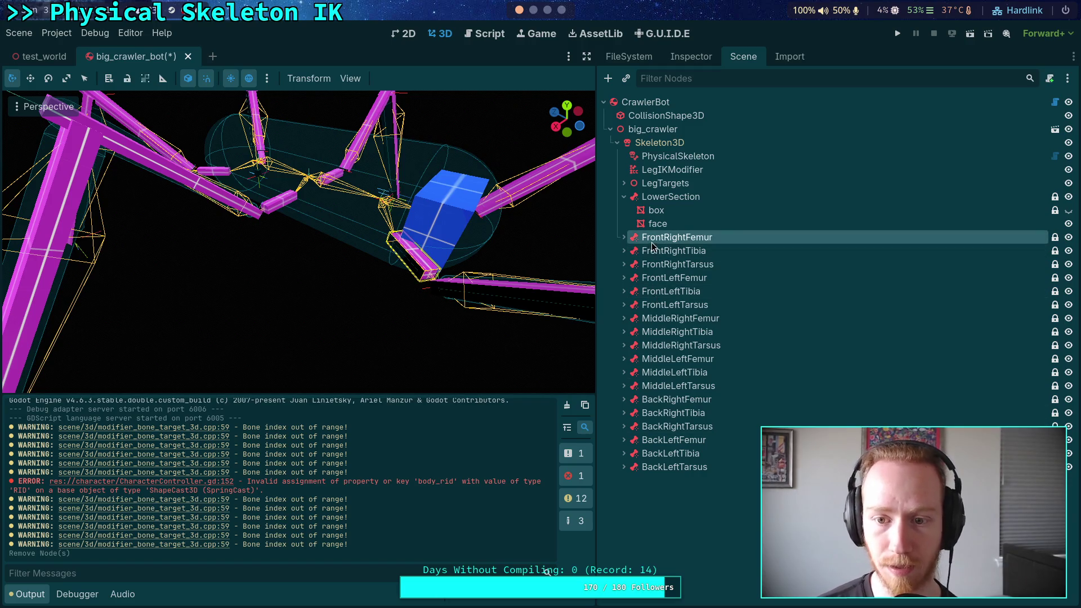
# Check FrontRightFemur and FrontRightTibia properties in the Inspector, ending on FrontRightFemur selected
pyautogui.click(623, 237)
pyautogui.click(623, 237)
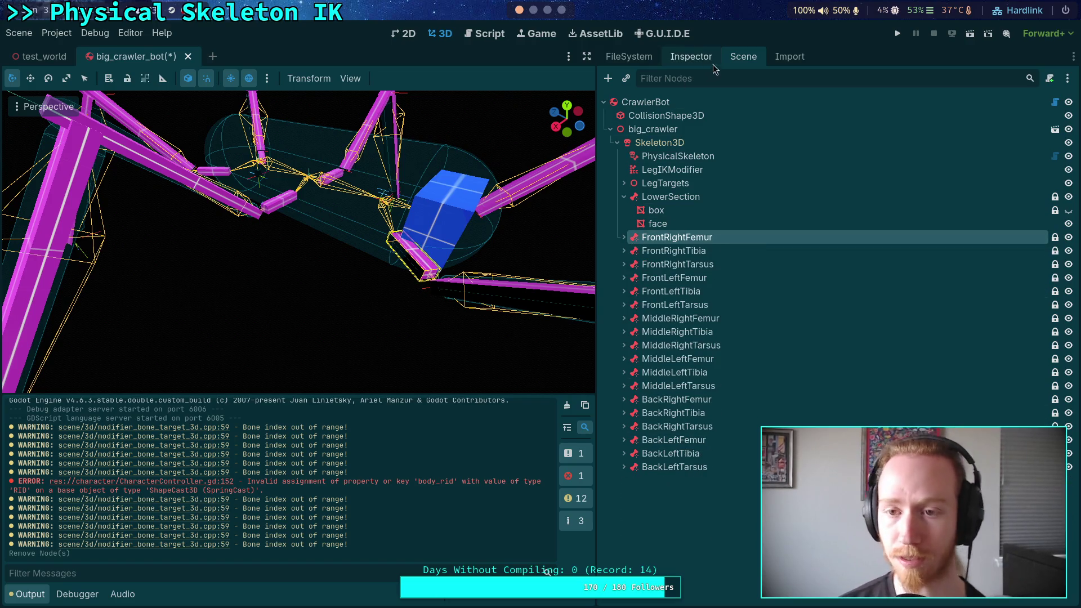
pyautogui.click(708, 60)
pyautogui.click(732, 57)
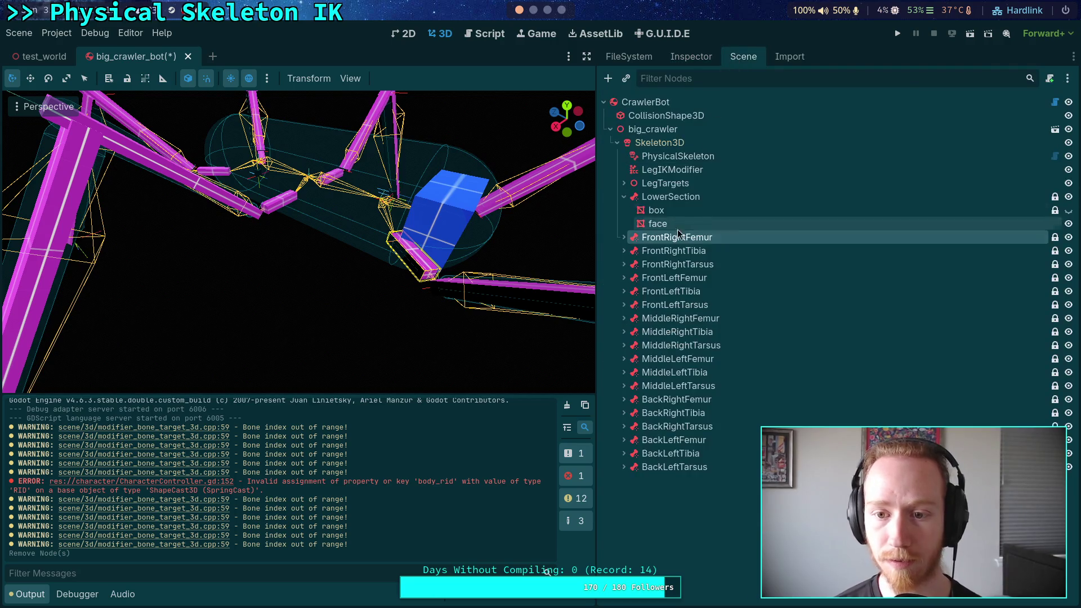
pyautogui.click(673, 251)
pyautogui.click(696, 60)
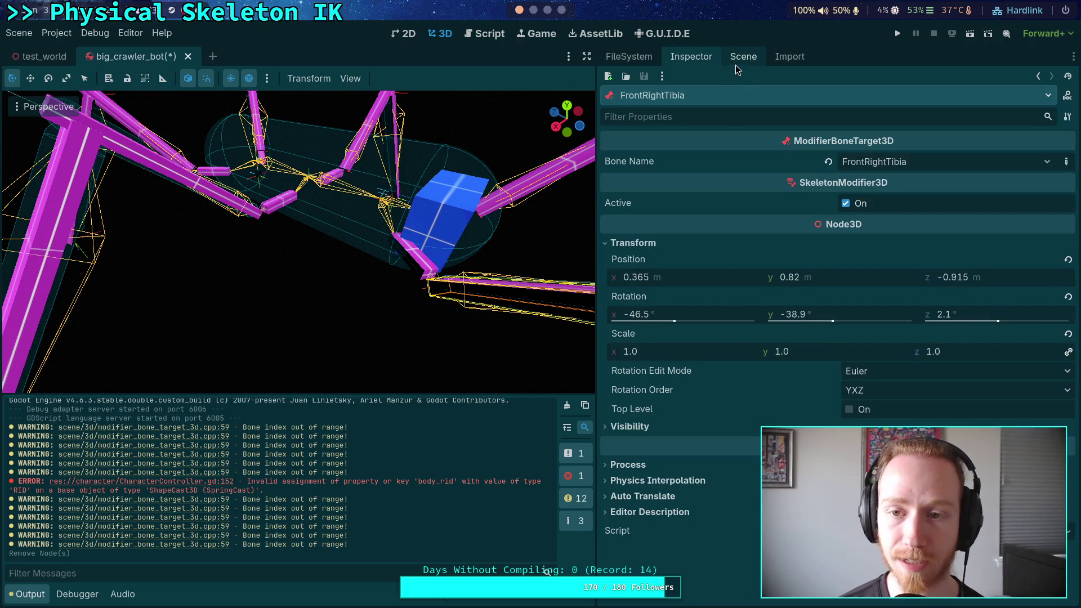
pyautogui.click(737, 59)
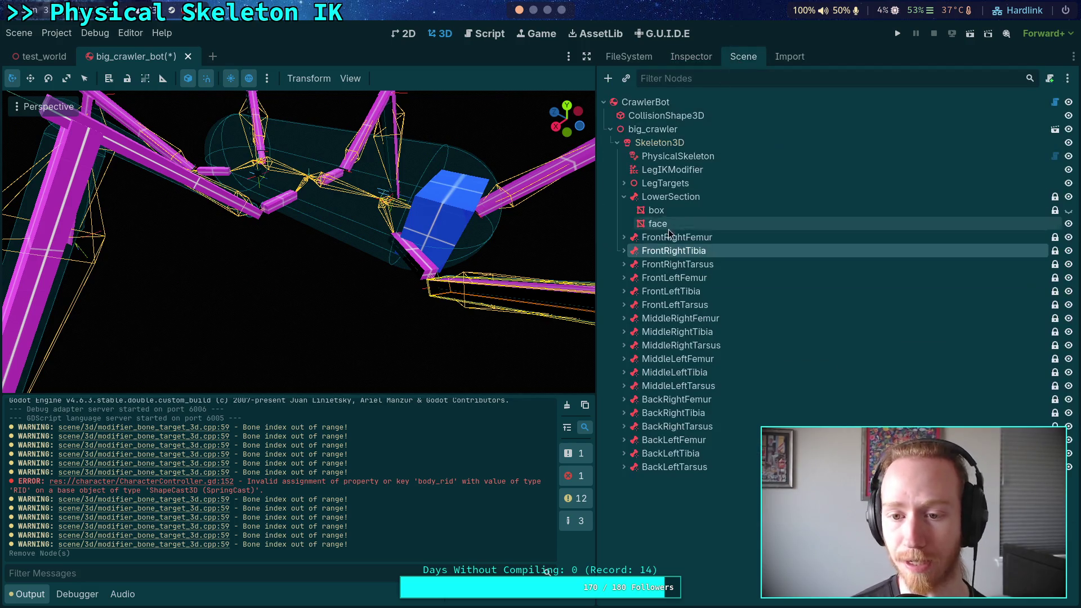
pyautogui.click(673, 264)
pyautogui.click(673, 250)
pyautogui.click(690, 225)
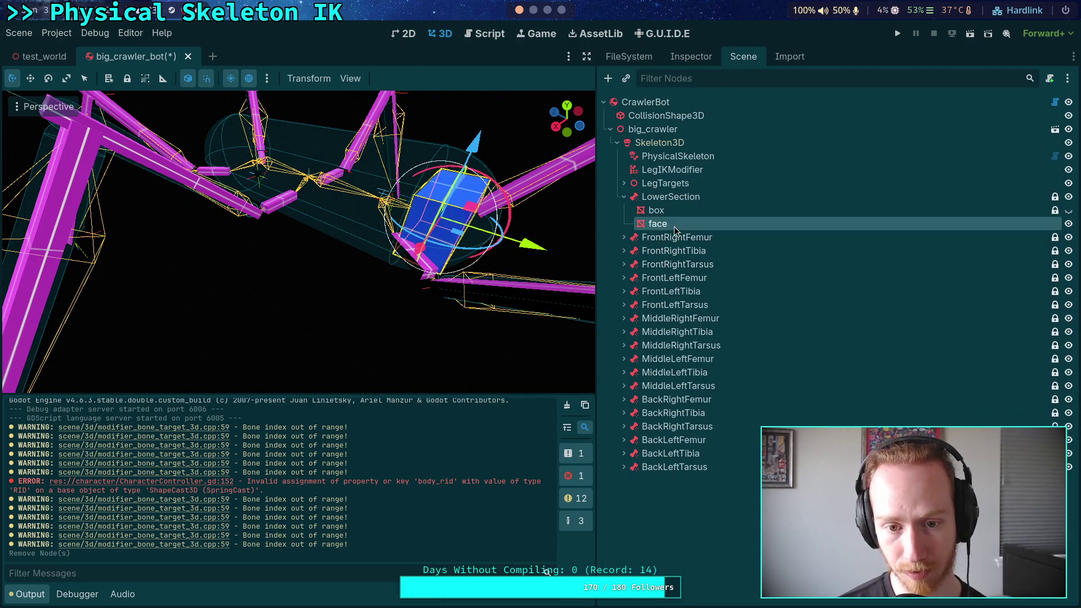
pyautogui.click(678, 238)
# Select FR_Femur_Body's CollisionShape3D and expand its FemurShape capsule (radius 0.03 m, height 0.25 m)
pyautogui.moveTo(394, 292)
pyautogui.mouseDown()
pyautogui.moveTo(465, 272)
pyautogui.moveTo(346, 290)
pyautogui.moveTo(385, 312)
pyautogui.moveTo(378, 321)
pyautogui.mouseUp()
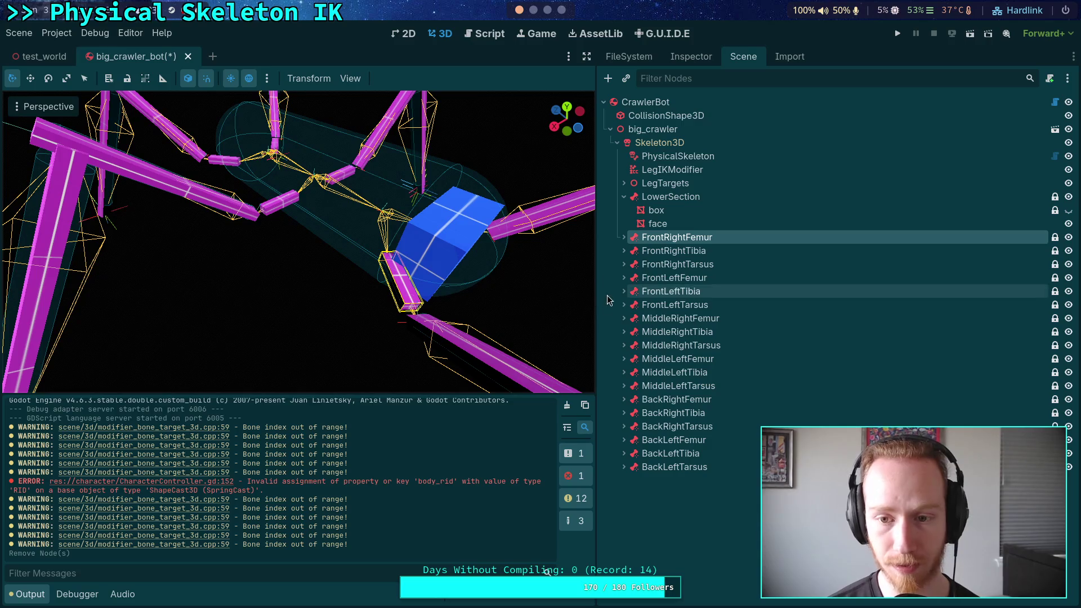
pyautogui.click(623, 237)
pyautogui.click(674, 265)
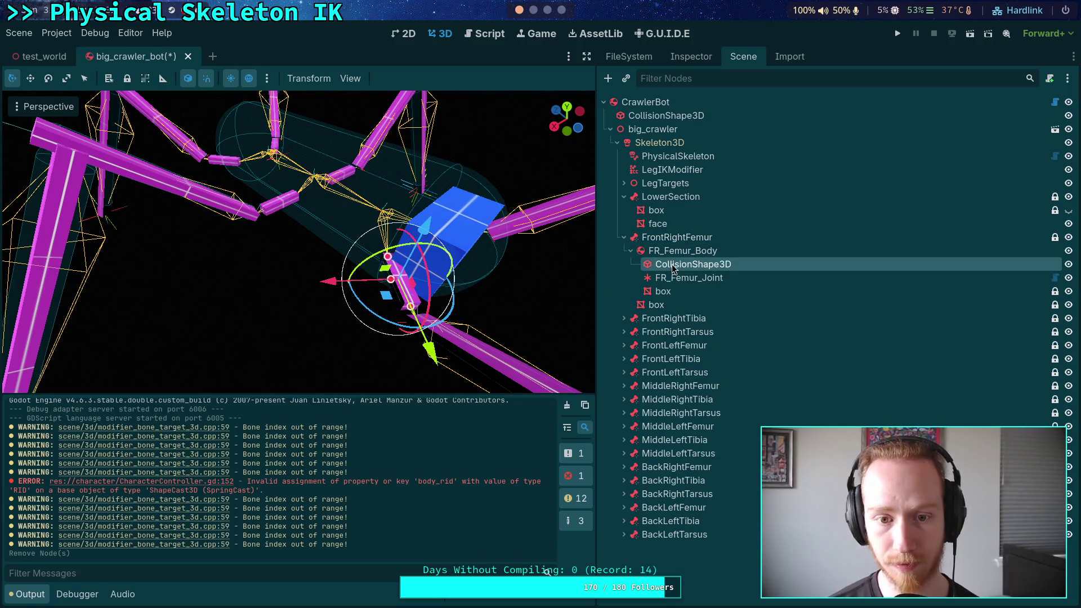
pyautogui.moveTo(462, 270); pyautogui.dragTo(511, 282)
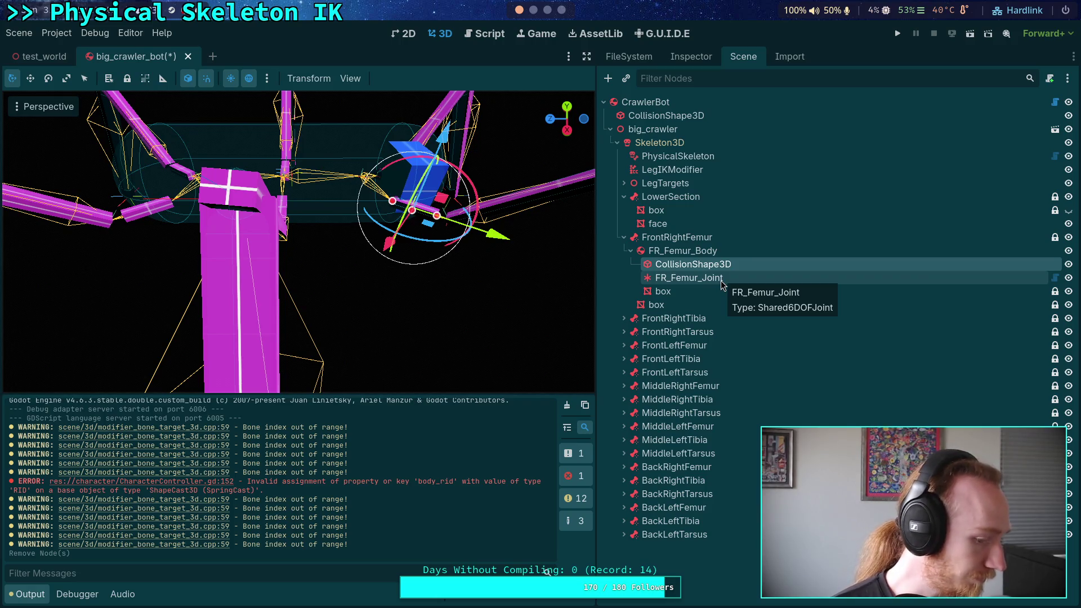
pyautogui.click(708, 62)
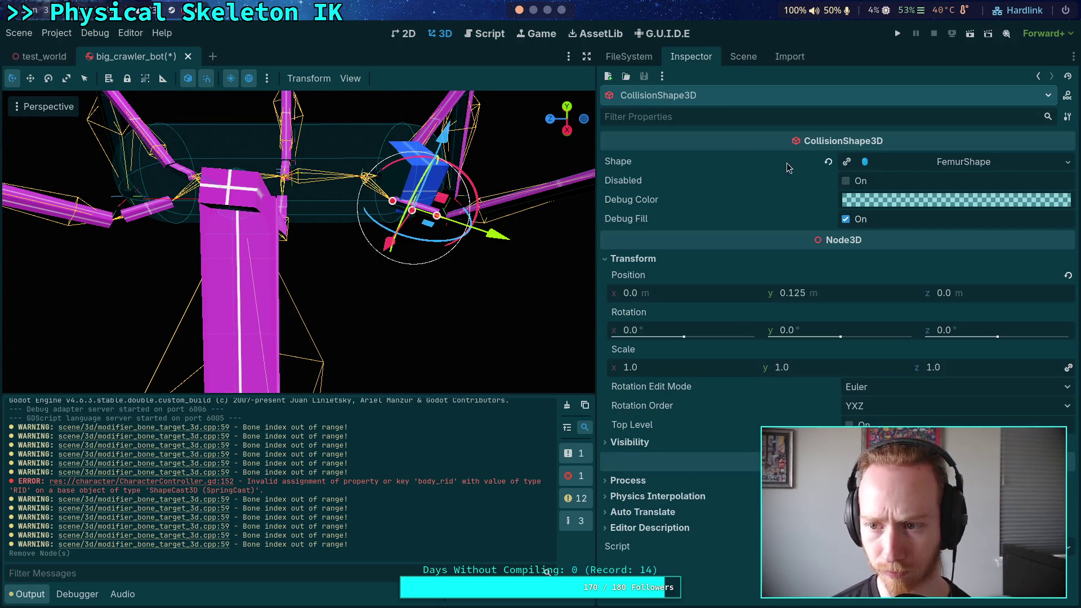
pyautogui.click(950, 163)
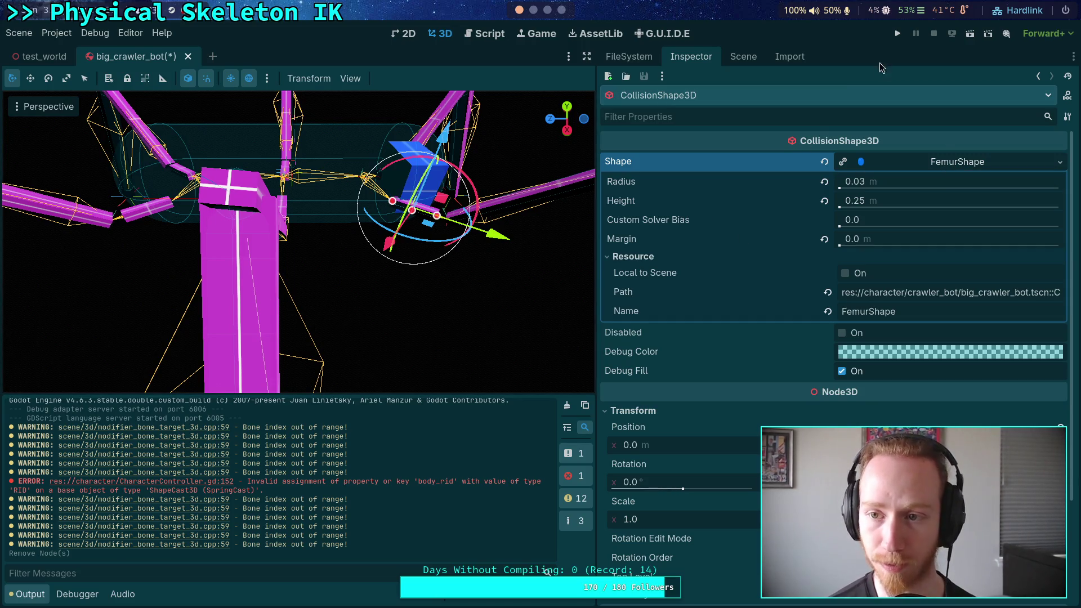
pyautogui.click(742, 57)
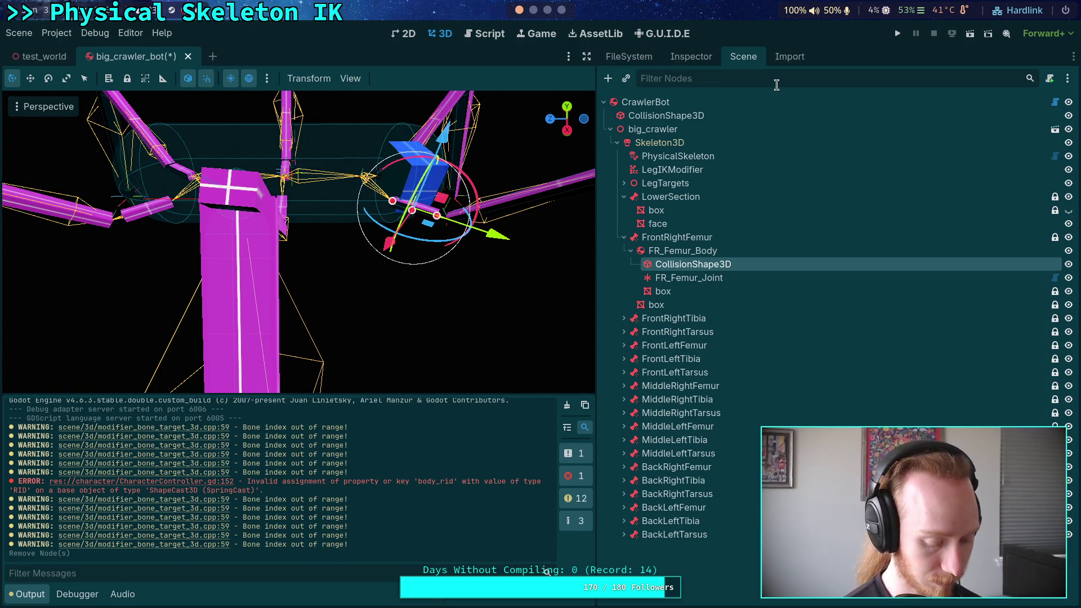
# Filter the Scene tree for 'box' and hide all the box meshes
pyautogui.write('box')
pyautogui.click(775, 117)
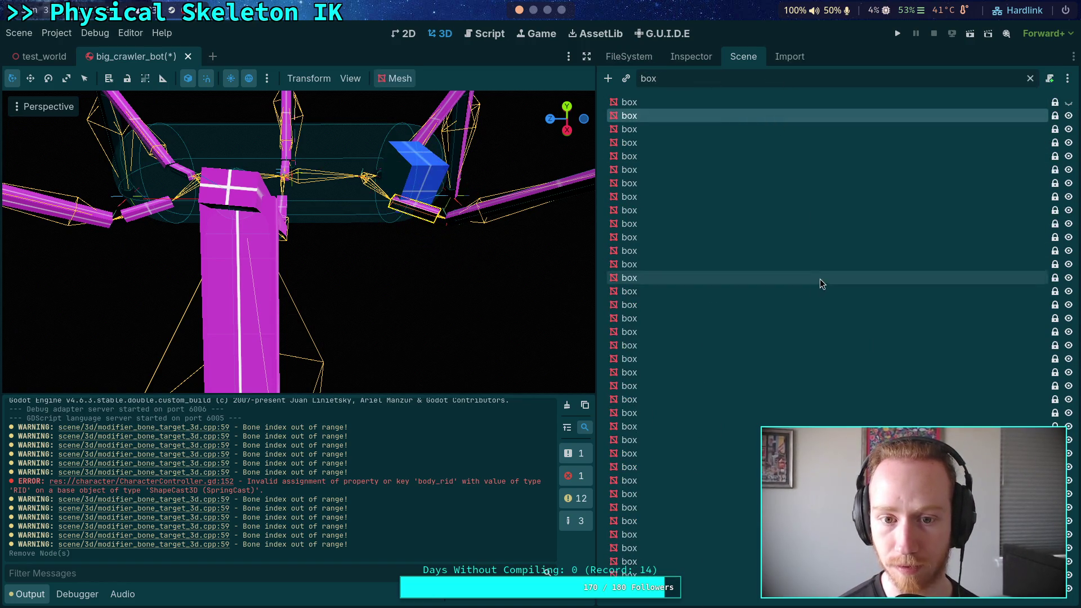
pyautogui.keyDown('shift'); pyautogui.click(710, 588); pyautogui.keyUp('shift')
pyautogui.click(1068, 588)
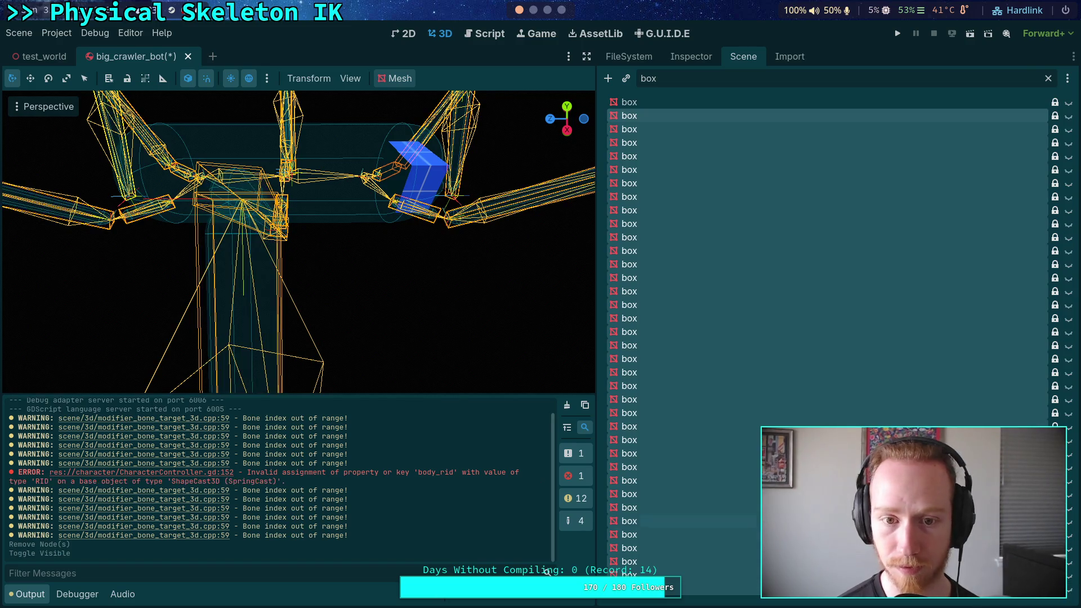
pyautogui.click(490, 275)
# Drag the femur capsule's end to stretch it to about 0.305 m, then clear the filter
pyautogui.scroll(5, 417, 243)
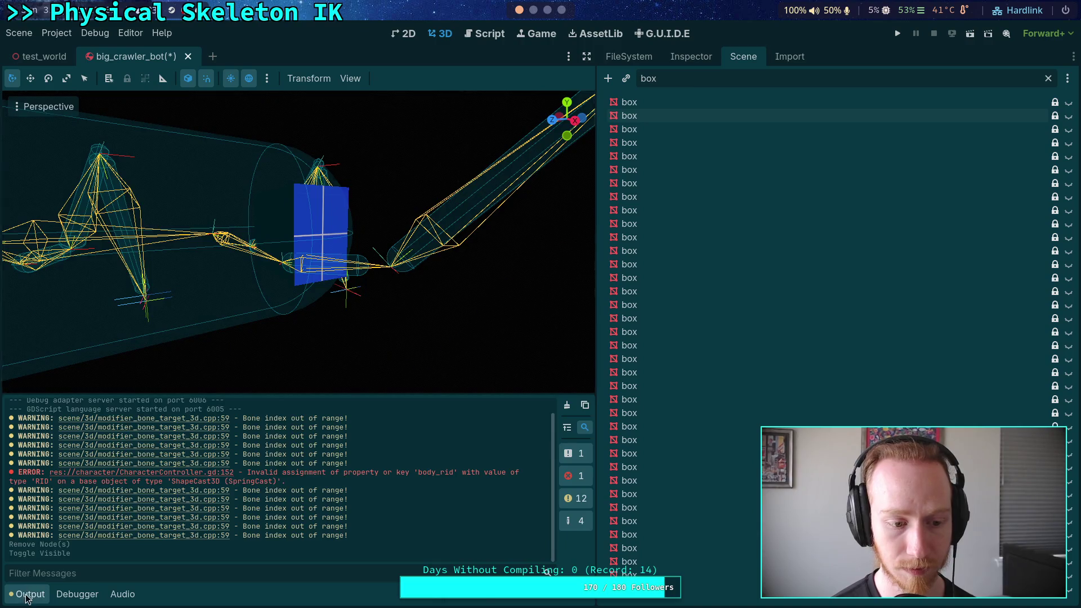
pyautogui.click(25, 598)
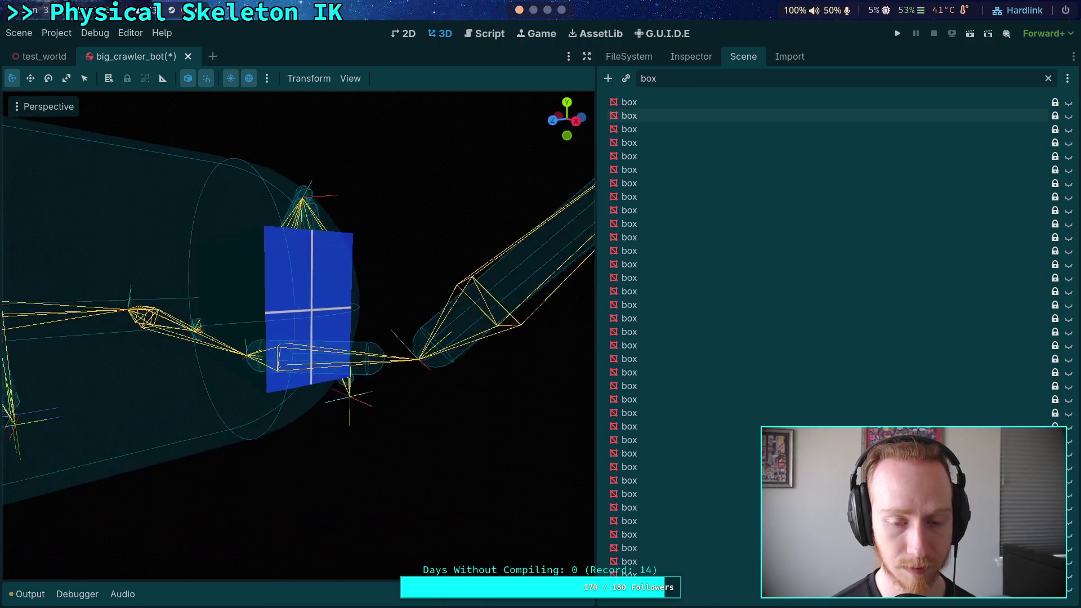
pyautogui.scroll(3, 338, 366)
pyautogui.moveTo(594, 303); pyautogui.dragTo(732, 305)
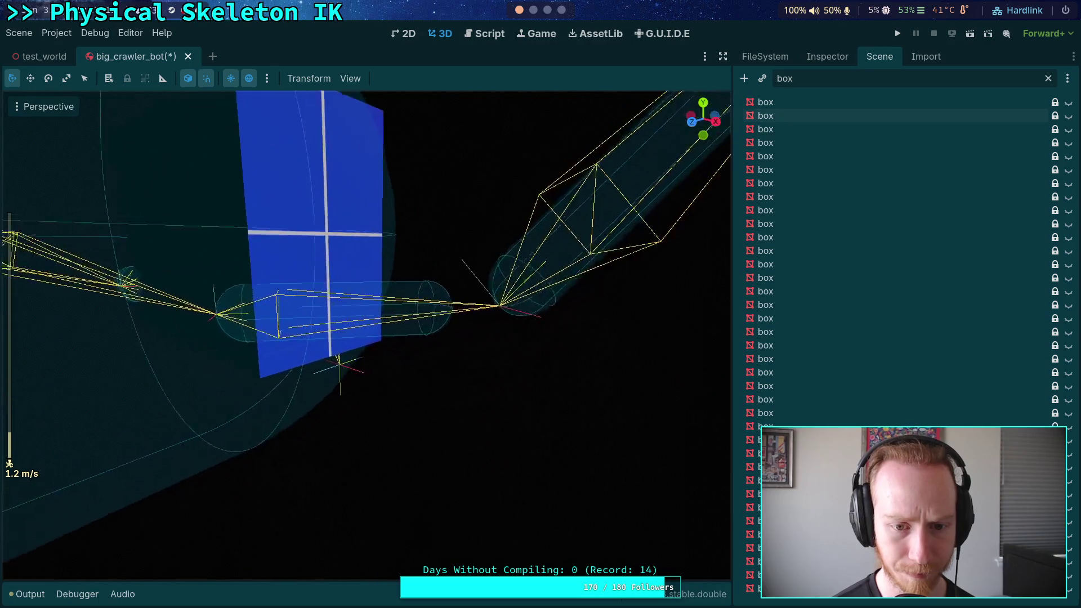
pyautogui.click(382, 307)
pyautogui.moveTo(382, 307); pyautogui.dragTo(438, 311)
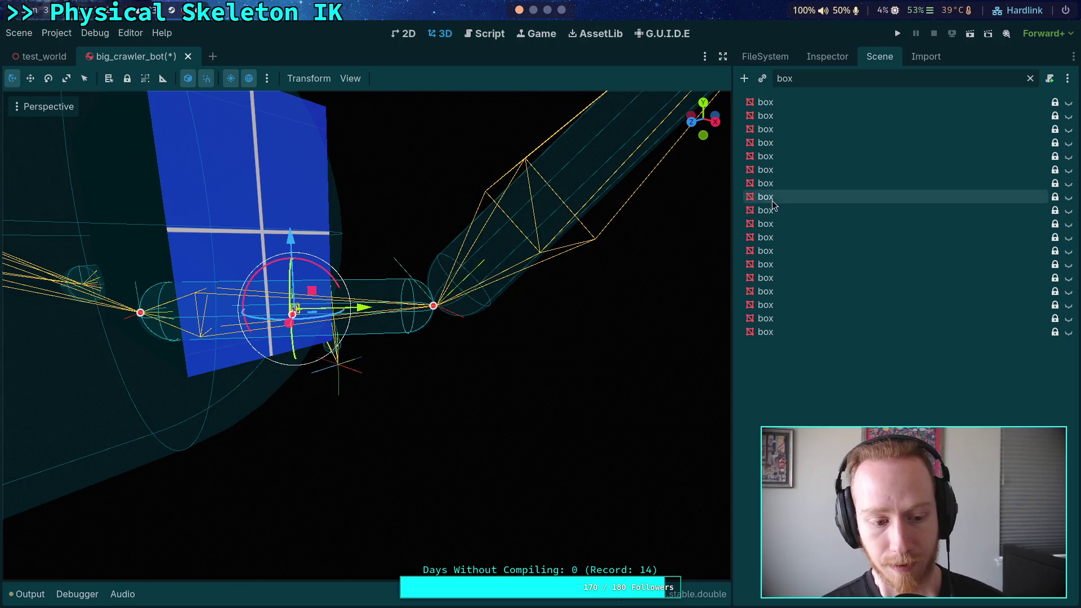
pyautogui.click(1029, 79)
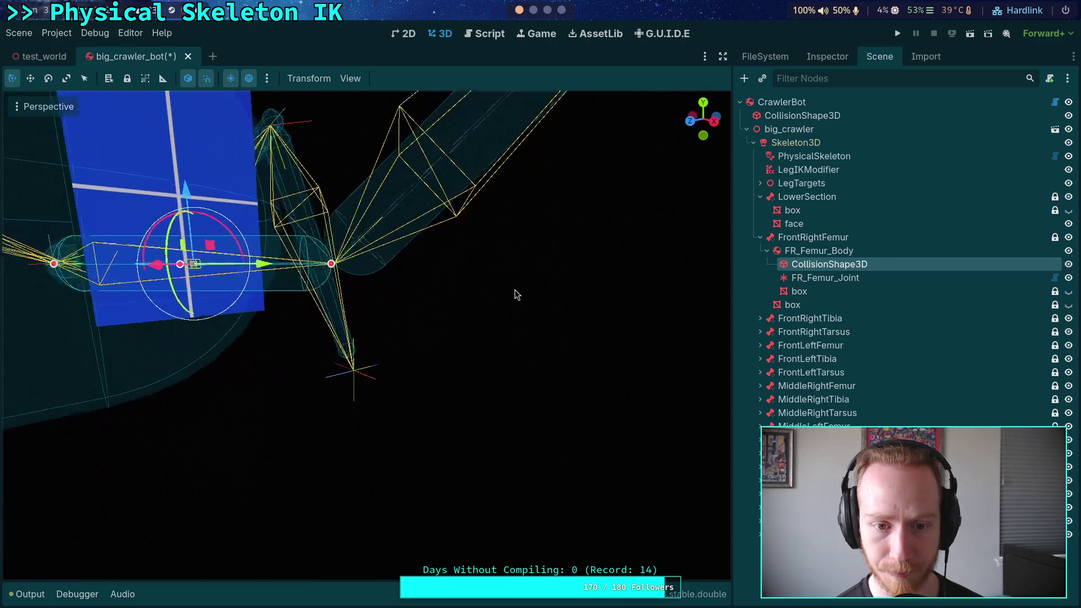
# Frame the femur collision shape in the viewport and show its Inspector properties
pyautogui.press('f')
pyautogui.scroll(8, 503, 309)
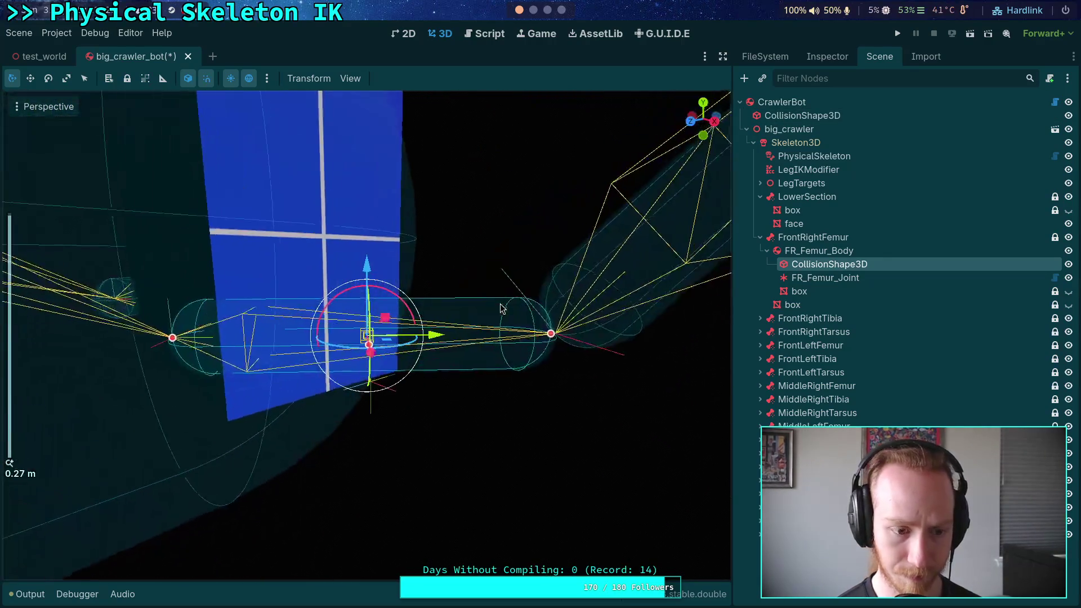
pyautogui.moveTo(502, 308)
pyautogui.mouseDown()
pyautogui.moveTo(459, 340)
pyautogui.moveTo(411, 340)
pyautogui.mouseUp()
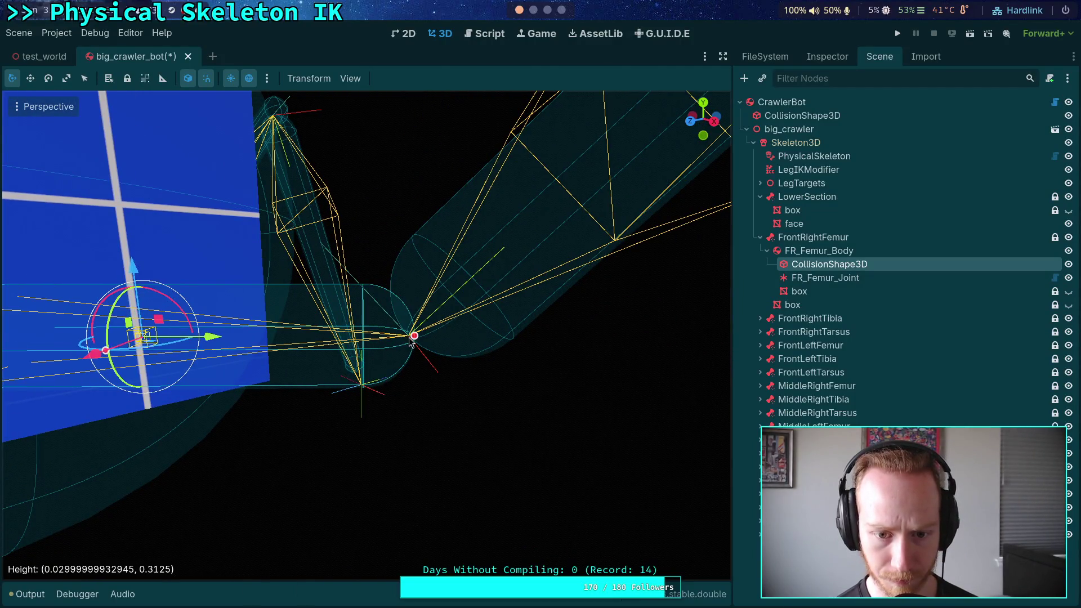
pyautogui.scroll(-3, 411, 340)
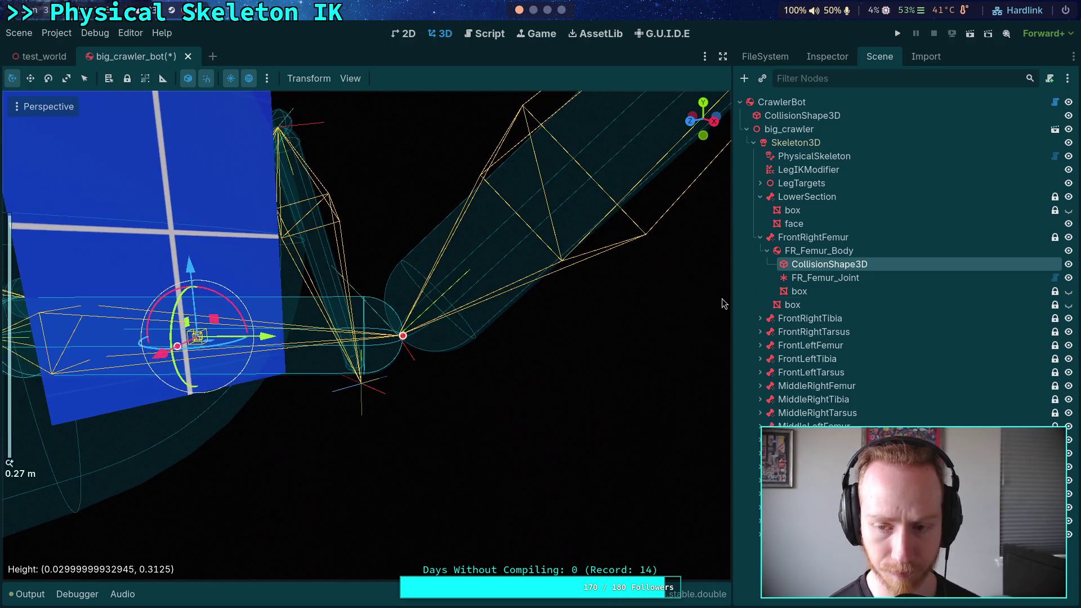
pyautogui.click(827, 56)
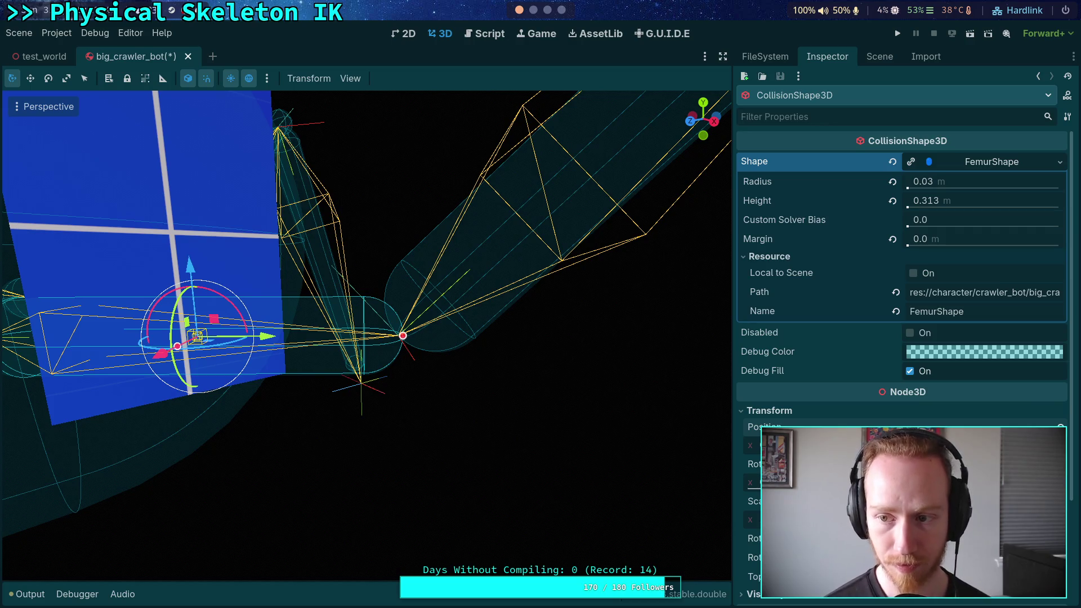
# Compute 0.3125/2 in Python and enter 0.156 as the collision shape's Position y
pyautogui.click(535, 11)
pyautogui.click(653, 31)
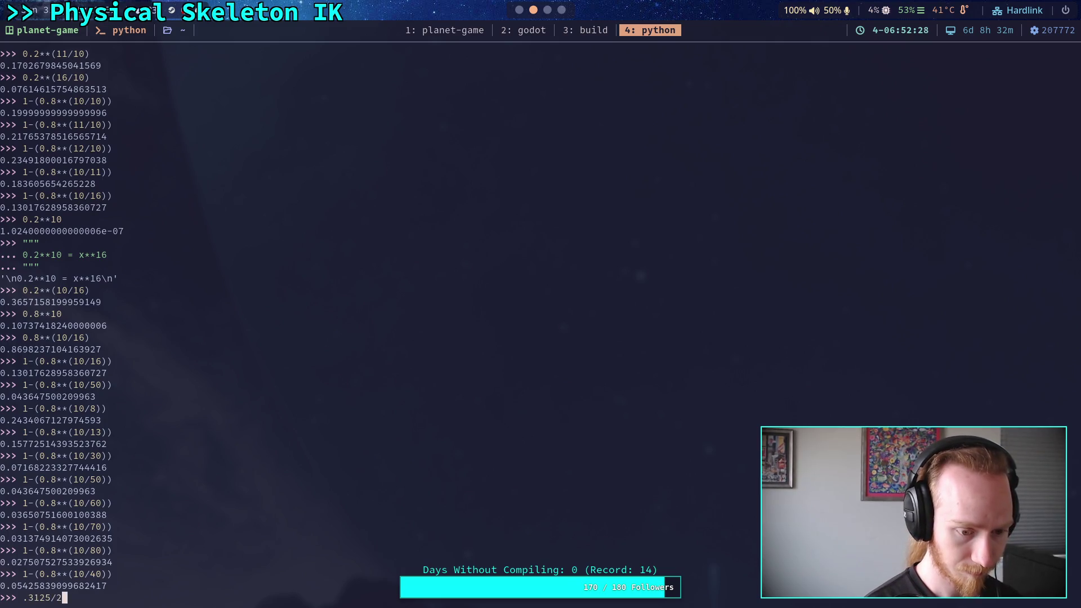
pyautogui.press('Return')
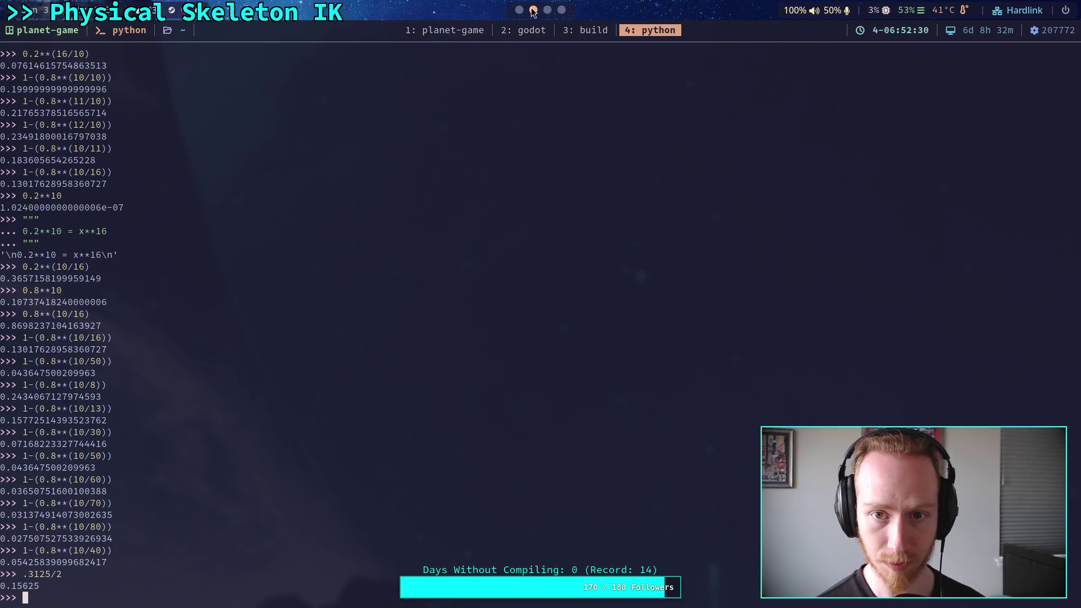
pyautogui.press('super+1')
pyautogui.scroll(-3, 850, 323)
pyautogui.click(923, 315)
pyautogui.write('0.156')
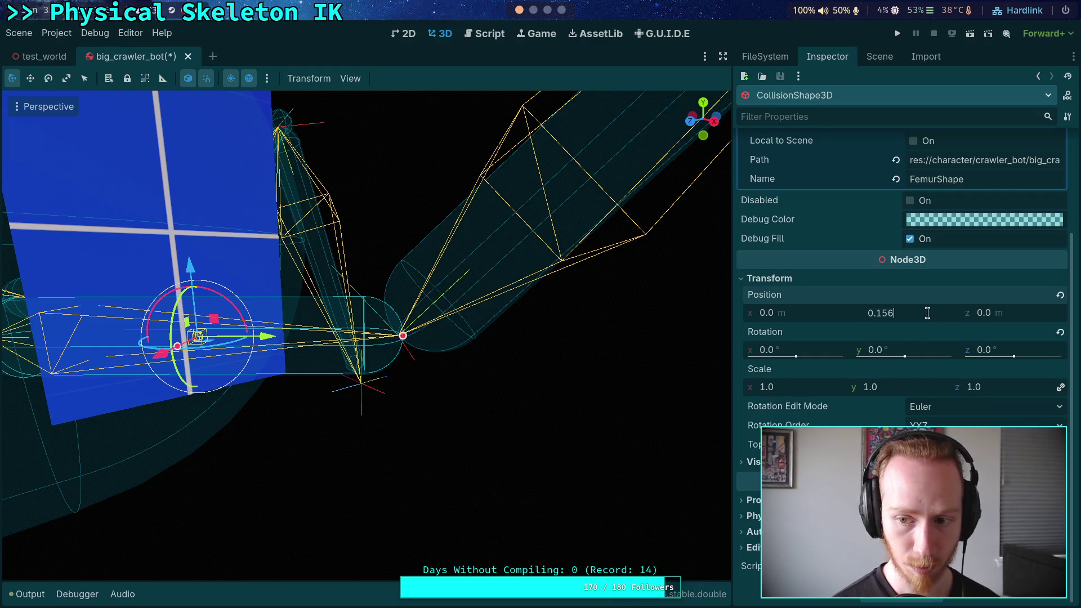
# Correct and confirm the collision shape's Y position at 0.156
pyautogui.press('BackSpace')
pyautogui.write('5')
pyautogui.press('Return')
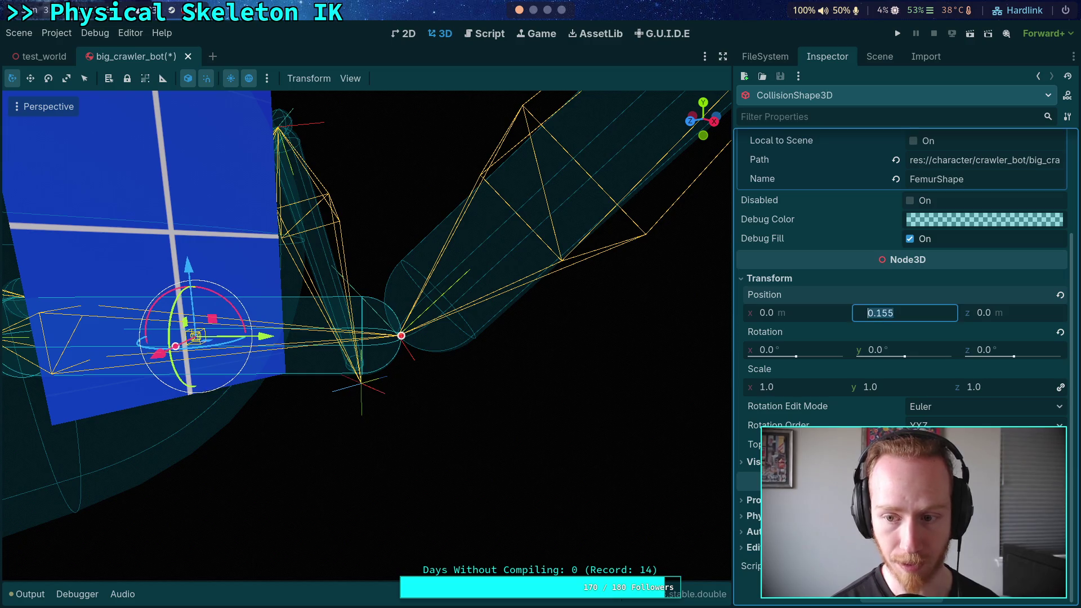
pyautogui.write('26')
pyautogui.press('Return')
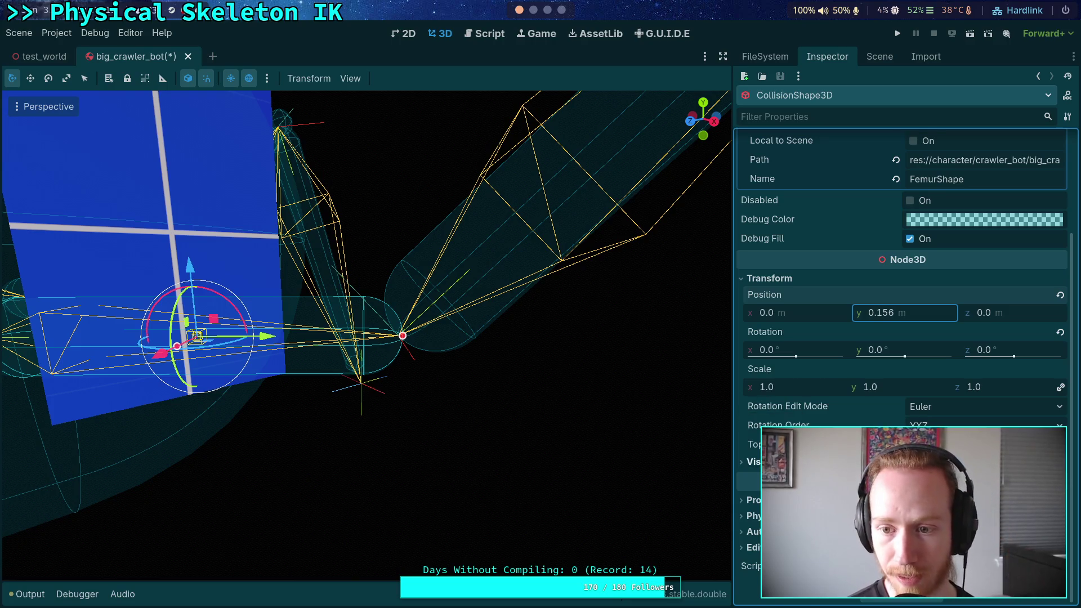
# Try capsule heights 0.312, 0.3125 and 0.313 in the FemurShape Height field
pyautogui.scroll(2, 783, 340)
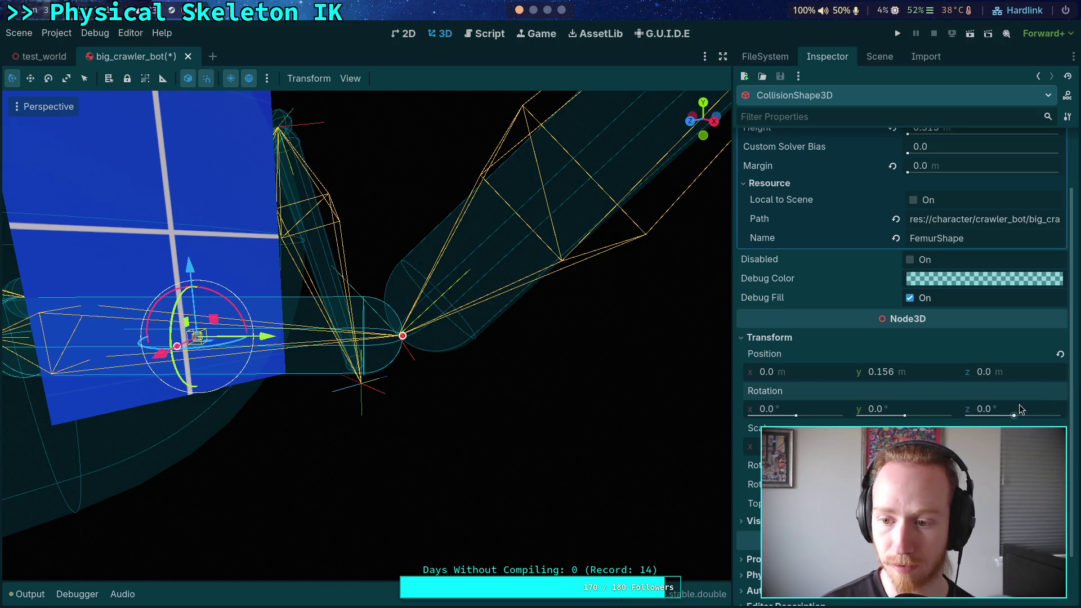
pyautogui.scroll(2, 917, 413)
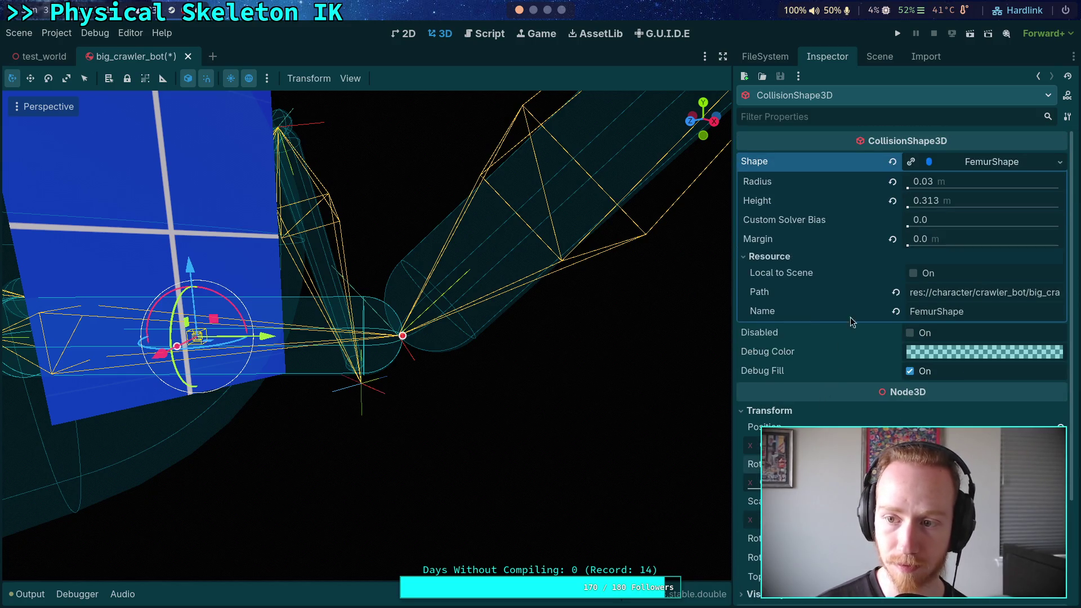
pyautogui.click(987, 201)
pyautogui.write('0.312')
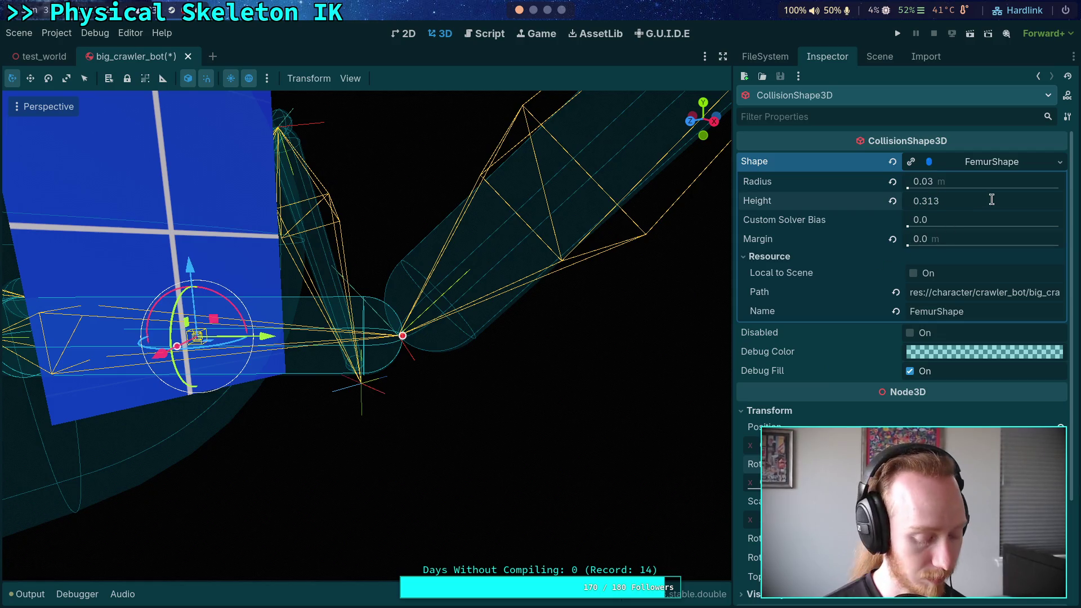
pyautogui.press('Return')
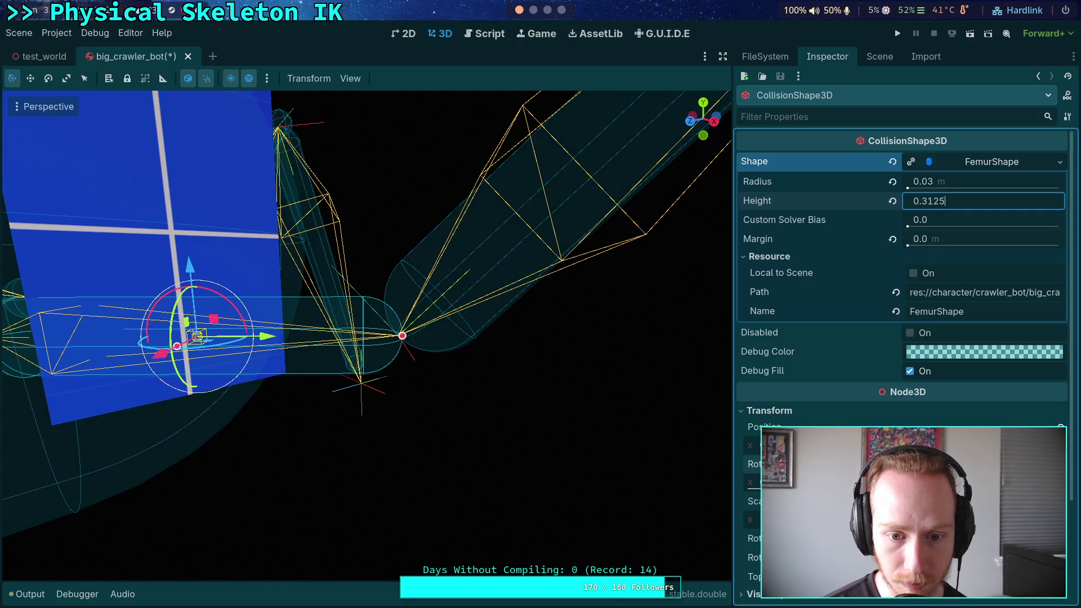
pyautogui.click(982, 201)
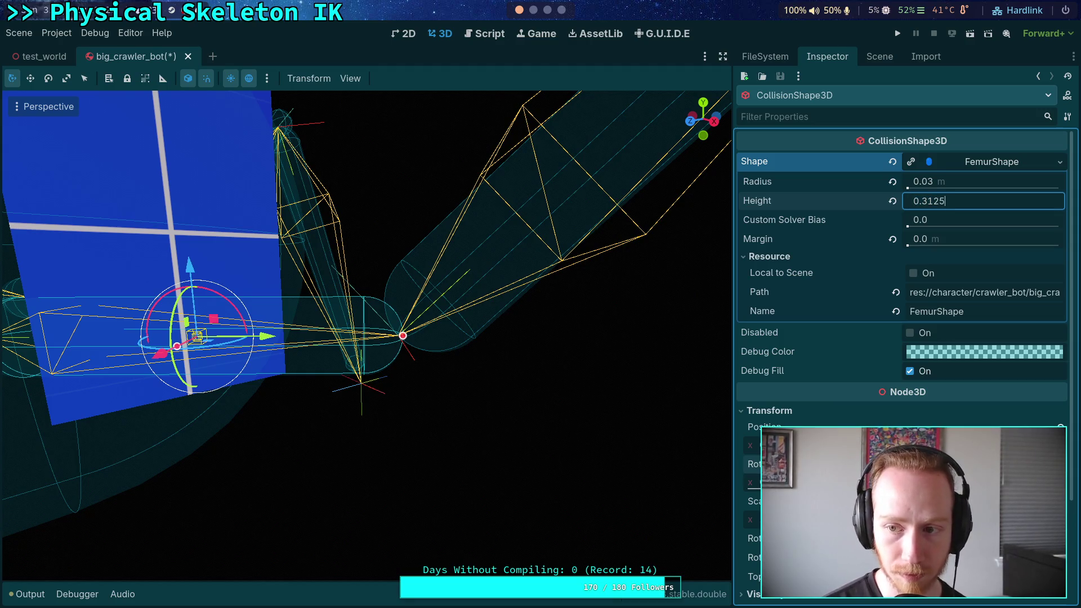
pyautogui.press('BackSpace')
pyautogui.press('BackSpace')
pyautogui.write('3')
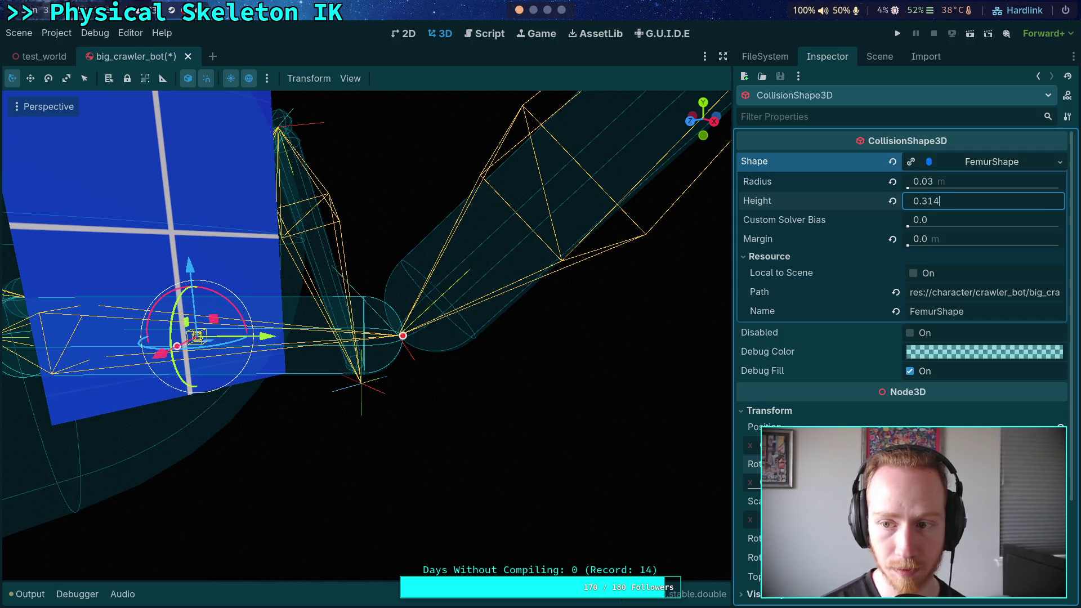
pyautogui.press('Return')
pyautogui.write('0.313')
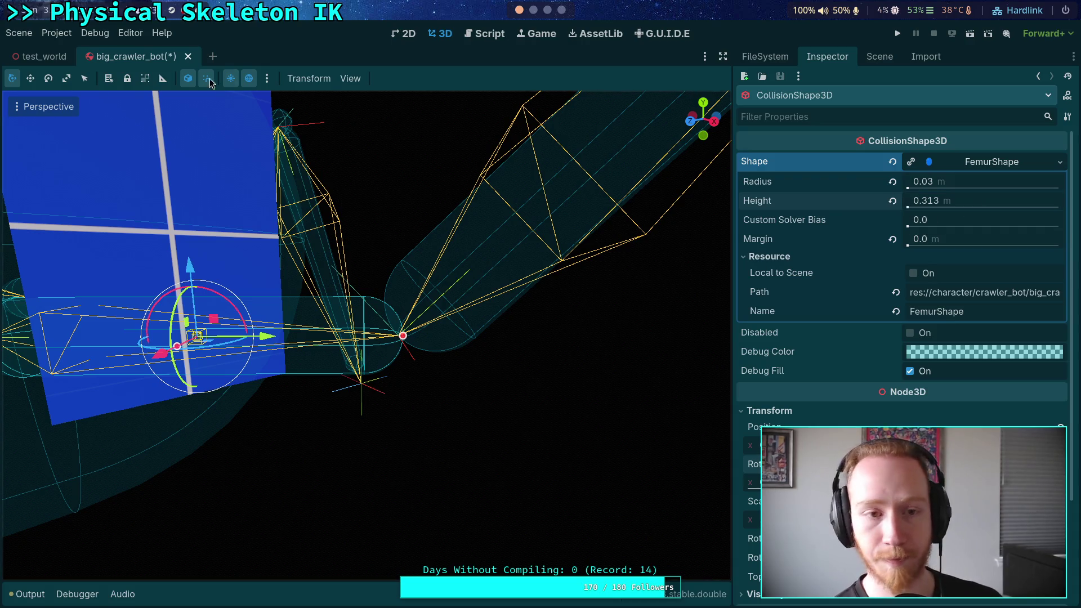
# Set Editor Settings > Interface > Inspector Default Float Step to 0.0001
pyautogui.click(56, 33)
pyautogui.click(59, 54)
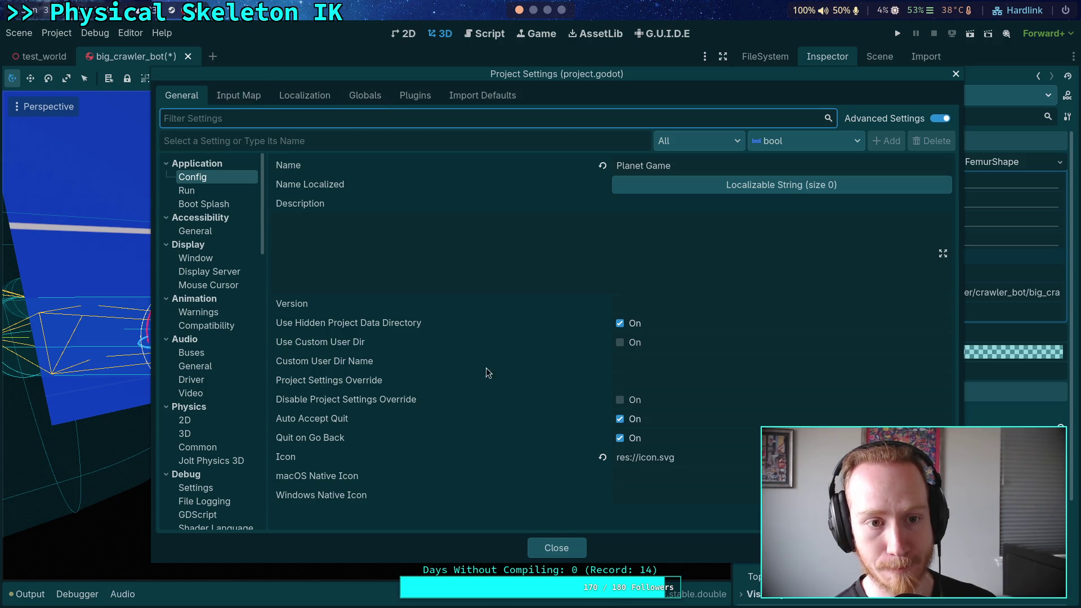
pyautogui.click(557, 551)
pyautogui.click(130, 32)
pyautogui.click(148, 49)
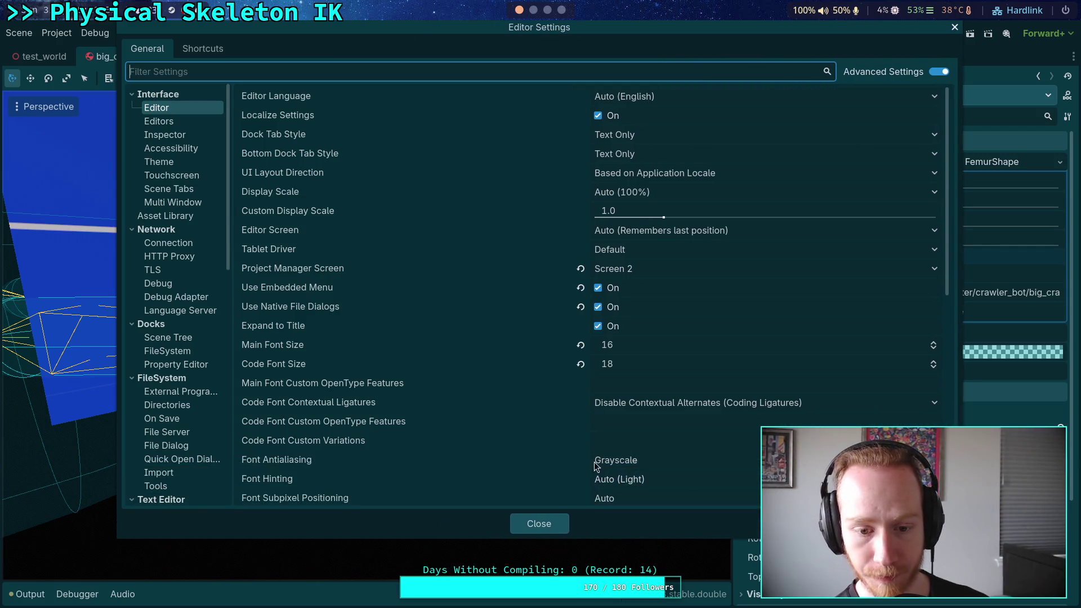
pyautogui.click(168, 126)
pyautogui.click(166, 134)
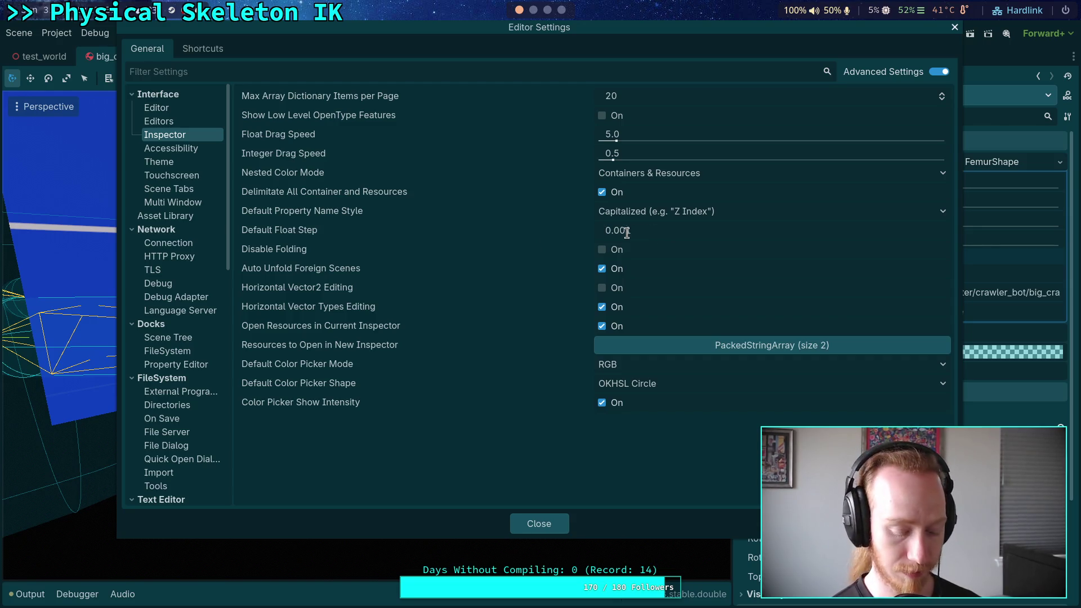
pyautogui.click(481, 282)
pyautogui.click(525, 524)
pyautogui.write('0.3125')
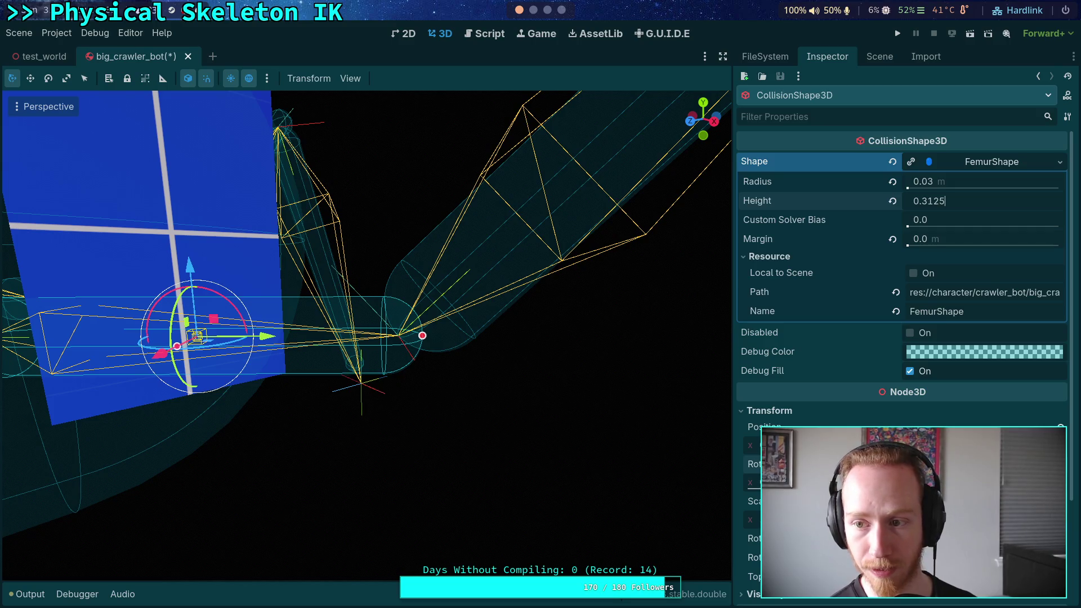
# Confirm the pending capsule height and look through the Project Settings tabs
pyautogui.press('Return')
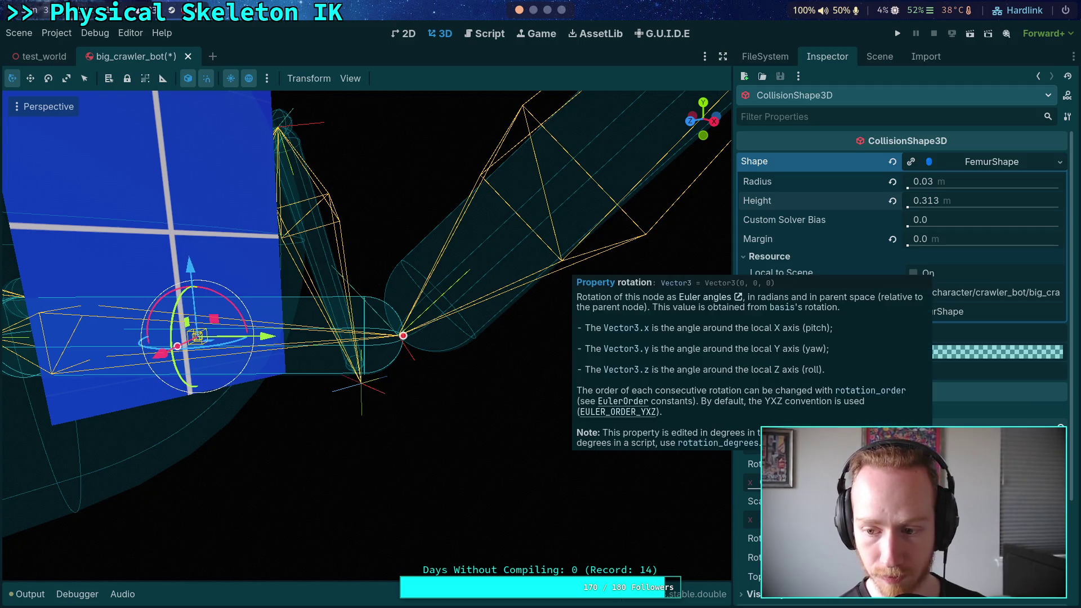
pyautogui.click(56, 33)
pyautogui.click(73, 53)
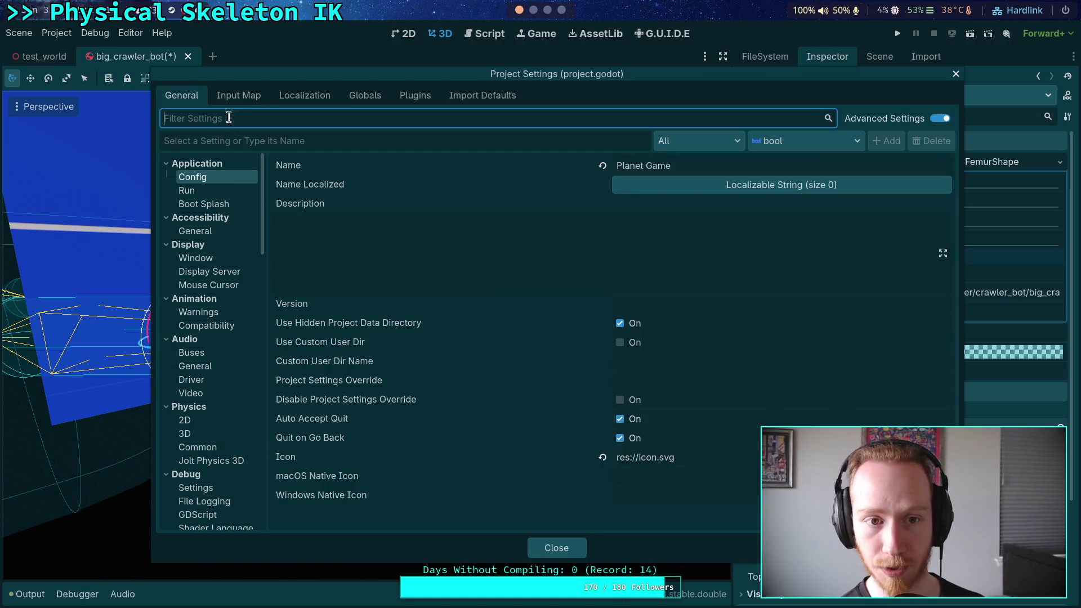
pyautogui.click(239, 100)
pyautogui.click(276, 100)
pyautogui.click(189, 99)
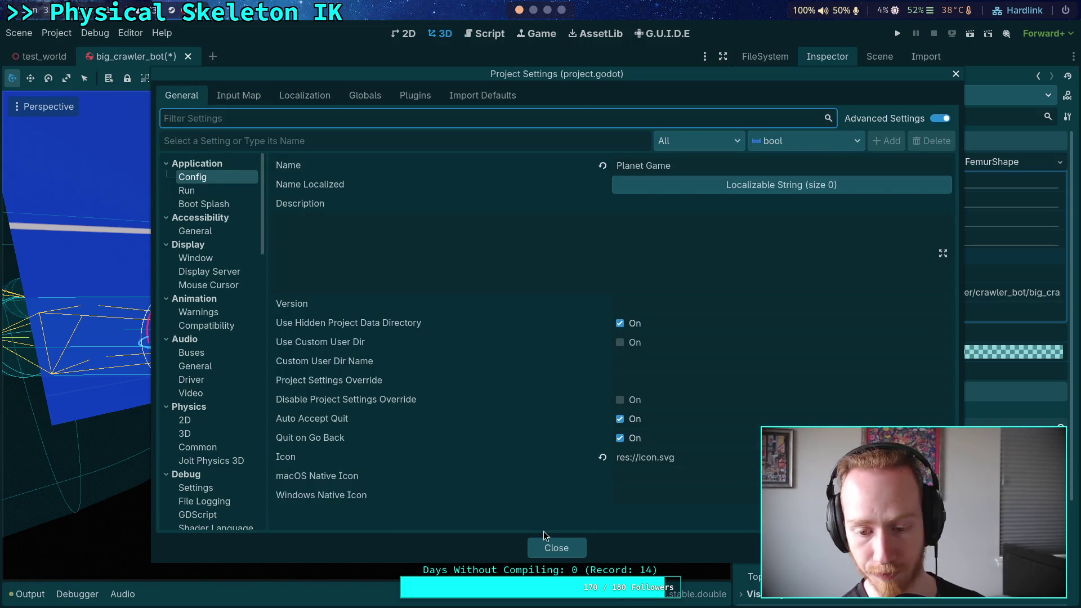
pyautogui.click(559, 546)
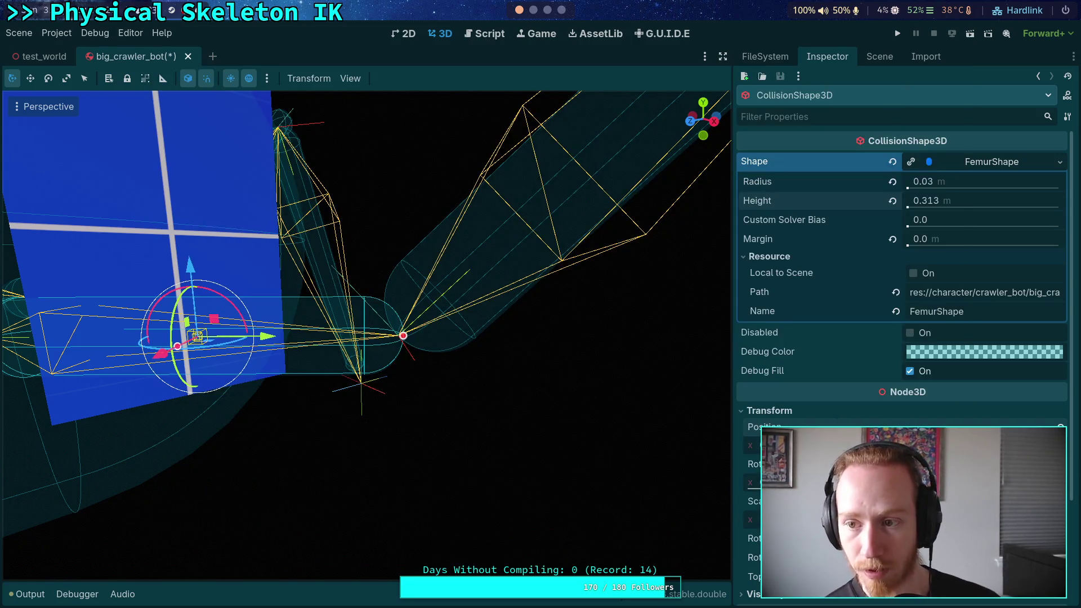
# Enter capsule heights 0.31 and 0.3, finally settling on 0.32 m
pyautogui.click(962, 201)
pyautogui.write('0.31')
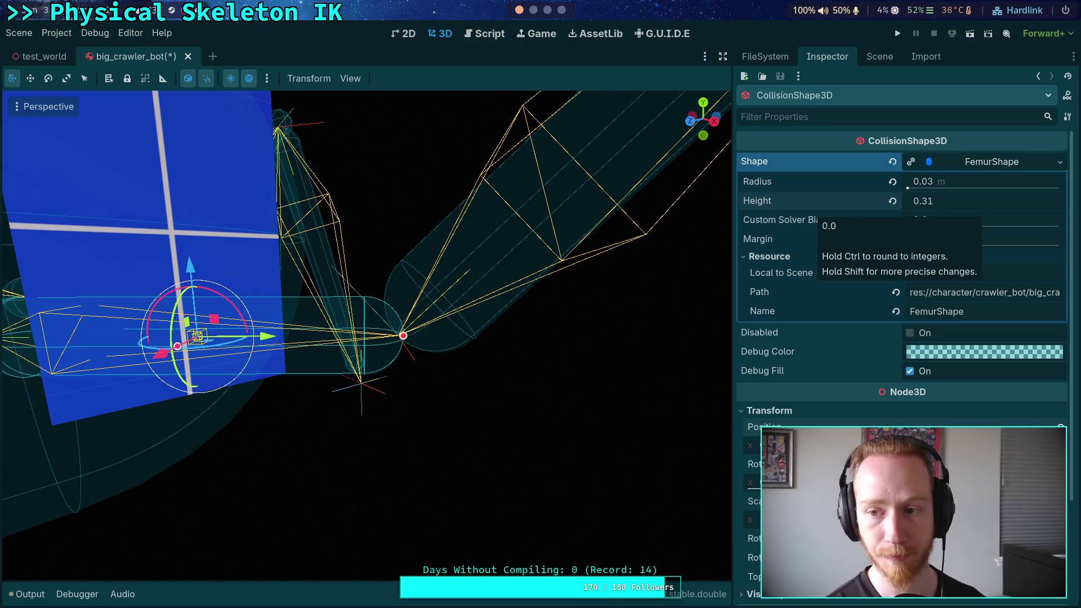
pyautogui.press('Return')
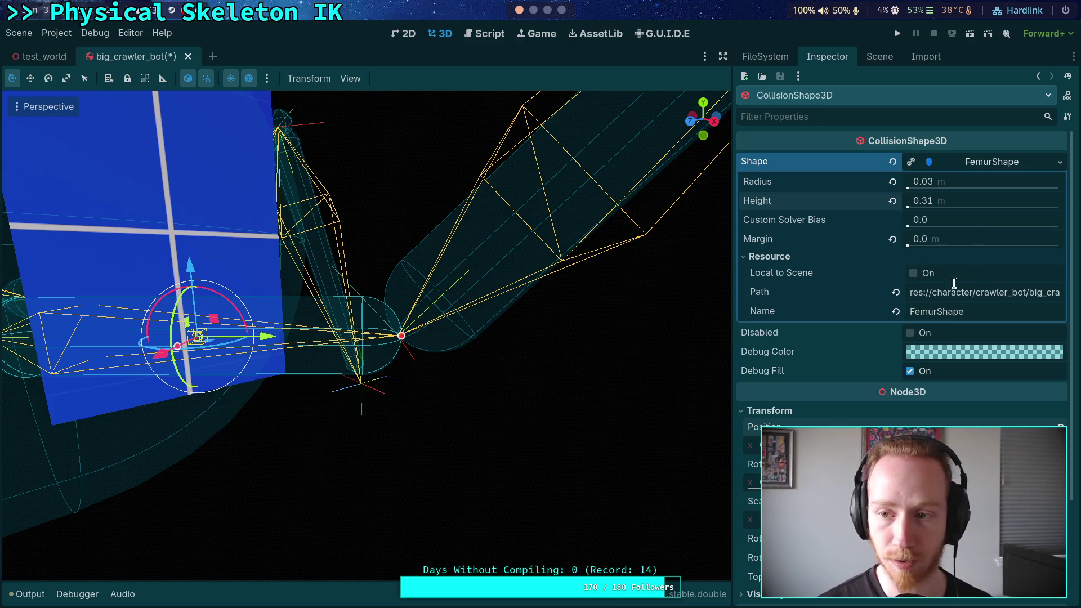
pyautogui.click(979, 202)
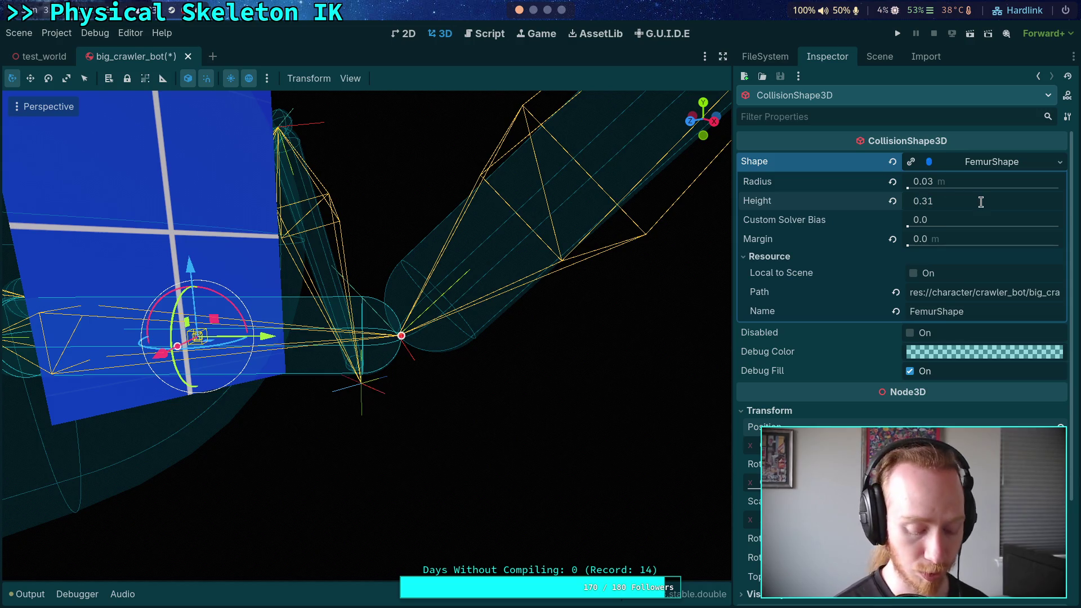
pyautogui.write('0.3')
pyautogui.press('Return')
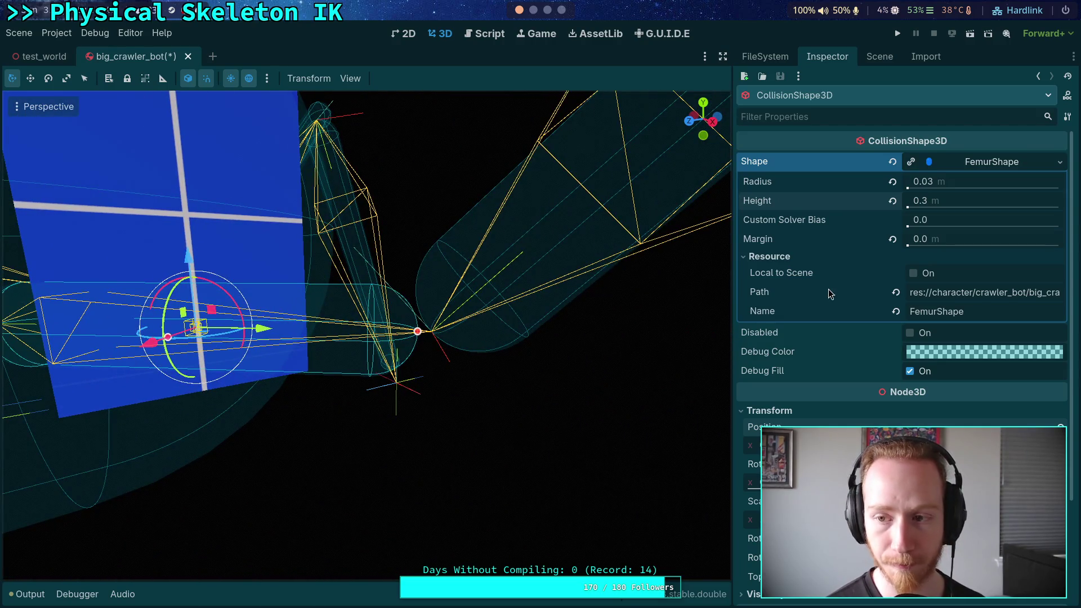
pyautogui.click(957, 184)
pyautogui.click(988, 196)
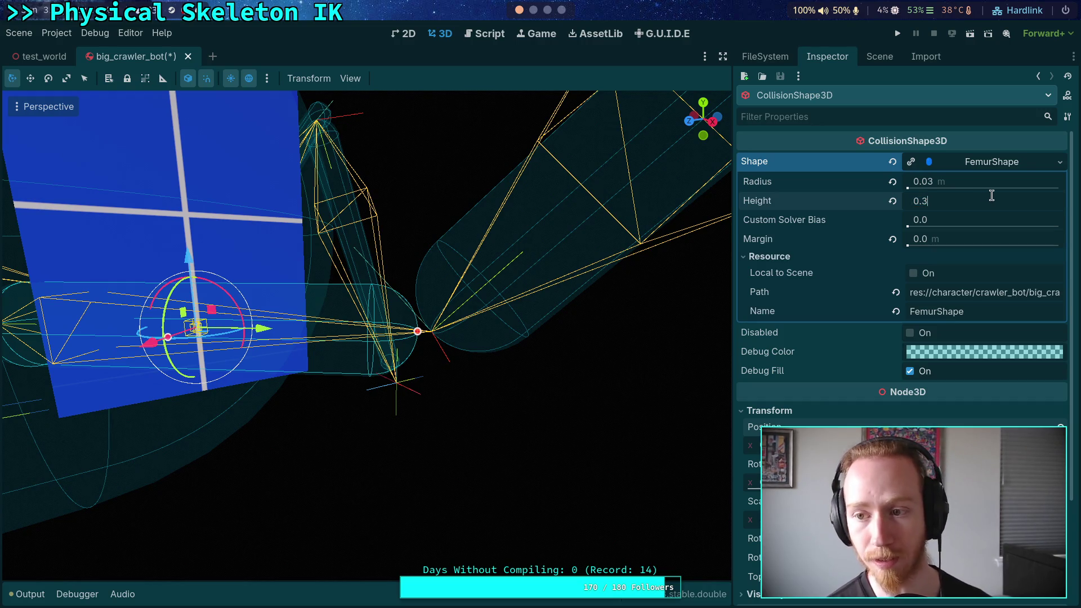
pyautogui.write('2')
pyautogui.press('Return')
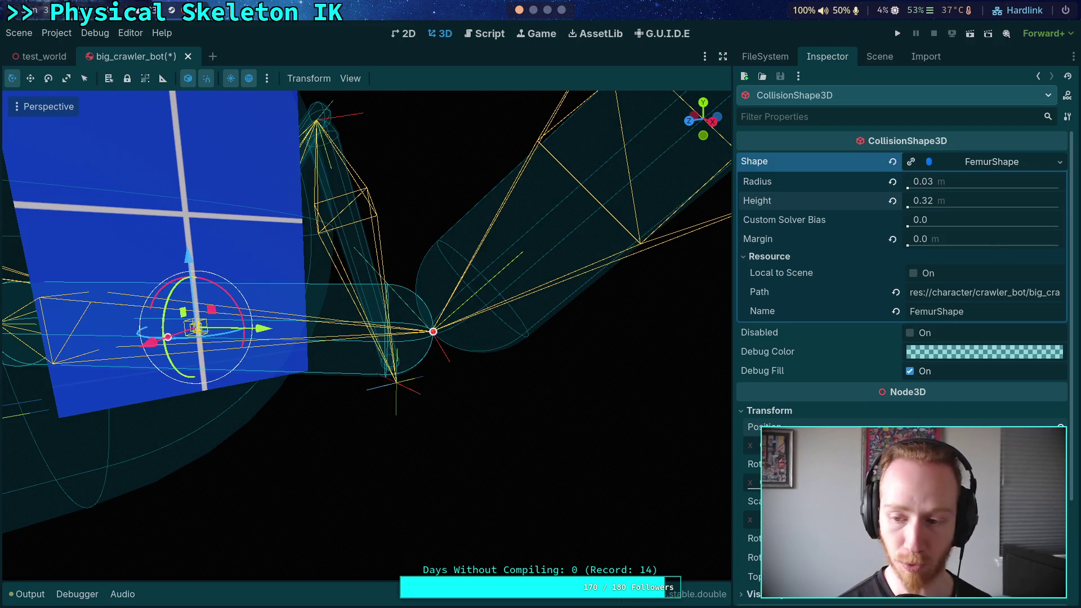
# Orbit and pan around the 0.32 m femur capsule, then return to the Scene tree
pyautogui.moveTo(261, 328); pyautogui.dragTo(276, 328)
pyautogui.moveTo(366, 405); pyautogui.dragTo(366, 406)
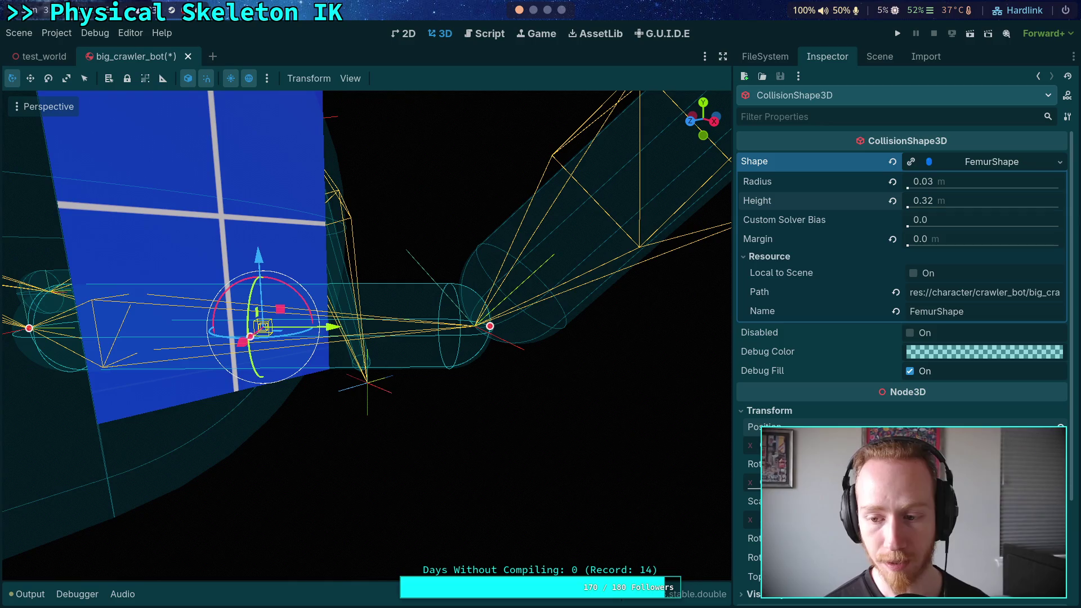
pyautogui.moveTo(366, 405); pyautogui.dragTo(366, 406)
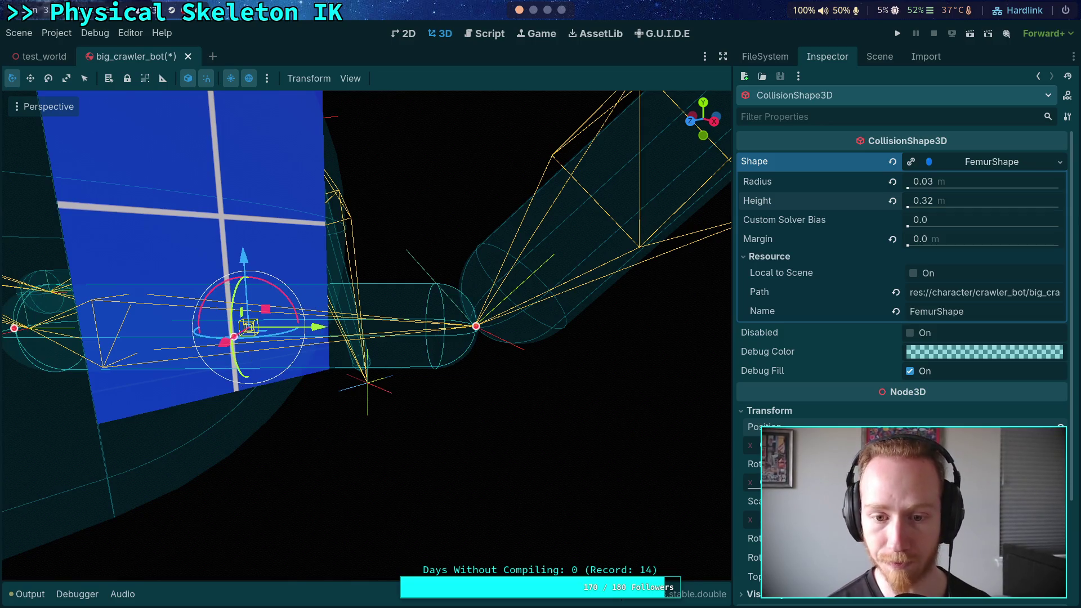
pyautogui.moveTo(726, 447); pyautogui.dragTo(726, 448)
pyautogui.moveTo(491, 427); pyautogui.dragTo(491, 428)
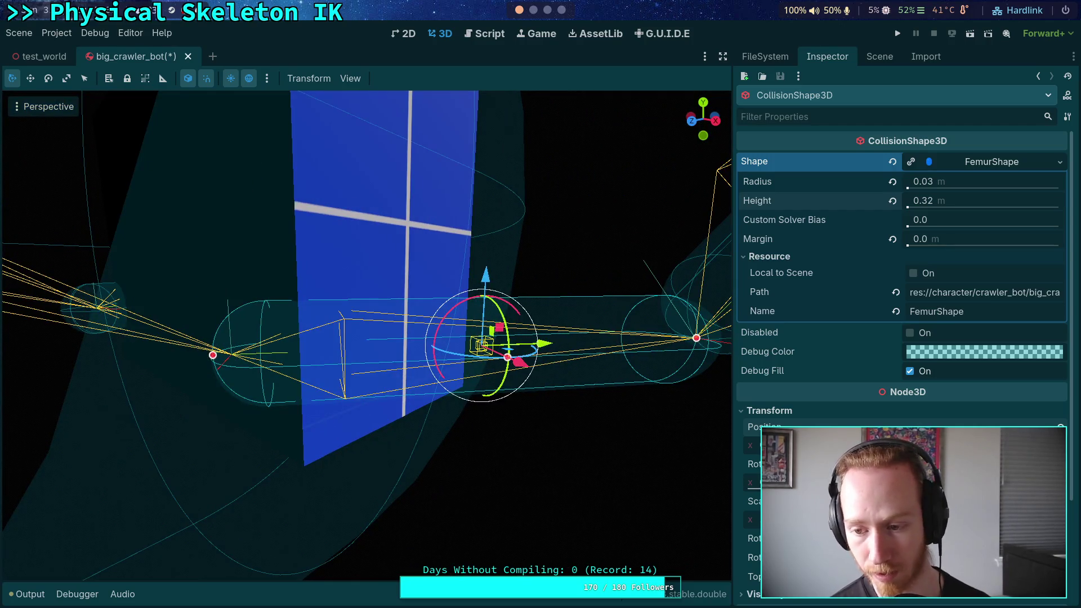
pyautogui.moveTo(490, 428); pyautogui.dragTo(491, 428)
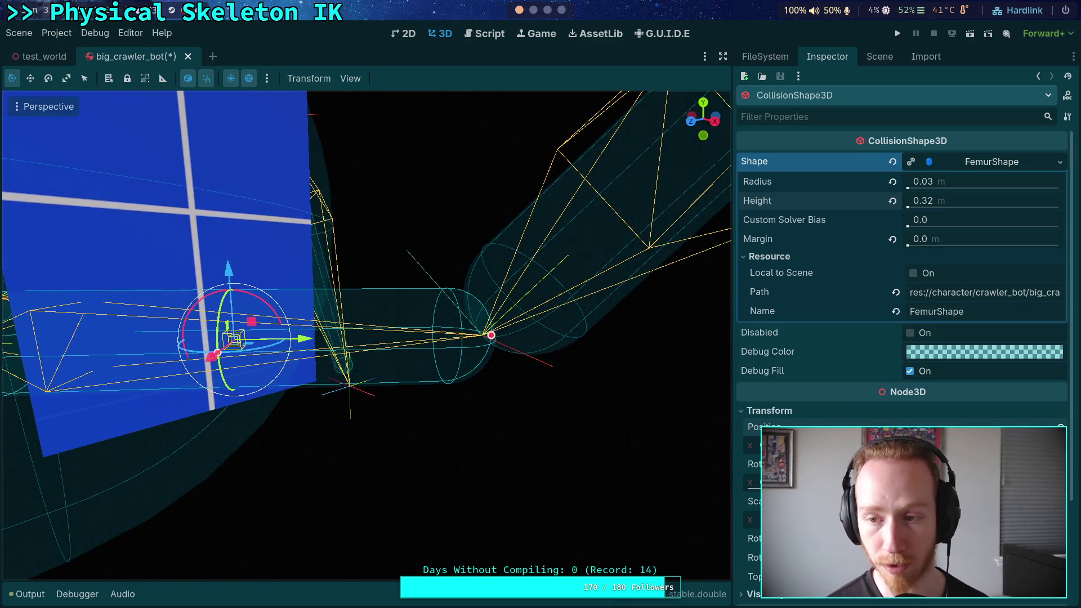
pyautogui.moveTo(491, 428); pyautogui.dragTo(490, 427)
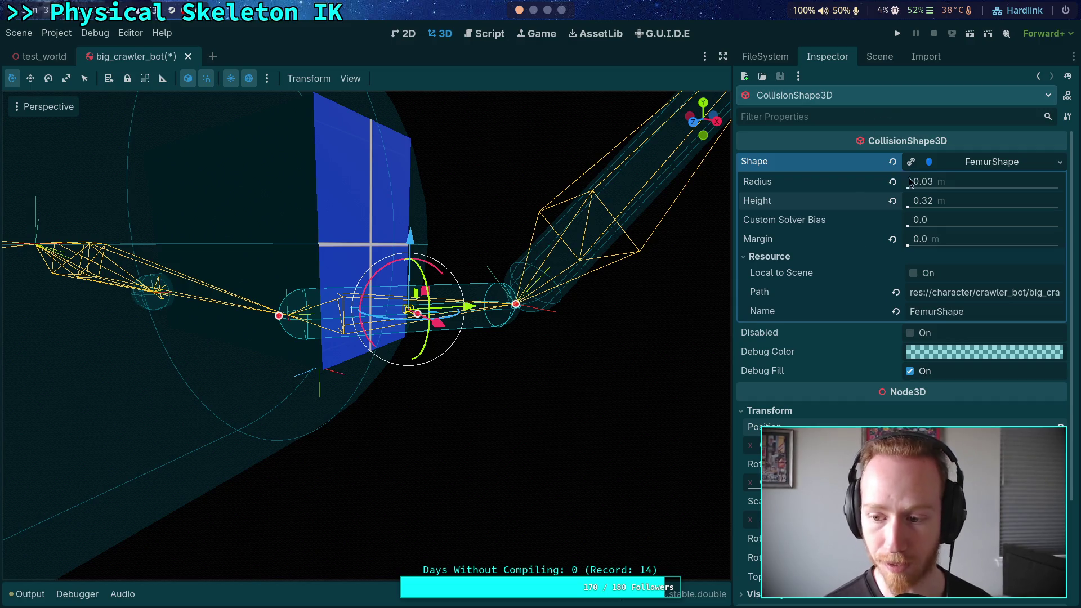
pyautogui.click(892, 58)
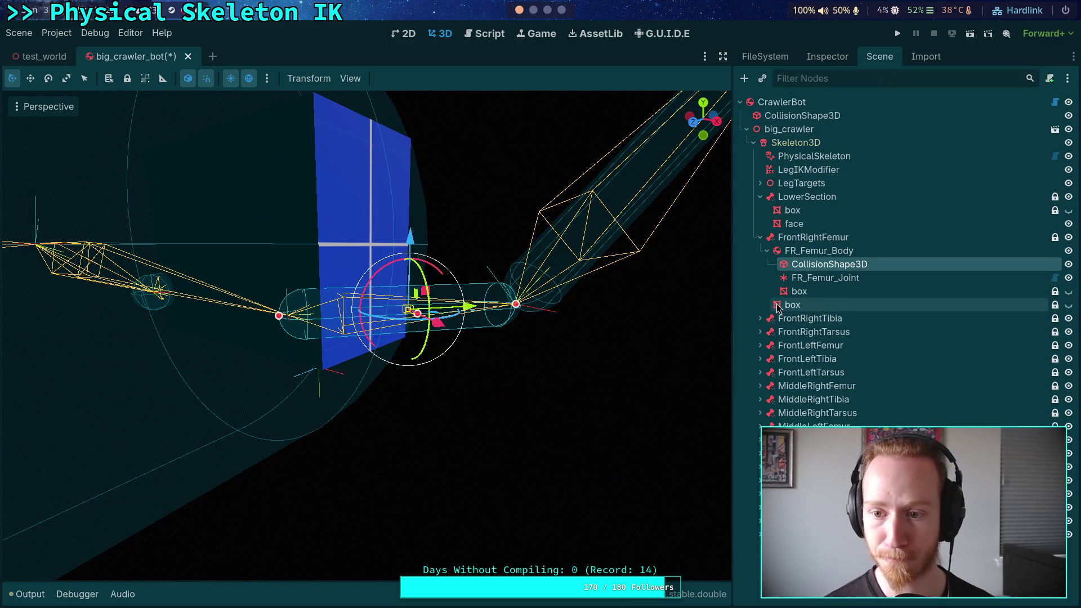
# Inspect FR_Femur_Body's properties, collapsing its Transform section
pyautogui.click(797, 253)
pyautogui.click(827, 56)
pyautogui.scroll(-10, 860, 358)
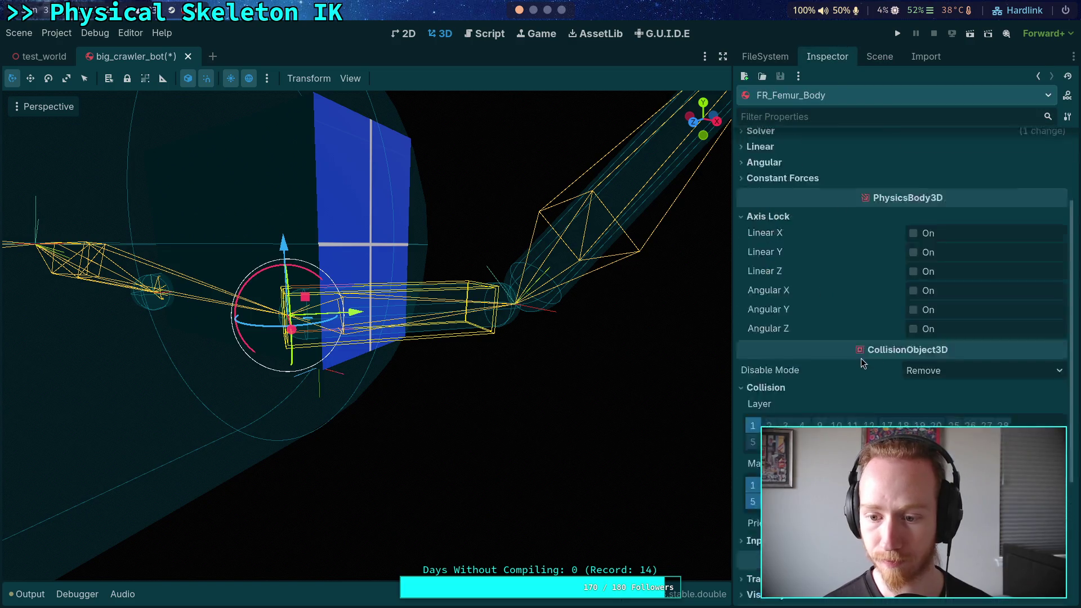
pyautogui.click(815, 402)
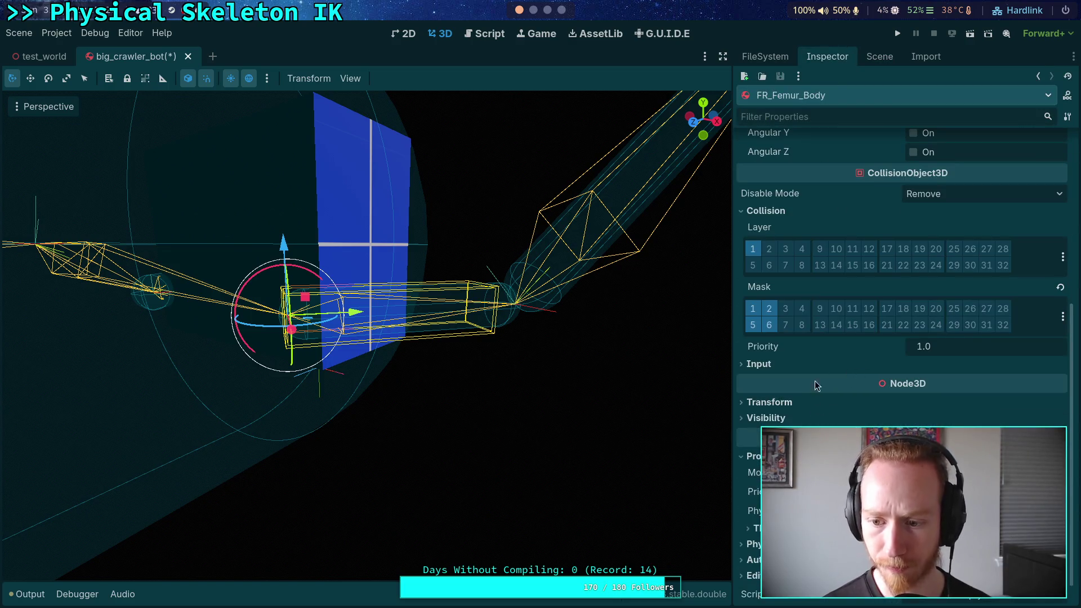
pyautogui.click(879, 56)
# Inspect FR_Femur_Joint, then expand FrontLeftFemur and select FL_Femur_Joint
pyautogui.click(819, 279)
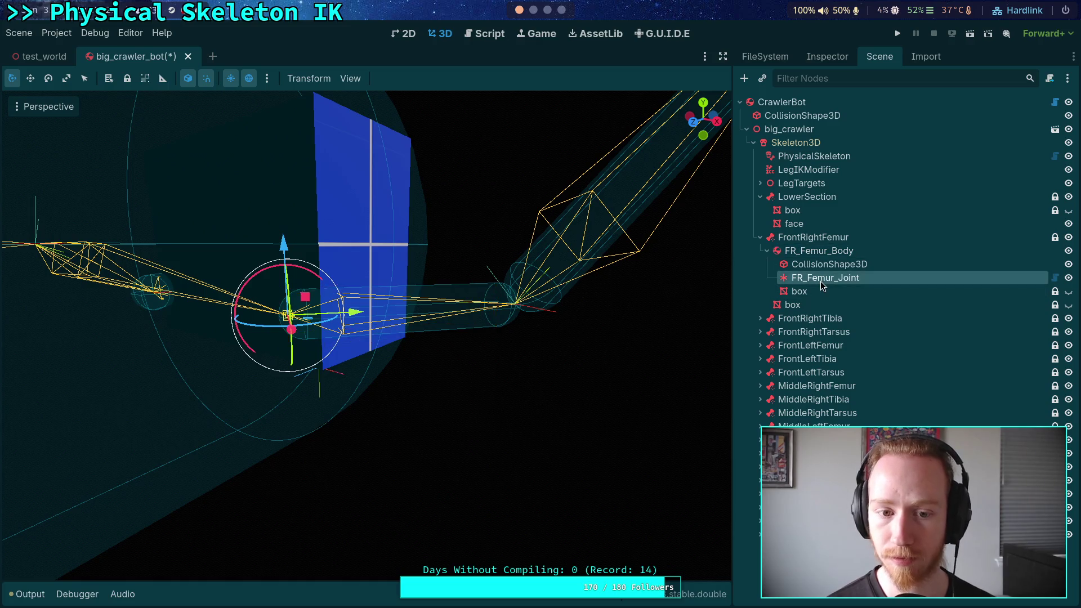
pyautogui.click(823, 61)
pyautogui.scroll(-10, 835, 387)
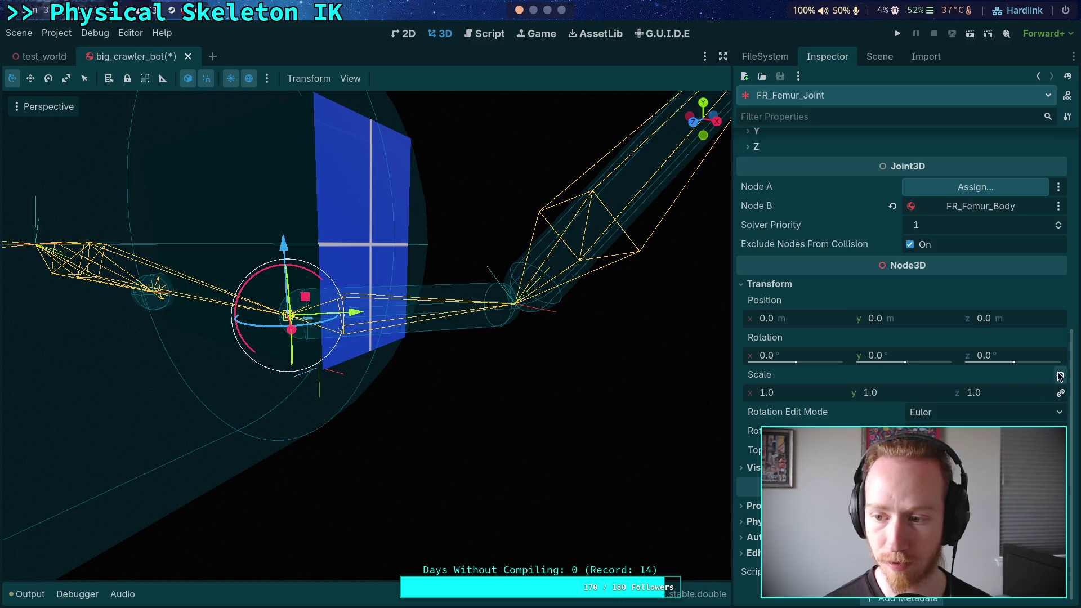
pyautogui.click(876, 57)
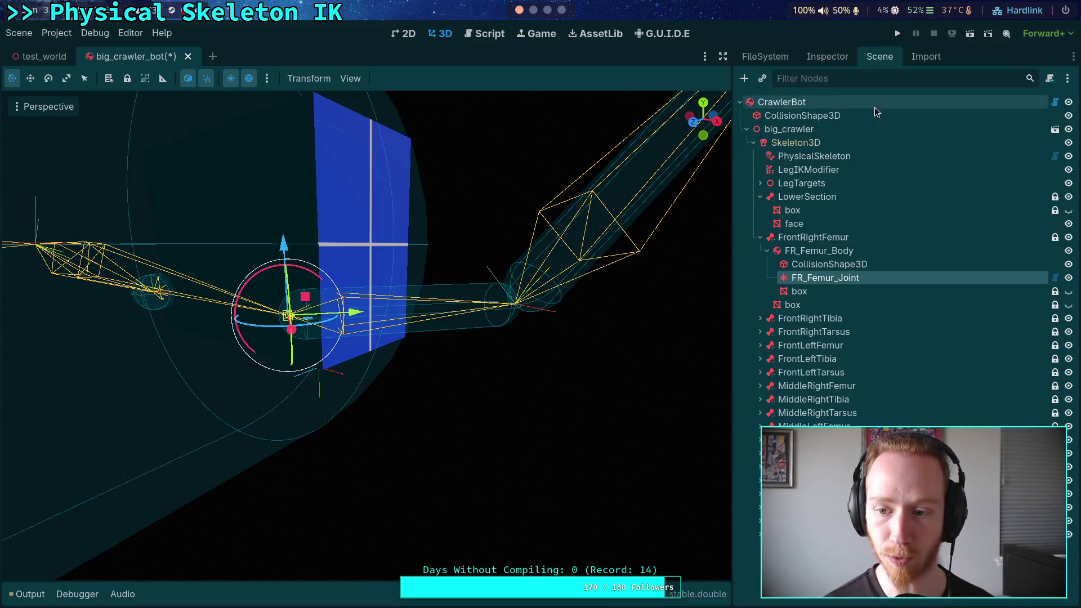
pyautogui.click(760, 345)
pyautogui.click(825, 385)
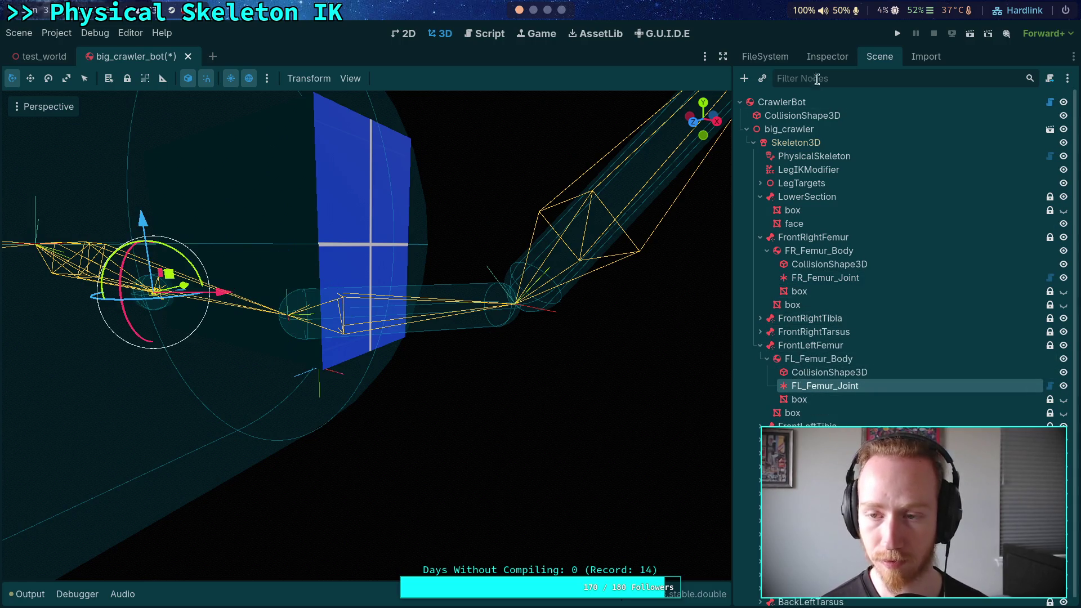
# Raise the FL_Femur_Body collision shape's Y position from 0.125 to 0.15 m and focus the view on it
pyautogui.click(827, 57)
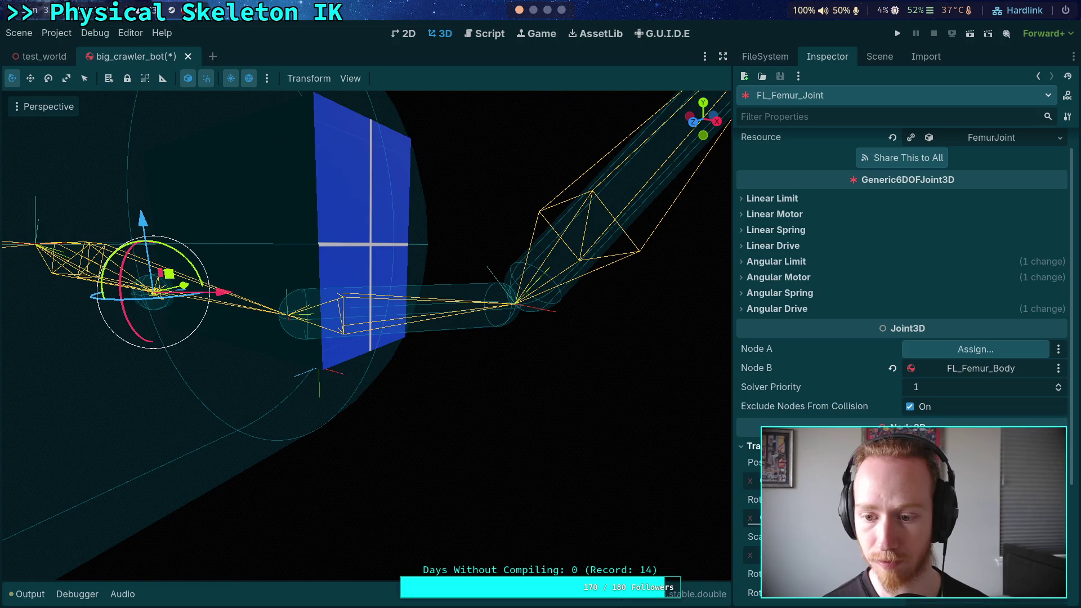
pyautogui.click(879, 56)
pyautogui.click(807, 363)
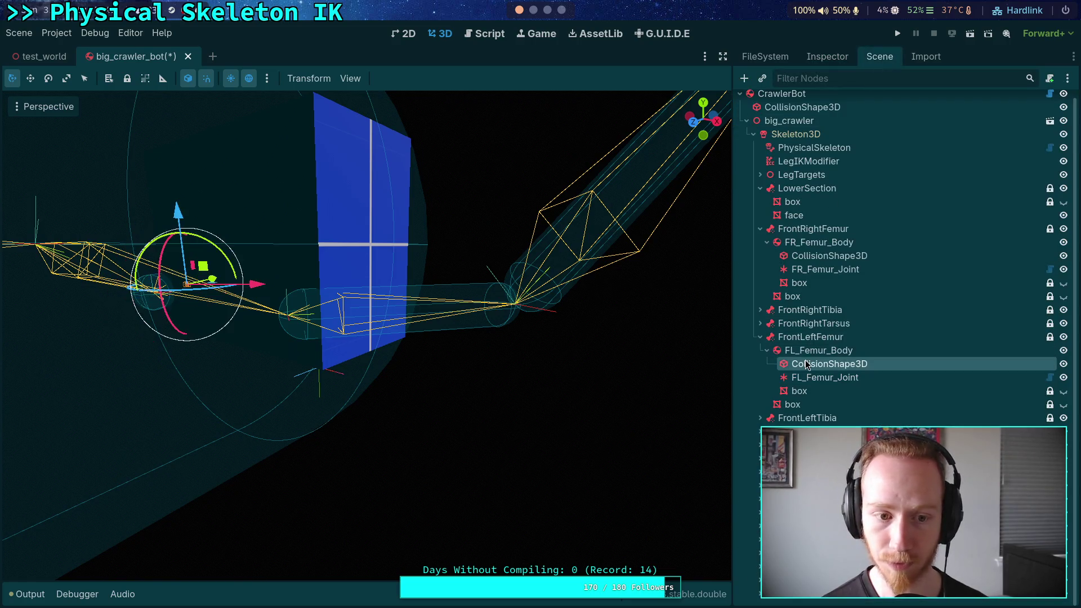
pyautogui.click(827, 57)
pyautogui.click(964, 163)
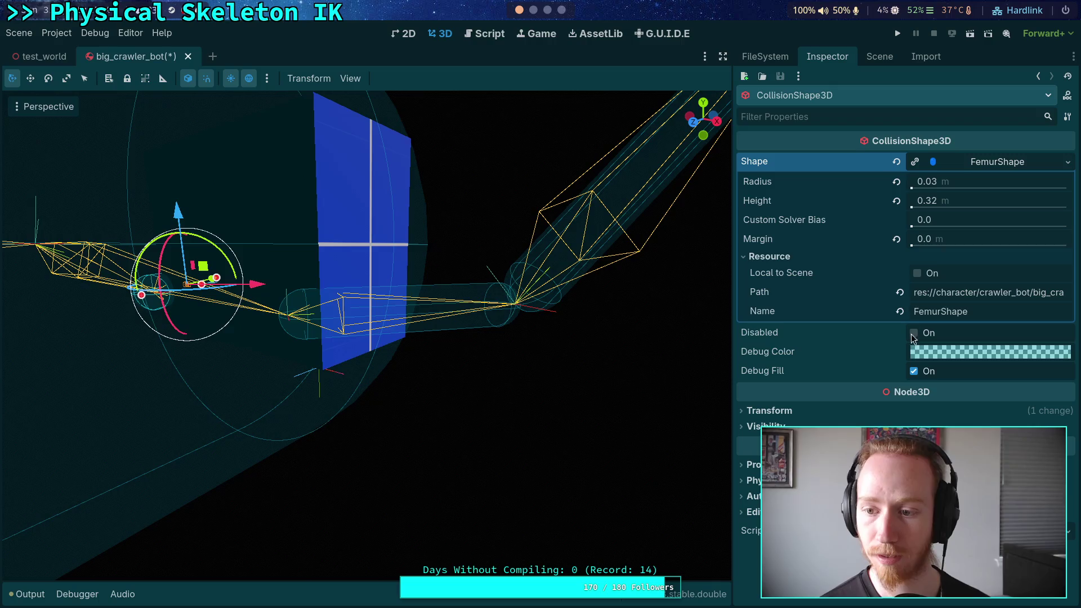
pyautogui.click(957, 162)
pyautogui.click(907, 260)
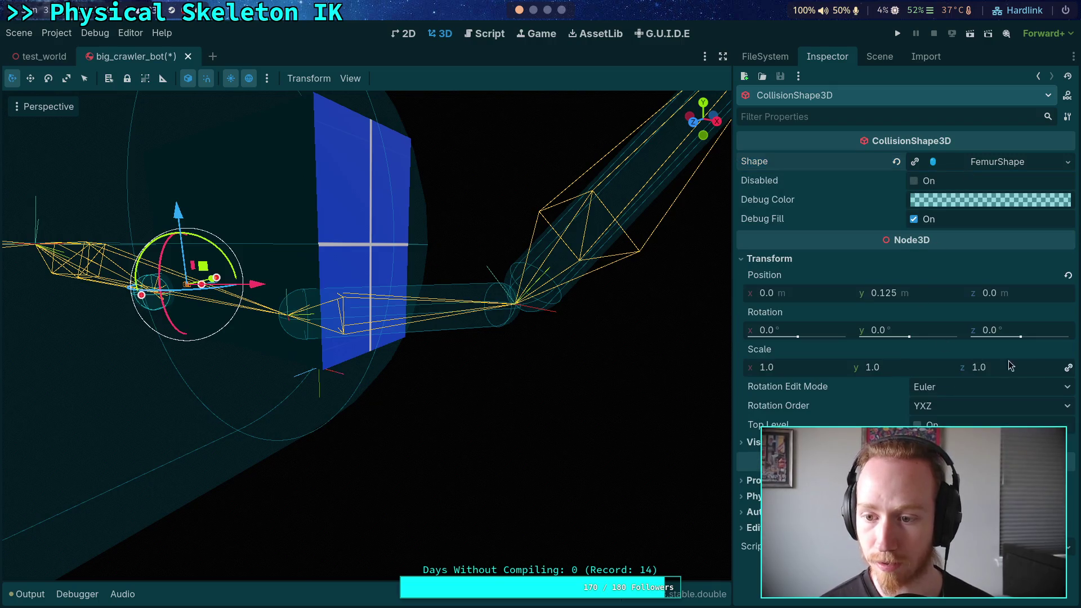
pyautogui.click(929, 294)
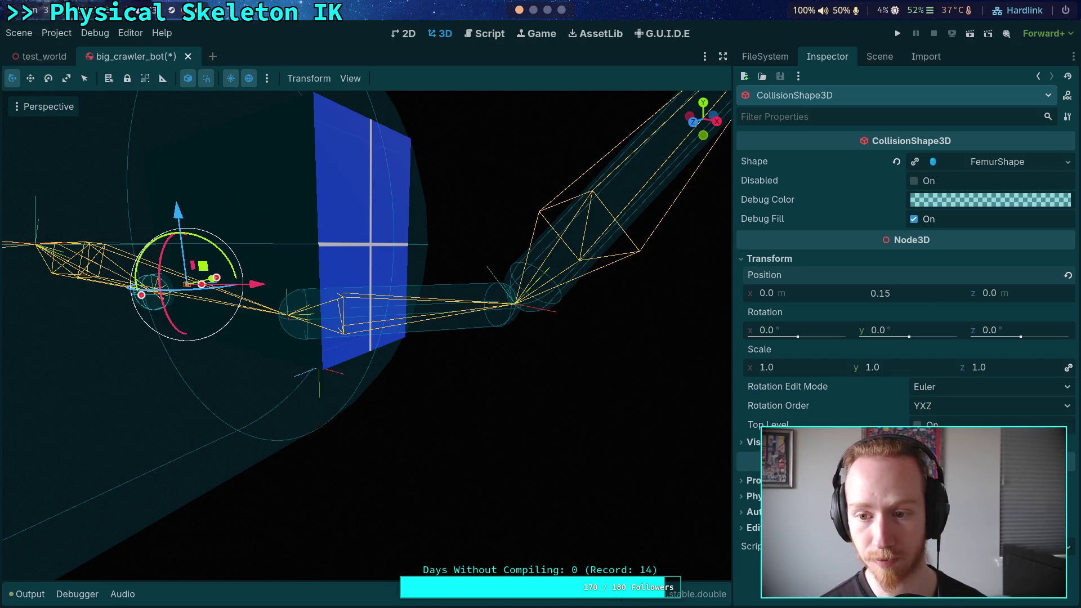
pyautogui.press('Return')
pyautogui.press('f')
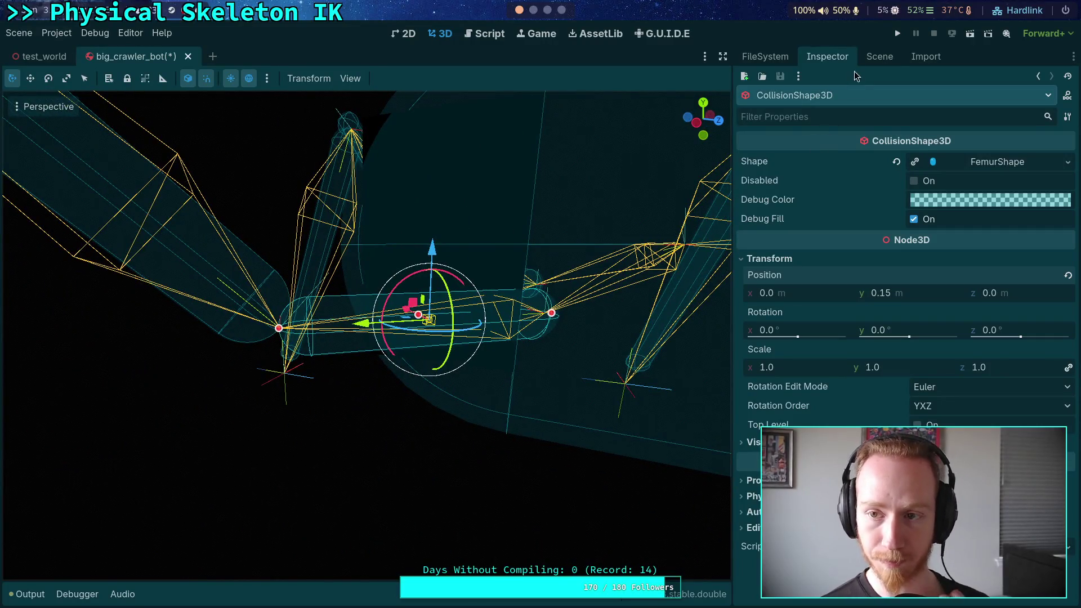
# Lengthen the FR_Femur_Body box mesh's Size Y from 0.25 to 0.32 m
pyautogui.click(870, 61)
pyautogui.click(799, 282)
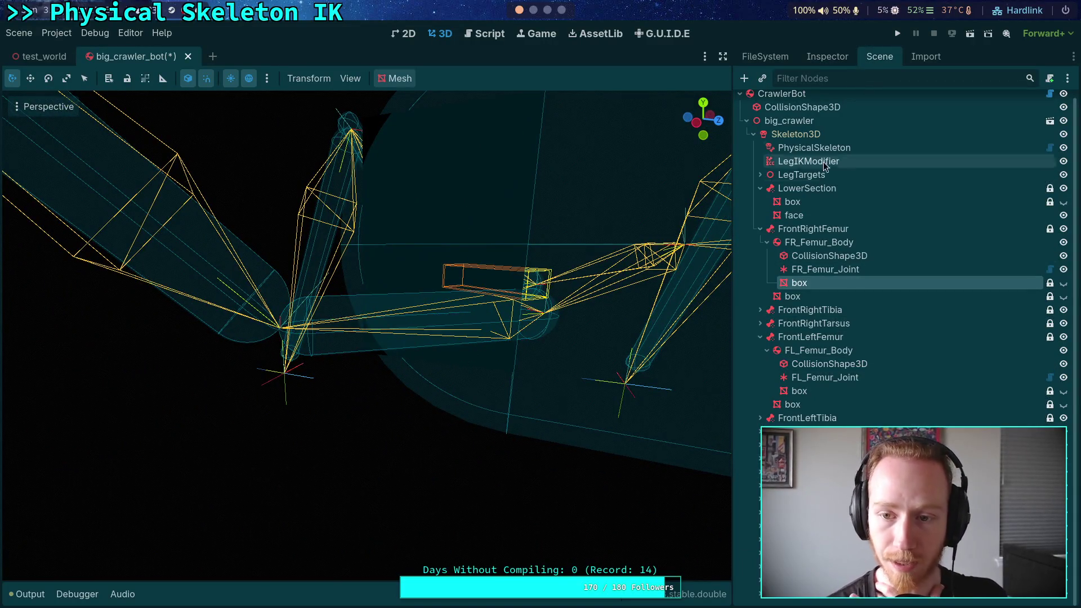
pyautogui.click(836, 59)
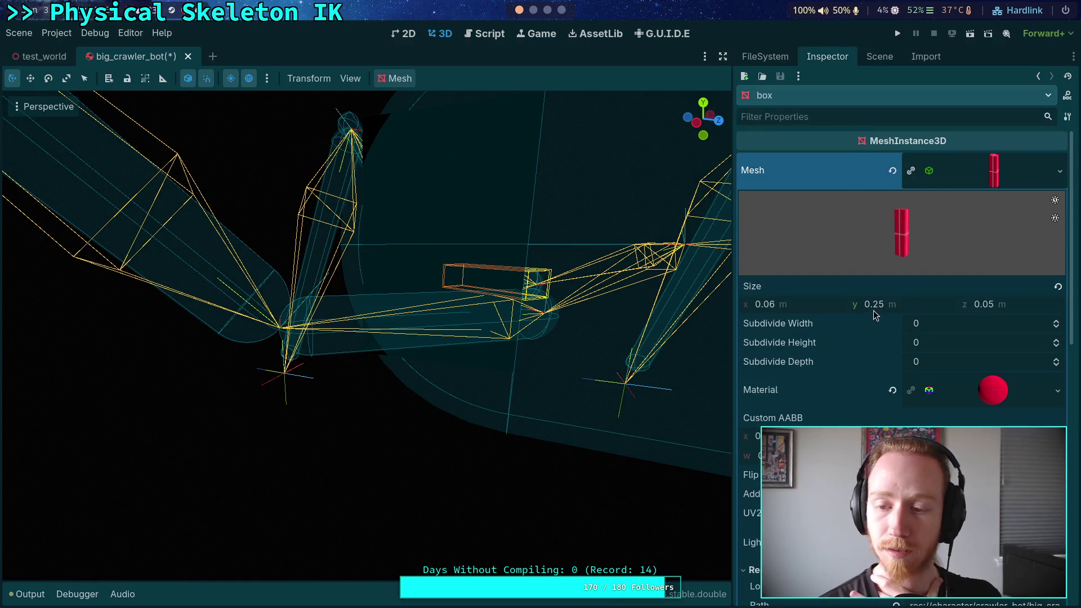
pyautogui.click(900, 308)
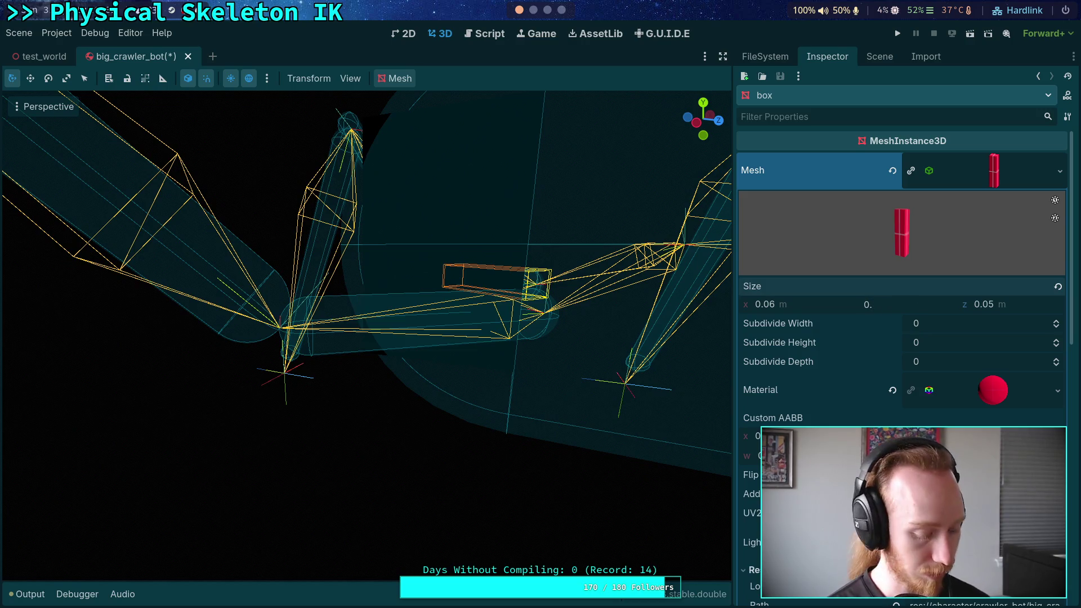
pyautogui.write('32')
pyautogui.press('Return')
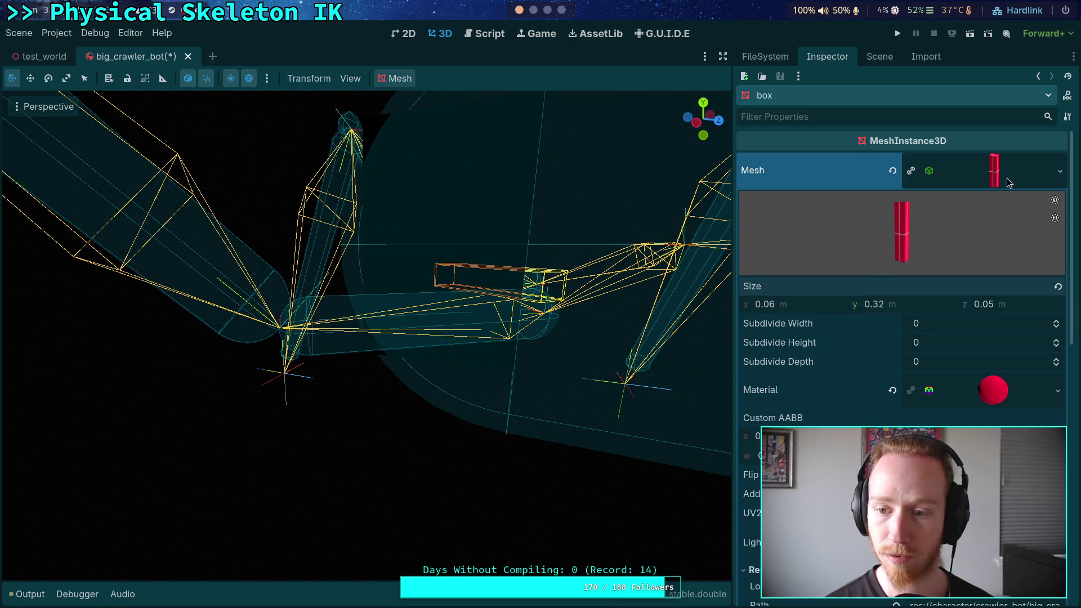
pyautogui.click(1008, 183)
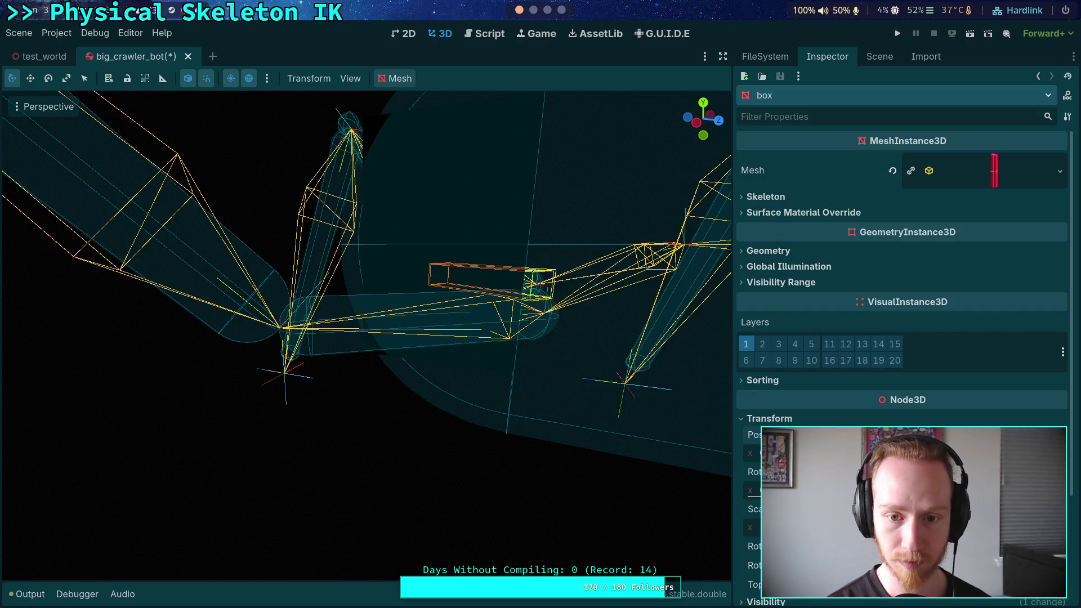
# Check the Y size of the box directly under FrontRightFemur
pyautogui.click(879, 57)
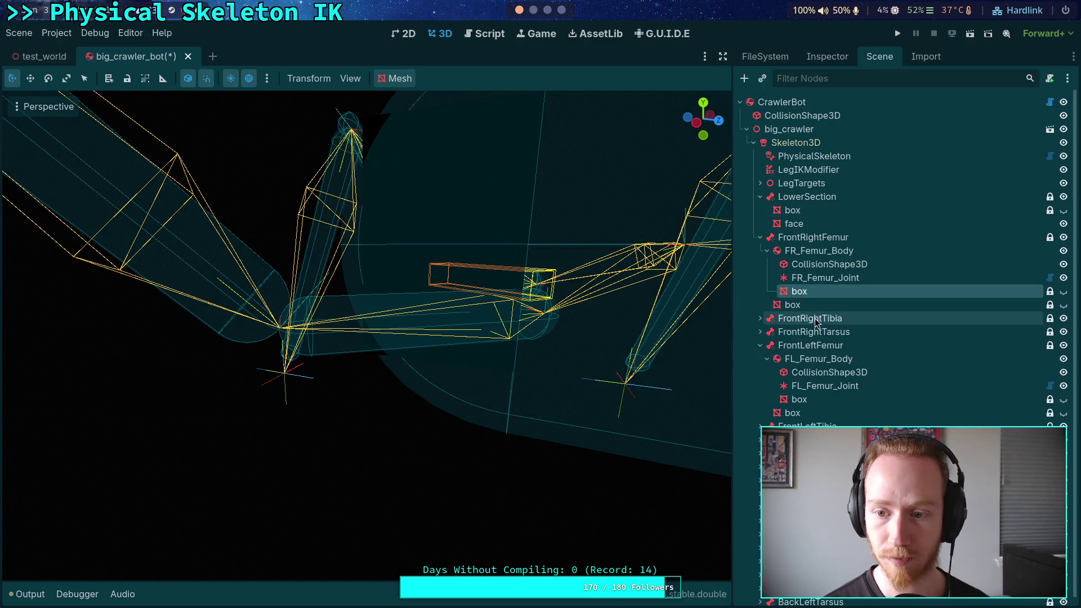
pyautogui.click(800, 304)
pyautogui.click(827, 56)
pyautogui.click(914, 304)
pyautogui.click(914, 305)
# Inspect the boxes under FL_Femur_Body and FrontLeftFemur, including the FL_Femur_Body box's Transform
pyautogui.click(879, 57)
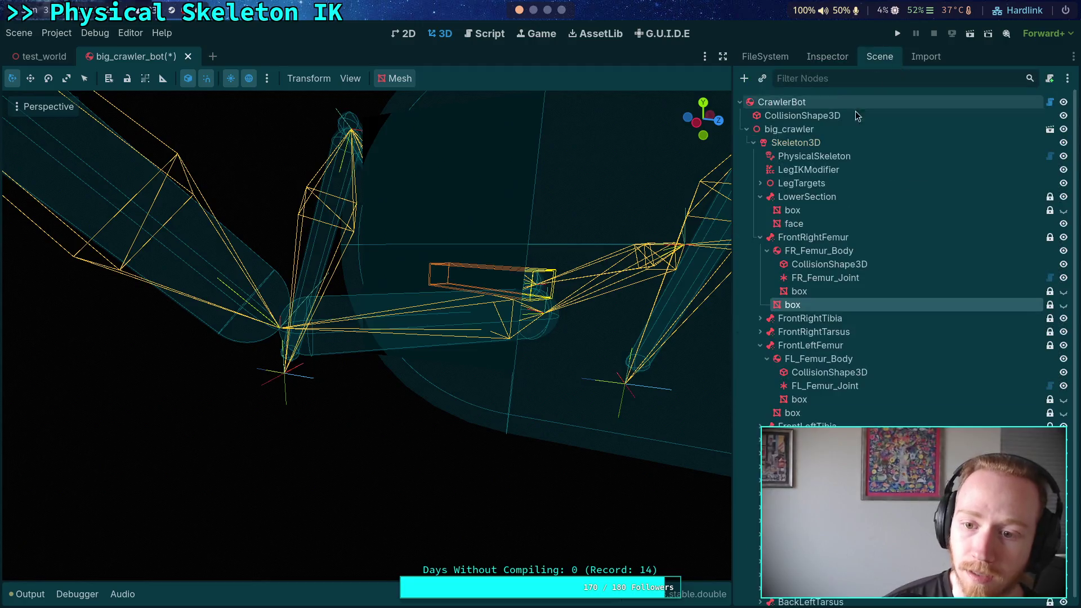
pyautogui.click(805, 399)
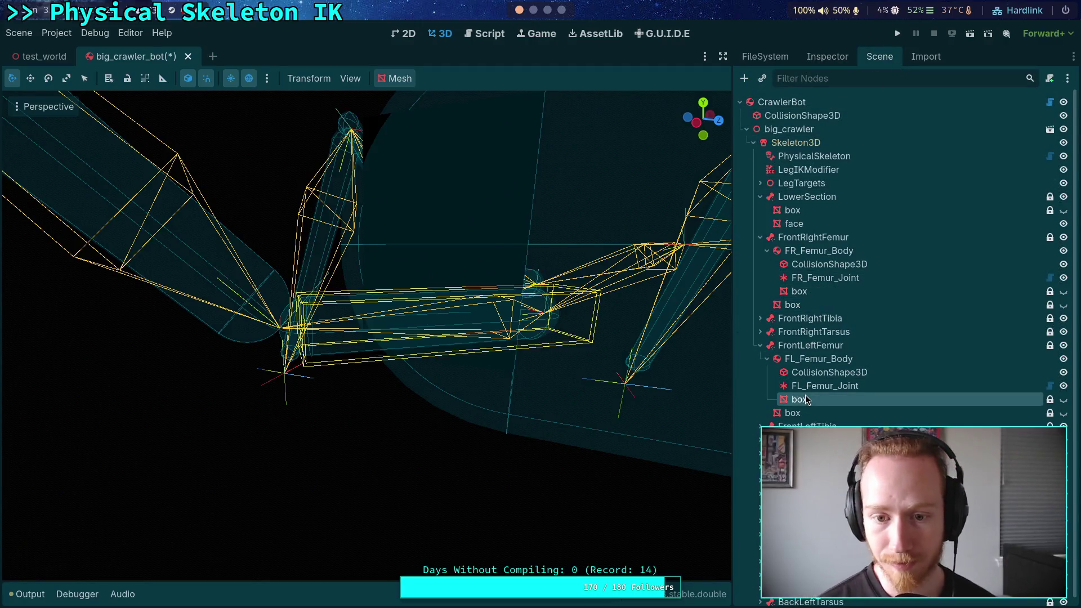
pyautogui.click(812, 58)
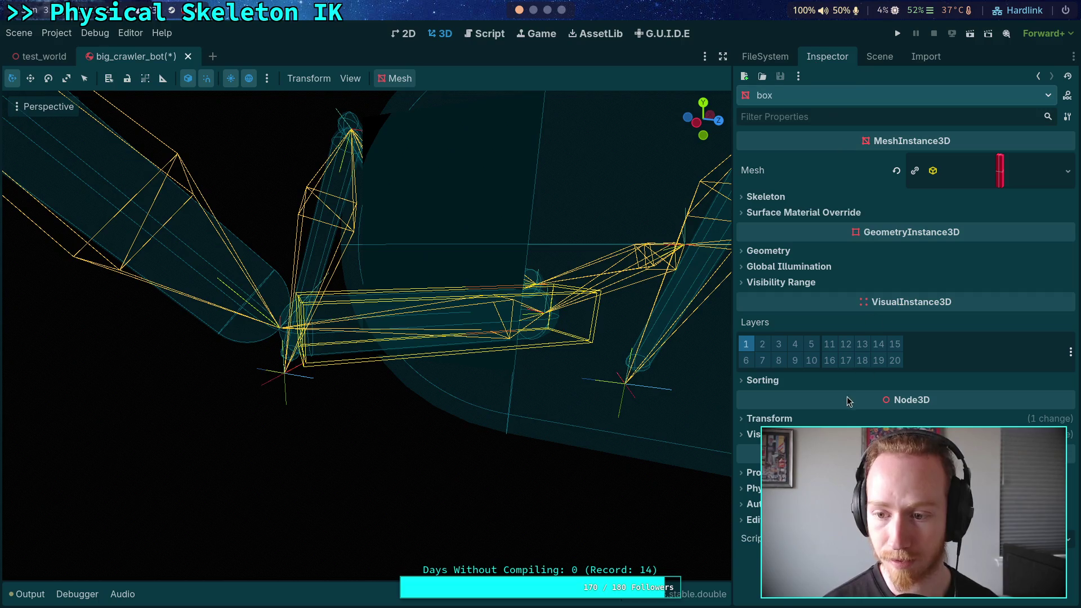
pyautogui.click(831, 419)
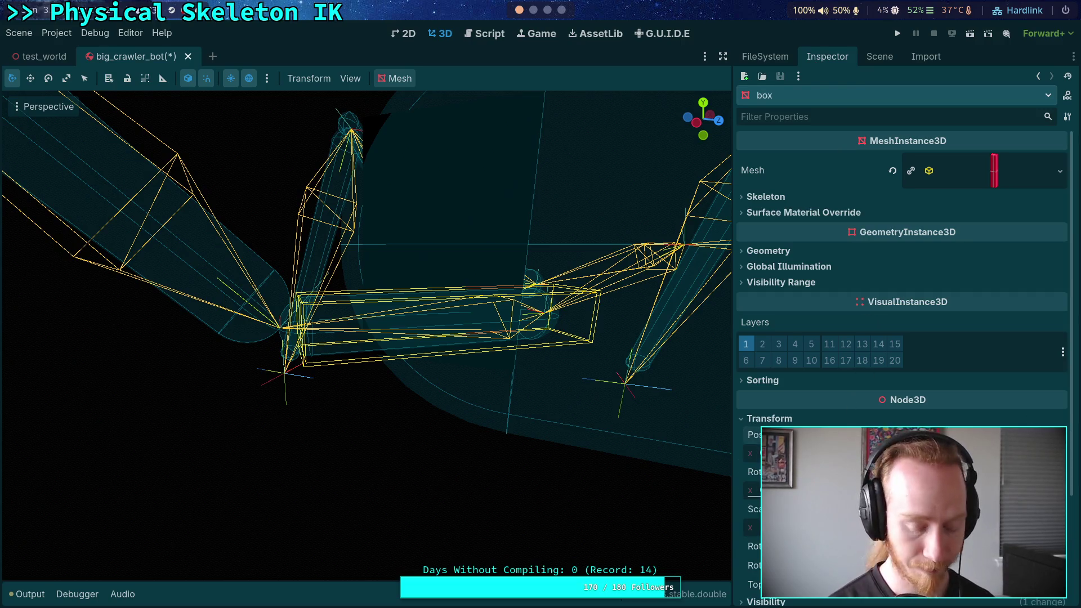
pyautogui.click(879, 56)
pyautogui.click(802, 404)
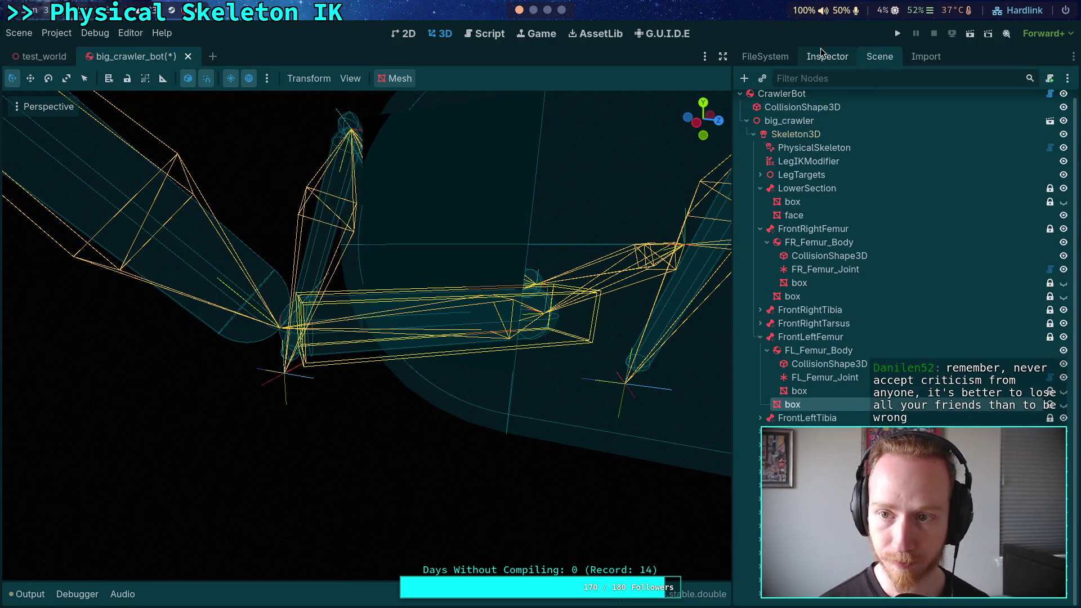
pyautogui.click(827, 56)
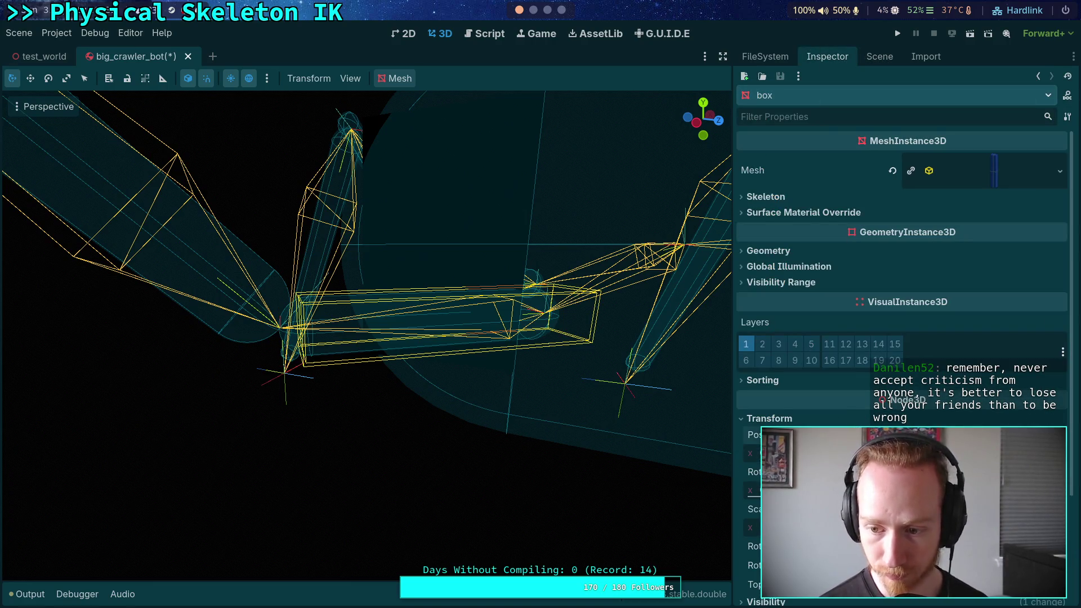
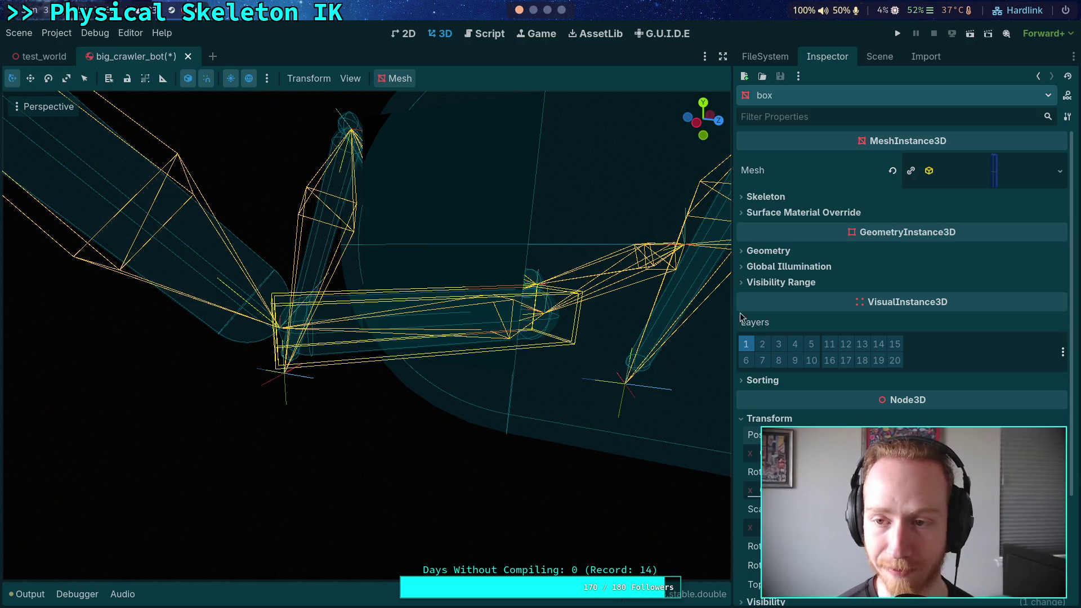
# Expand FrontLeftFemur and inspect the FL_Femur_Joint properties
pyautogui.click(873, 57)
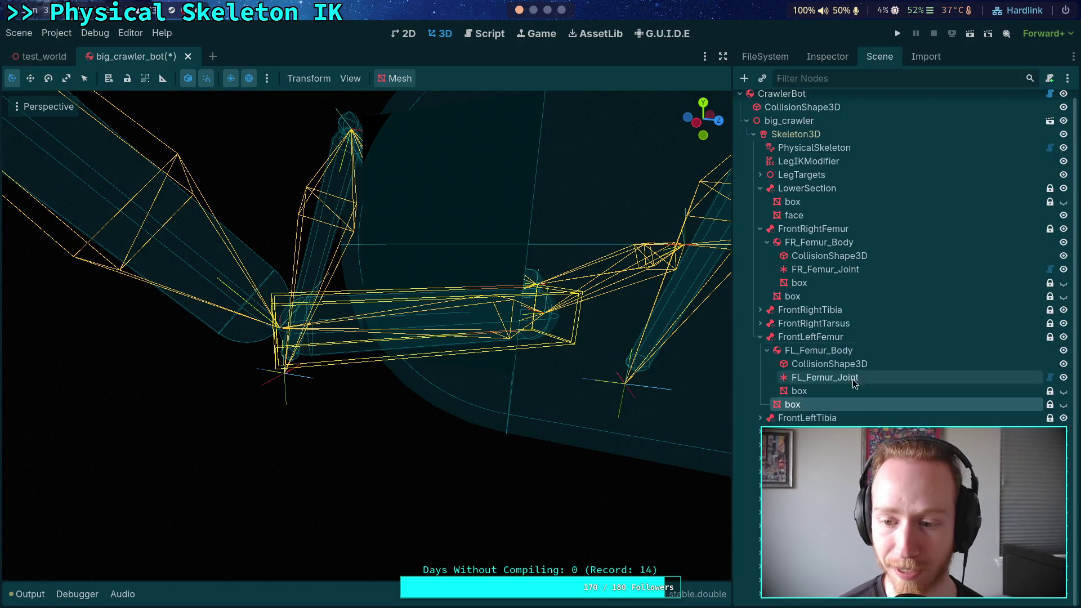
pyautogui.click(759, 337)
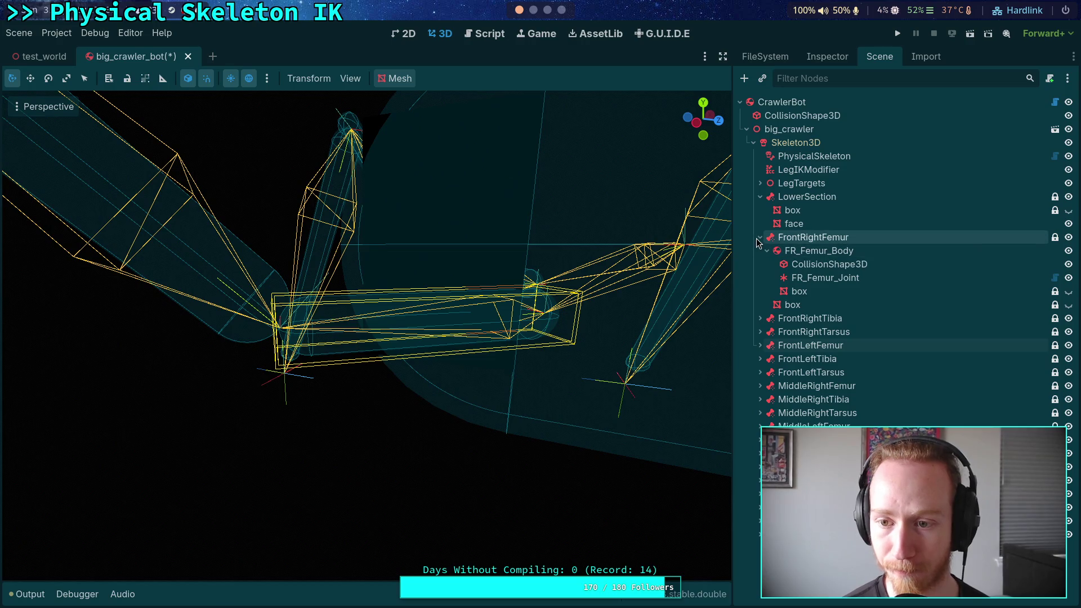
pyautogui.click(760, 345)
pyautogui.click(795, 361)
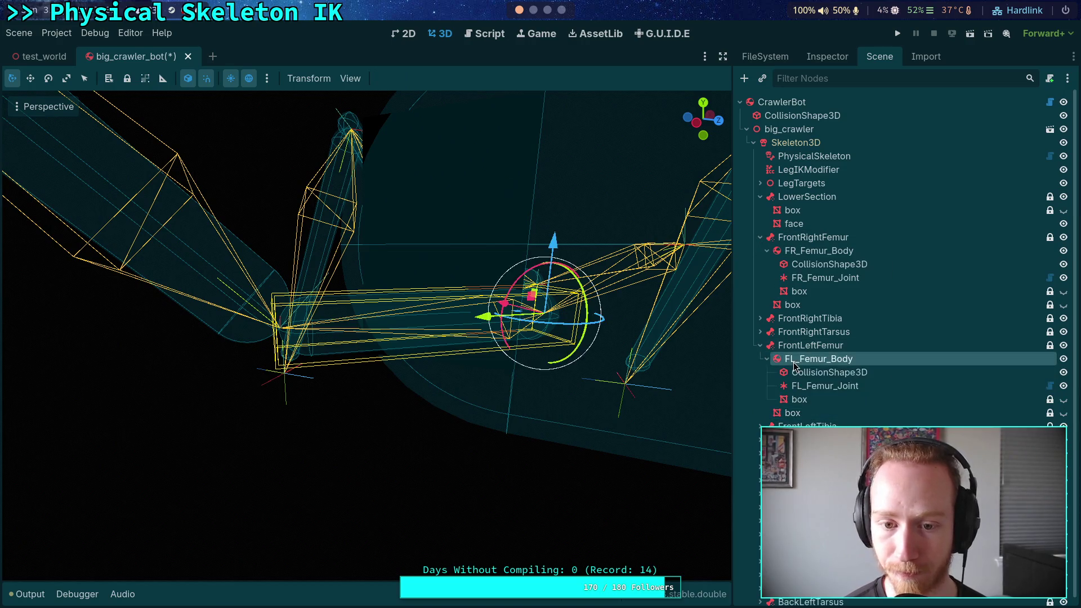
pyautogui.click(824, 385)
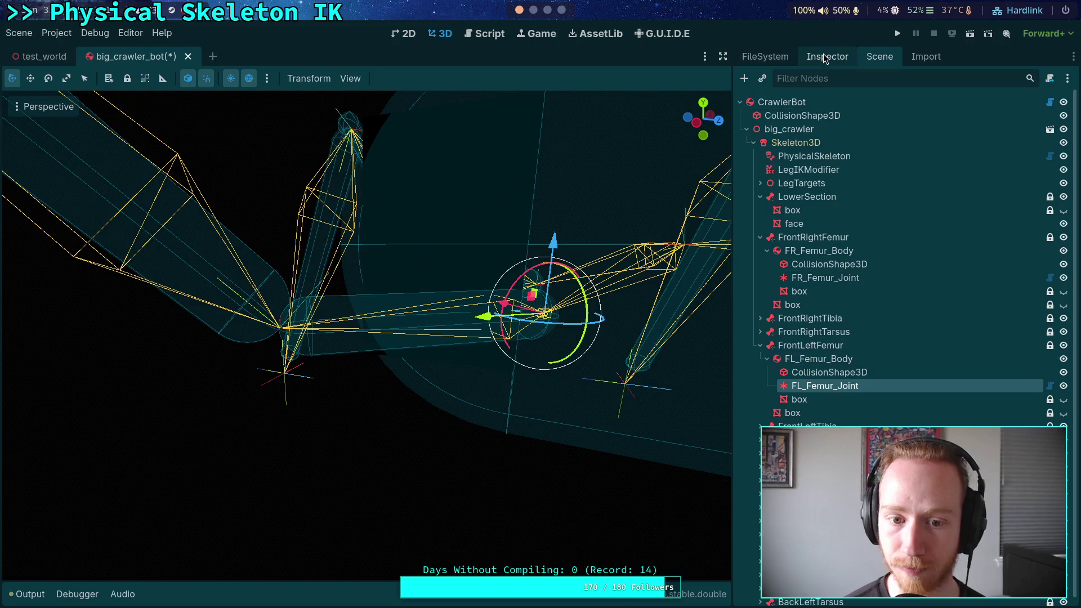
pyautogui.click(825, 58)
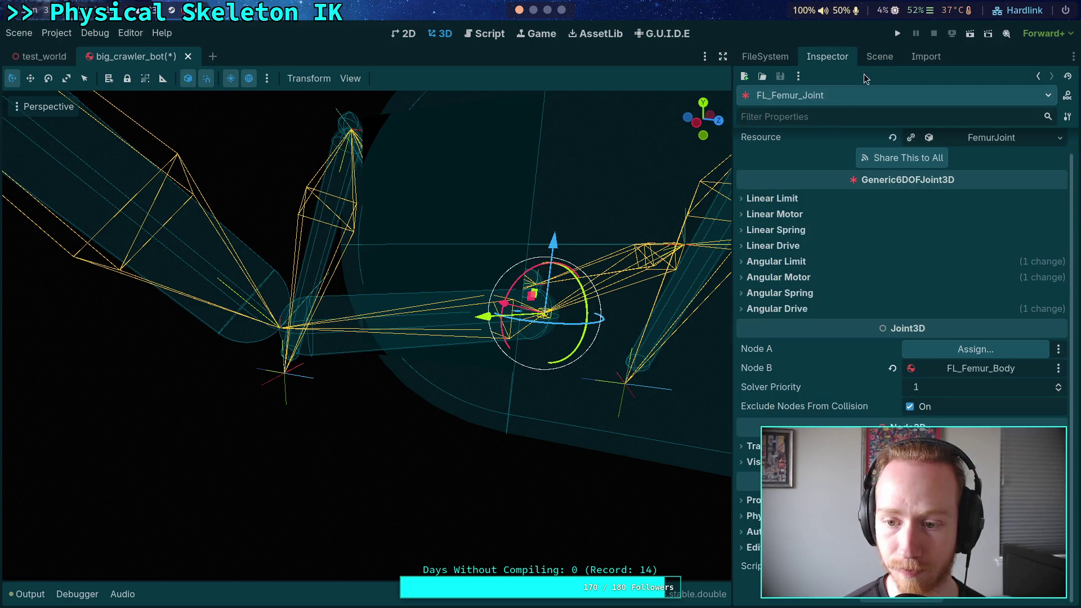
pyautogui.click(879, 56)
# Inspect FL_Femur_Body's collision shape and its rigid body properties
pyautogui.click(829, 363)
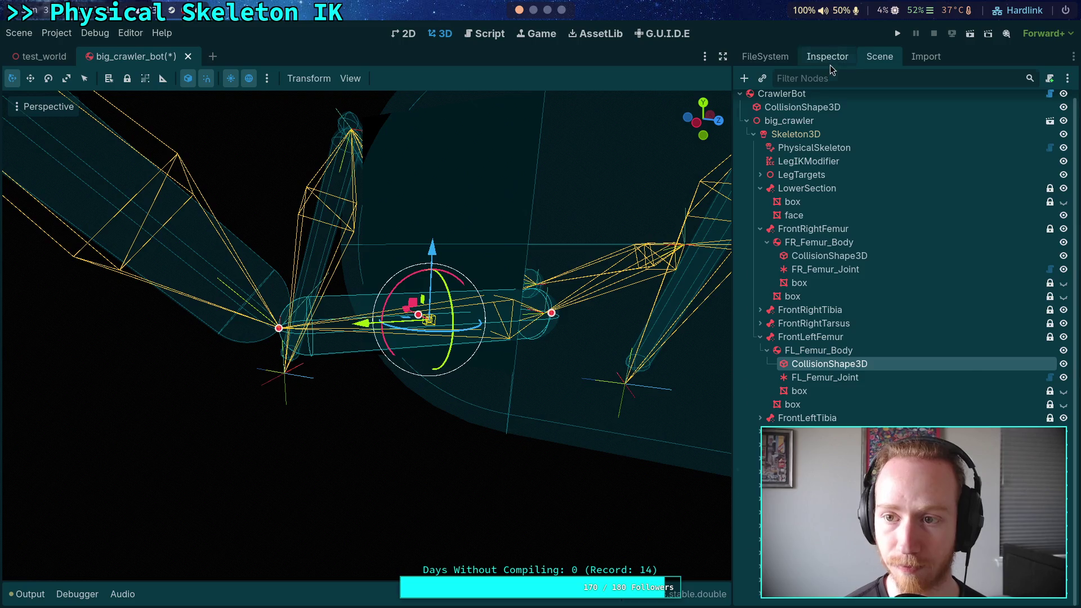
pyautogui.click(829, 65)
pyautogui.click(873, 58)
pyautogui.click(827, 58)
pyautogui.click(873, 59)
pyautogui.click(810, 349)
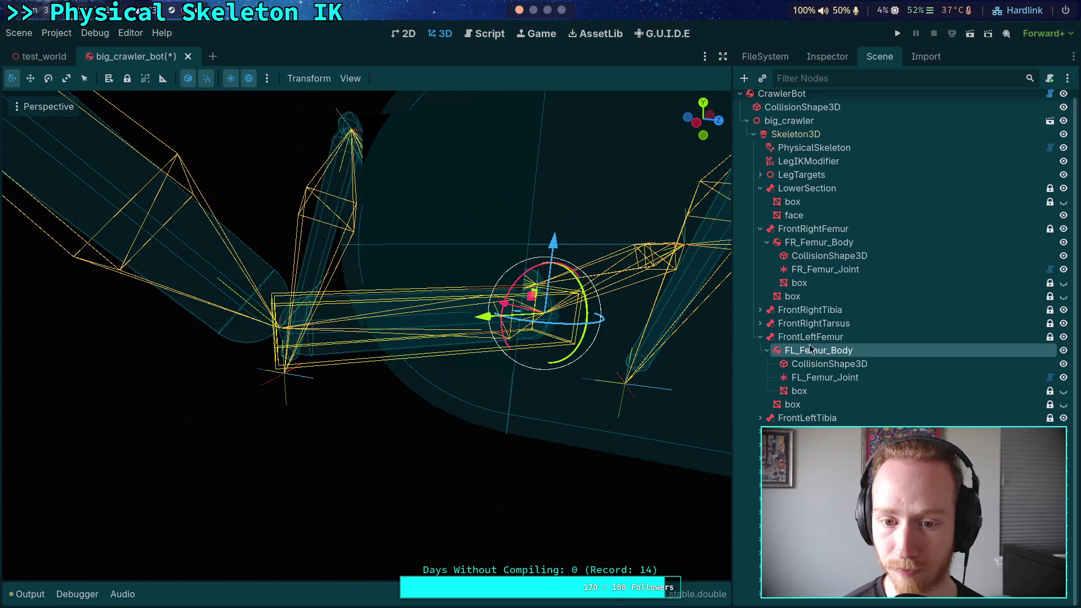
pyautogui.click(821, 56)
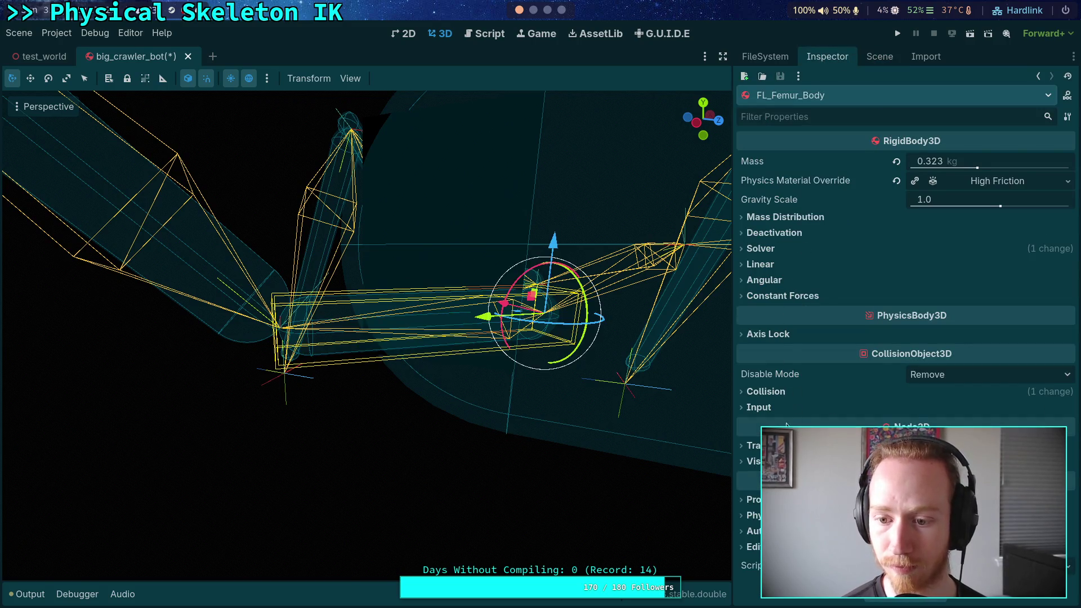
pyautogui.click(871, 59)
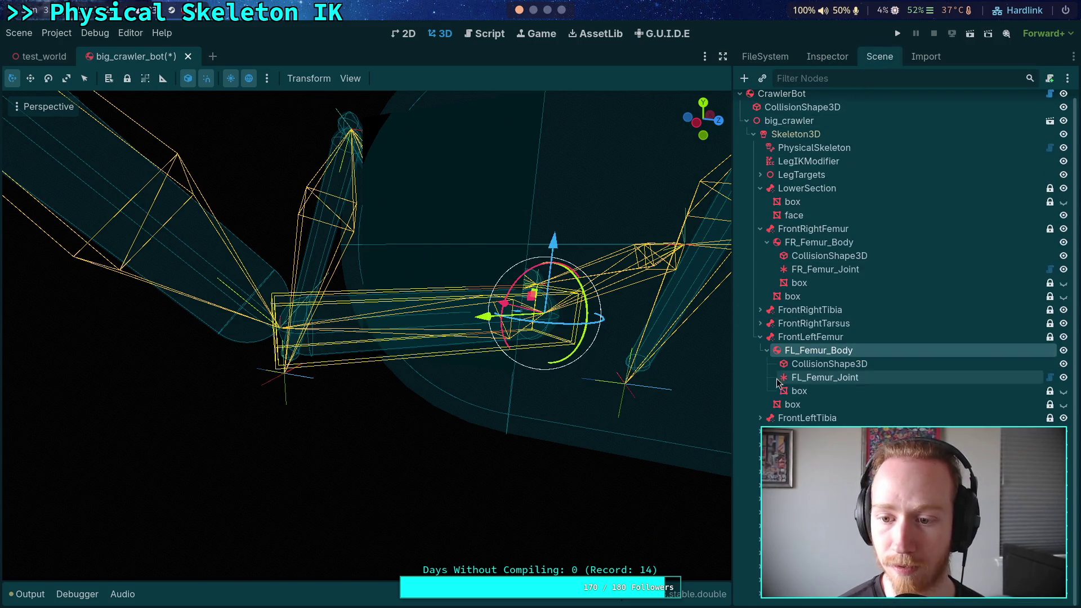
# Collapse the front femurs, expand MiddleRightFemur and inspect MR_Femur_Body's transform
pyautogui.click(760, 336)
pyautogui.click(760, 237)
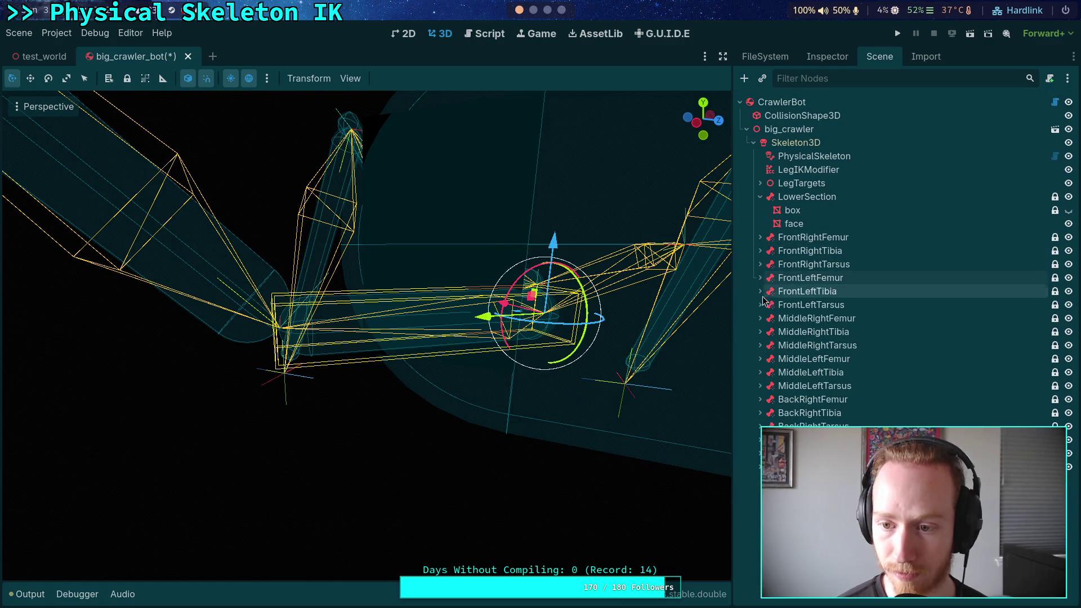
pyautogui.click(760, 319)
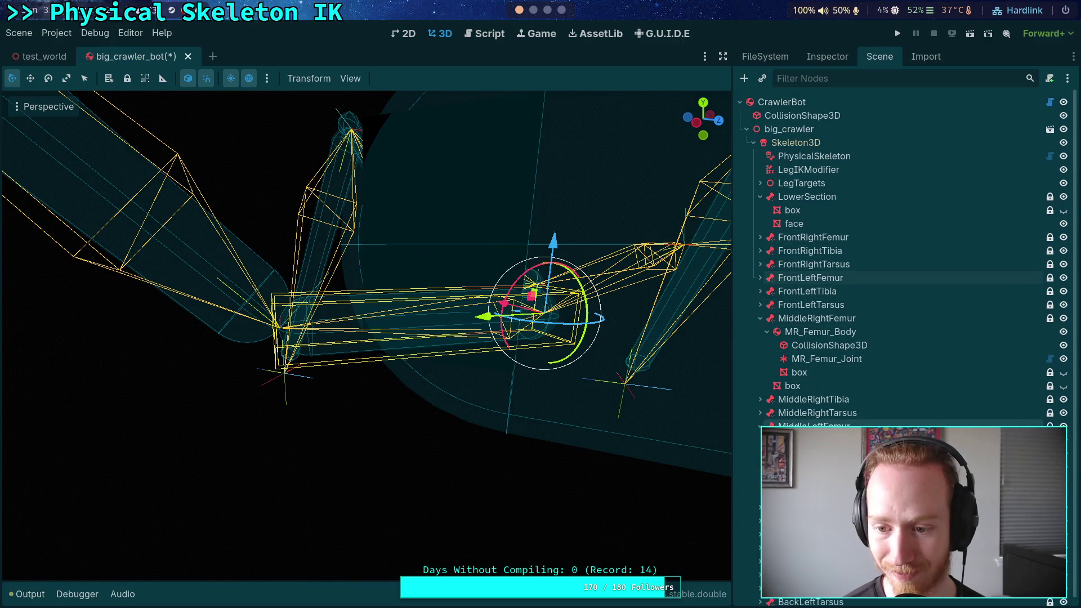
pyautogui.scroll(-1, 900, 282)
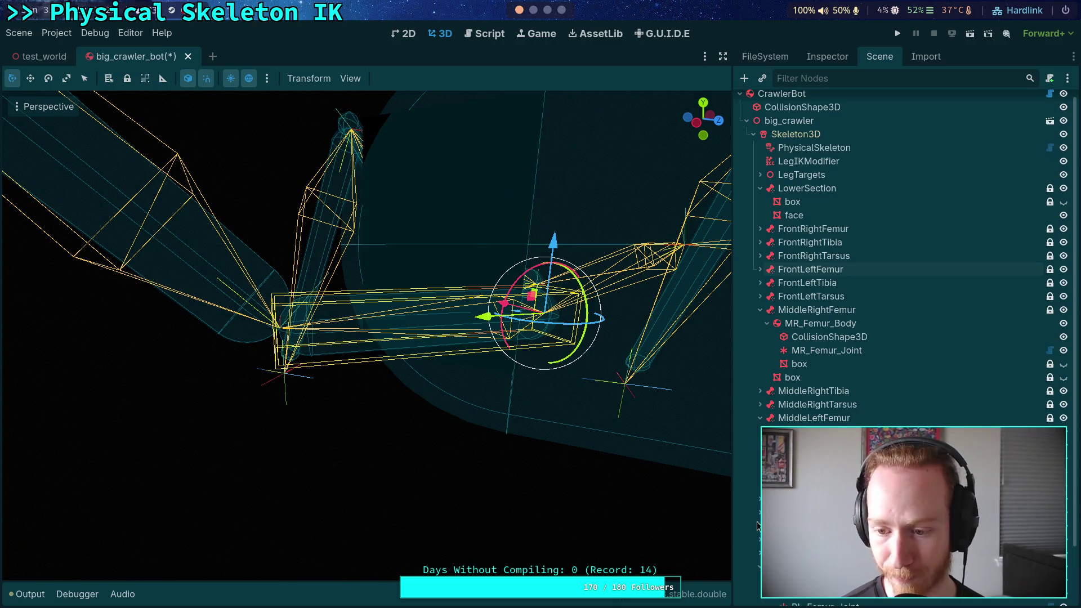
pyautogui.click(817, 323)
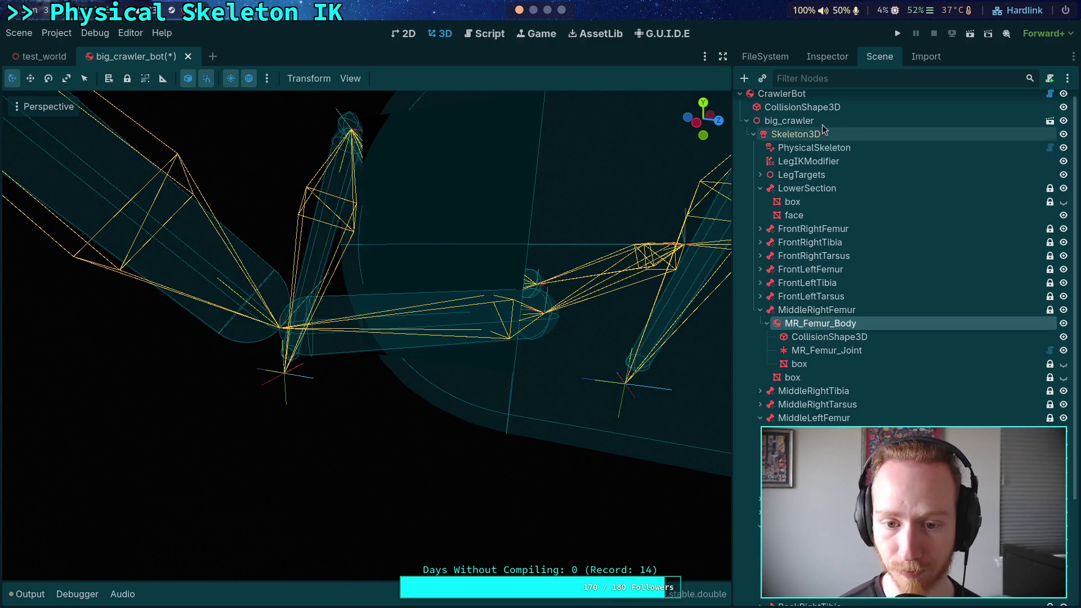
pyautogui.click(829, 58)
pyautogui.click(805, 446)
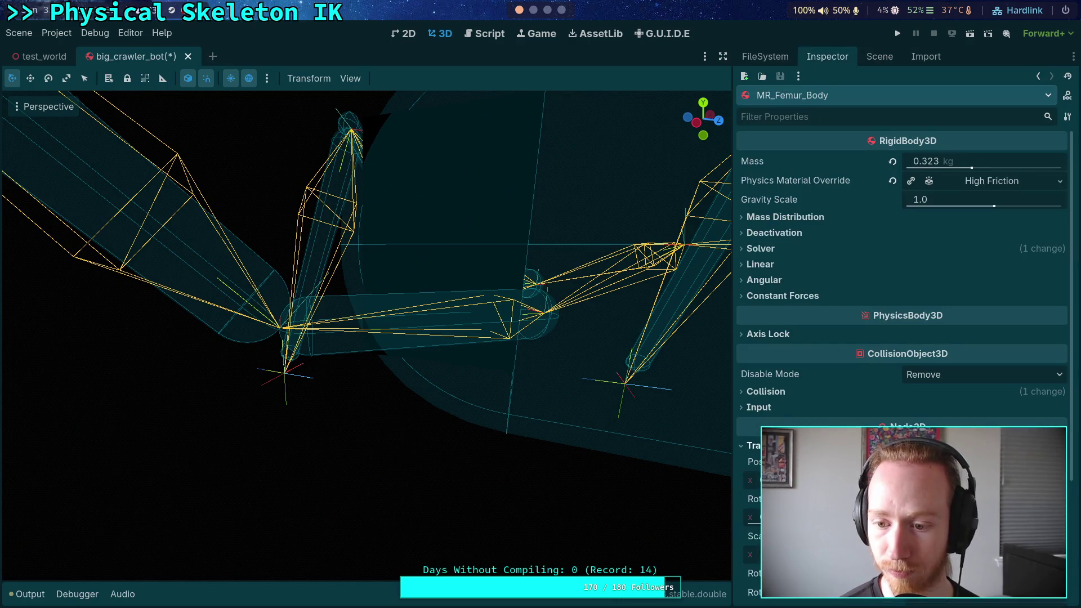
pyautogui.click(876, 57)
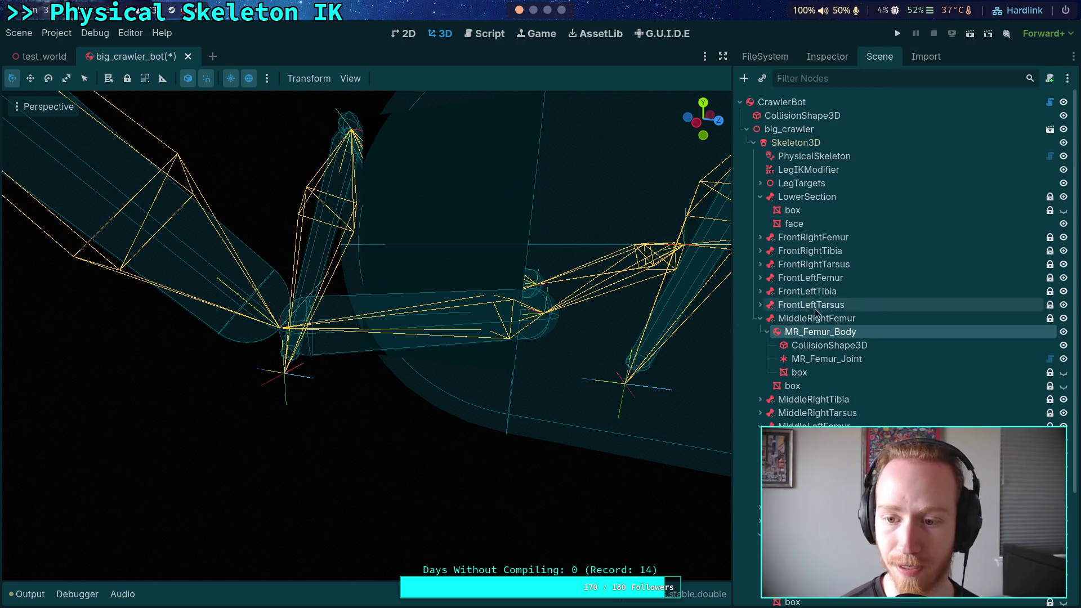
# Check the MR_Femur_Body collision shape's Position Y of 0.15
pyautogui.click(804, 57)
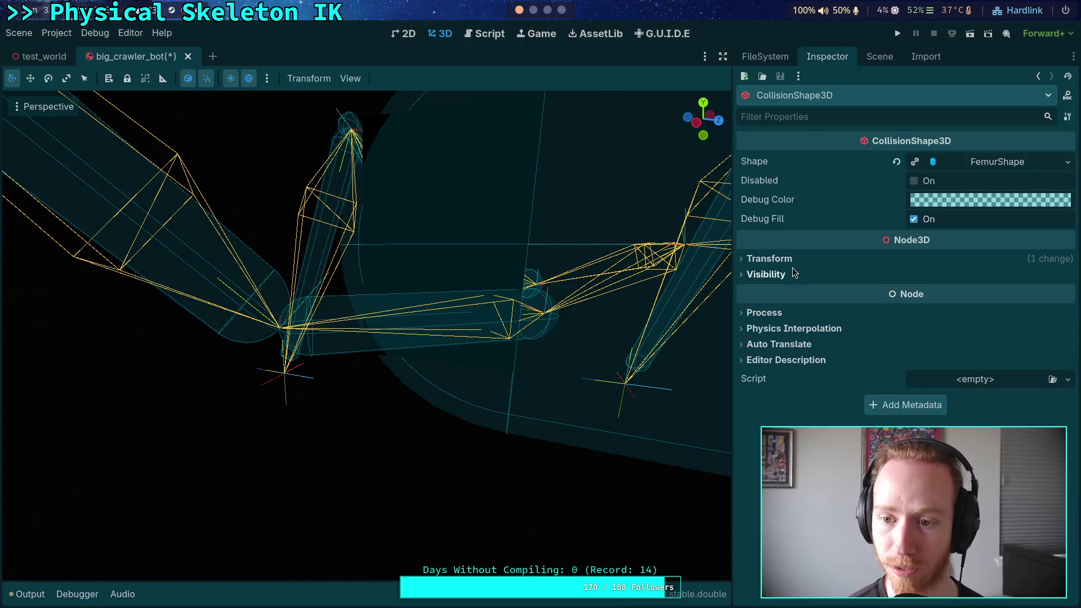
pyautogui.click(805, 256)
pyautogui.click(926, 293)
pyautogui.press('BackSpace')
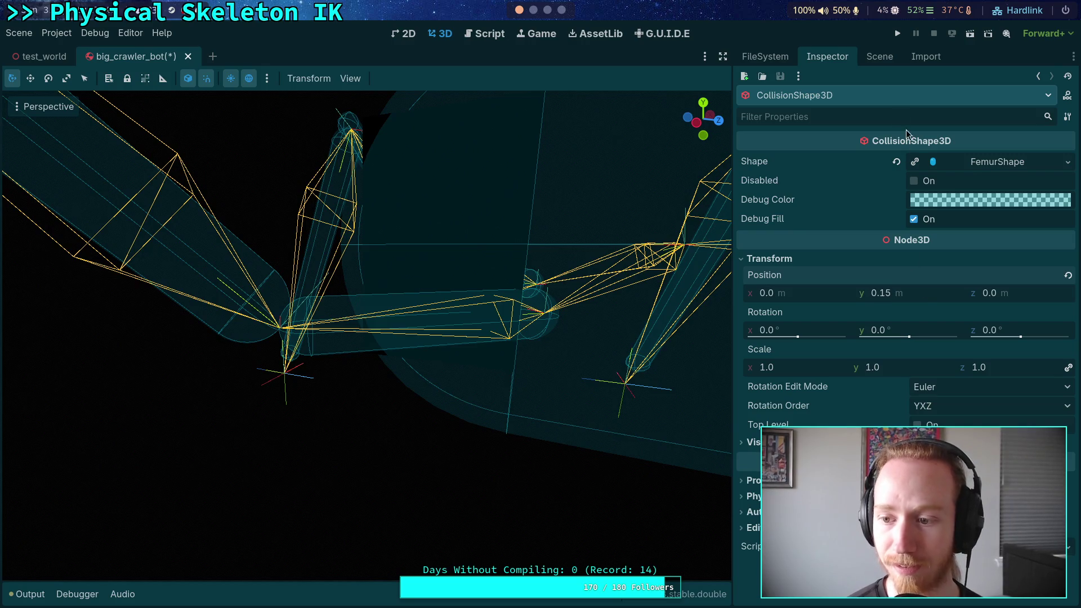
pyautogui.click(879, 57)
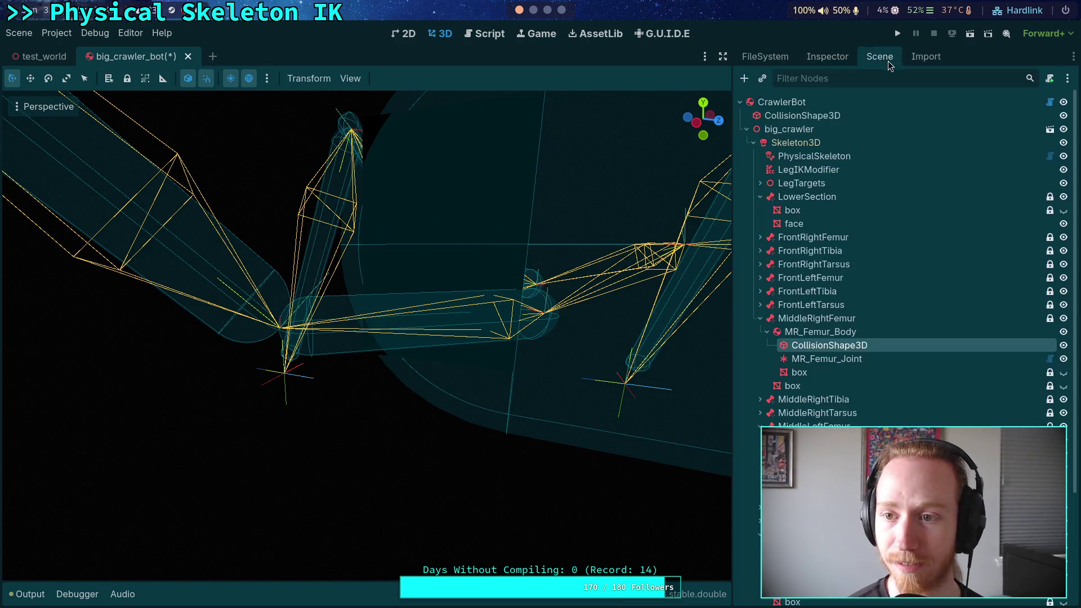
# Change the MiddleRightFemur box mesh's Position Y from 0.125 to 0.15
pyautogui.click(803, 372)
pyautogui.click(835, 58)
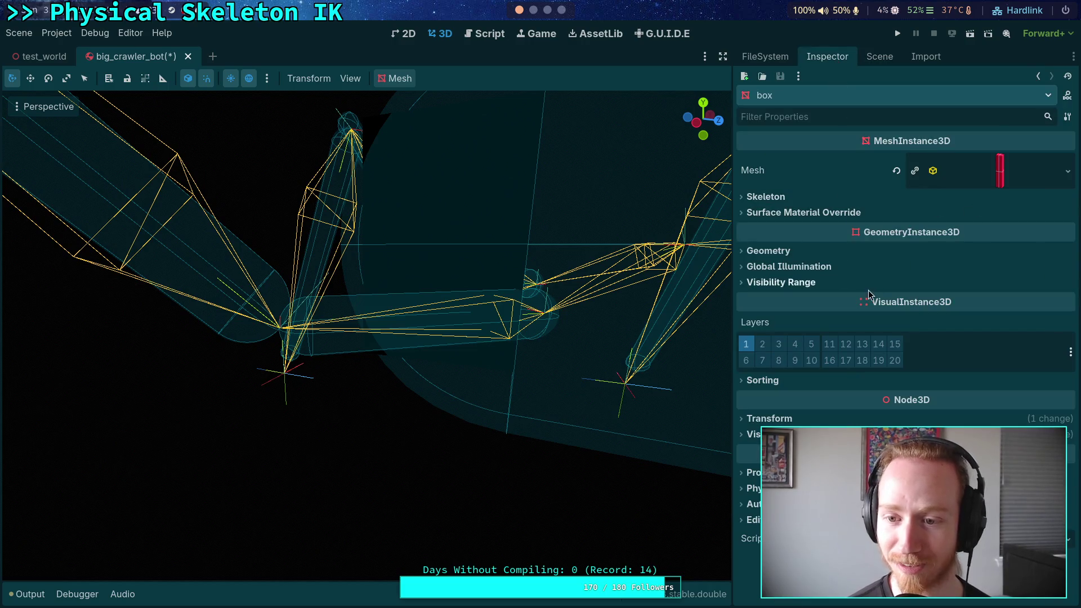
pyautogui.click(770, 418)
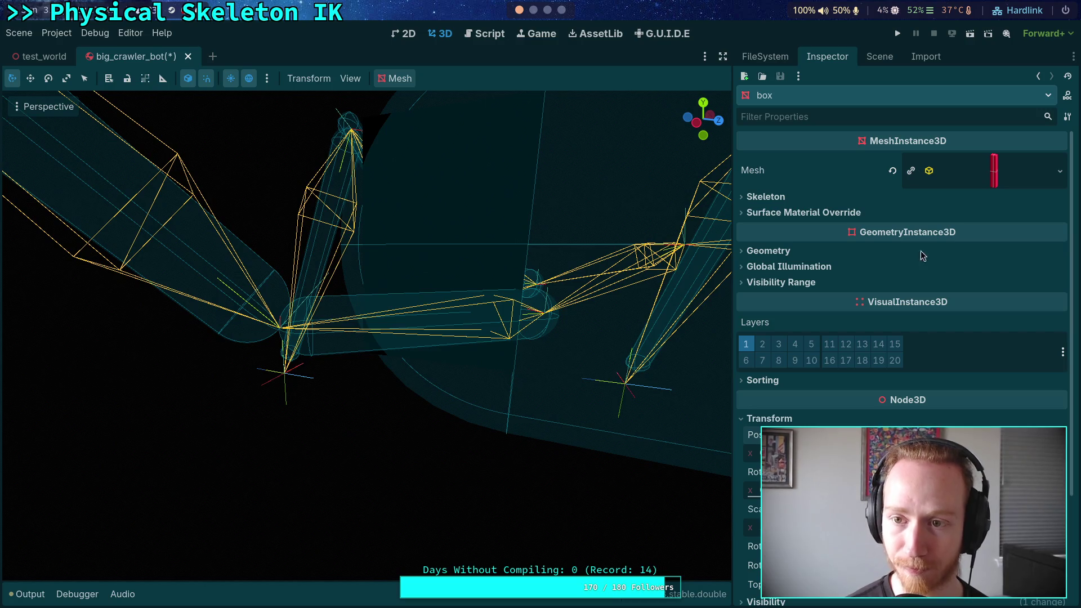
pyautogui.click(878, 56)
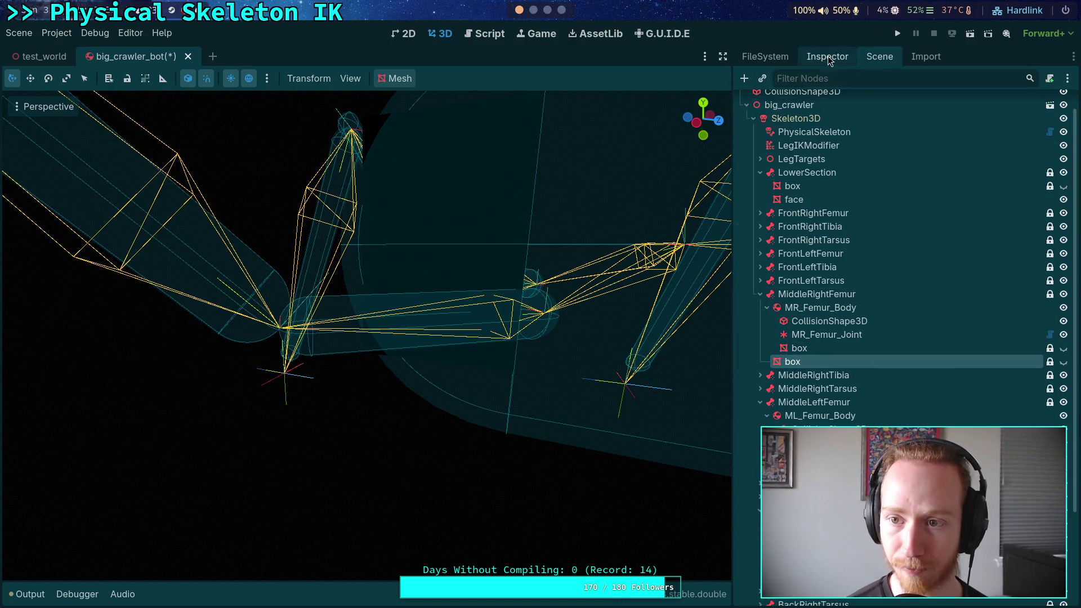
pyautogui.click(827, 57)
pyautogui.scroll(-3, 891, 389)
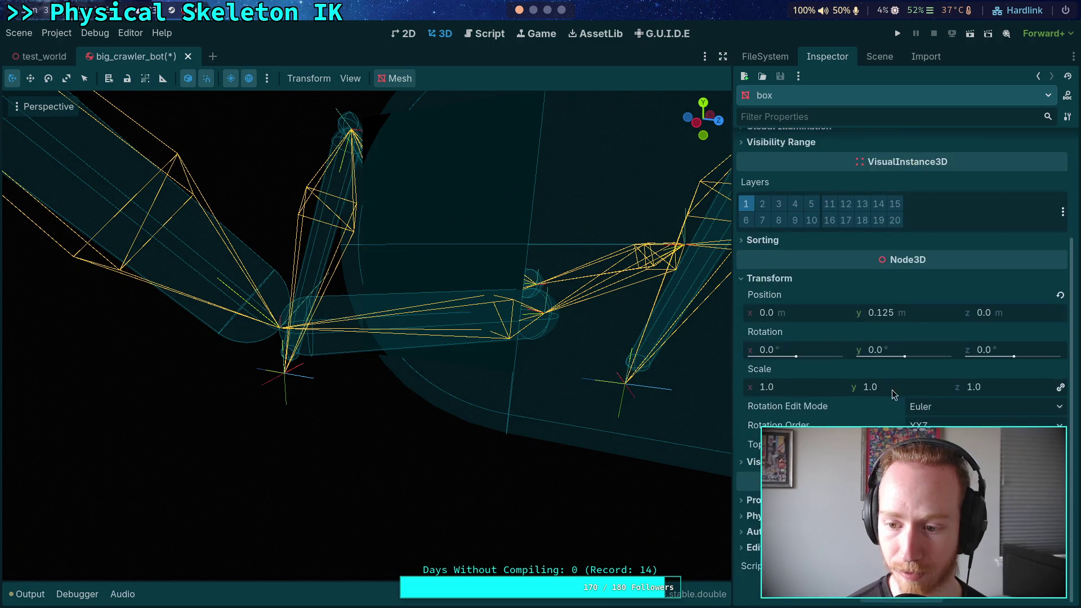
pyautogui.click(926, 316)
pyautogui.press('Right')
pyautogui.press('BackSpace')
pyautogui.press('BackSpace')
pyautogui.write('5')
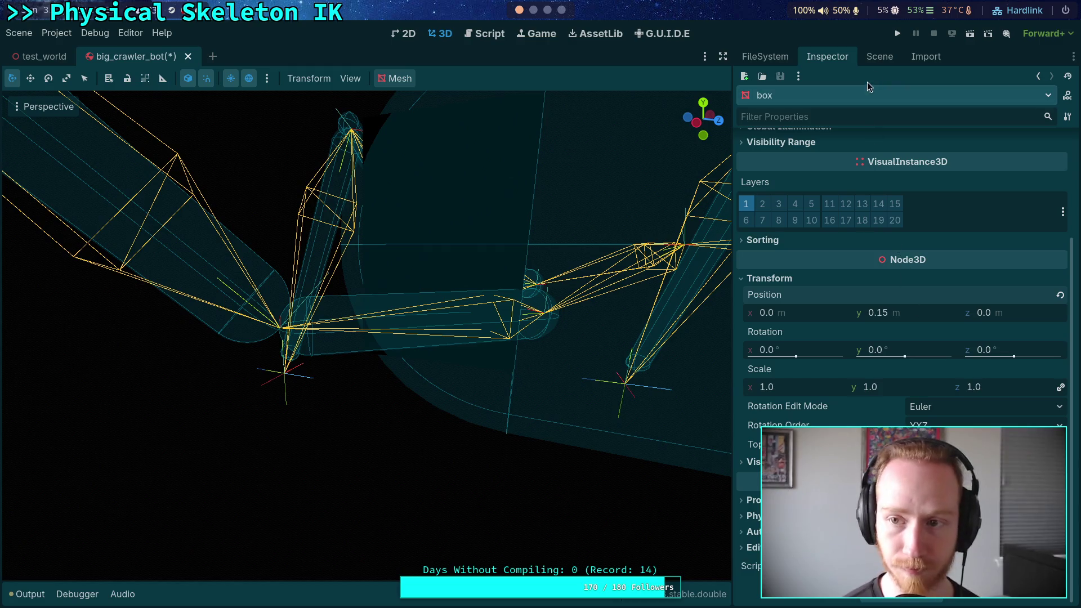
pyautogui.click(878, 56)
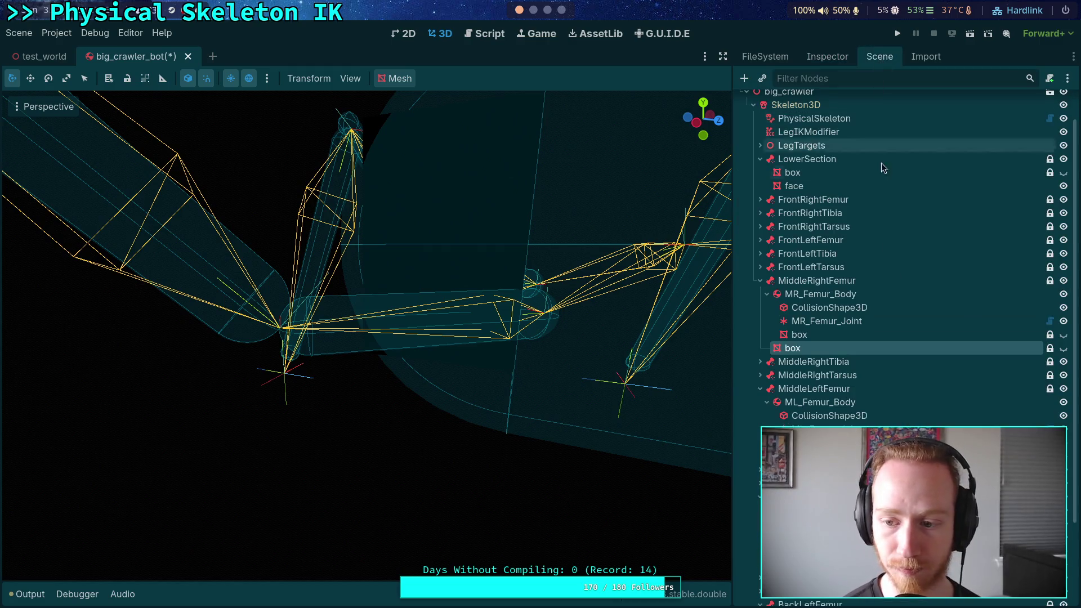
pyautogui.click(833, 78)
# Filter the node tree by 'box' and toggle visibility of the box meshes
pyautogui.write('box')
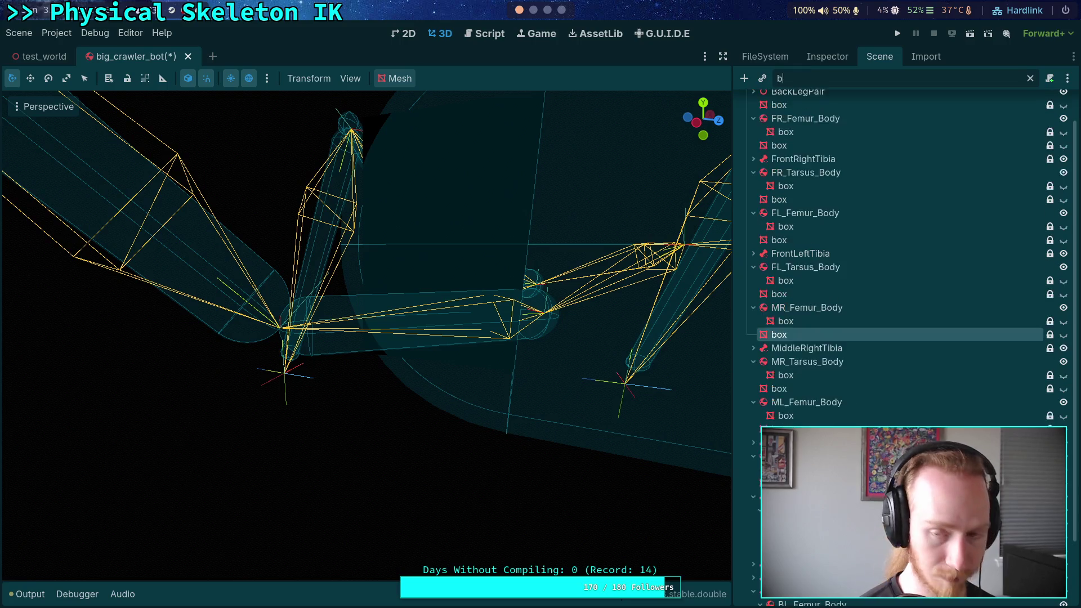
pyautogui.click(765, 102)
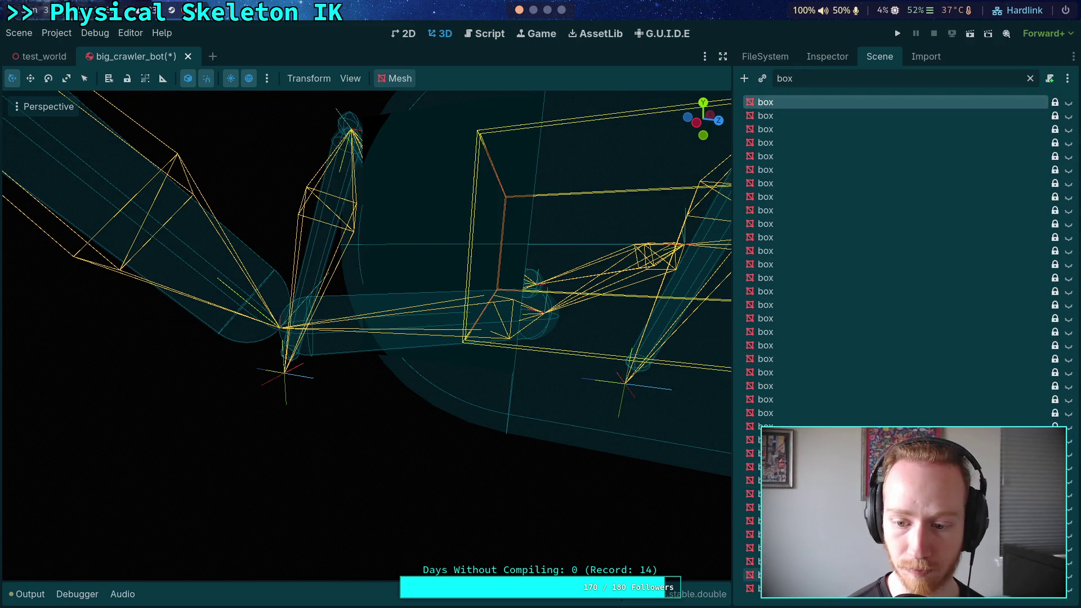
pyautogui.keyDown('shift'); pyautogui.click(752, 588); pyautogui.keyUp('shift')
pyautogui.click(1065, 106)
pyautogui.click(946, 180)
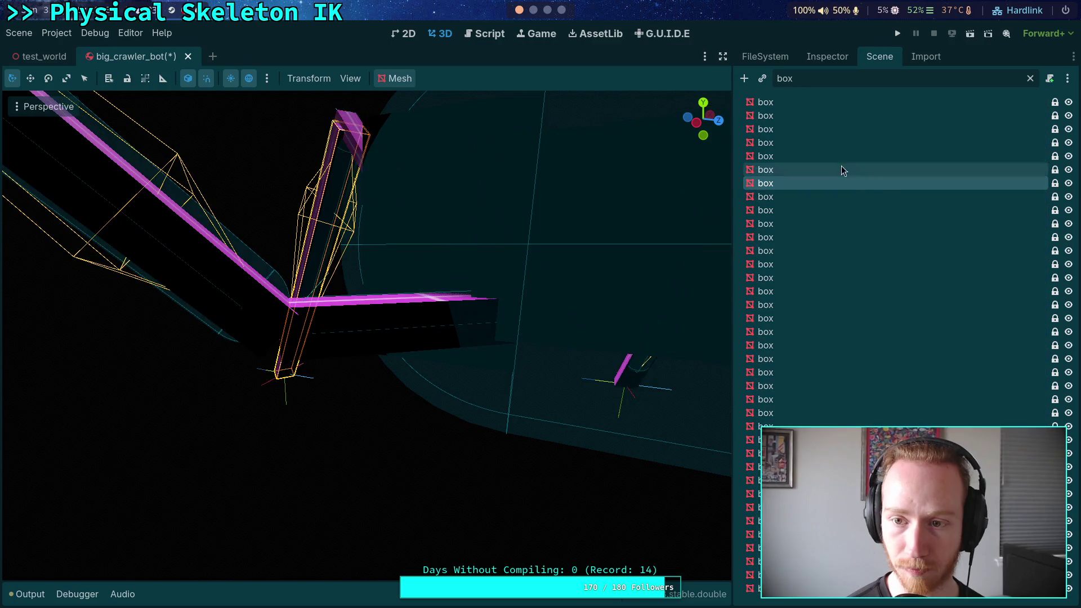
pyautogui.click(839, 105)
pyautogui.click(1067, 102)
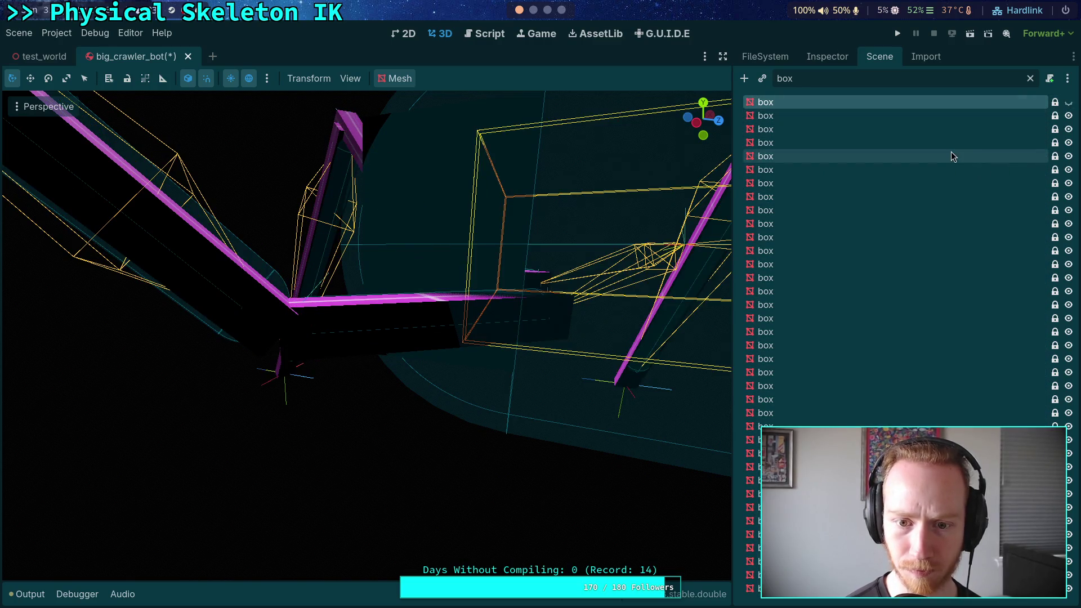
# Clear the box filter and collapse the LowerSection node
pyautogui.click(1030, 79)
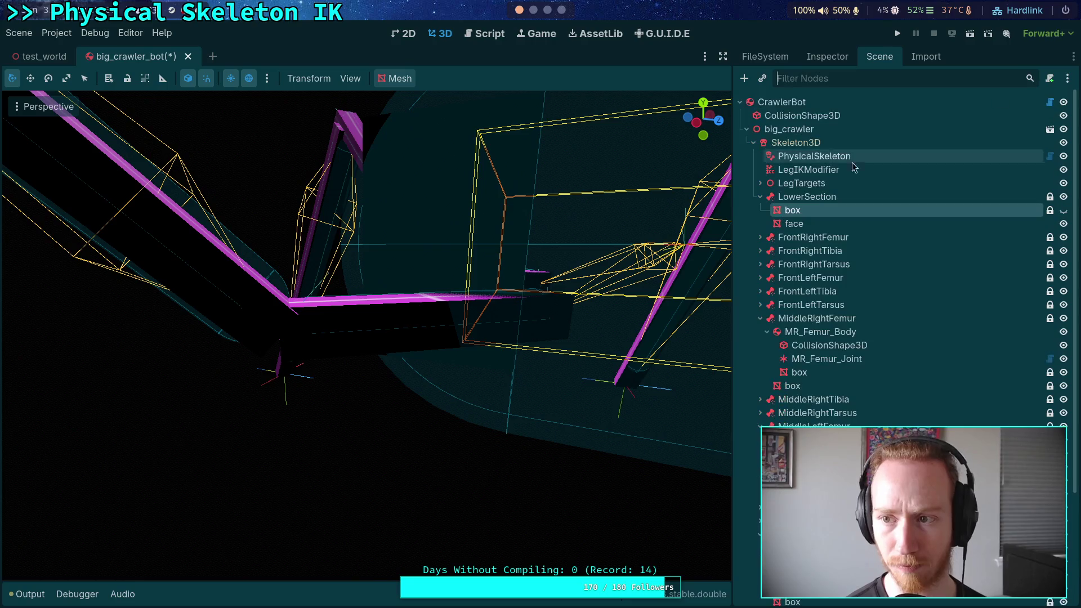
pyautogui.scroll(-5, 574, 329)
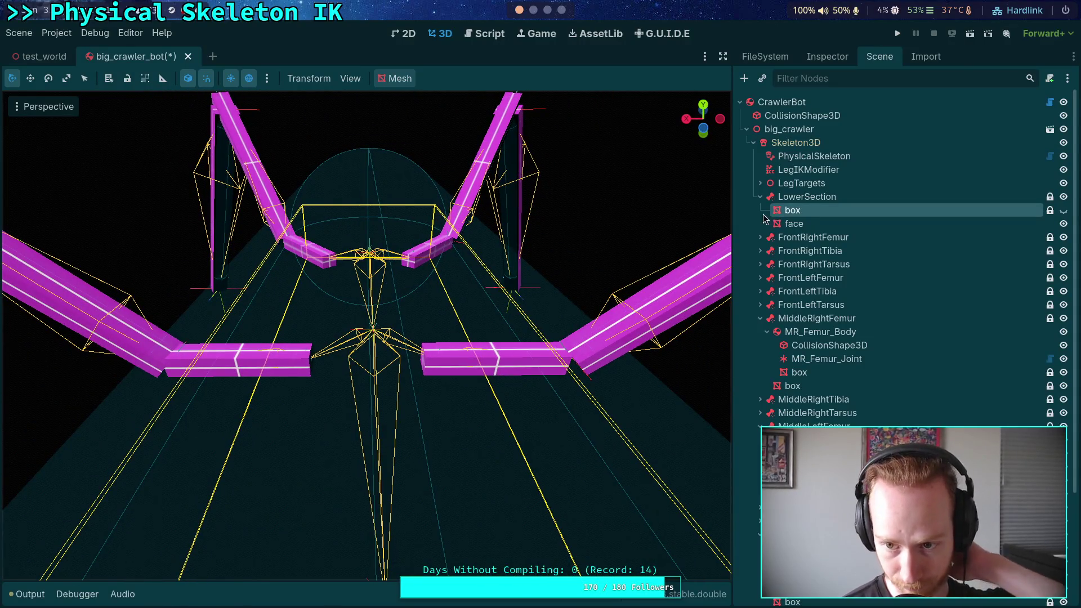
pyautogui.click(759, 196)
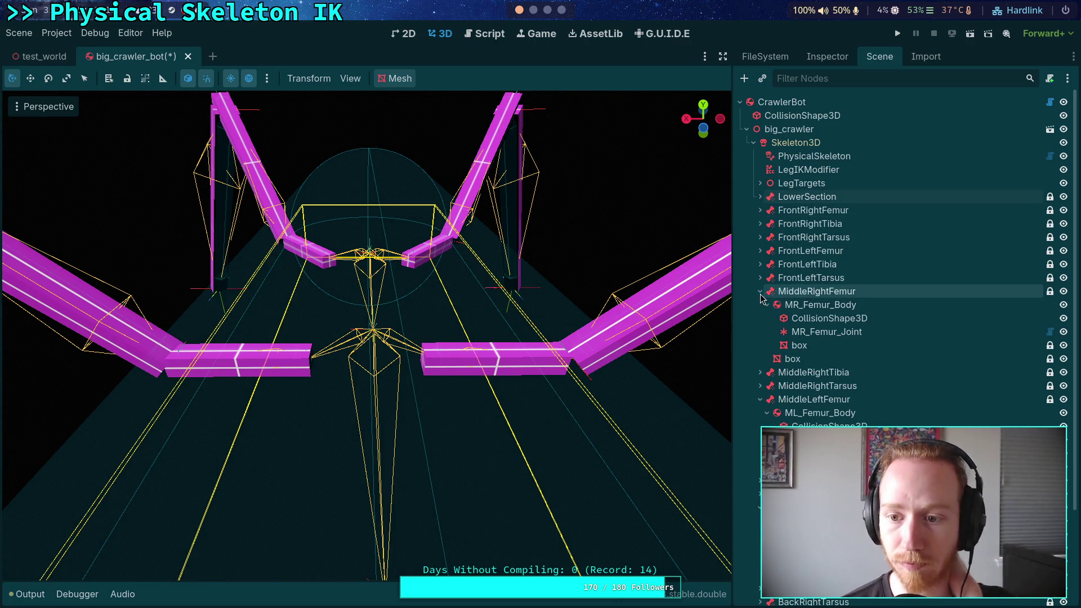
# Review MR_Femur_Body's collision shape, joint and both box meshes
pyautogui.click(820, 307)
pyautogui.click(822, 318)
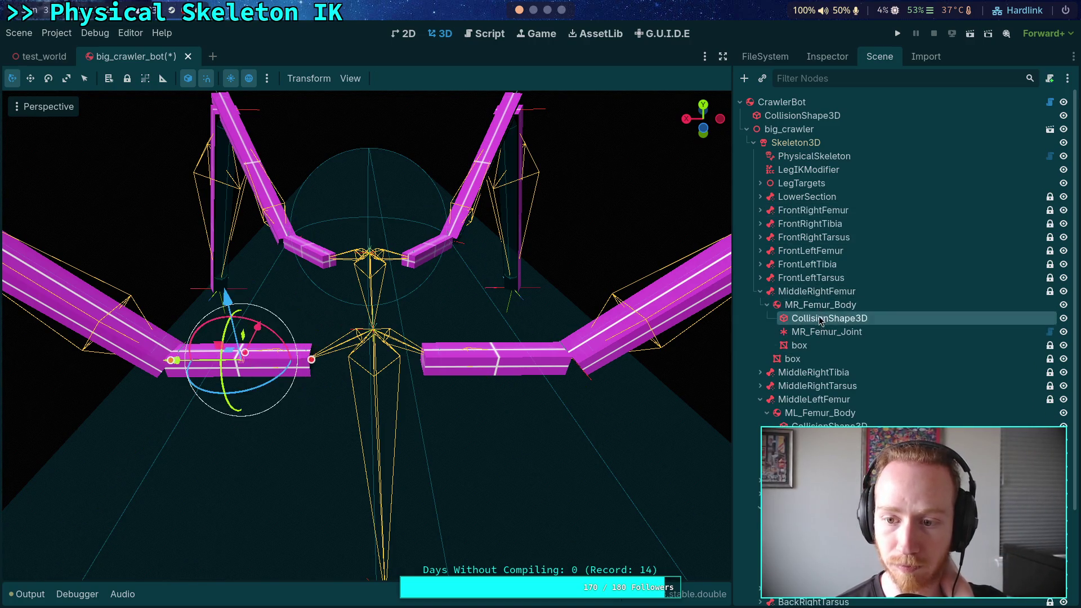
pyautogui.click(821, 59)
pyautogui.click(879, 56)
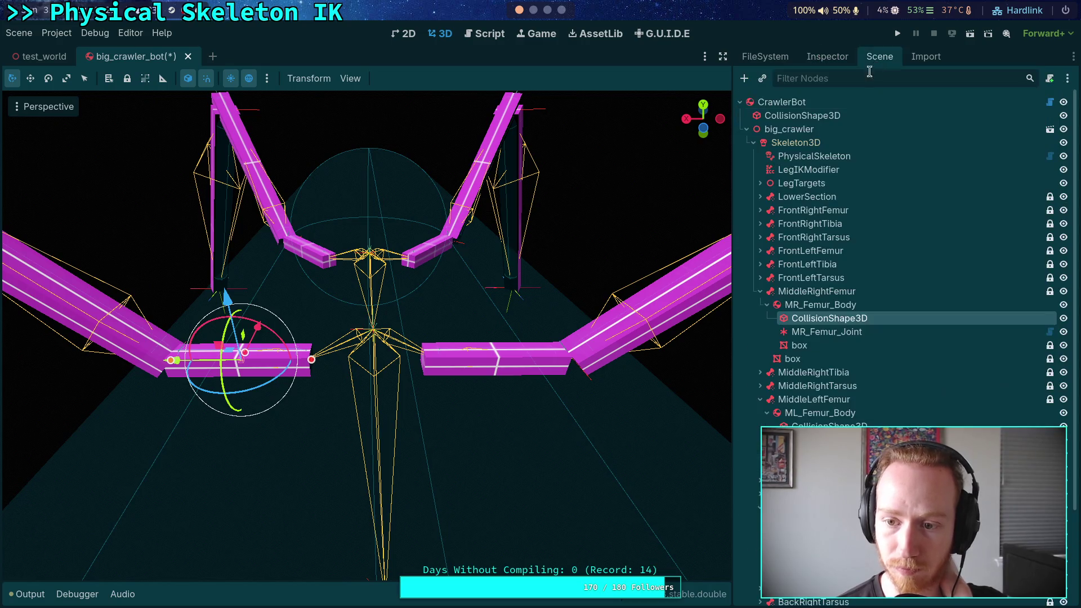
pyautogui.click(826, 332)
pyautogui.click(828, 57)
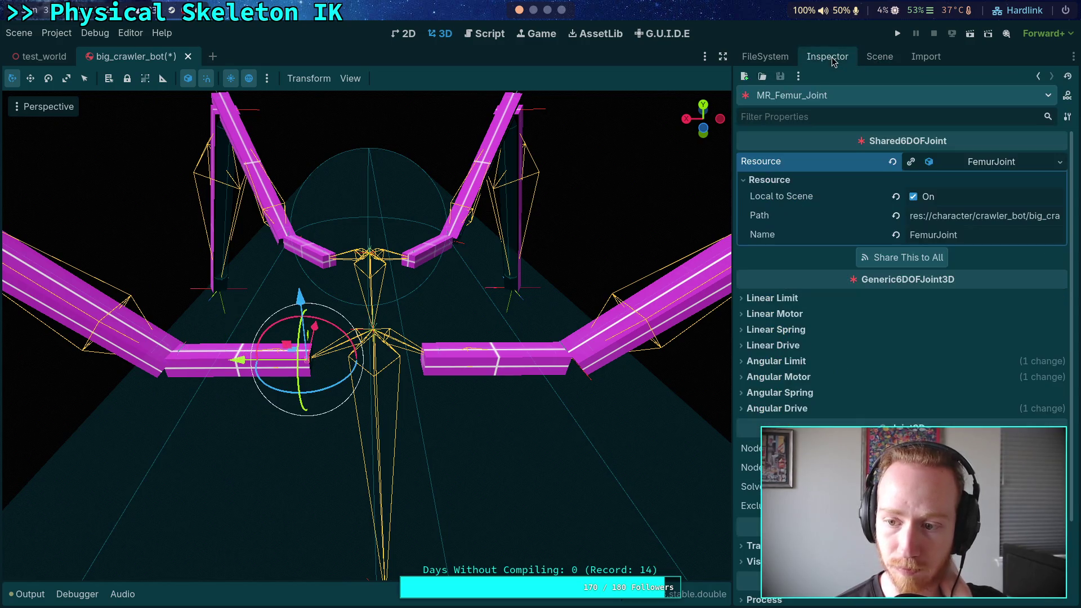
pyautogui.click(880, 56)
pyautogui.click(817, 341)
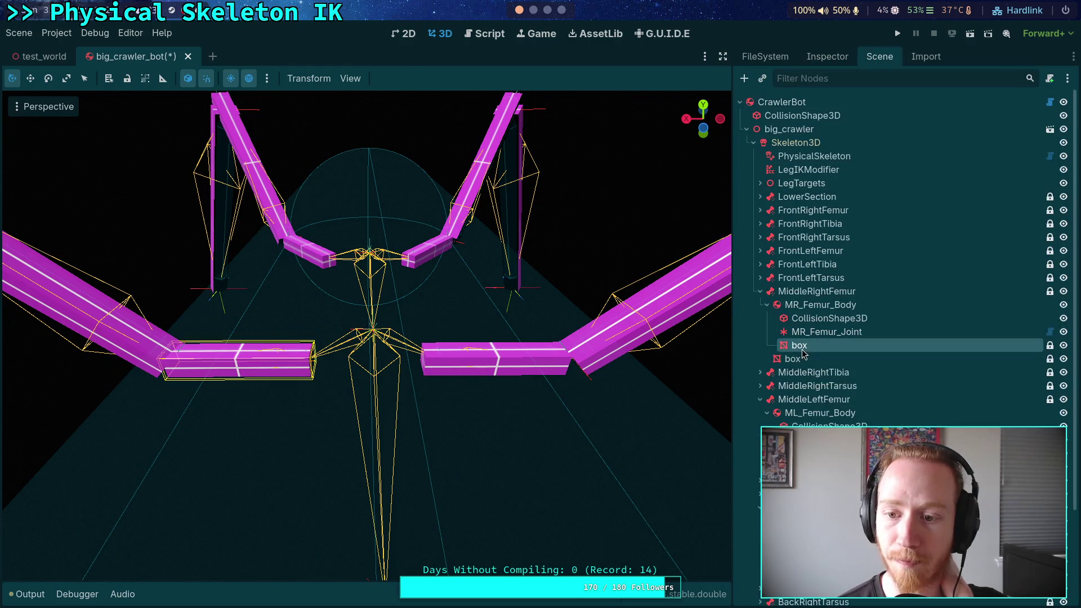
pyautogui.click(826, 56)
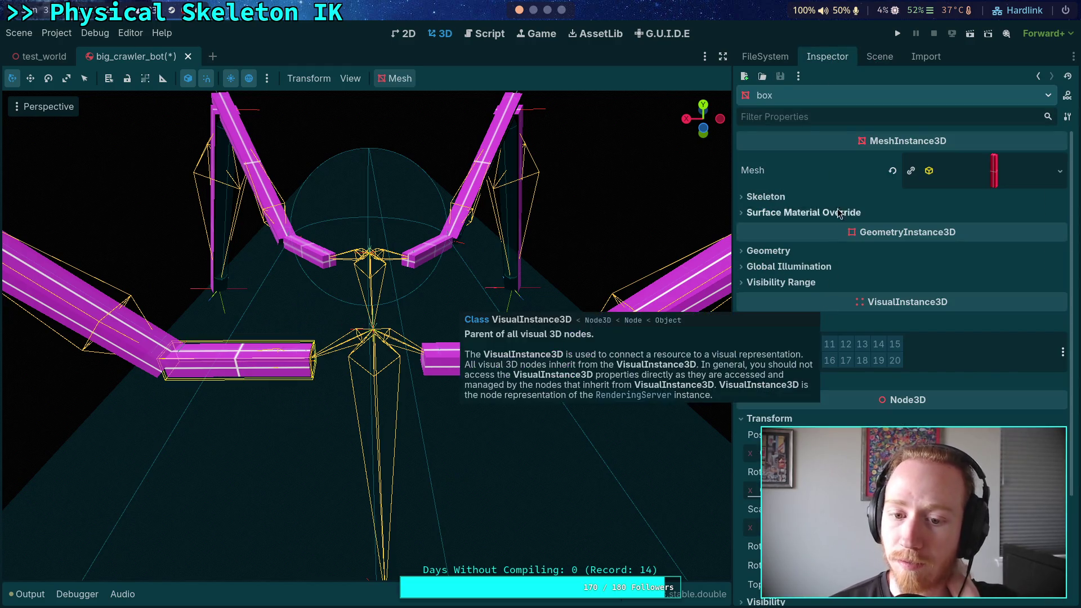
pyautogui.click(878, 56)
pyautogui.click(808, 363)
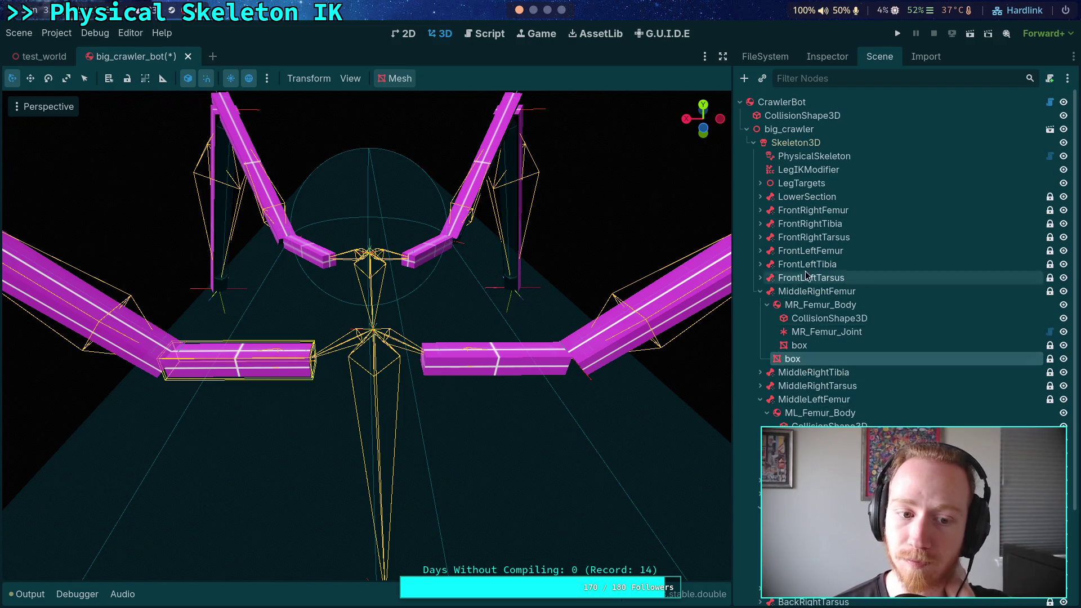
pyautogui.click(827, 56)
pyautogui.click(872, 61)
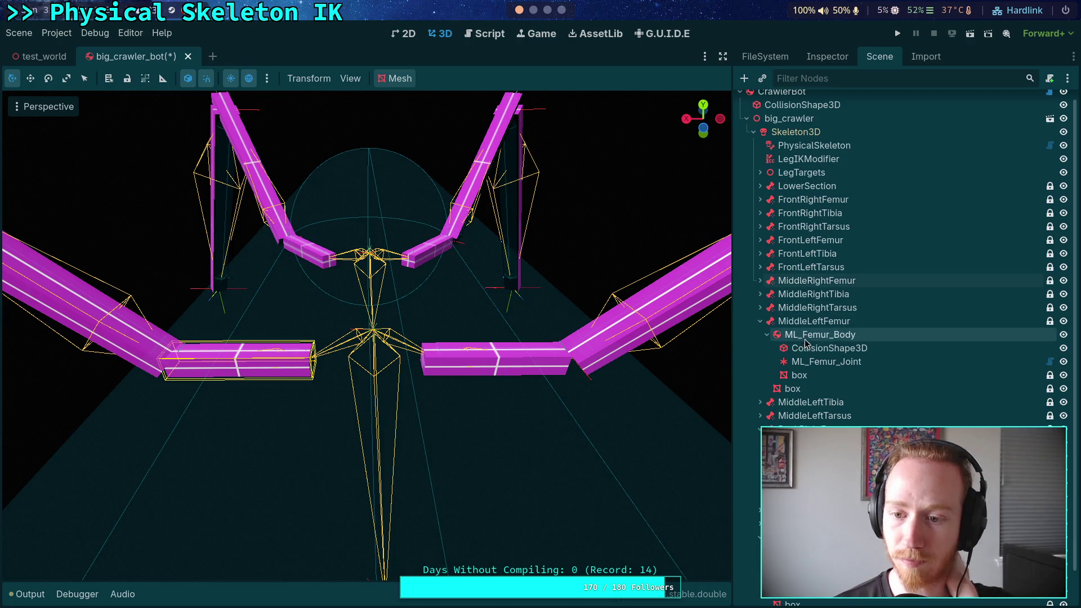
# Check ML_Femur_Body and set its collision shape's Position Y to 0.15
pyautogui.click(805, 338)
pyautogui.click(833, 59)
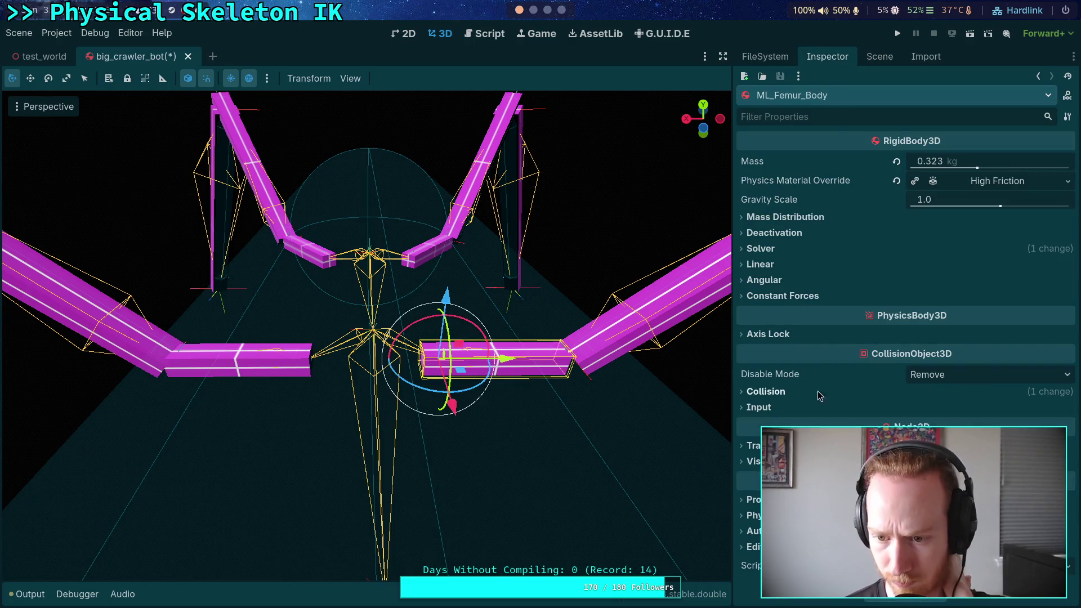
pyautogui.click(879, 59)
pyautogui.click(833, 353)
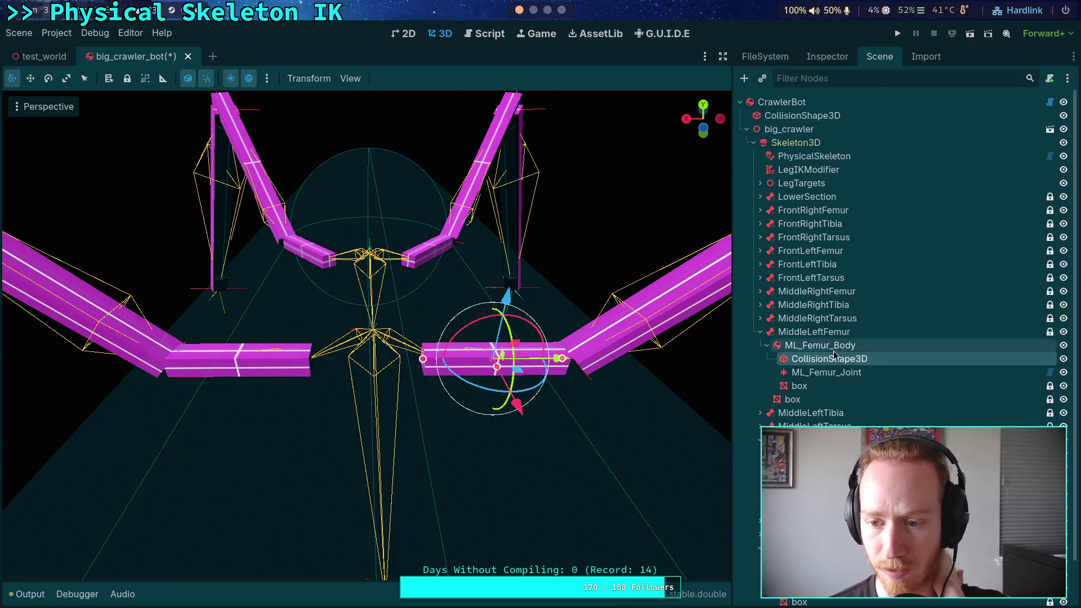
pyautogui.click(829, 56)
pyautogui.click(839, 259)
pyautogui.click(912, 293)
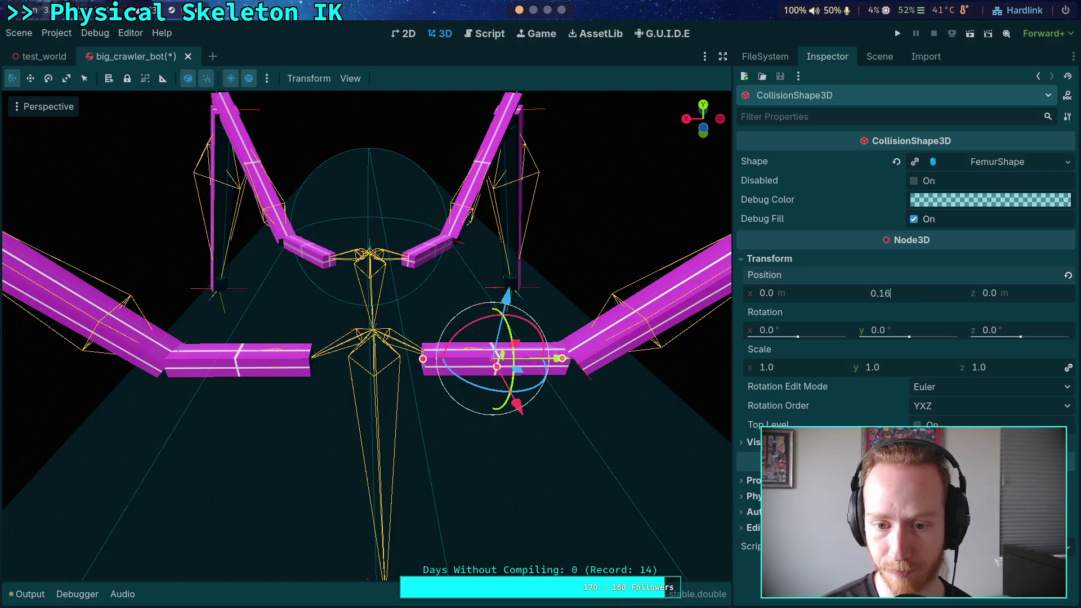
pyautogui.press('Return')
# Check ML_Femur_Joint, then drag the ML box mesh's Position Y up to 0.15
pyautogui.click(879, 57)
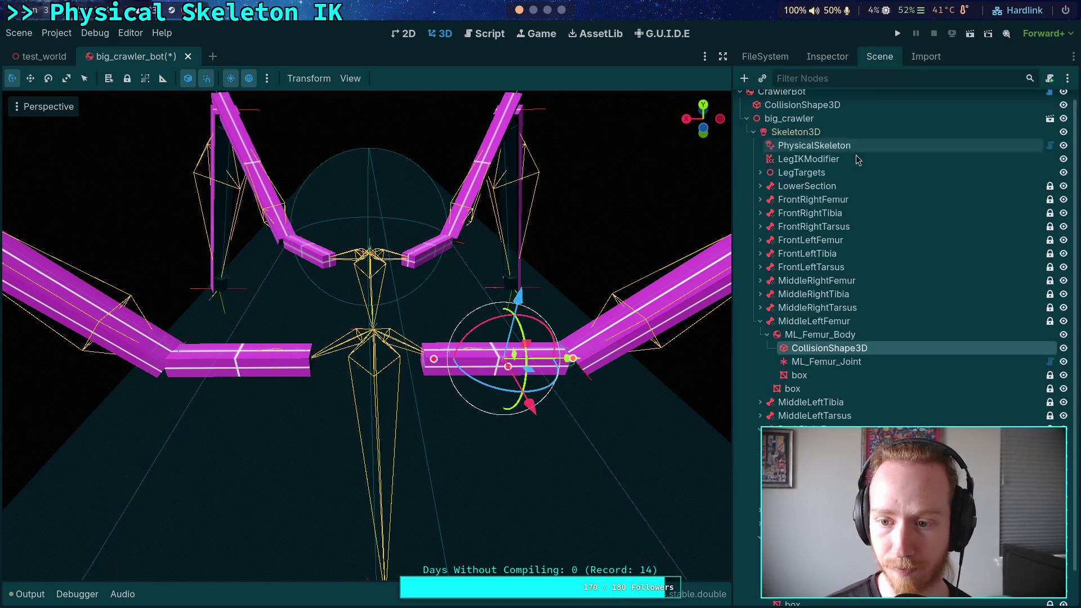
pyautogui.click(826, 362)
pyautogui.click(827, 56)
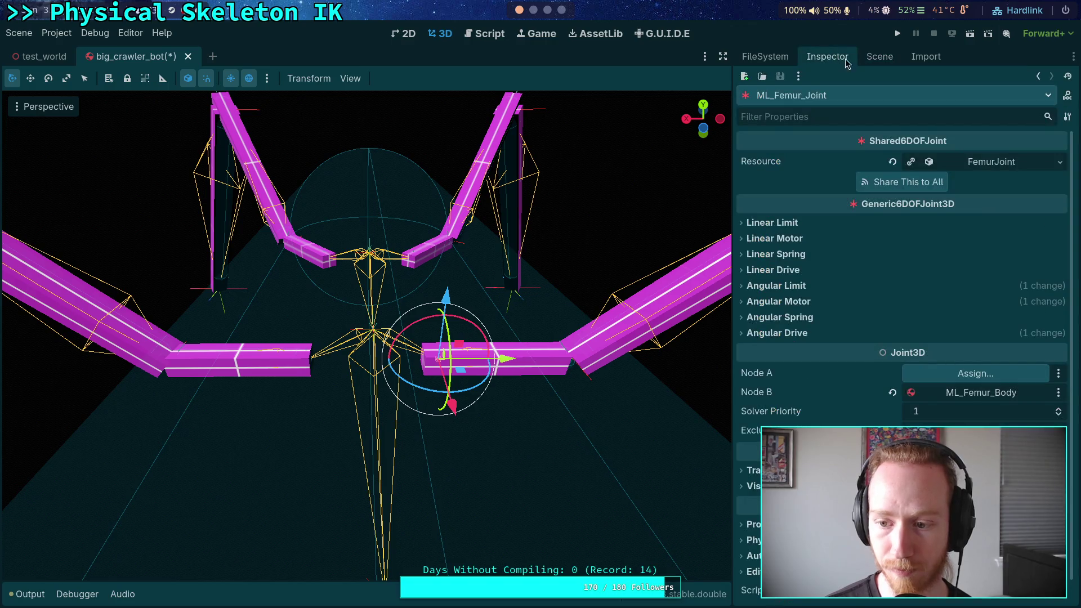
pyautogui.click(879, 56)
pyautogui.click(824, 360)
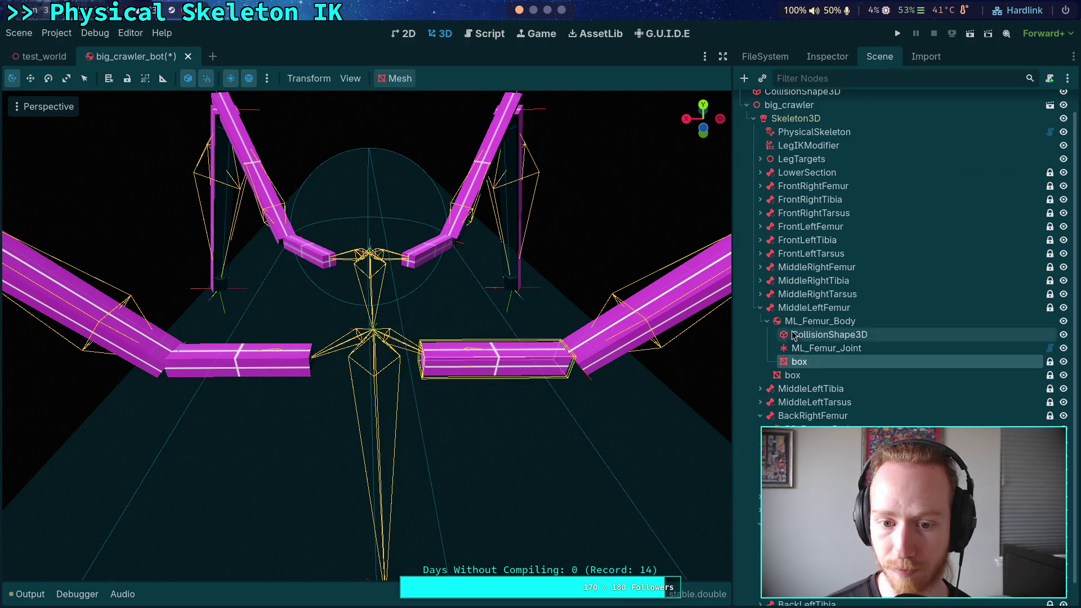
pyautogui.click(828, 57)
pyautogui.click(814, 416)
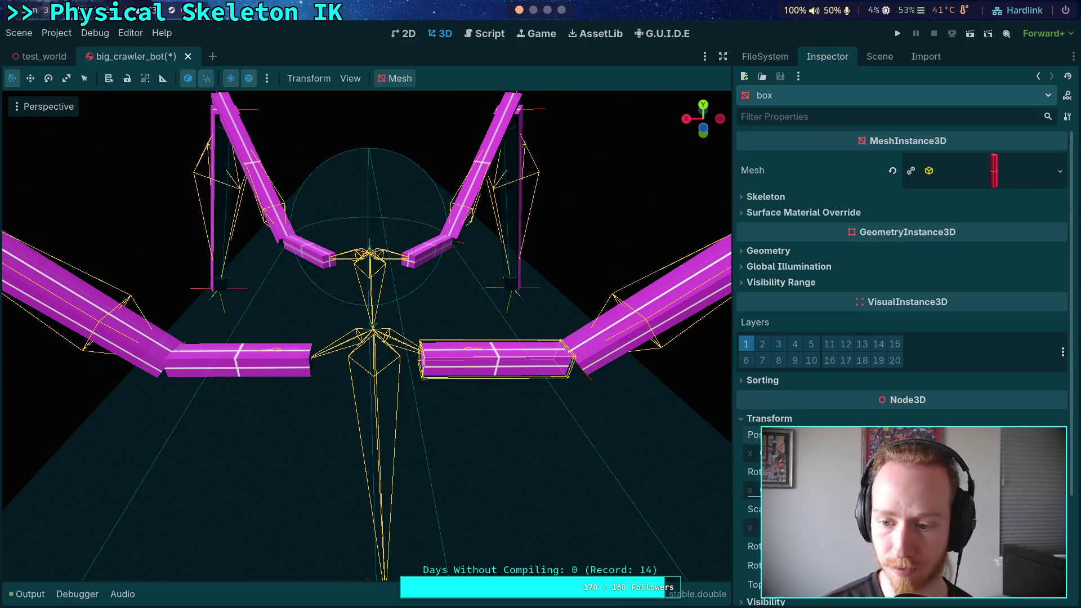
pyautogui.moveTo(754, 489); pyautogui.dragTo(766, 489)
# Recheck the ML box mesh transform, collapse MiddleLeftFemur and select BR_Femur_Body
pyautogui.click(879, 57)
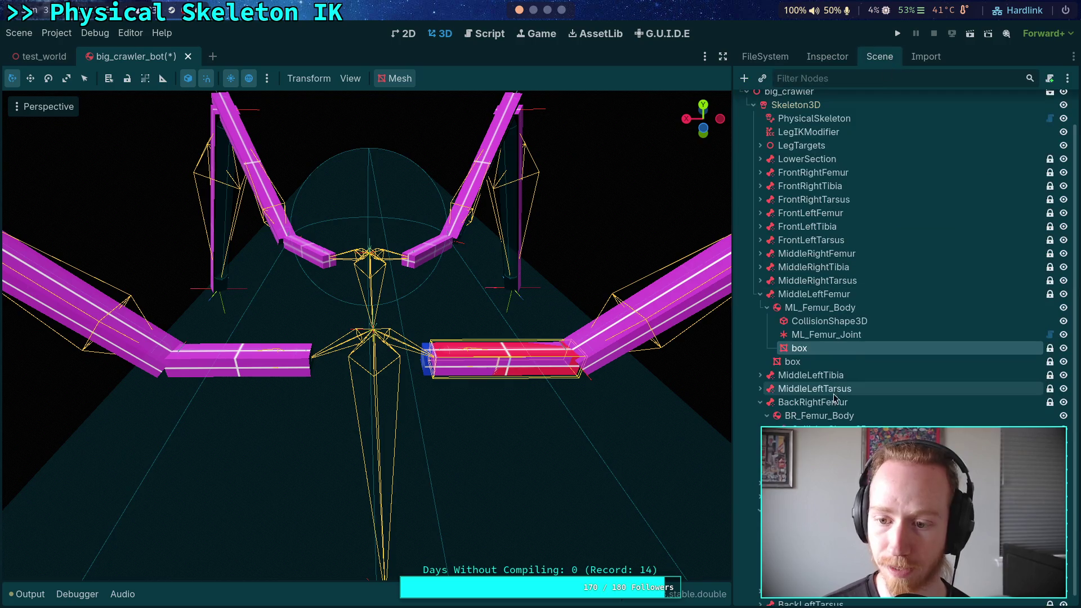
pyautogui.click(794, 361)
pyautogui.click(822, 60)
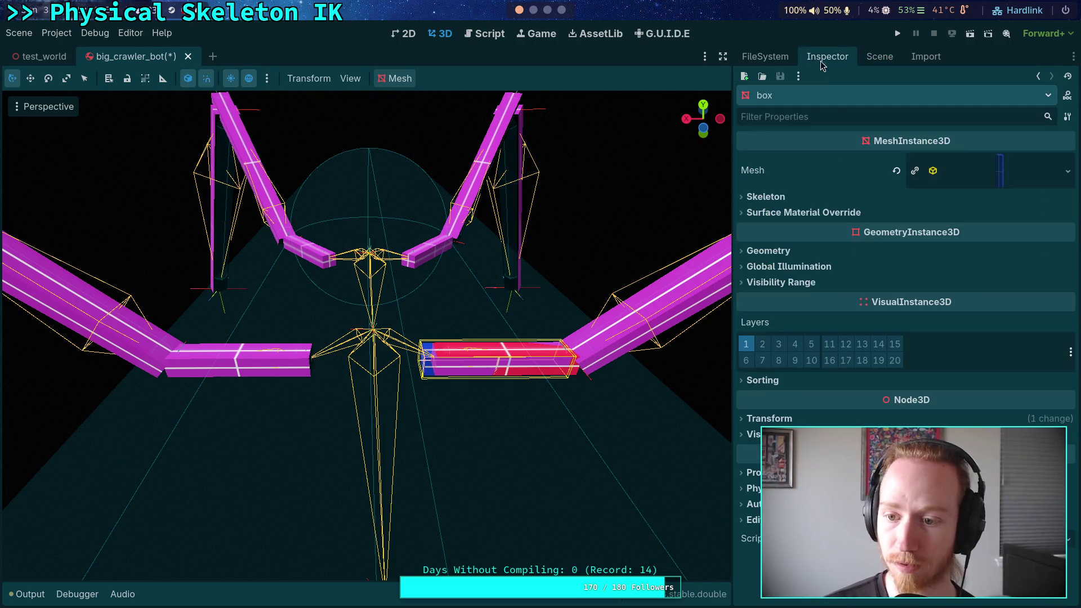
pyautogui.click(833, 420)
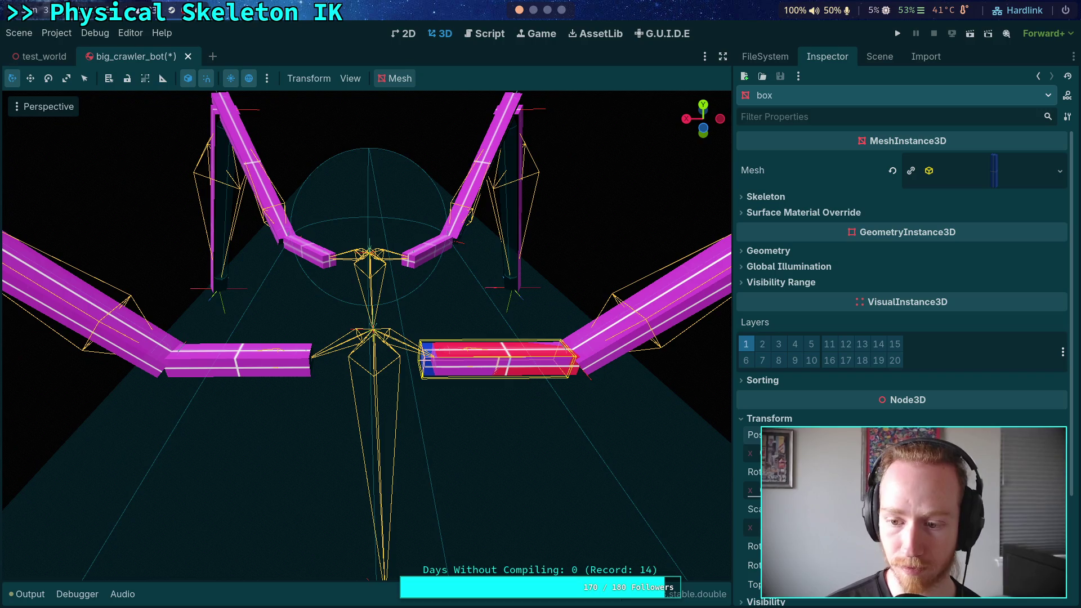
pyautogui.scroll(-5, 900, 282)
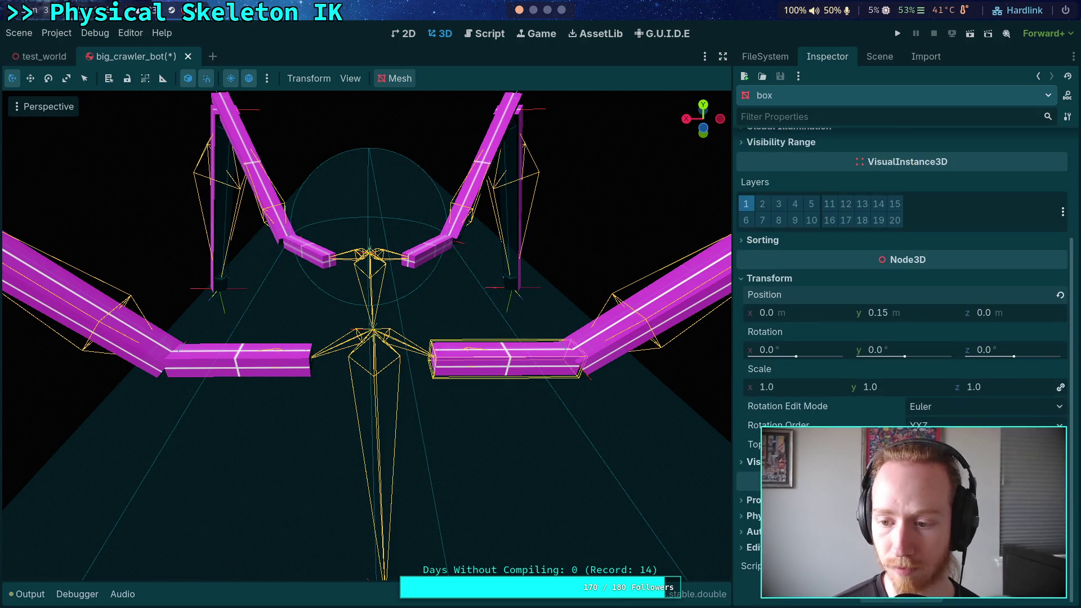
pyautogui.click(877, 56)
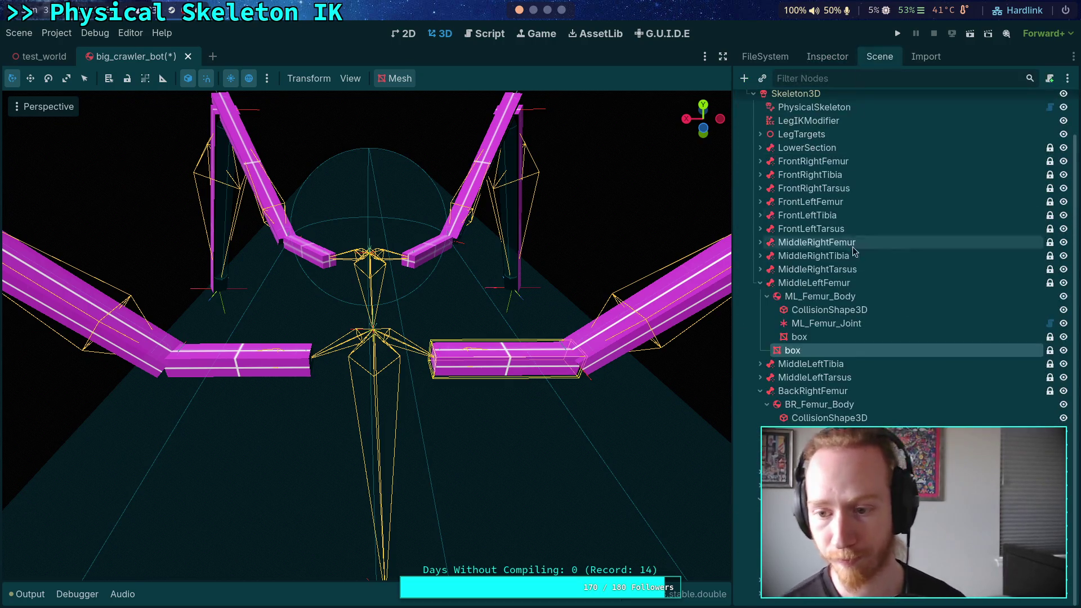
pyautogui.click(760, 283)
pyautogui.click(819, 385)
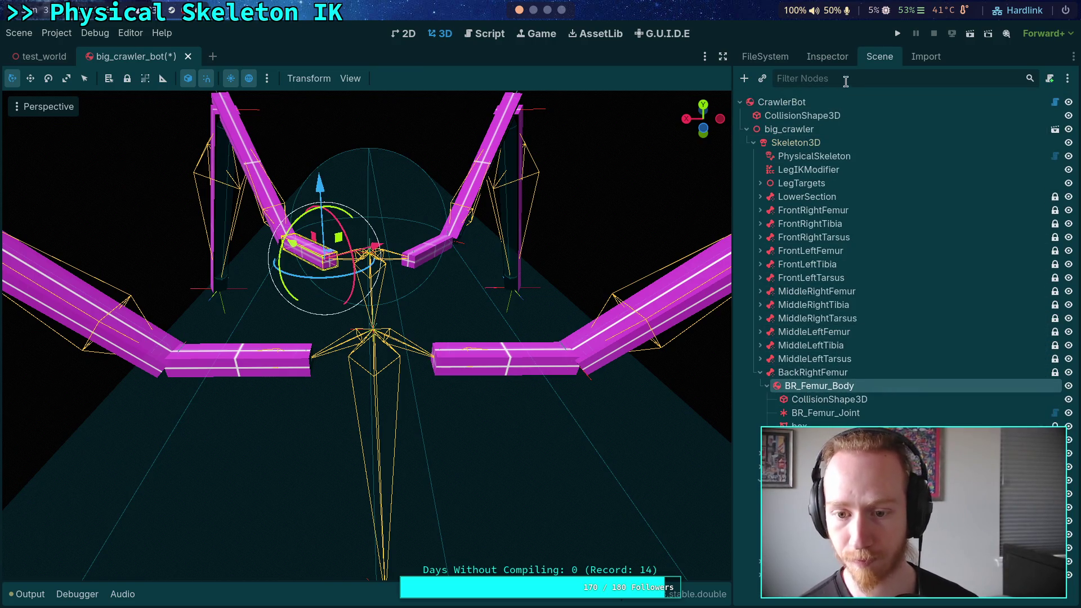
# Show BR_Femur_Body's properties and focus, zoom and pan the viewport onto it
pyautogui.click(832, 57)
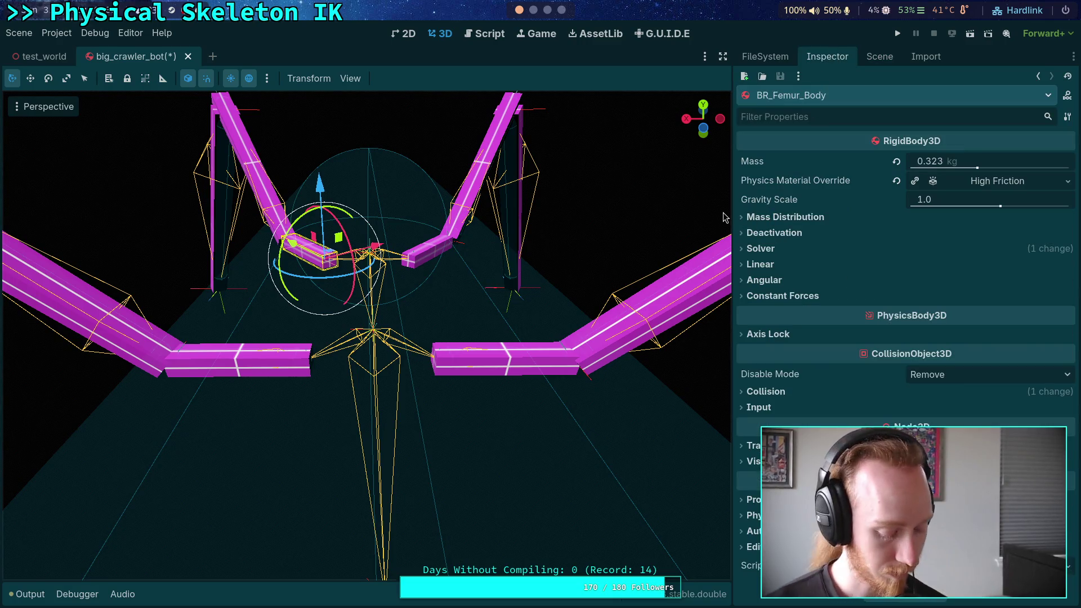
pyautogui.press('f')
pyautogui.scroll(-5, 507, 287)
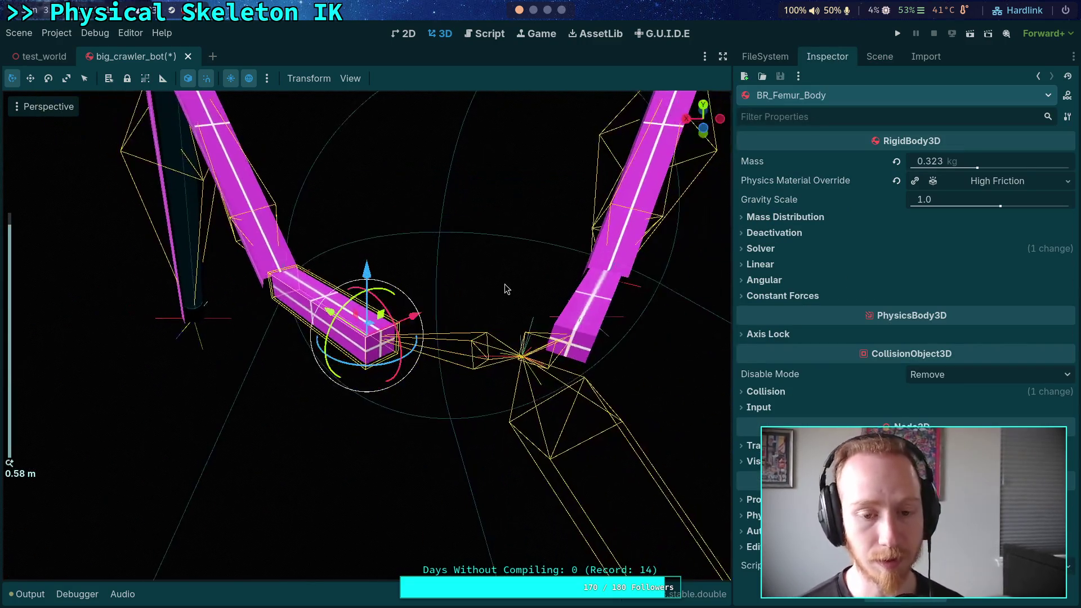
pyautogui.hscroll(3, 510, 296)
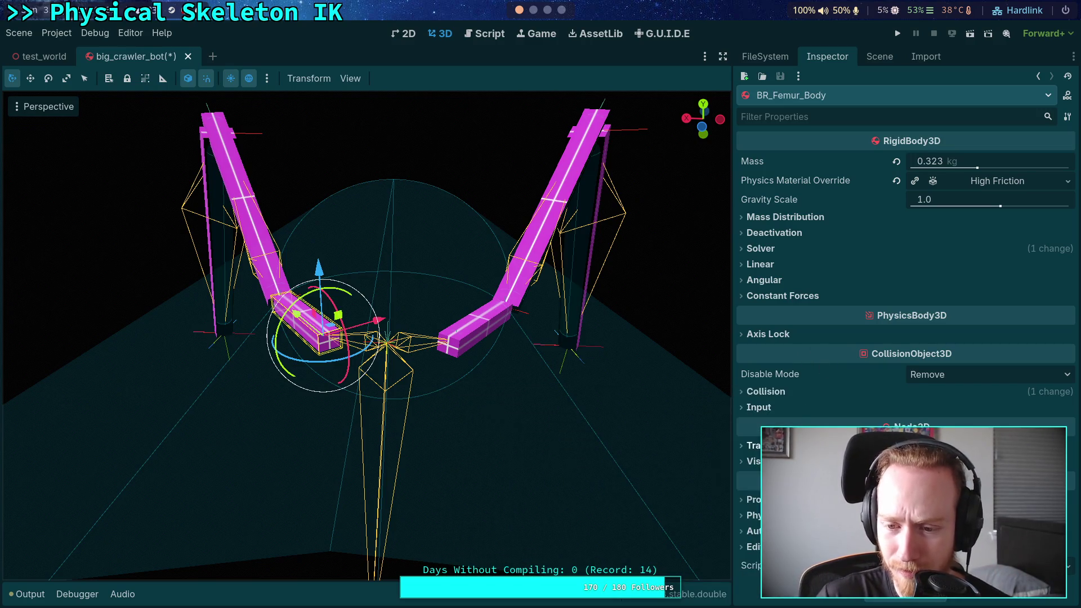
# Review BR_Femur_Body's transform, then set its collision shape's Position Y to 0.15
pyautogui.click(800, 445)
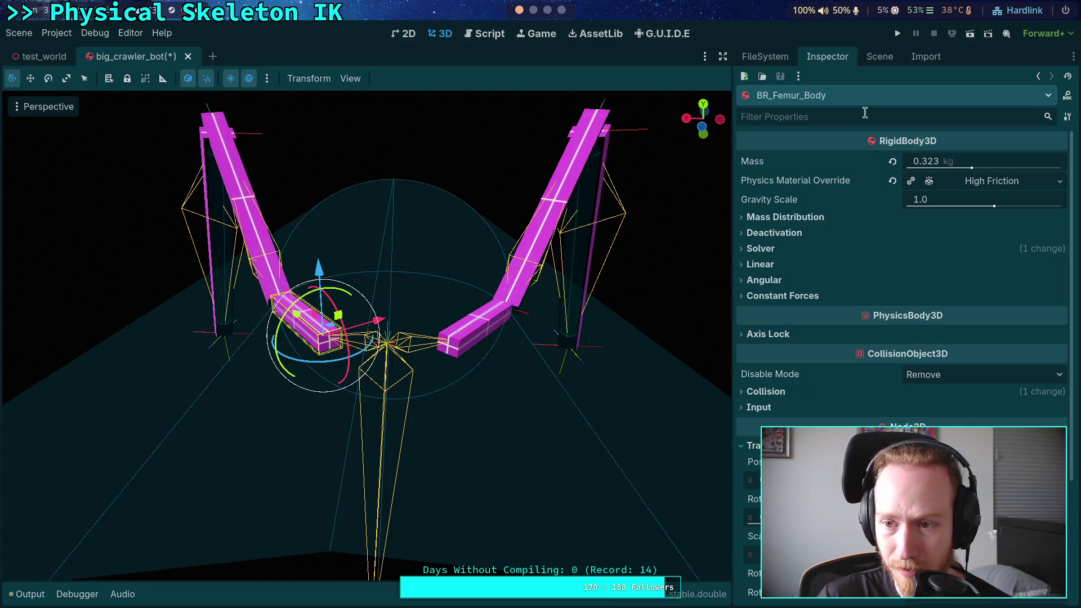
pyautogui.click(878, 56)
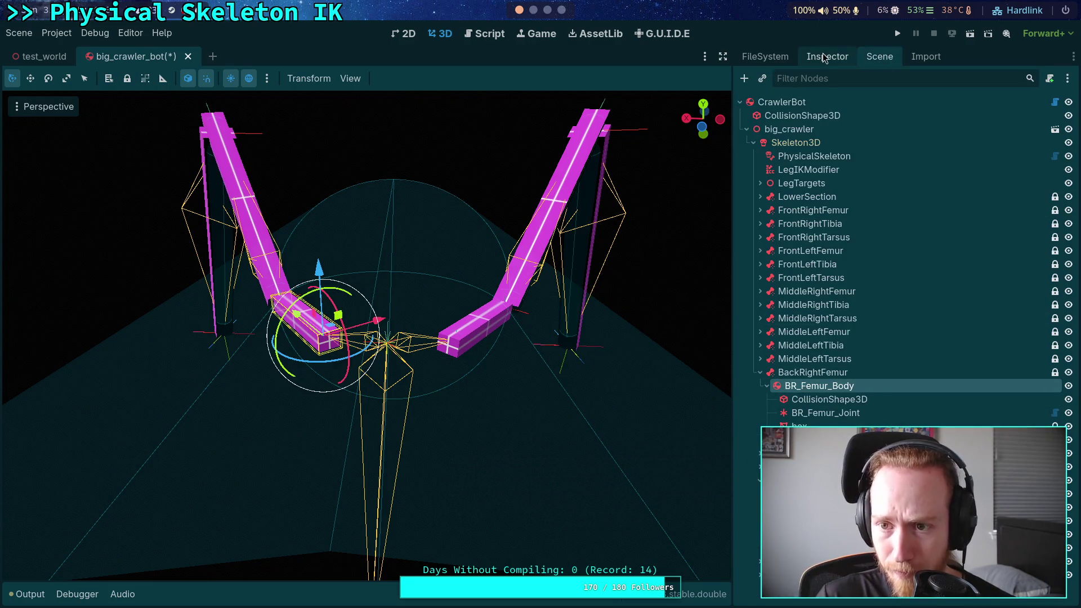
pyautogui.click(824, 57)
pyautogui.click(879, 57)
pyautogui.click(829, 399)
pyautogui.click(839, 58)
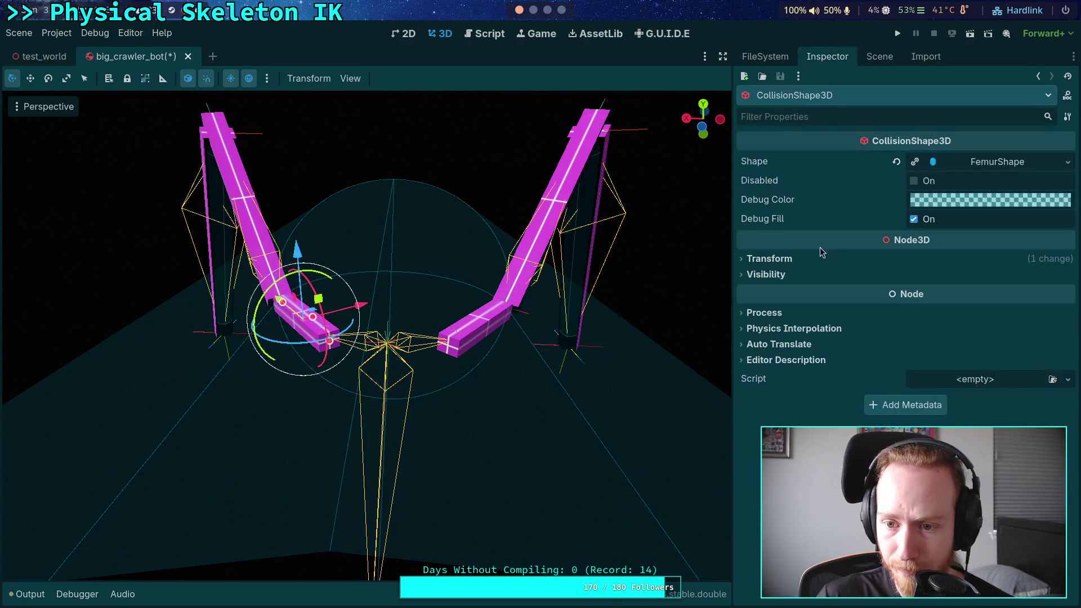
pyautogui.click(822, 257)
pyautogui.click(939, 294)
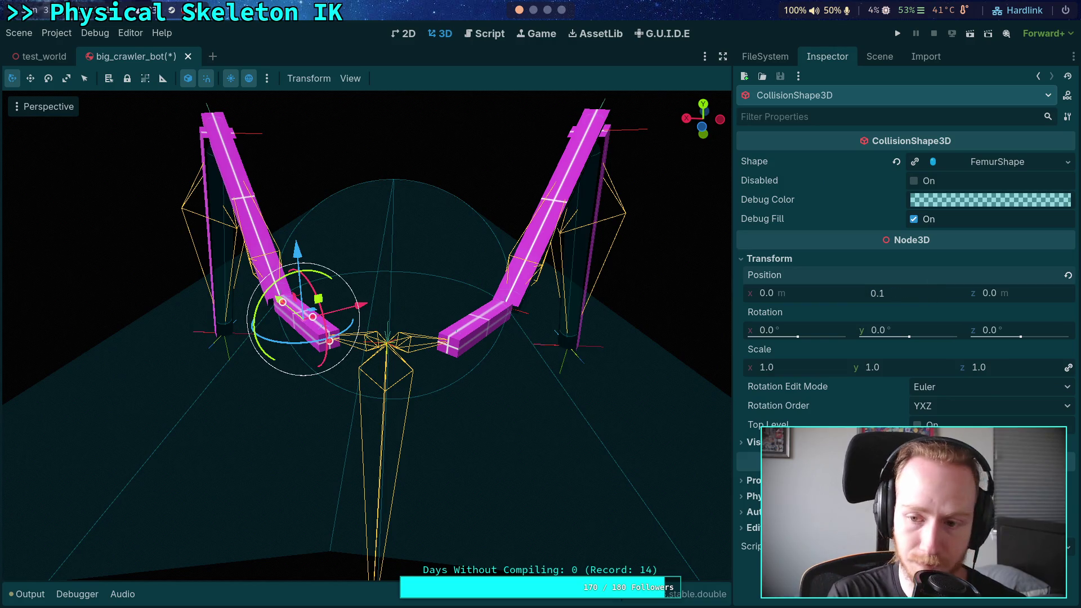
pyautogui.write('5')
pyautogui.press('Return')
# Inspect BR_Femur_Joint and the back-right box mesh's position, rotation and scale
pyautogui.click(879, 56)
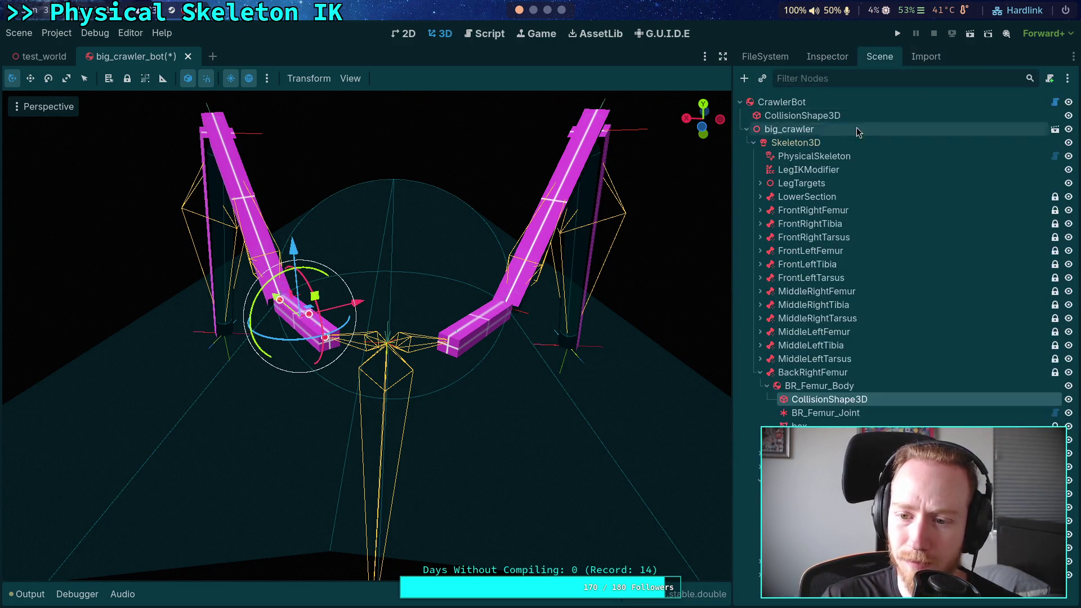
pyautogui.click(796, 413)
pyautogui.click(827, 57)
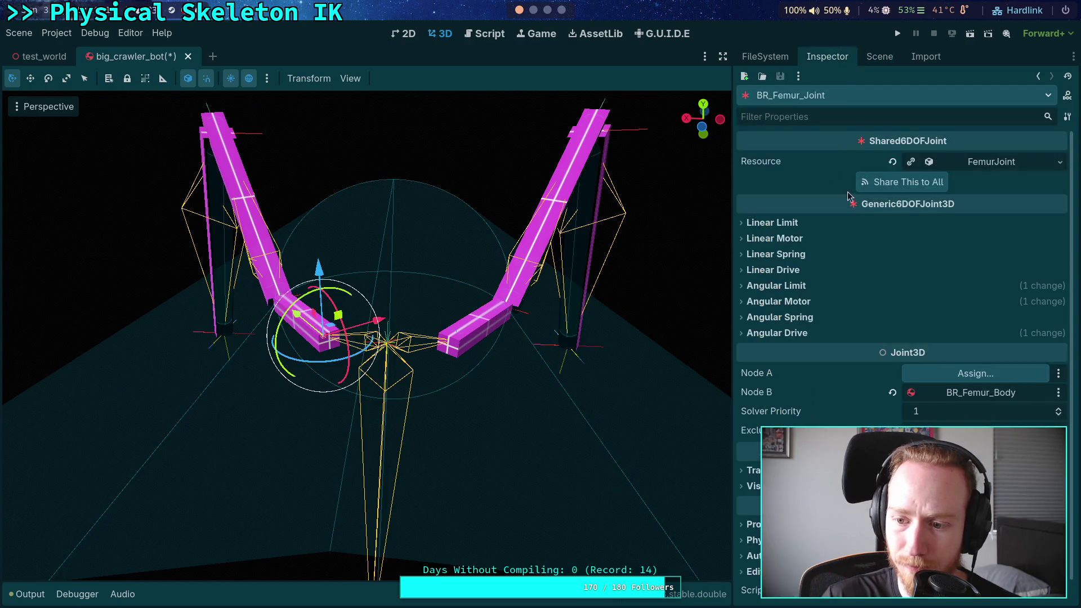
pyautogui.click(879, 57)
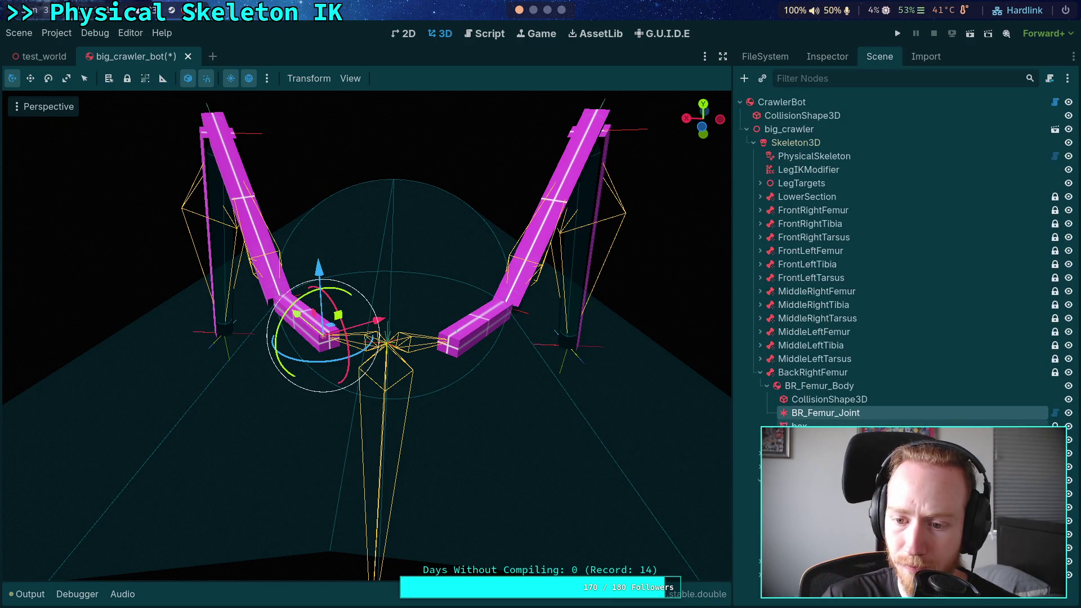
pyautogui.click(799, 407)
pyautogui.click(827, 56)
pyautogui.click(859, 419)
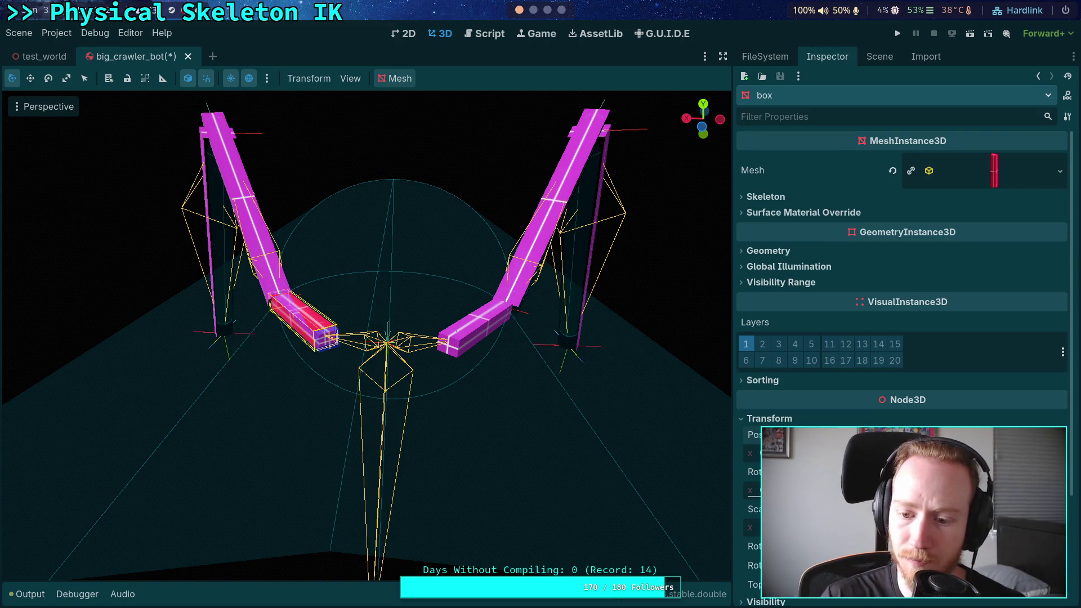
pyautogui.click(877, 57)
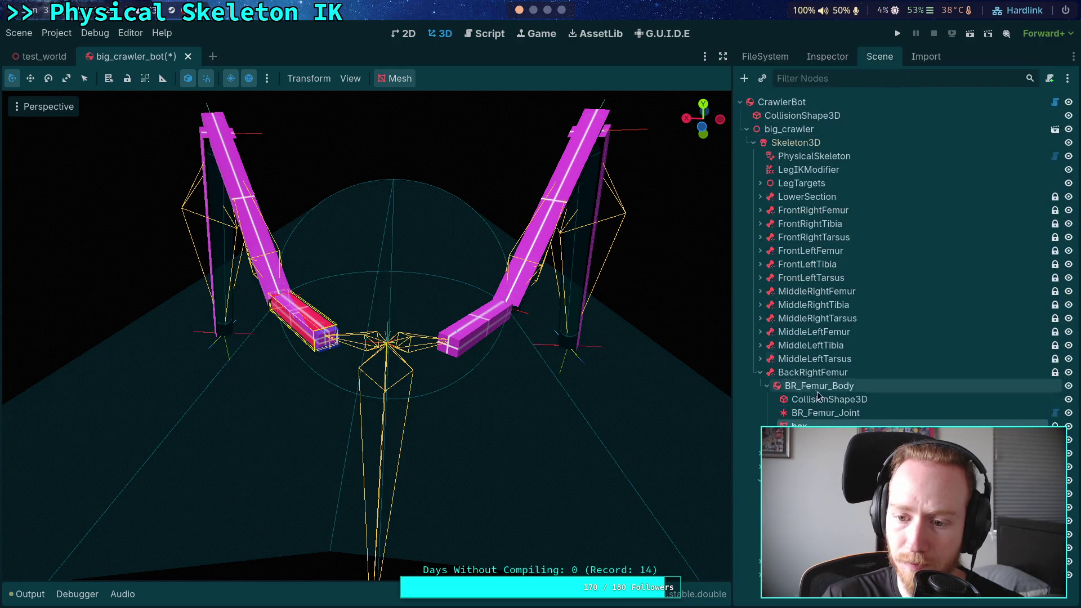
pyautogui.click(827, 56)
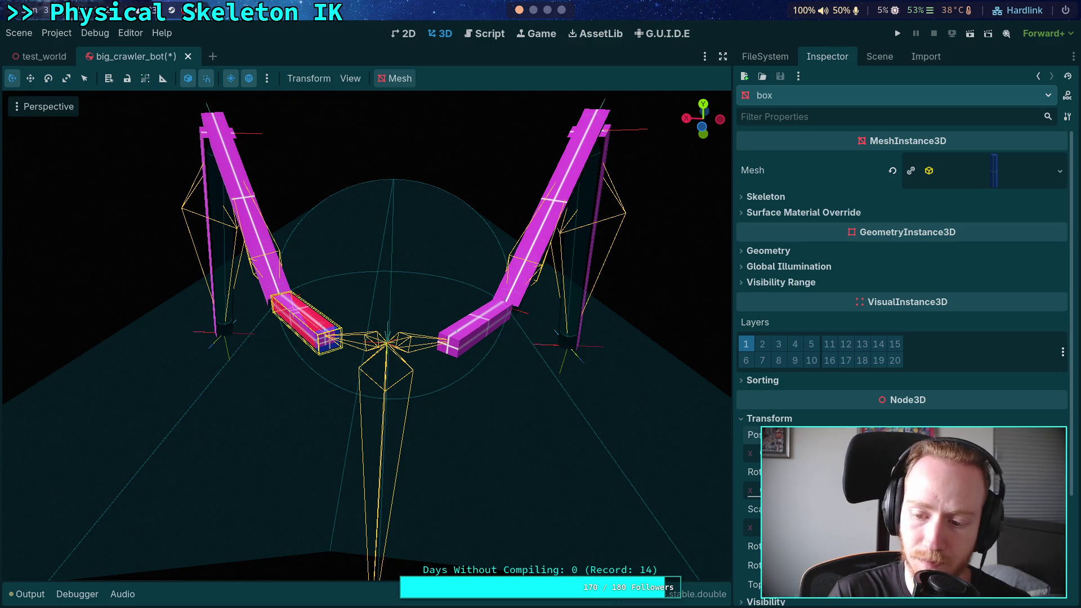
pyautogui.click(833, 420)
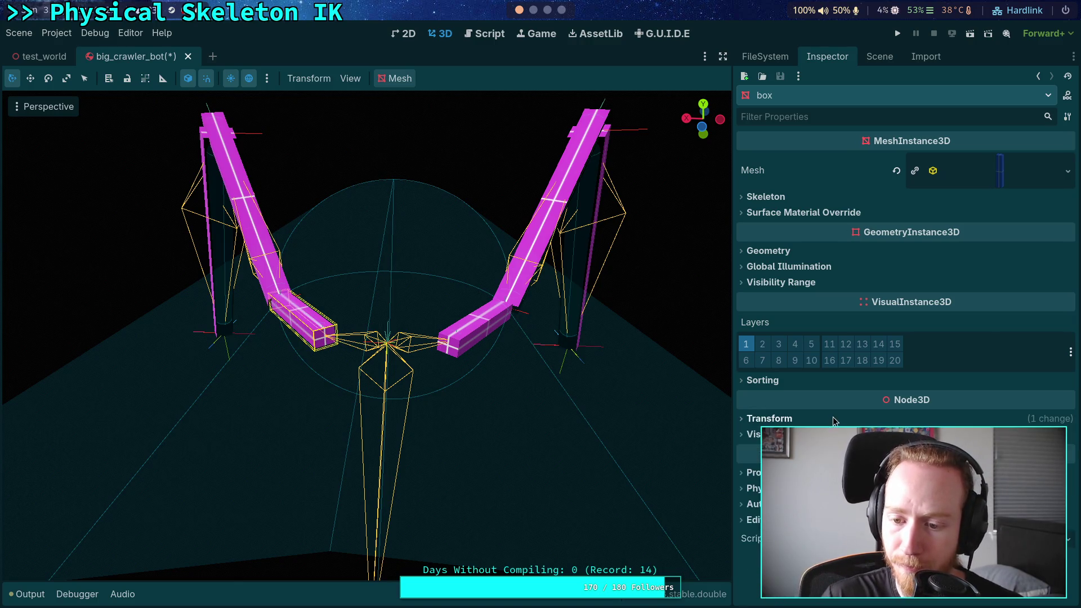
pyautogui.click(879, 56)
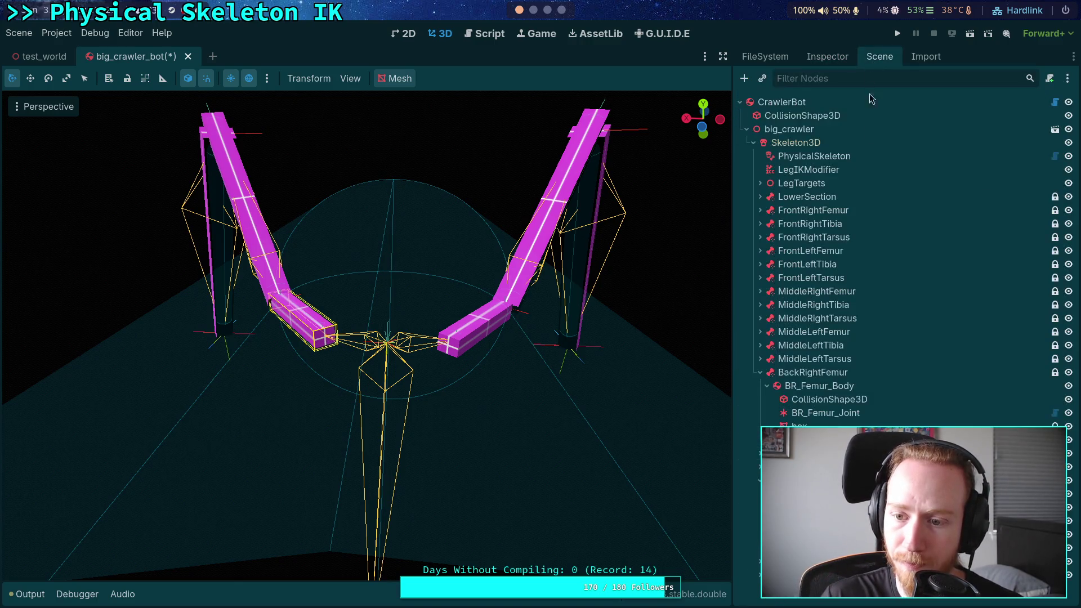
# Collapse the BackRightFemur branch and expand the back-left femur branch
pyautogui.click(767, 386)
pyautogui.click(760, 372)
pyautogui.click(759, 413)
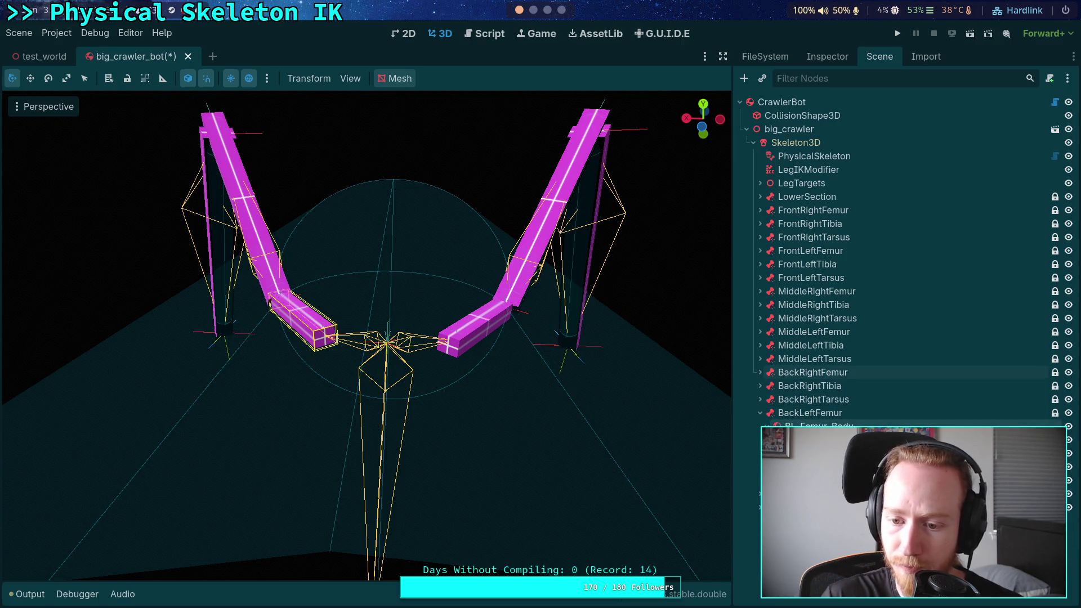
# Inspect the back-left femur body's properties and collision layer settings
pyautogui.click(810, 423)
pyautogui.click(825, 57)
pyautogui.click(815, 394)
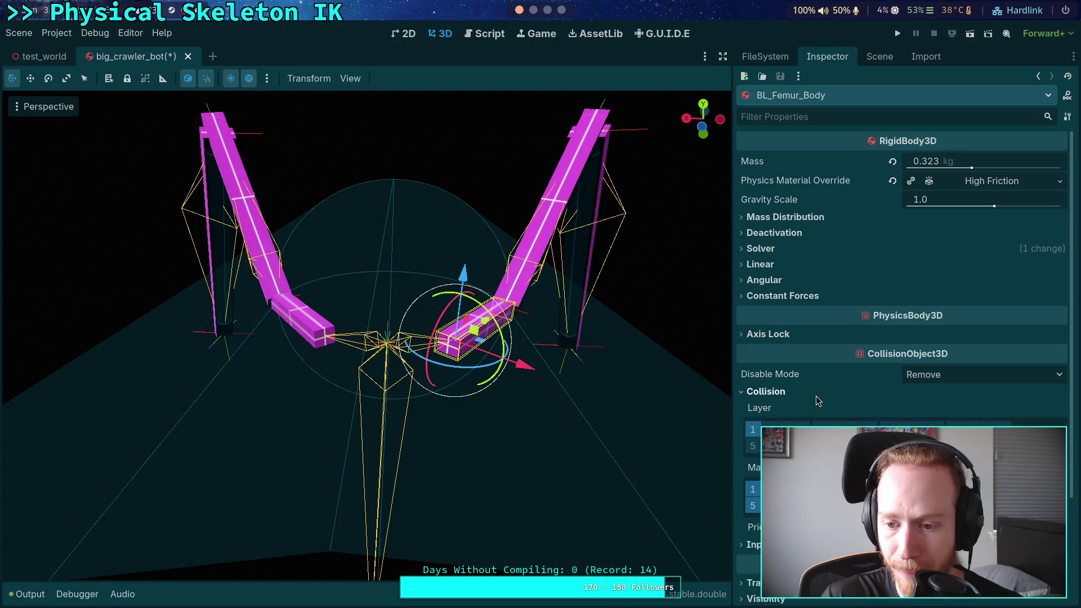
pyautogui.click(818, 394)
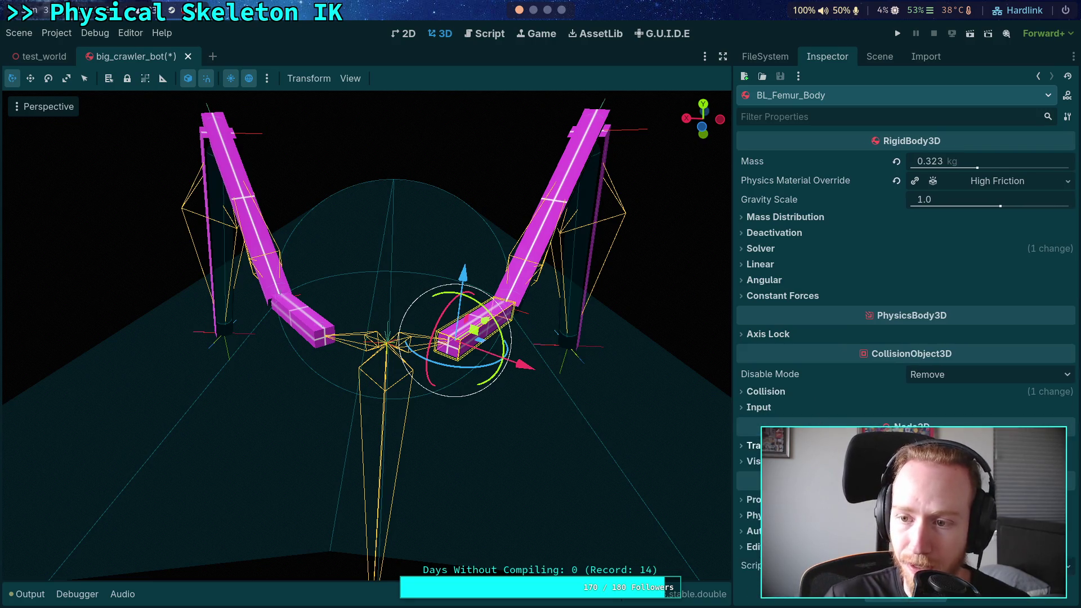
pyautogui.click(879, 57)
# Set the back-left femur collision shape's Position Y to 0.15
pyautogui.click(852, 111)
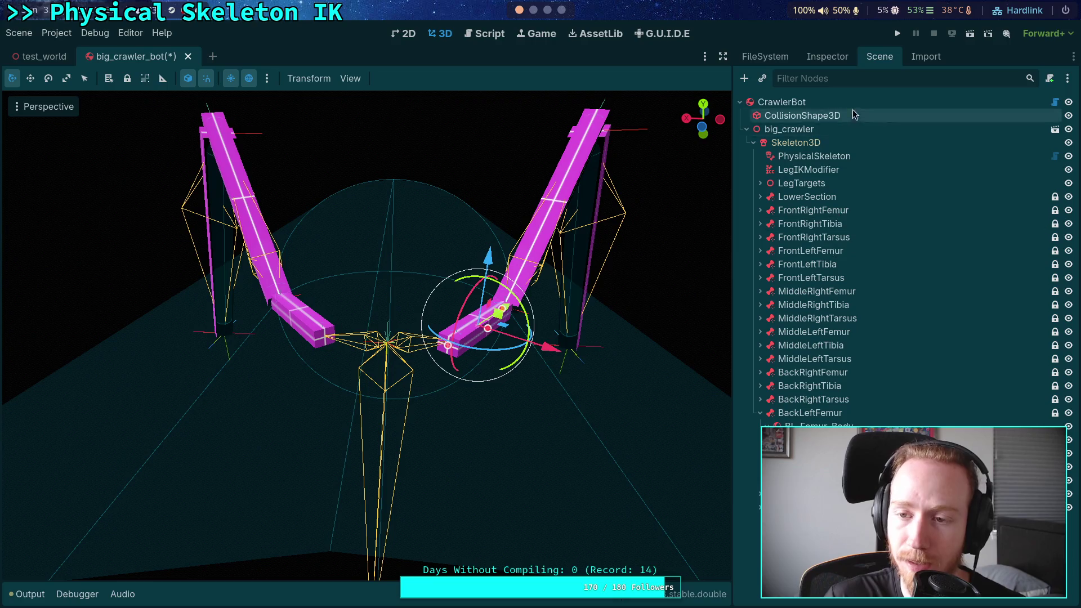
pyautogui.click(828, 57)
pyautogui.click(799, 257)
pyautogui.doubleClick(915, 294)
pyautogui.press('BackSpace')
pyautogui.press('BackSpace')
pyautogui.write('5')
pyautogui.press('Return')
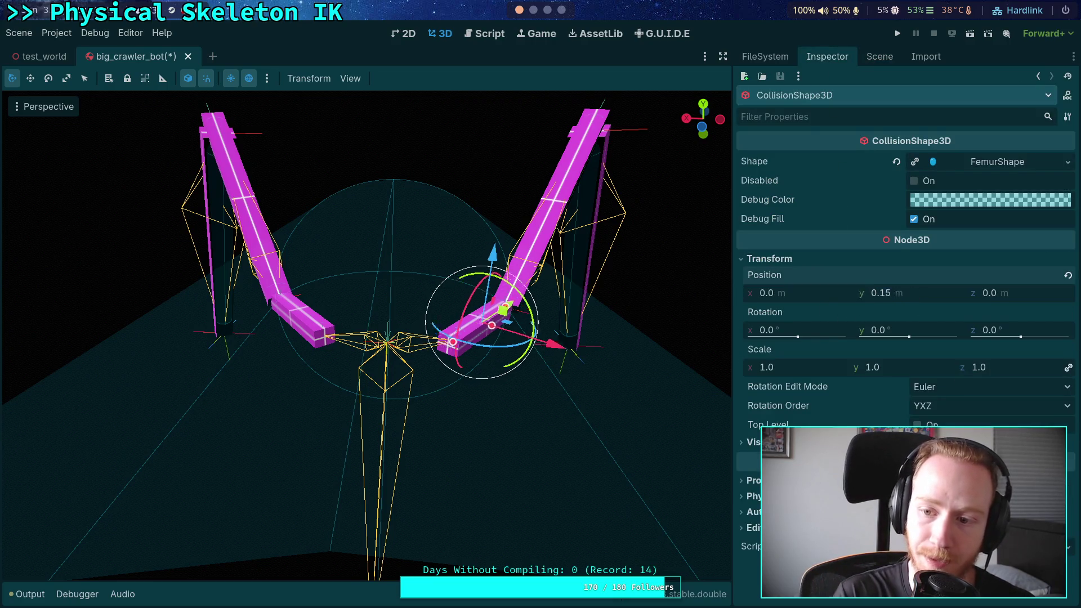
# Select the back-left femur's box mesh and reveal its position, rotation and scale
pyautogui.click(879, 56)
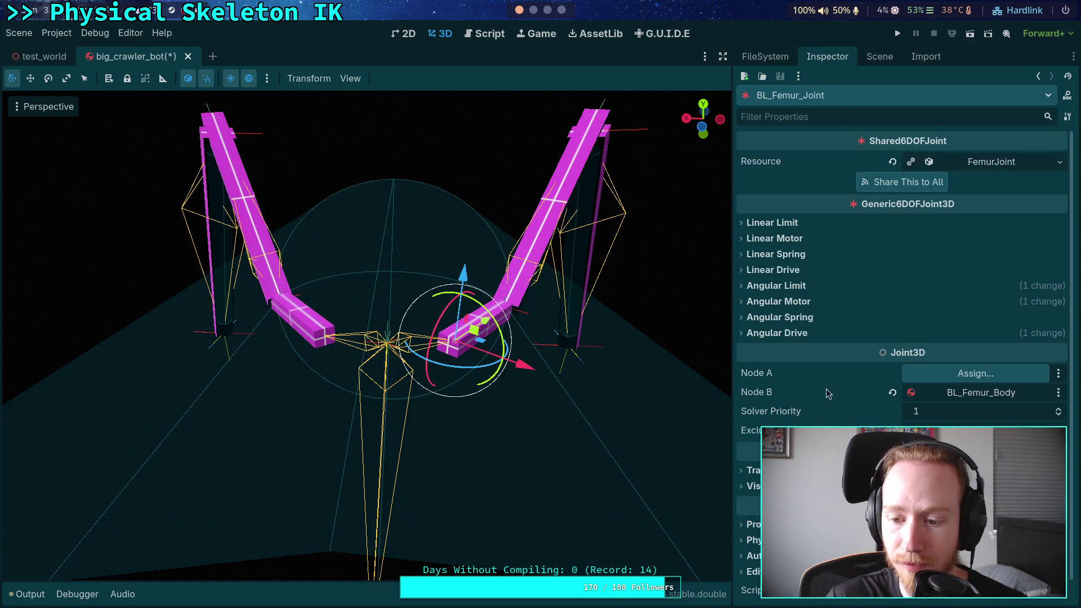
pyautogui.click(879, 57)
pyautogui.click(473, 332)
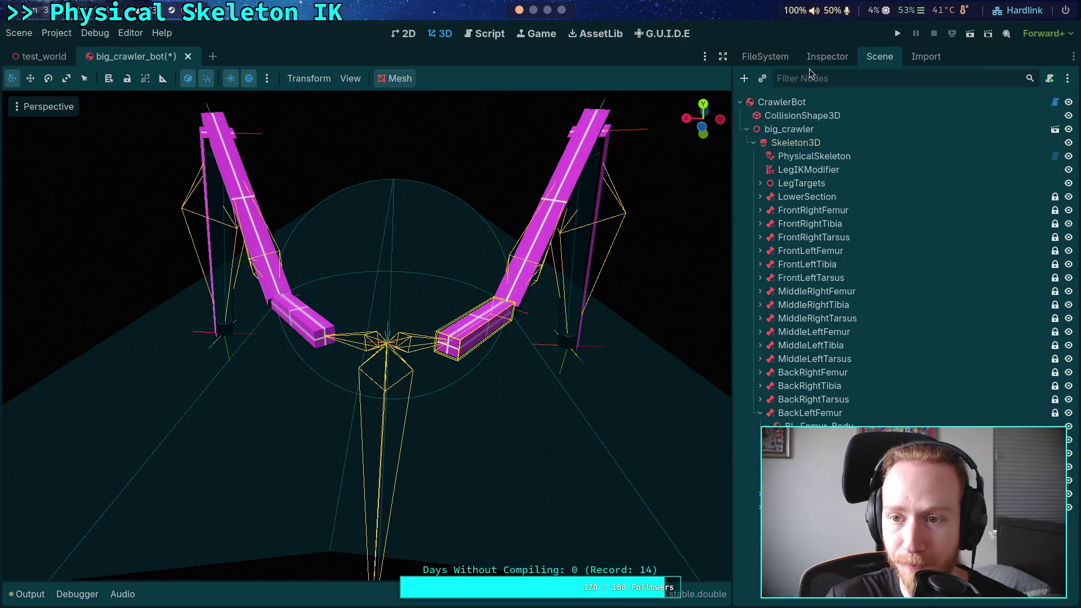
pyautogui.click(826, 56)
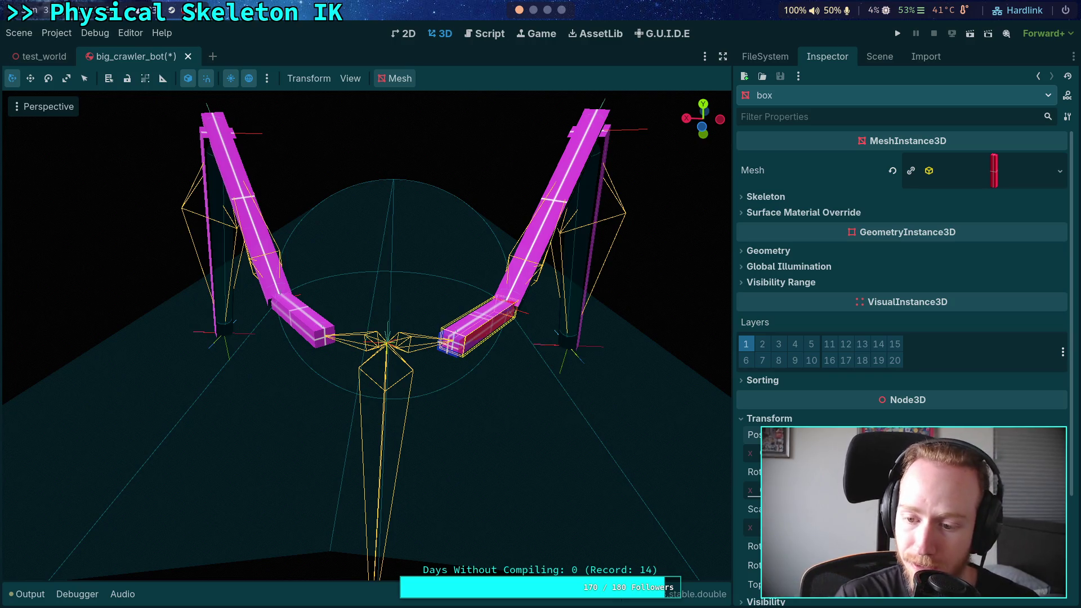
pyautogui.click(878, 56)
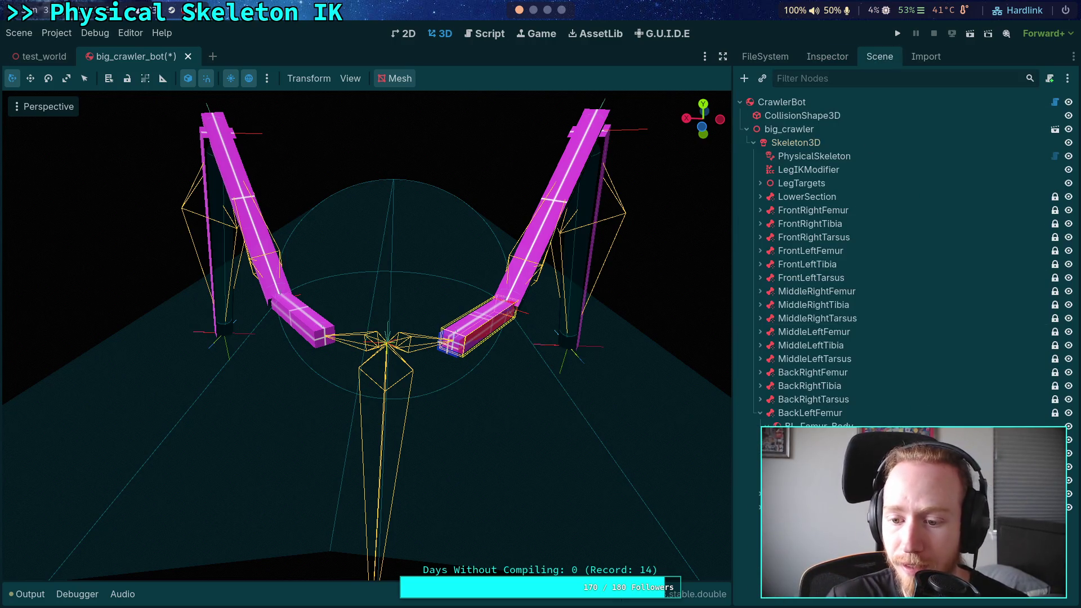
pyautogui.click(823, 57)
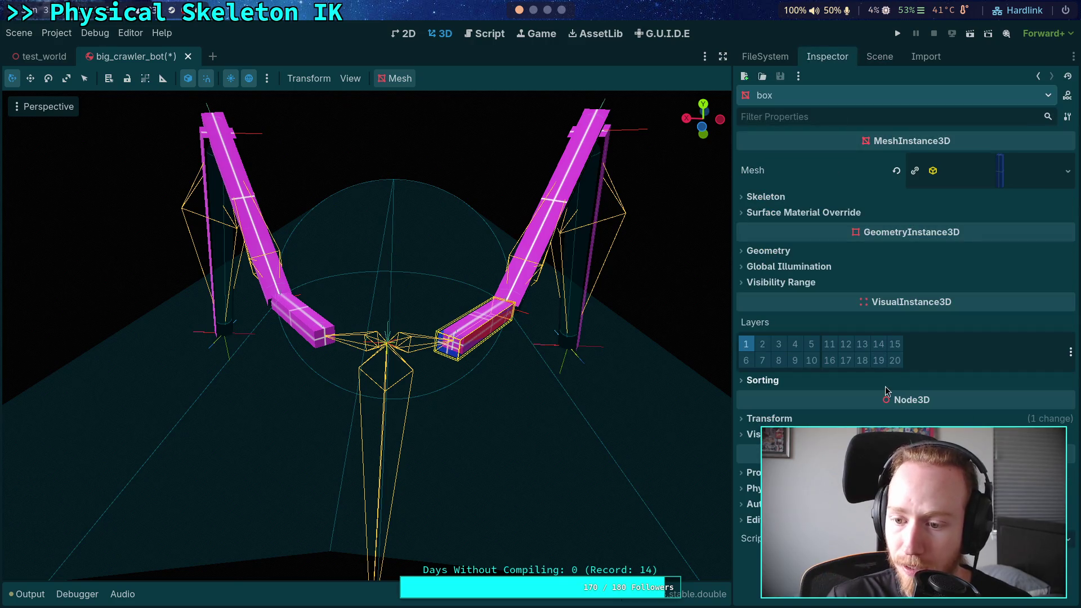
pyautogui.click(769, 418)
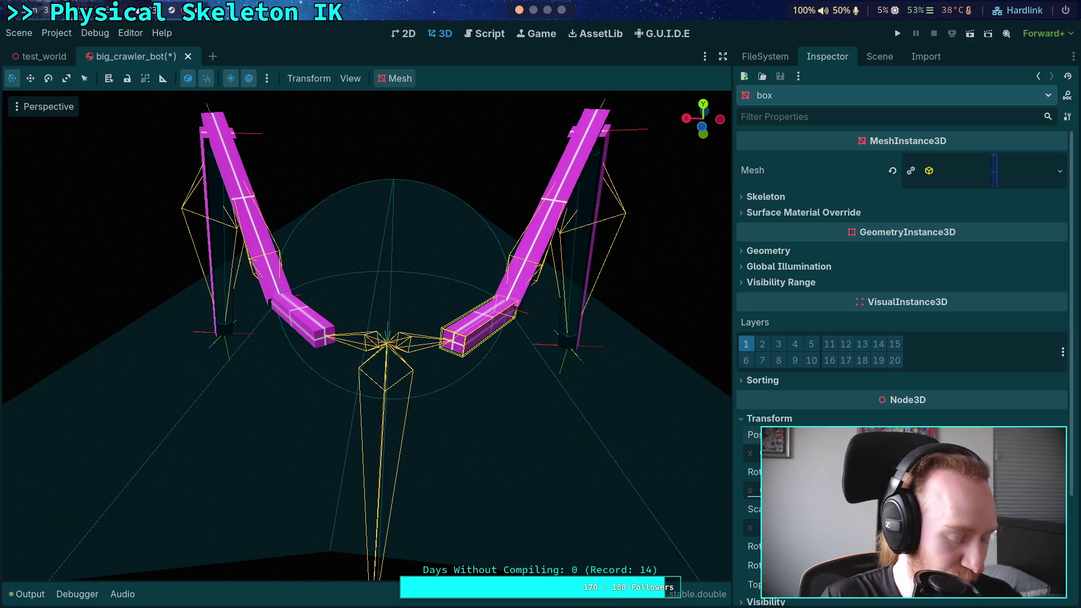
# Select BL_Femur_Joint and turn off its Z-axis angular limit
pyautogui.click(878, 56)
pyautogui.moveTo(647, 394); pyautogui.dragTo(520, 396)
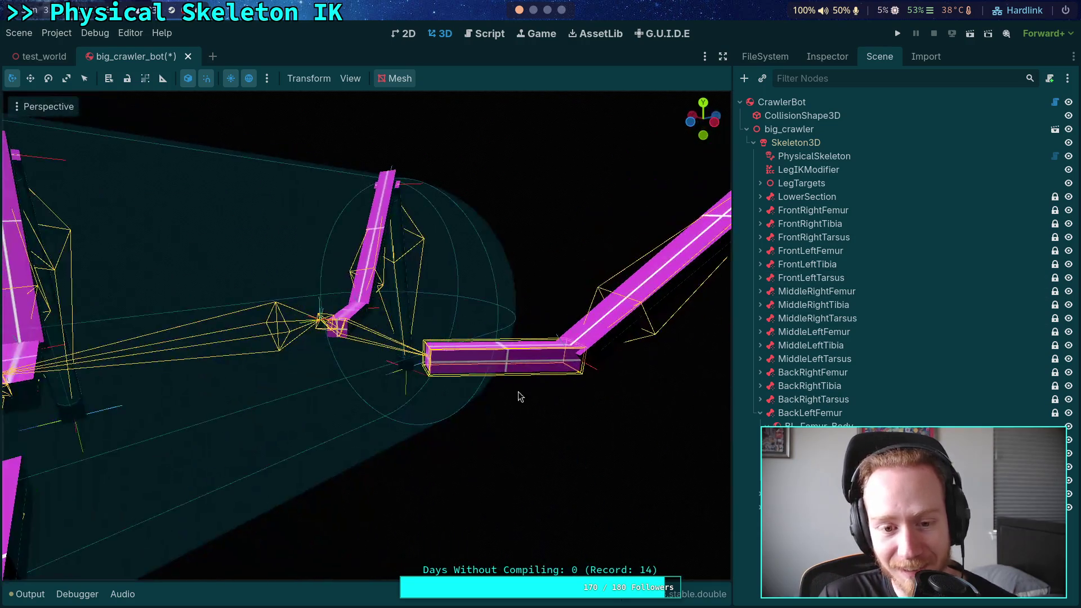
pyautogui.scroll(-6, 520, 396)
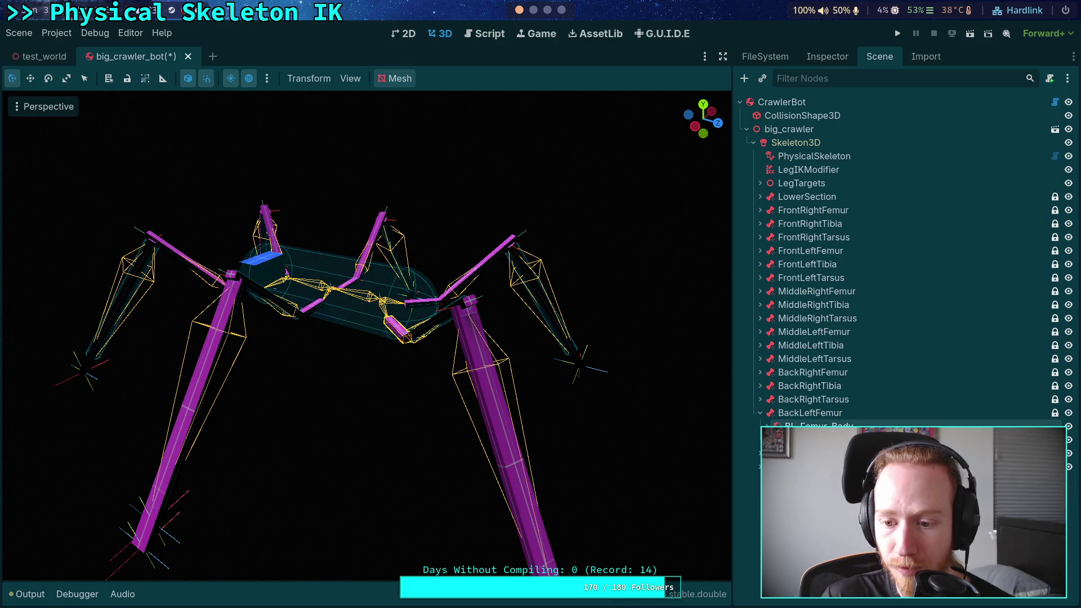
pyautogui.click(813, 423)
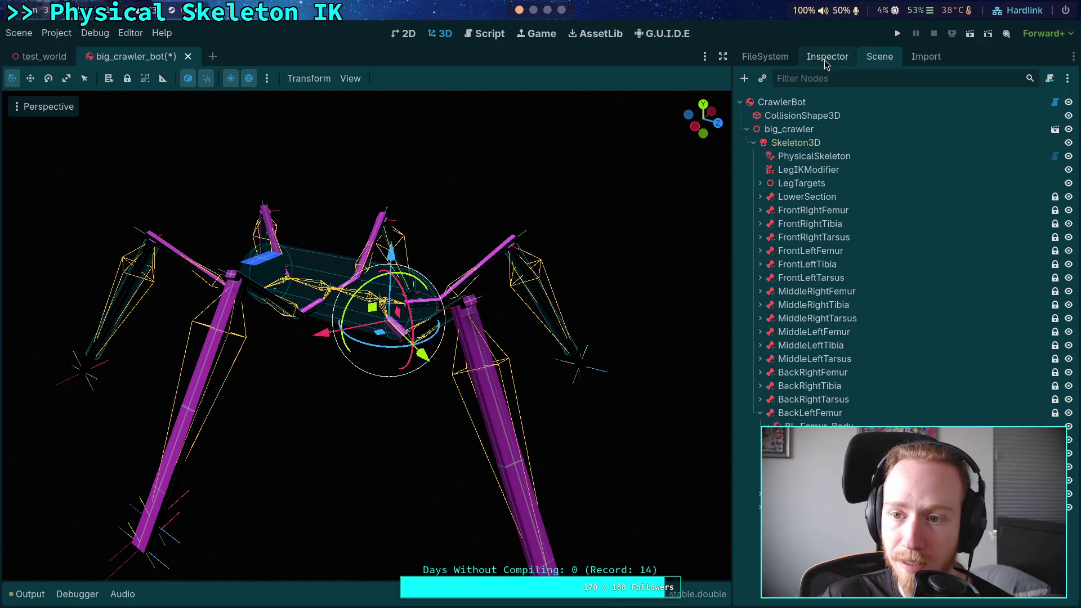
pyautogui.click(824, 59)
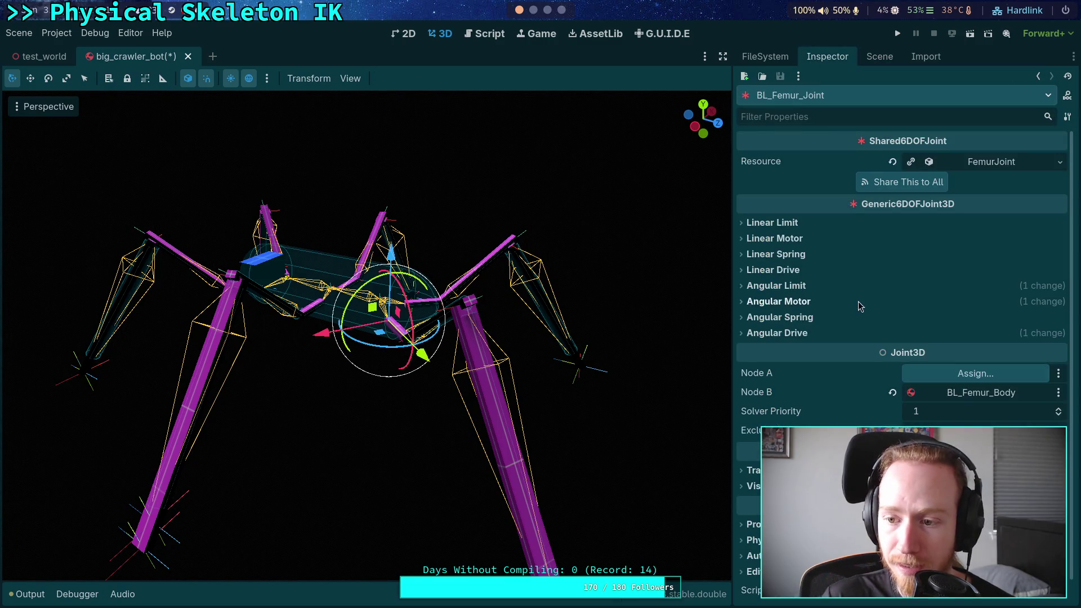
pyautogui.click(801, 287)
pyautogui.click(772, 303)
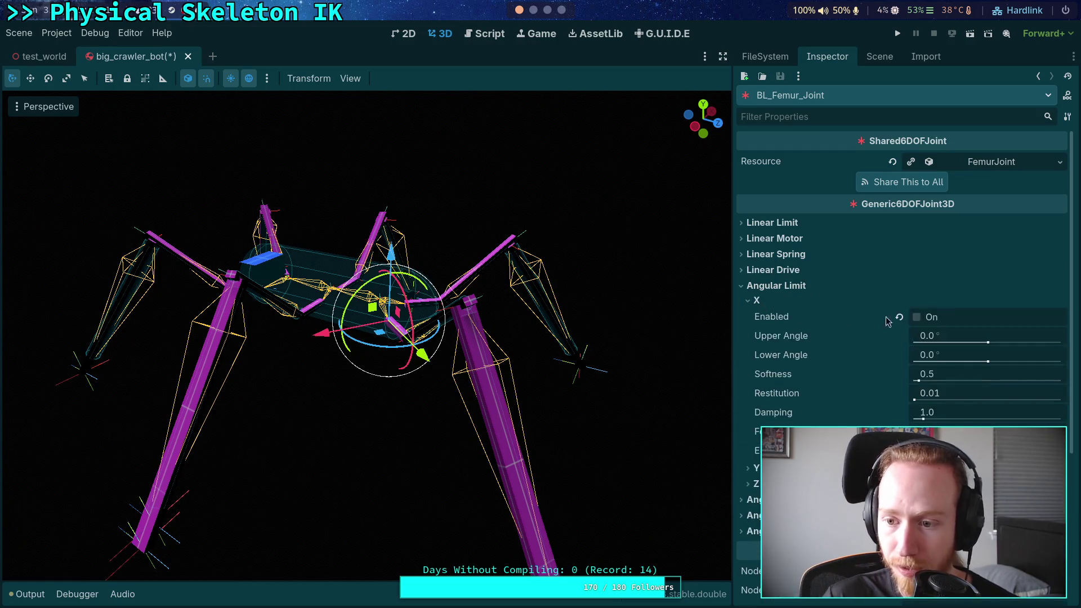
pyautogui.click(767, 302)
pyautogui.click(760, 332)
pyautogui.click(918, 349)
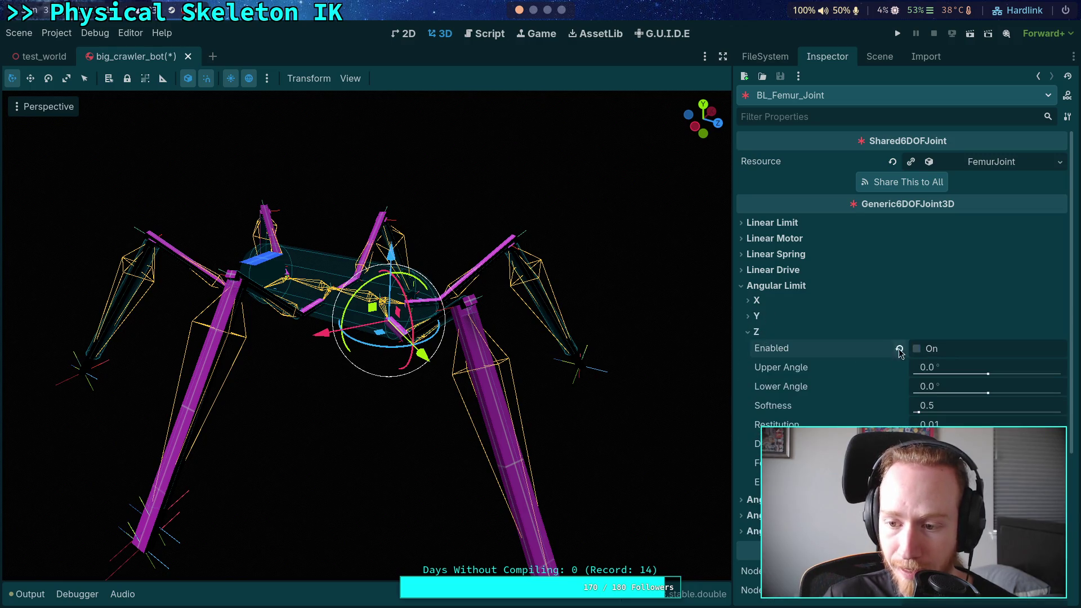
# Disable the joint's X-axis angular motor and enable its Z-axis angular motor
pyautogui.scroll(-3, 787, 392)
pyautogui.click(797, 384)
pyautogui.click(768, 397)
pyautogui.click(917, 415)
pyautogui.click(778, 398)
pyautogui.click(756, 429)
pyautogui.click(916, 444)
# Reveal the Z-axis angular drive settings and assign CrawlerBot as the joint's node
pyautogui.scroll(-3, 916, 444)
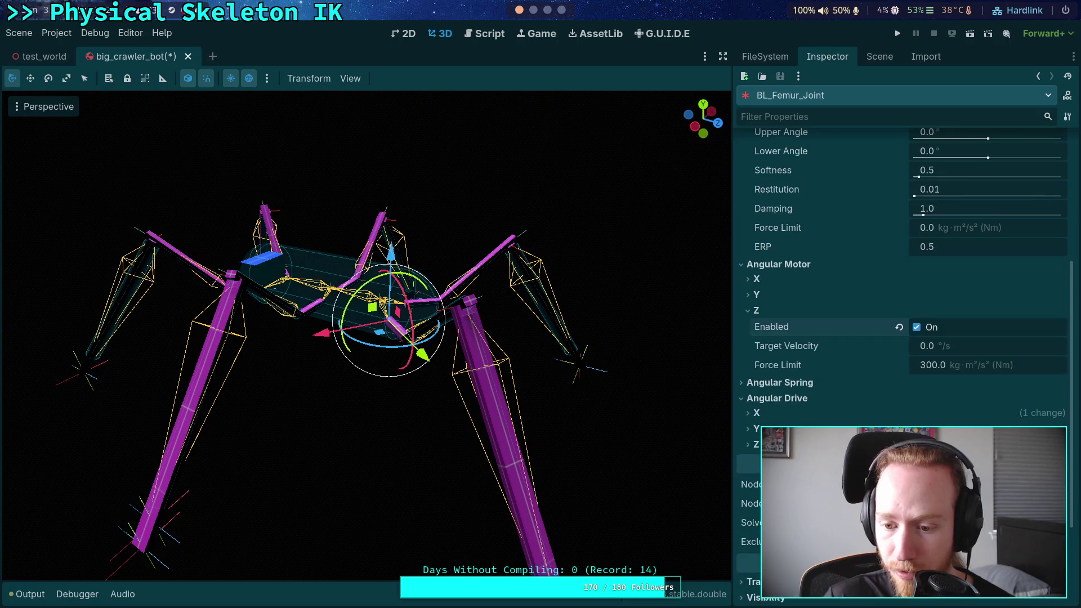
pyautogui.click(757, 414)
pyautogui.click(756, 413)
pyautogui.click(755, 444)
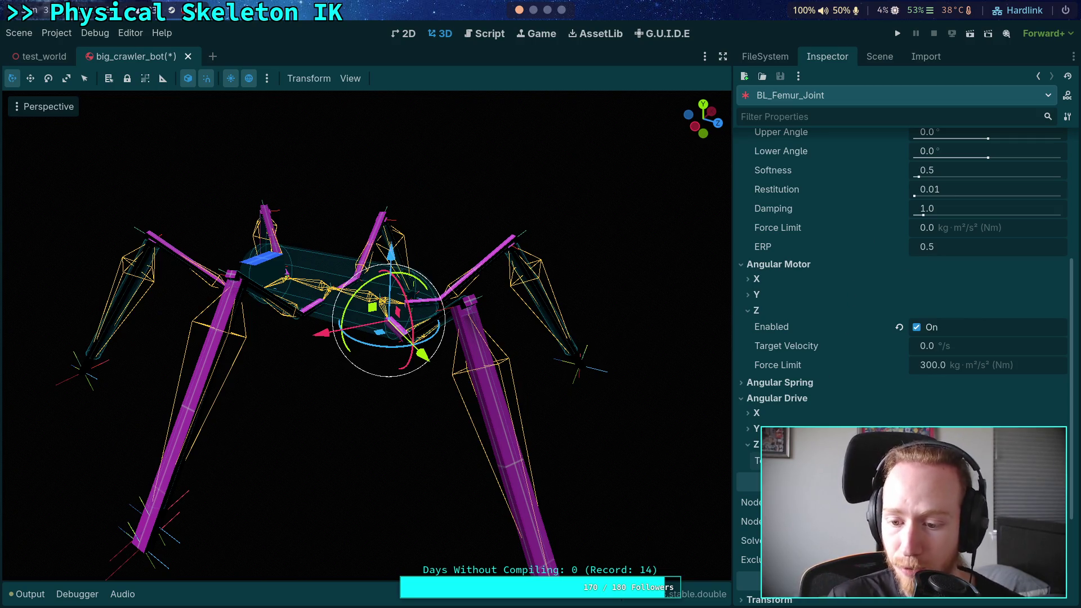
pyautogui.click(985, 502)
pyautogui.click(490, 177)
pyautogui.click(587, 497)
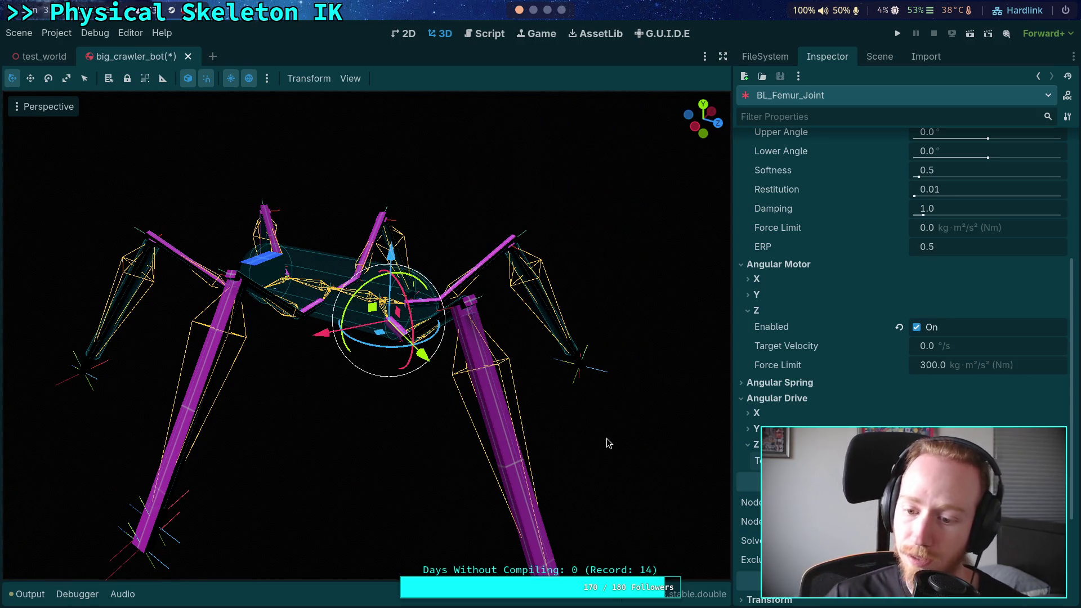
# Expand the femur branches in the scene tree and select the front-right femur joint
pyautogui.click(877, 57)
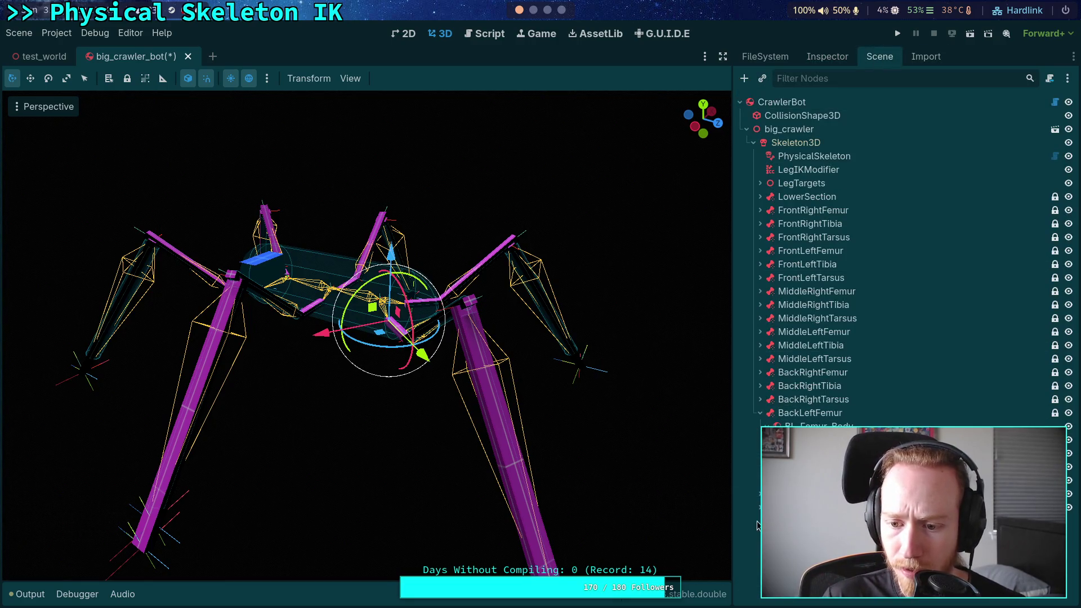
pyautogui.click(759, 372)
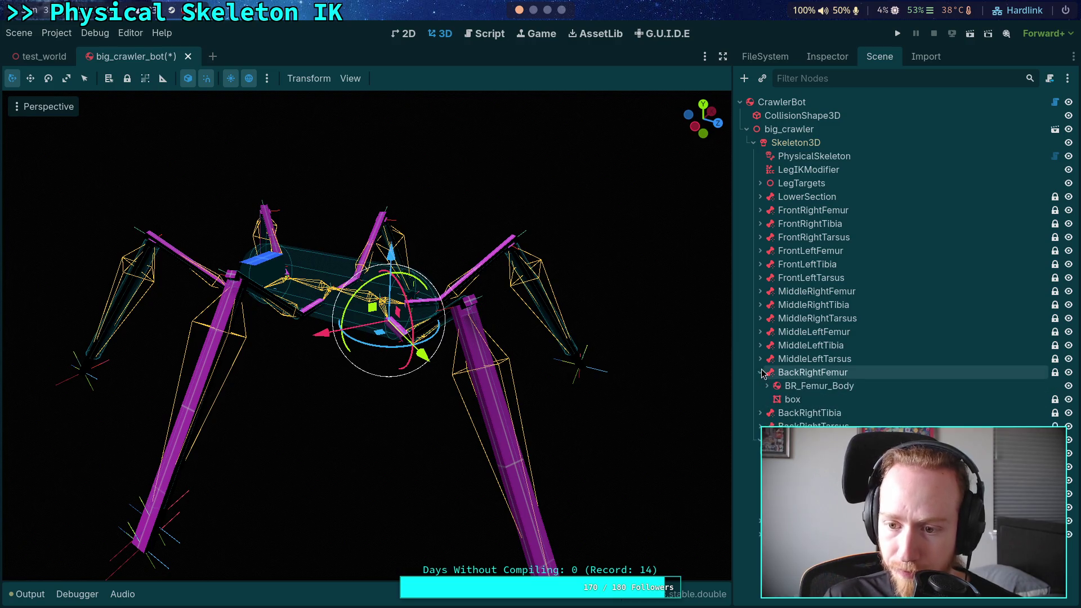
pyautogui.click(760, 332)
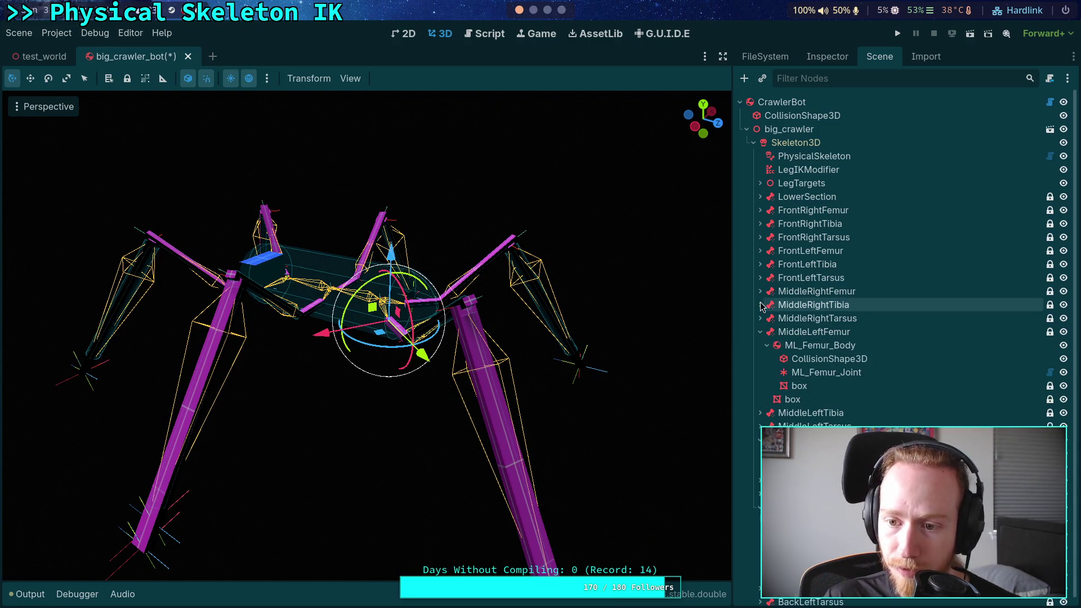
pyautogui.click(760, 250)
pyautogui.click(759, 210)
pyautogui.click(810, 251)
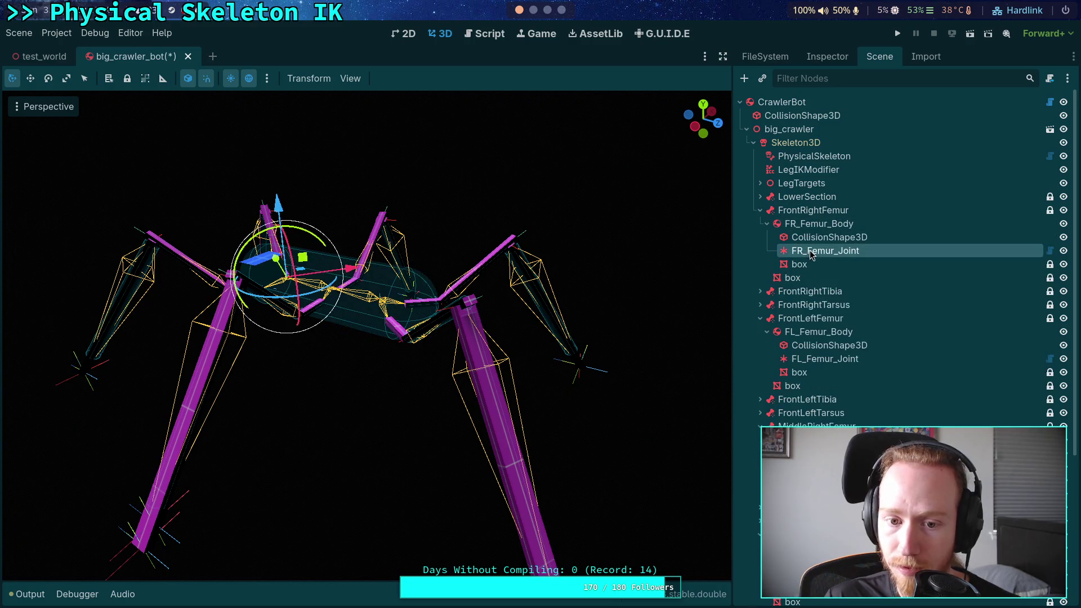
# Assign CrawlerBot as Node A of FR_Femur_Joint
pyautogui.click(826, 56)
pyautogui.click(900, 515)
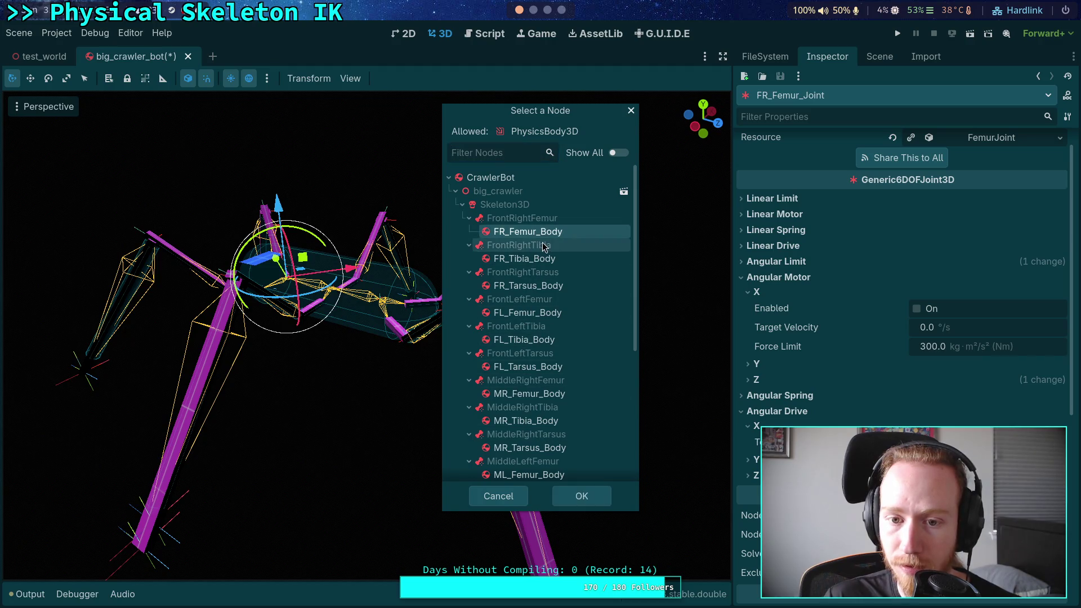
pyautogui.click(490, 177)
pyautogui.click(580, 496)
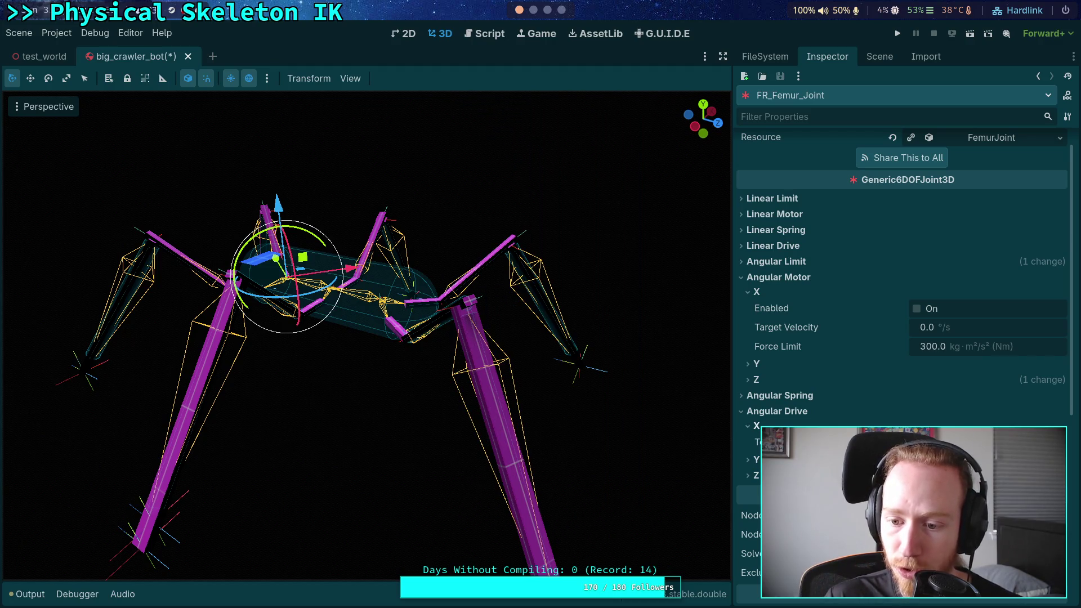
# Review the joint's angular motor Z and angular limit Z settings
pyautogui.click(750, 426)
pyautogui.click(756, 379)
pyautogui.click(757, 291)
pyautogui.click(772, 277)
pyautogui.click(778, 261)
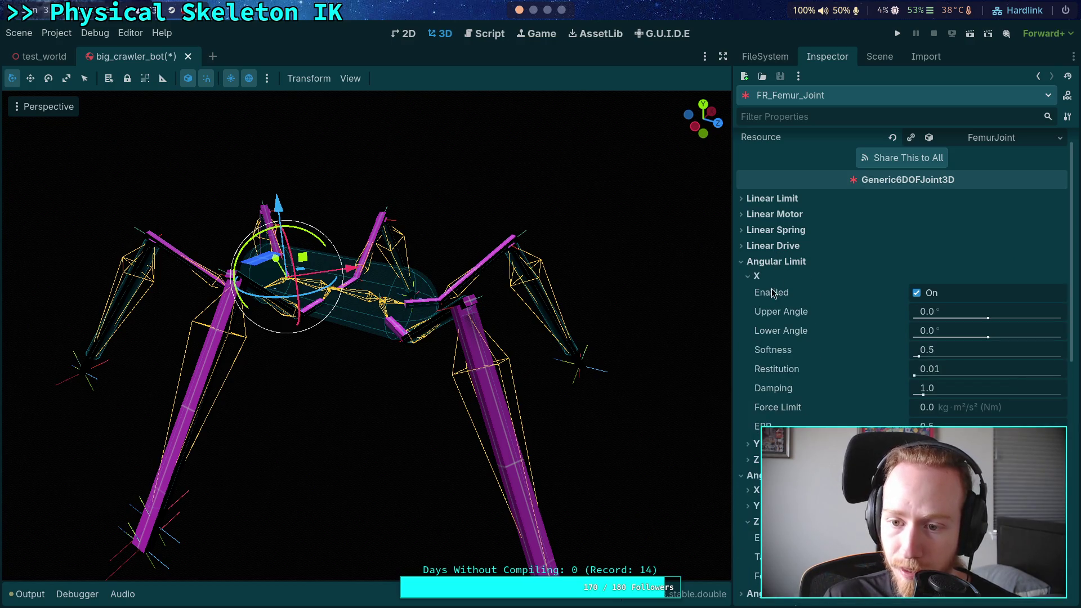
pyautogui.click(767, 276)
pyautogui.click(758, 308)
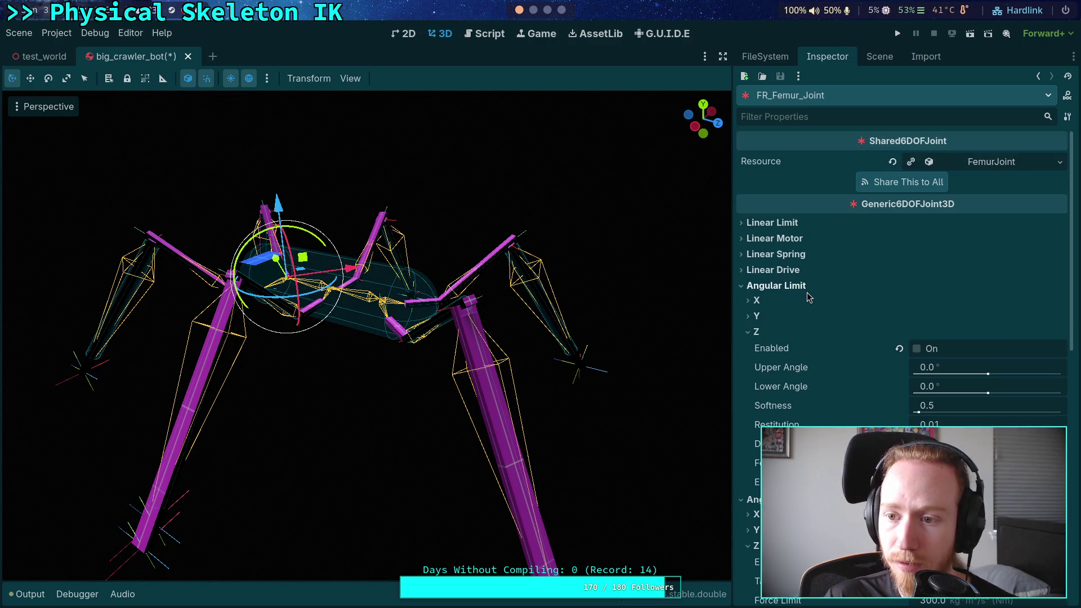
# Scroll through FR_Femur_Joint's properties, then go back to the scene tree
pyautogui.click(879, 56)
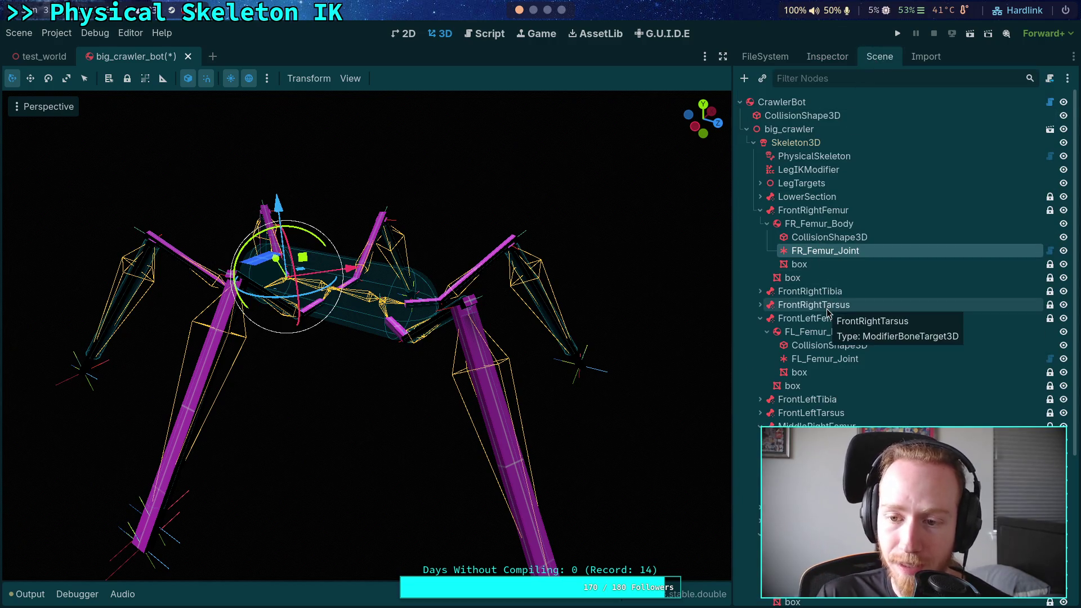
pyautogui.click(827, 56)
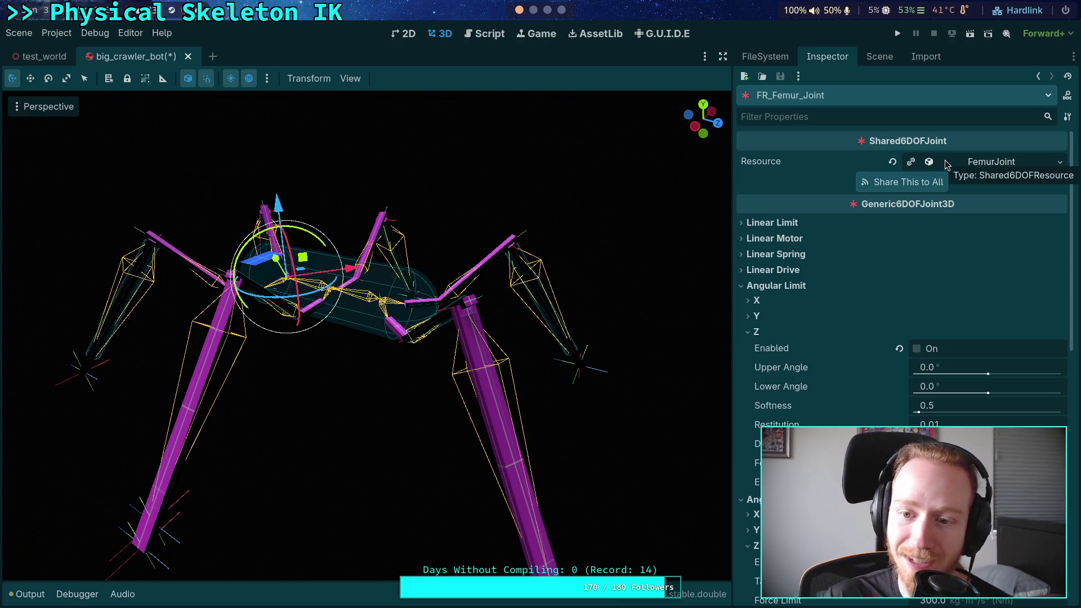
pyautogui.scroll(-5, 821, 315)
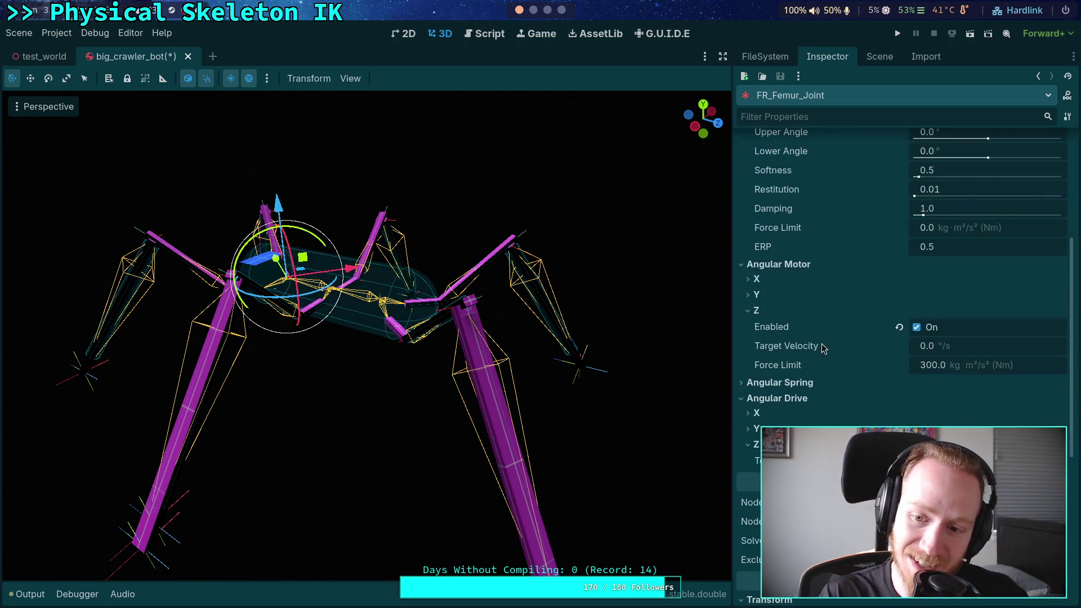
pyautogui.scroll(3, 822, 343)
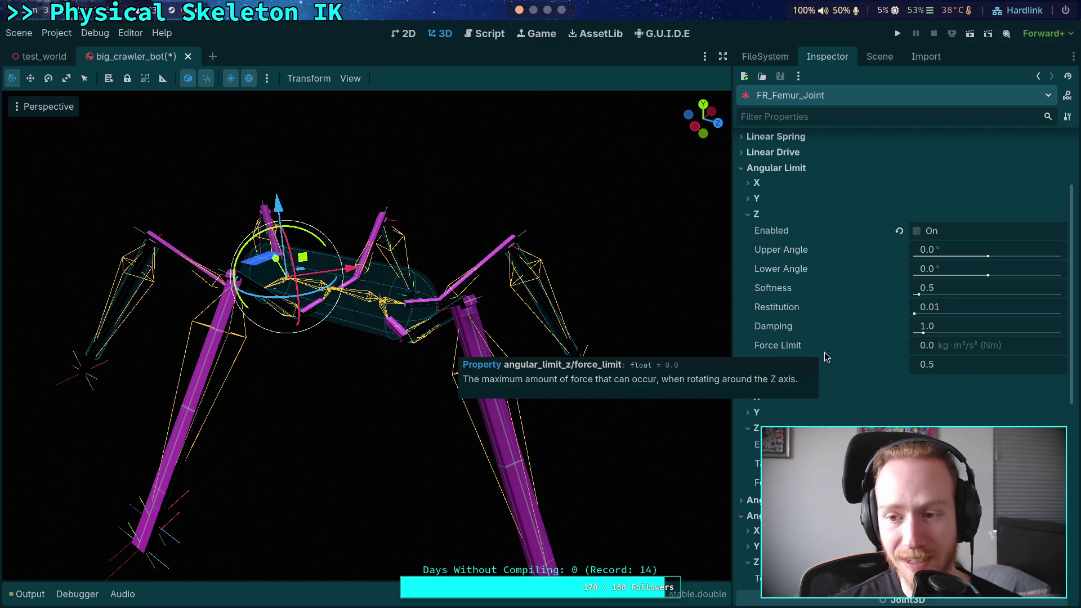
pyautogui.scroll(3, 824, 349)
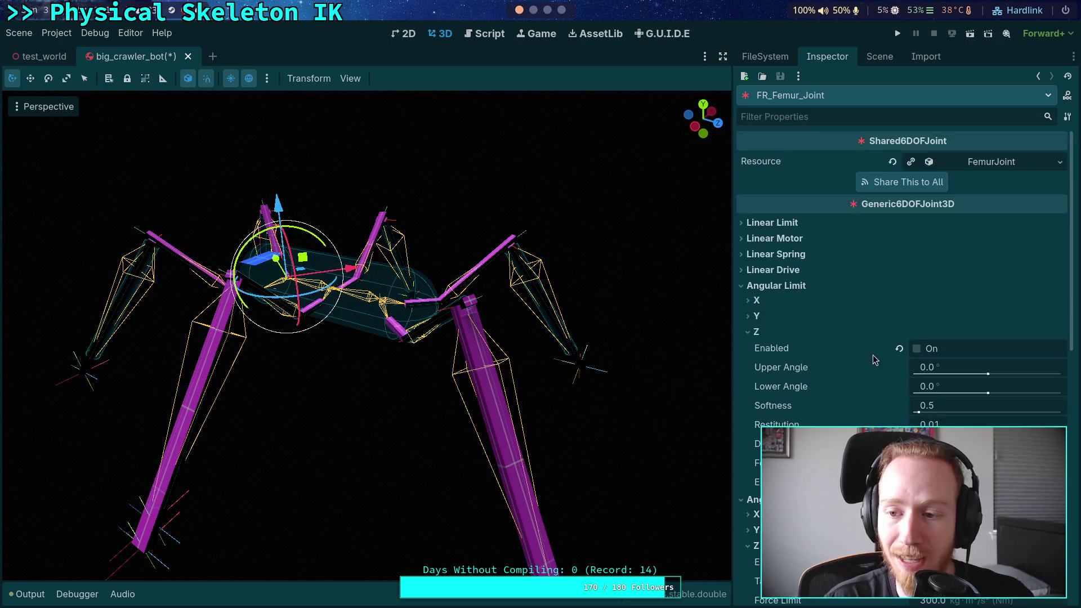
pyautogui.click(872, 59)
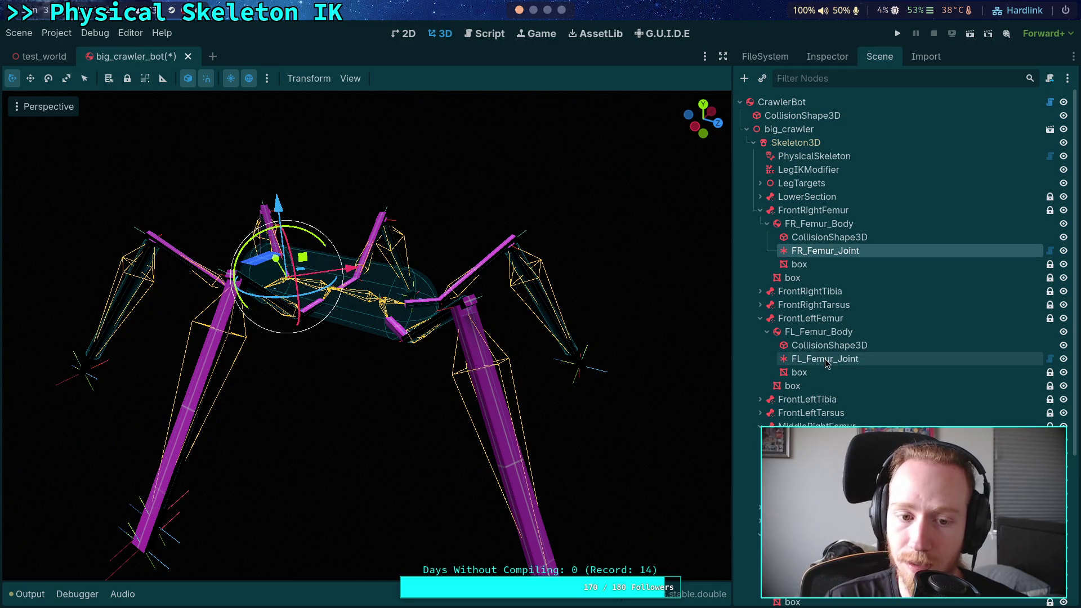
# Fold the front-right joint's angular sections and collapse the FrontRightFemur branch
pyautogui.click(827, 56)
pyautogui.click(777, 286)
pyautogui.click(779, 301)
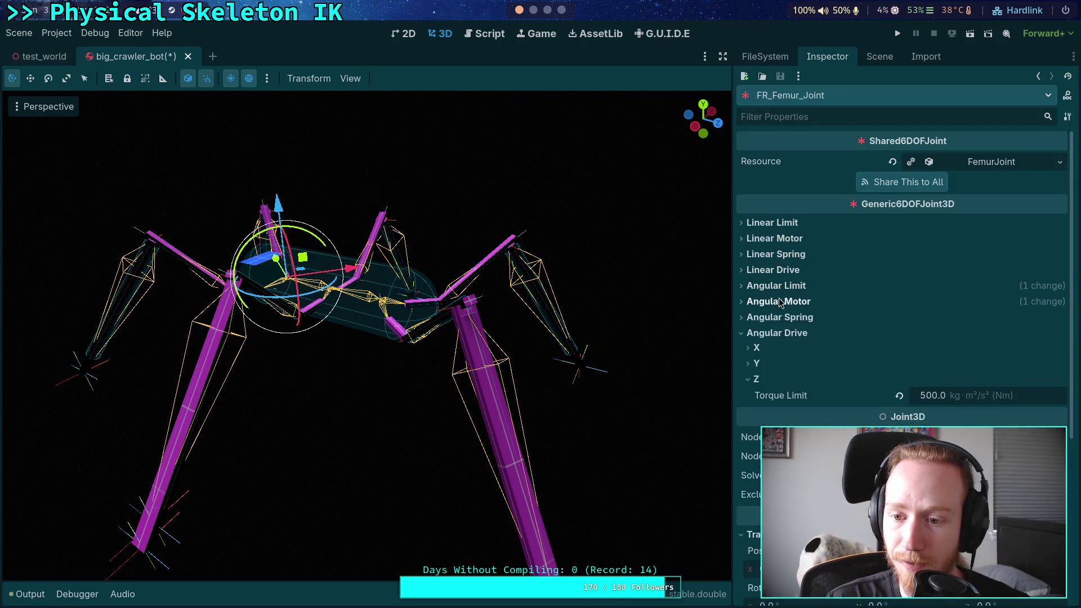
pyautogui.click(776, 332)
pyautogui.click(879, 56)
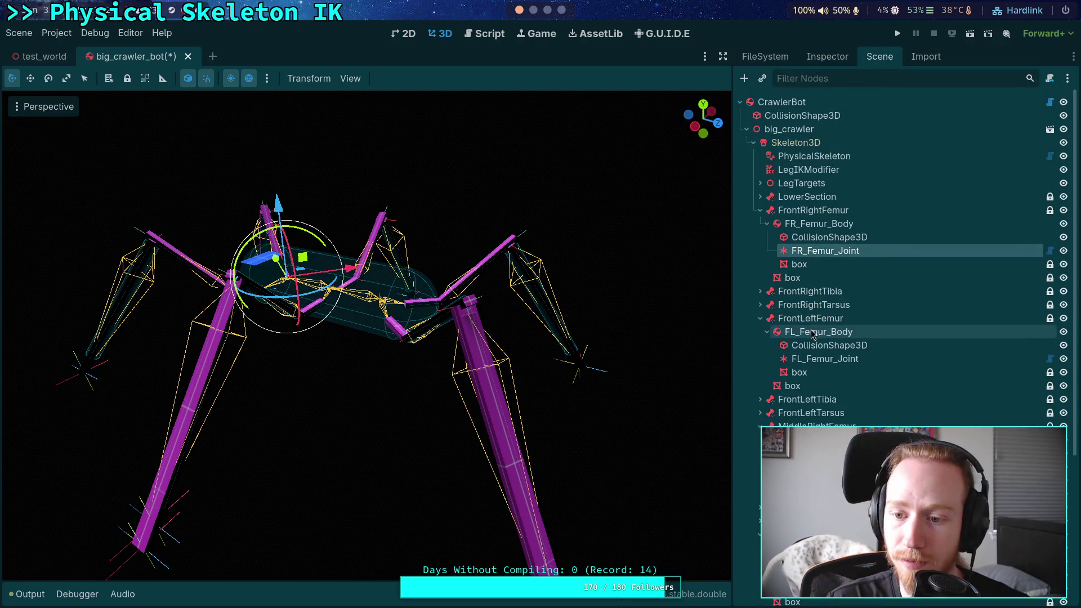
pyautogui.click(760, 211)
# Set CrawlerBot as Node A of FL_Femur_Joint
pyautogui.click(799, 304)
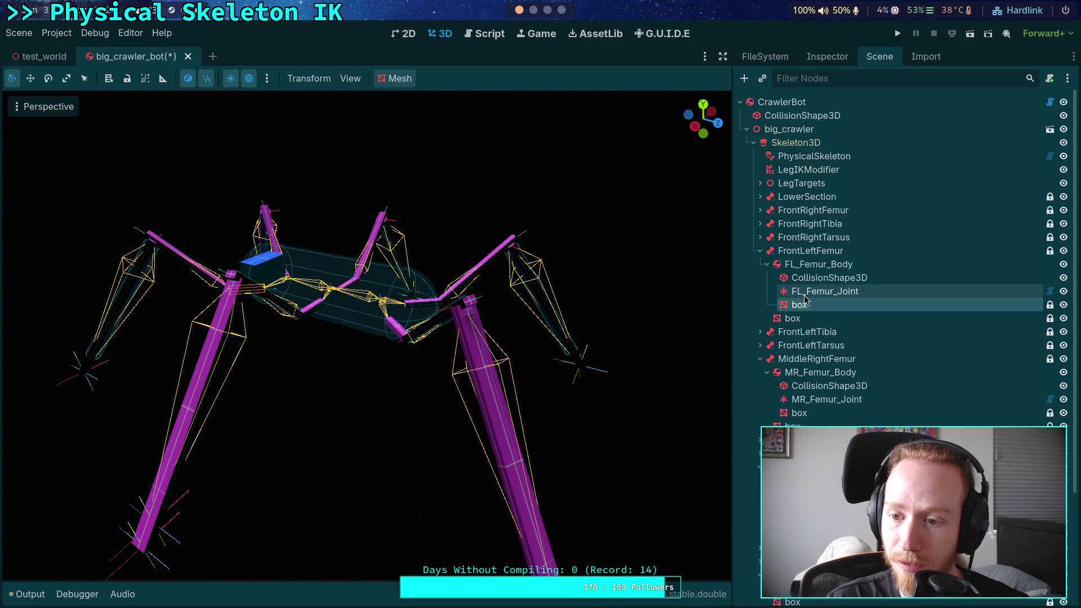
pyautogui.click(825, 291)
pyautogui.click(827, 56)
pyautogui.click(968, 350)
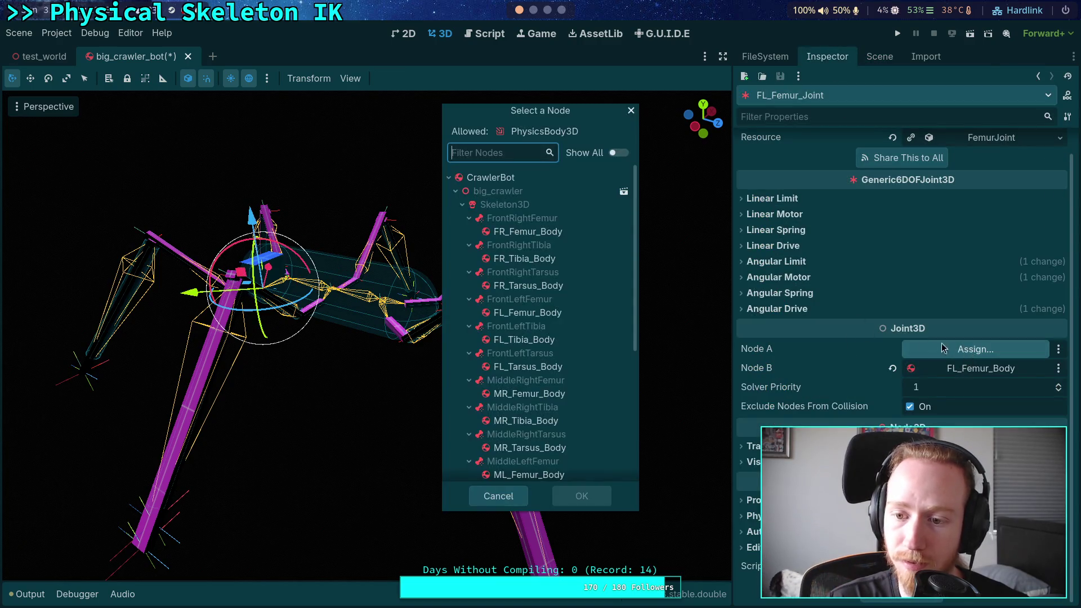
pyautogui.click(511, 180)
pyautogui.click(585, 496)
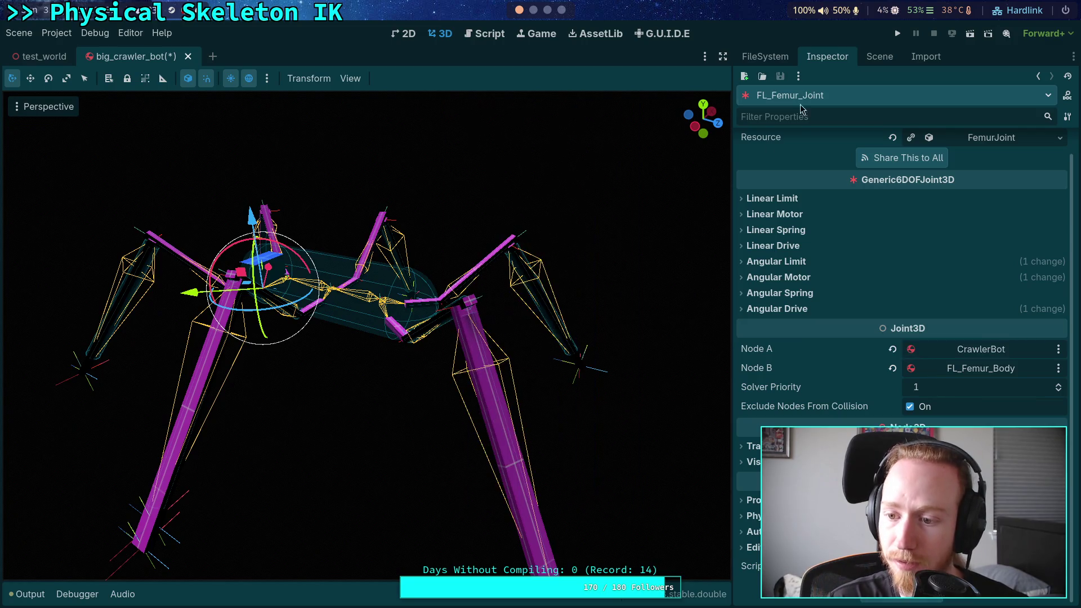
pyautogui.click(877, 57)
pyautogui.click(761, 252)
# Set CrawlerBot as Node A of MR_Femur_Joint
pyautogui.click(811, 332)
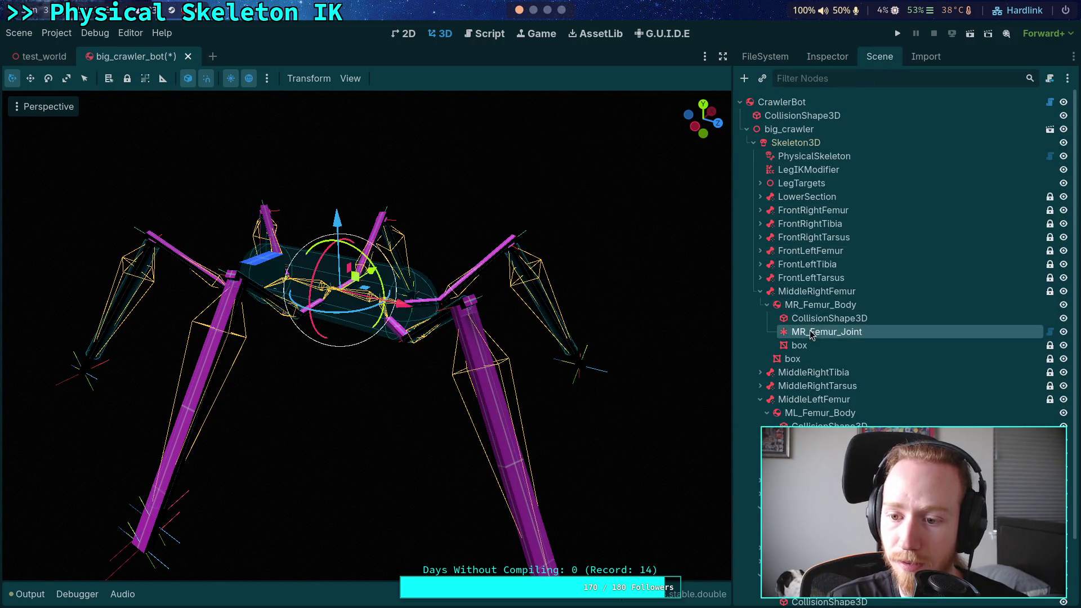
pyautogui.click(826, 62)
pyautogui.click(968, 448)
pyautogui.click(511, 178)
pyautogui.click(584, 495)
pyautogui.click(879, 56)
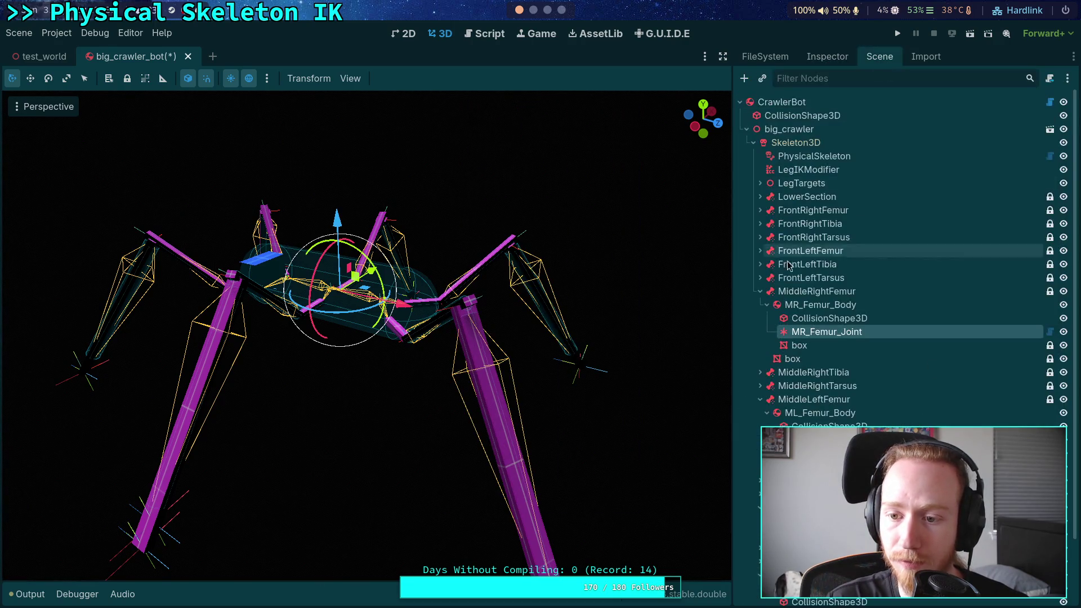
pyautogui.click(760, 290)
# Set CrawlerBot as Node A of ML_Femur_Joint
pyautogui.click(760, 332)
pyautogui.click(825, 372)
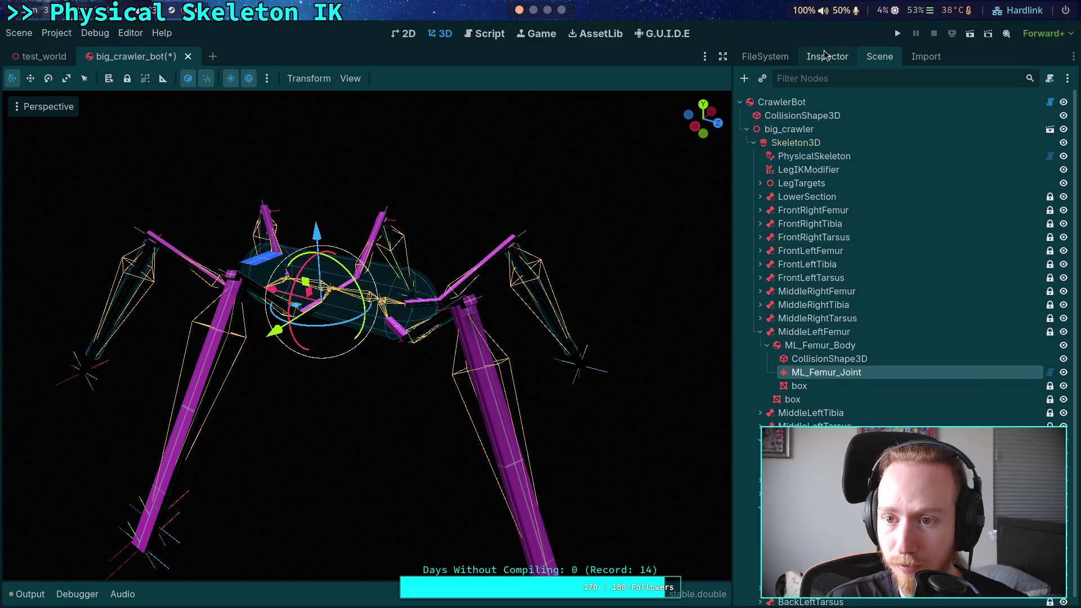
pyautogui.click(826, 56)
pyautogui.click(957, 376)
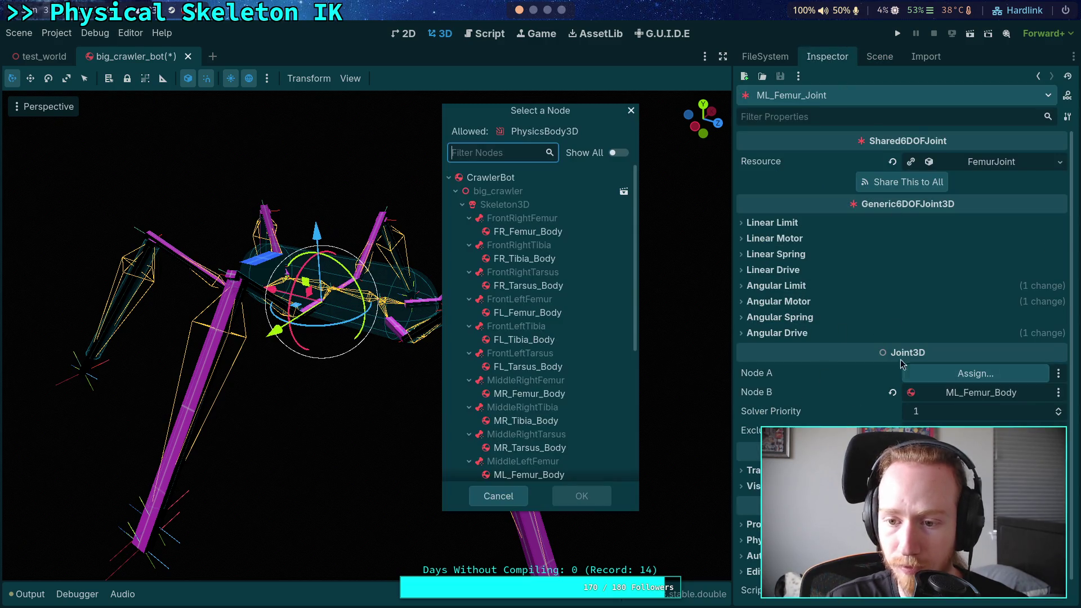
pyautogui.doubleClick(525, 178)
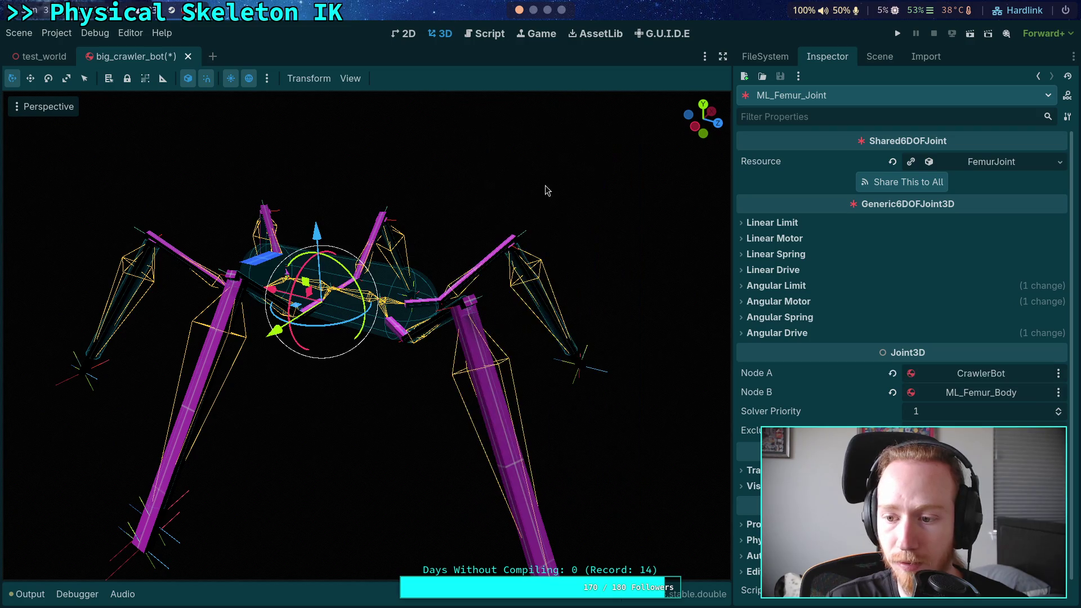
pyautogui.click(879, 57)
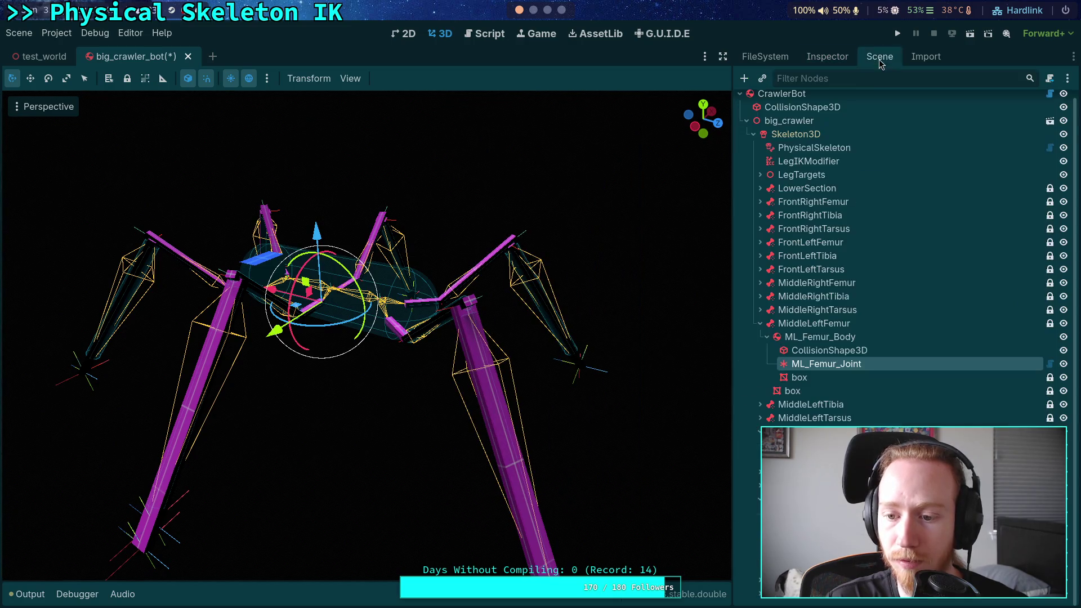
pyautogui.click(759, 323)
# Set CrawlerBot as Node A of BR_Femur_Joint
pyautogui.click(819, 385)
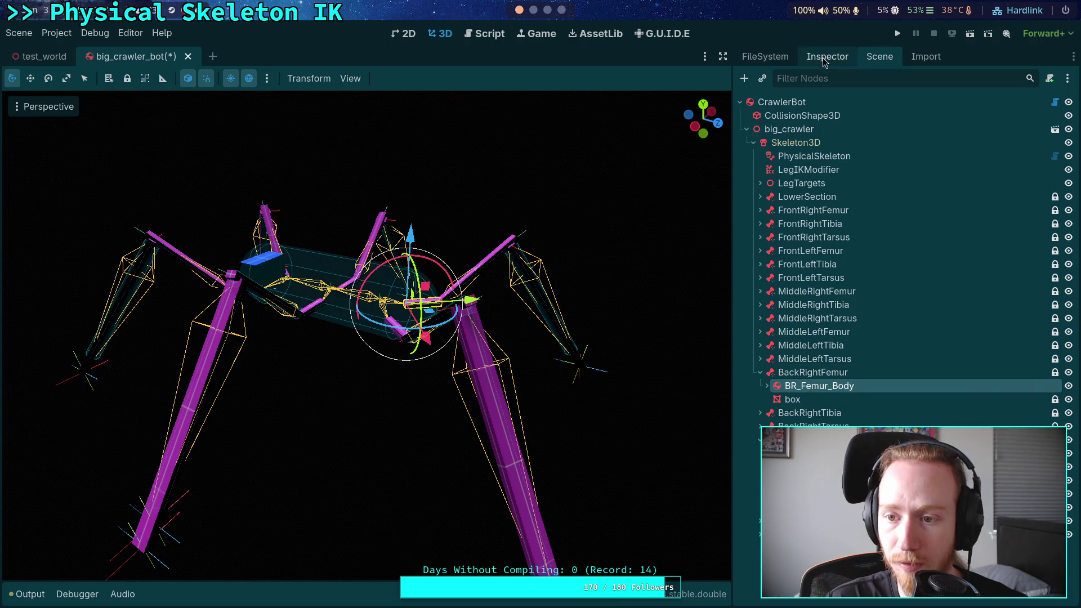
pyautogui.click(827, 56)
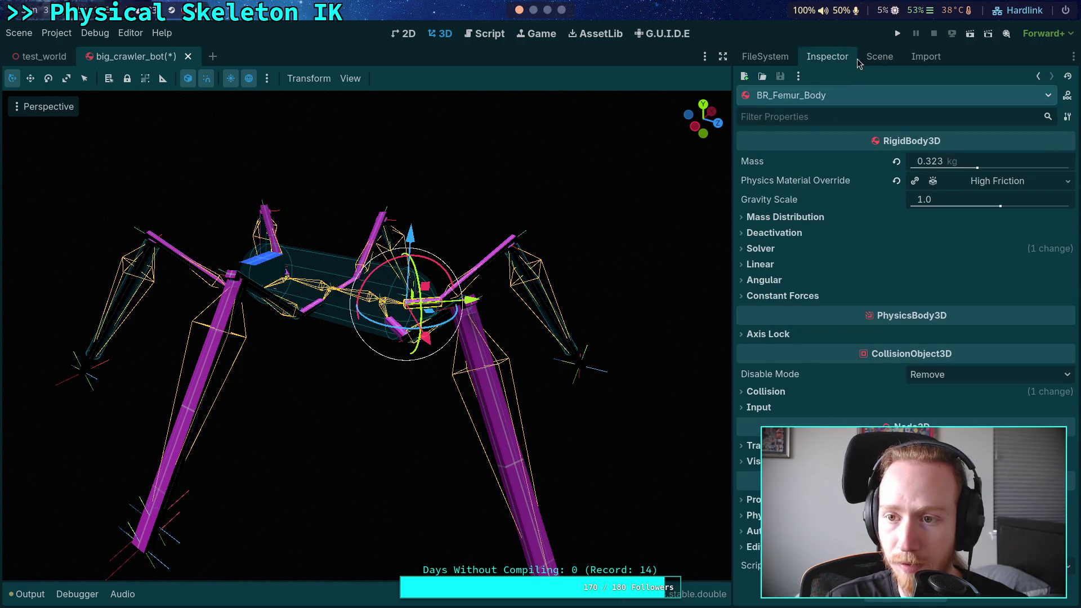
pyautogui.click(878, 56)
pyautogui.click(769, 385)
pyautogui.click(825, 412)
pyautogui.click(824, 56)
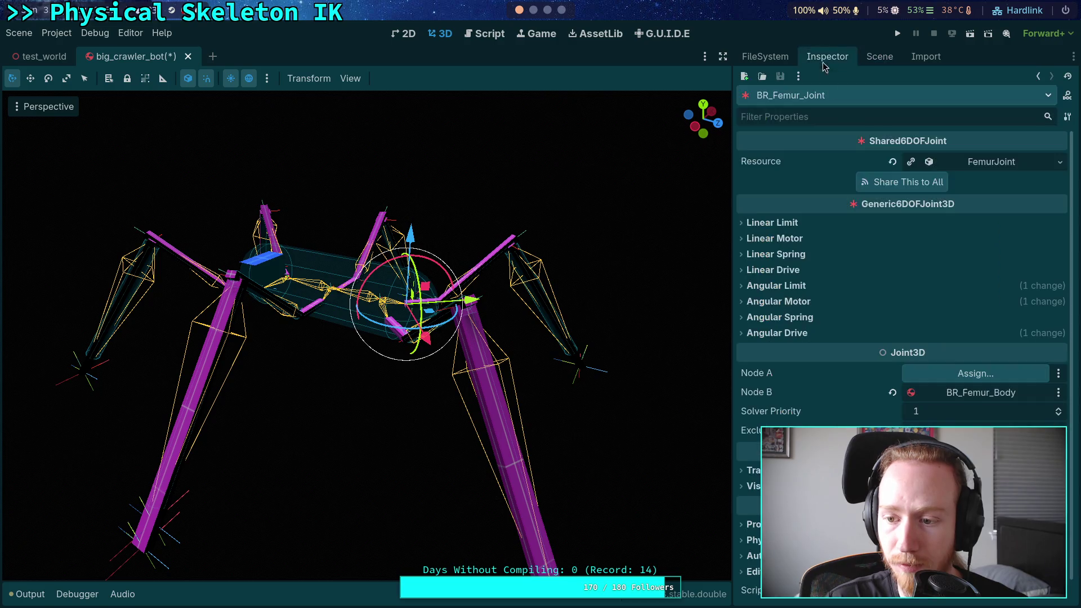
pyautogui.click(975, 373)
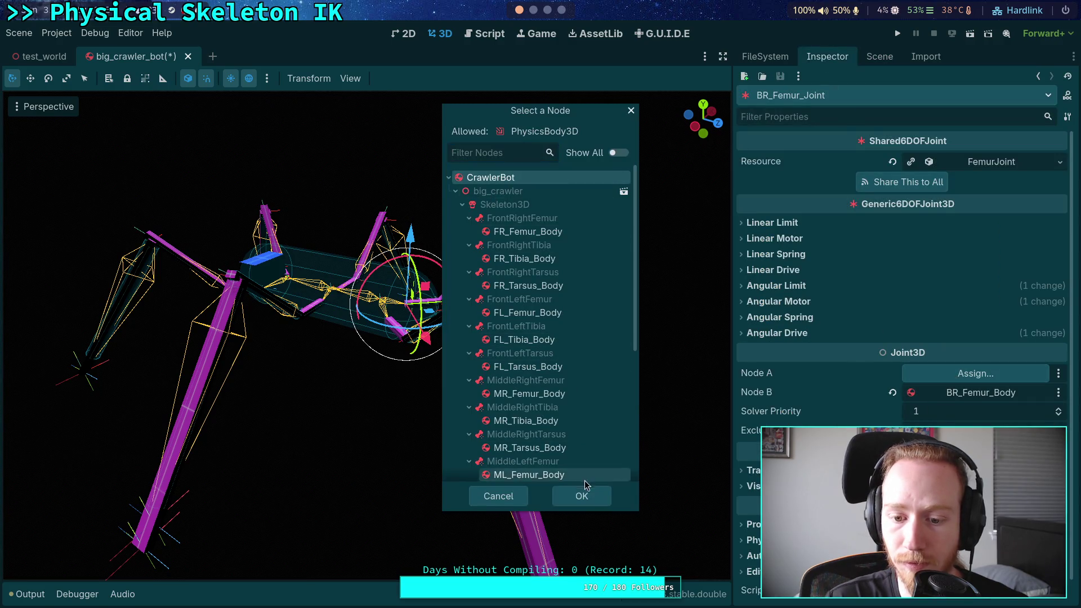
pyautogui.click(583, 494)
pyautogui.click(879, 56)
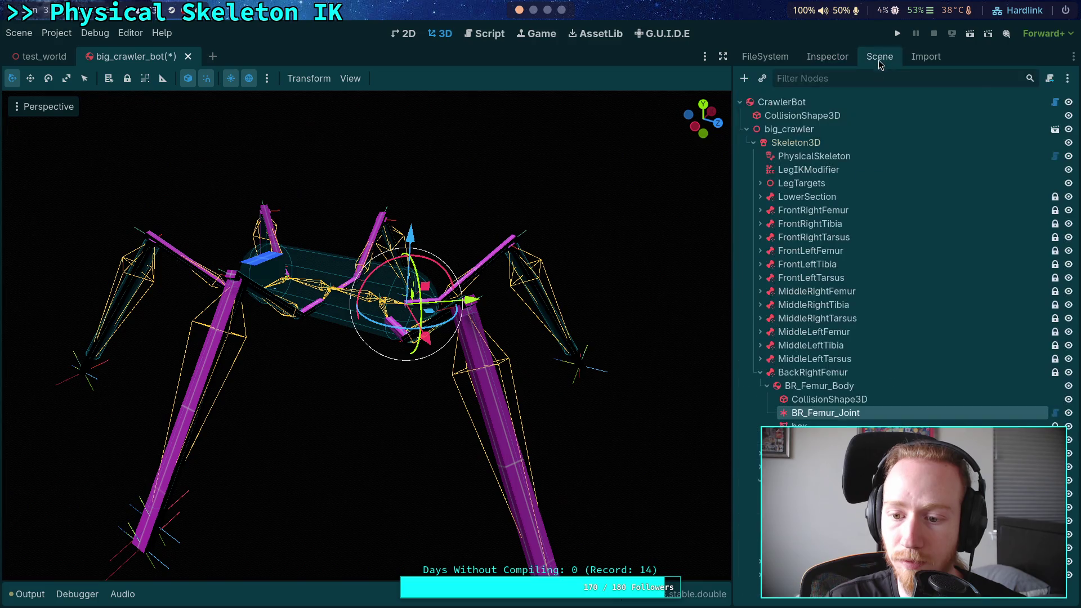
pyautogui.click(760, 372)
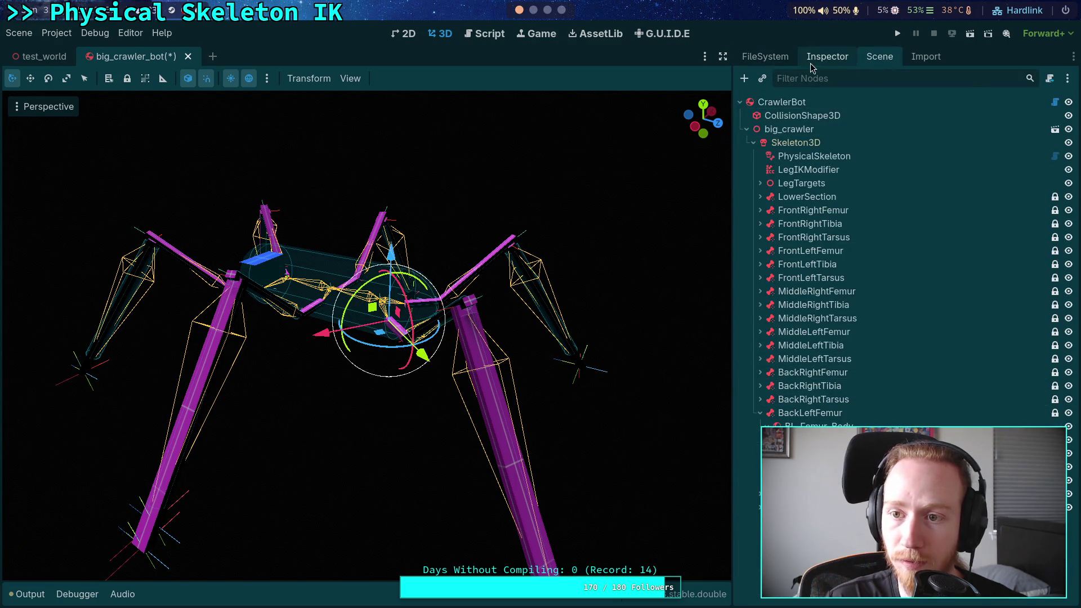
# Collapse BL_Femur_Joint's angular limit, motor and drive sections
pyautogui.click(810, 63)
pyautogui.click(771, 261)
pyautogui.click(778, 277)
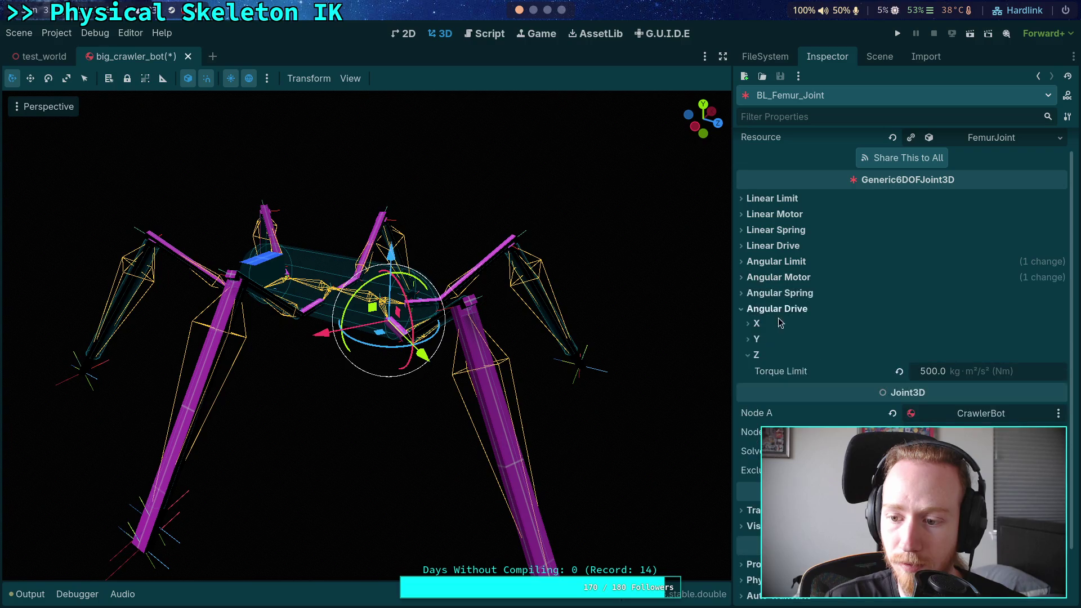
pyautogui.click(765, 314)
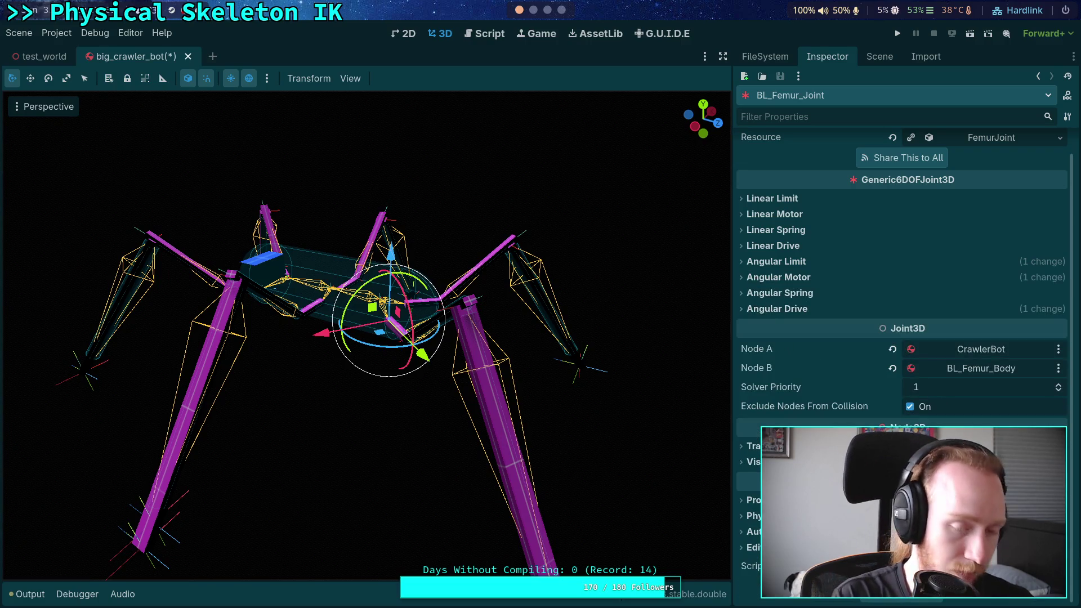
pyautogui.click(27, 594)
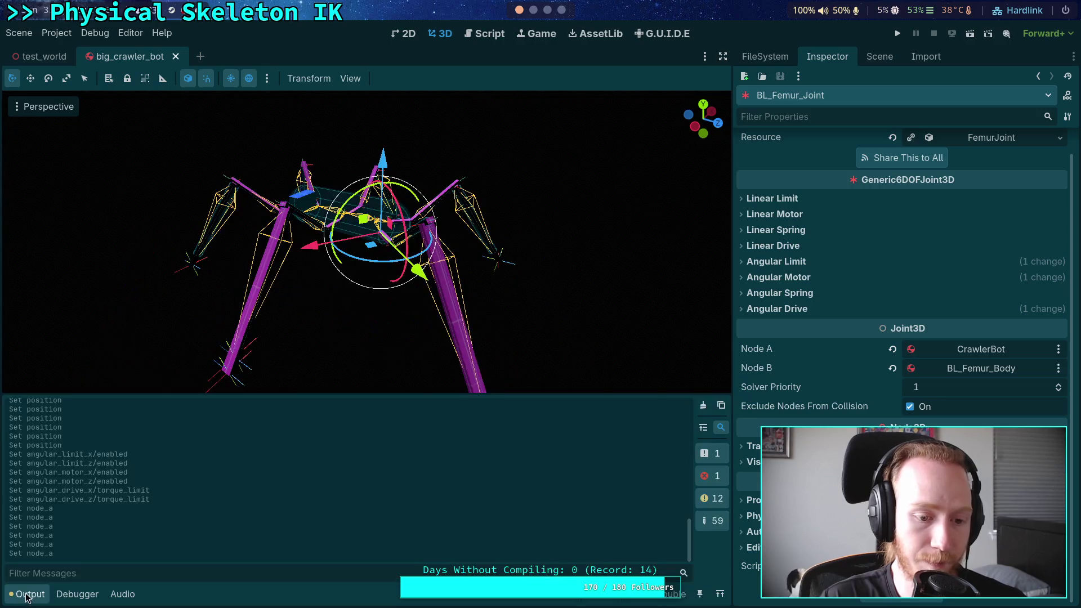
# Clear the Output log and reload the saved scene from disk
pyautogui.click(703, 405)
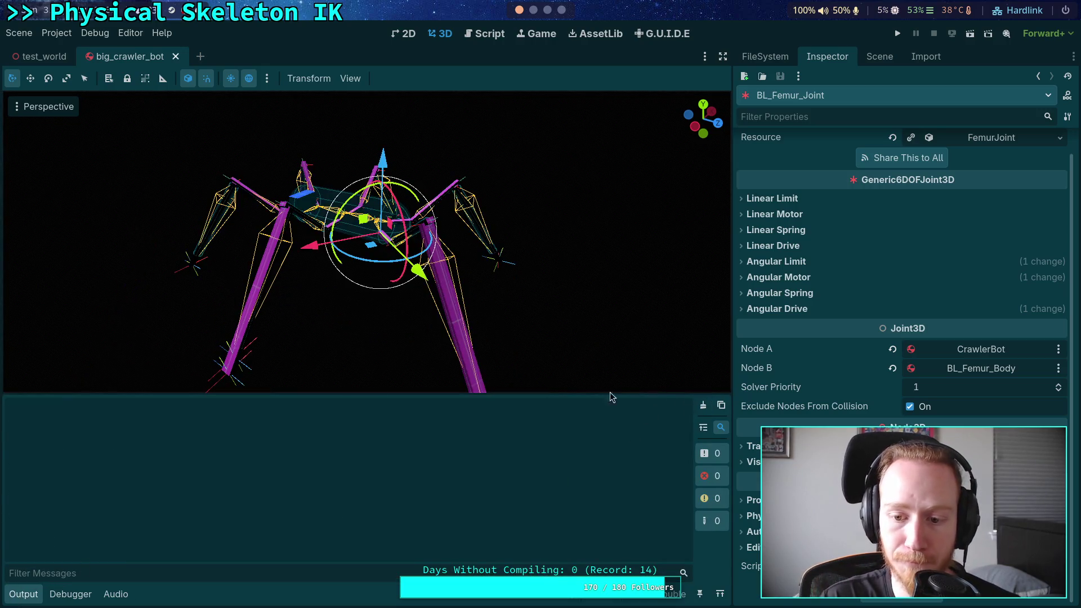
pyautogui.click(18, 33)
pyautogui.click(46, 273)
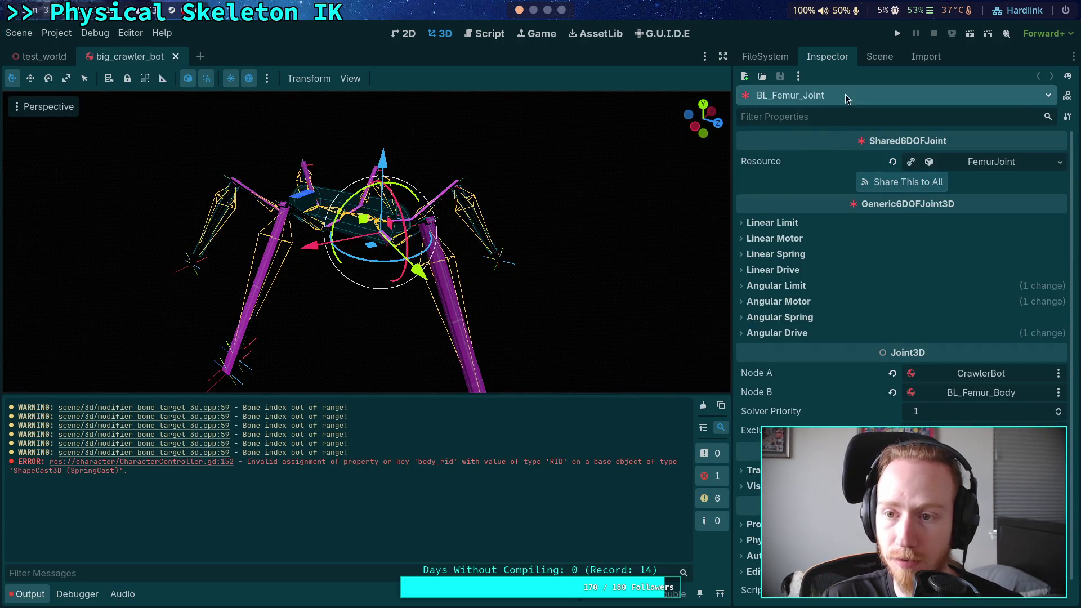
pyautogui.click(881, 58)
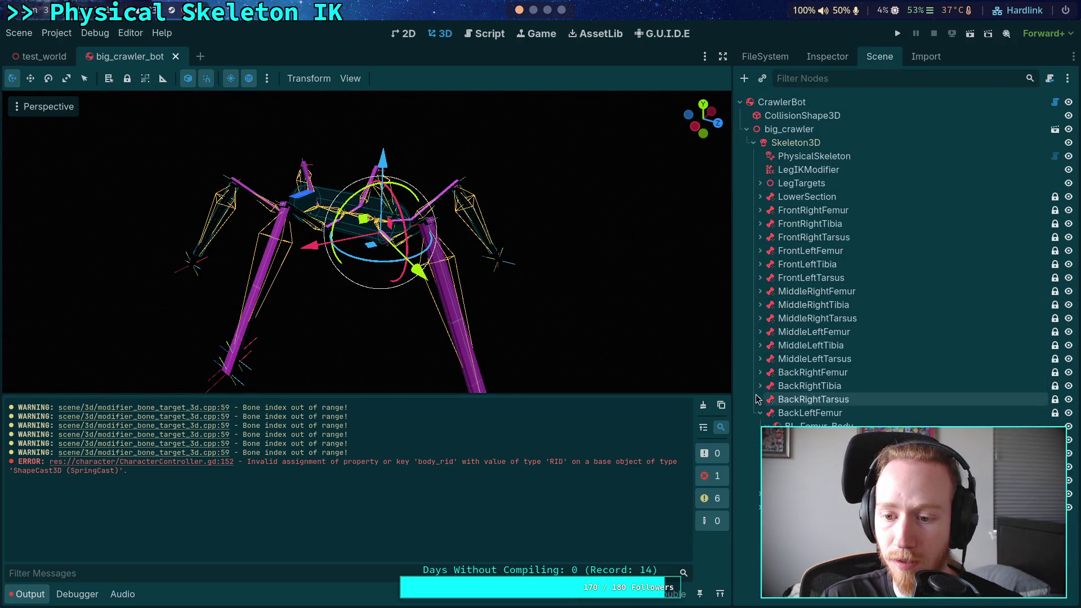
# Set the BackLeftTarsus target node's Bone Name to BackLeftTarsus
pyautogui.click(802, 428)
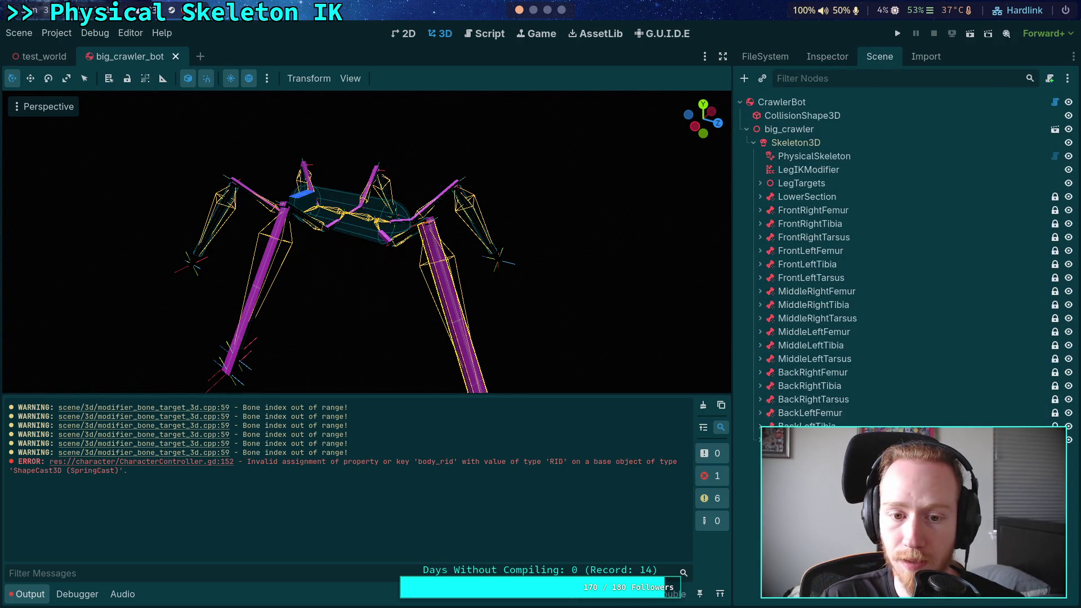
pyautogui.click(828, 57)
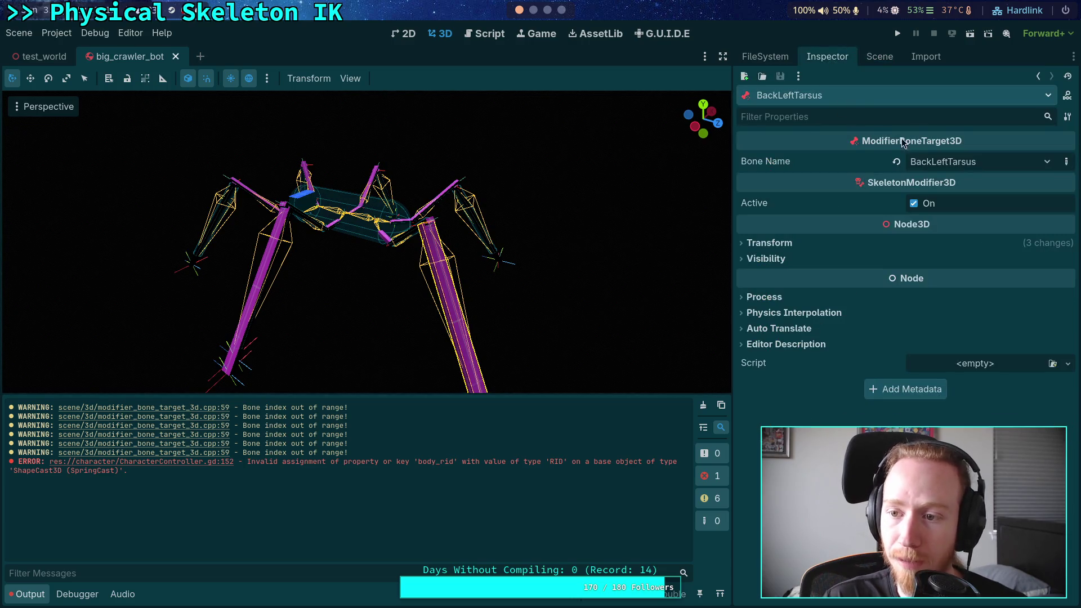
pyautogui.click(989, 166)
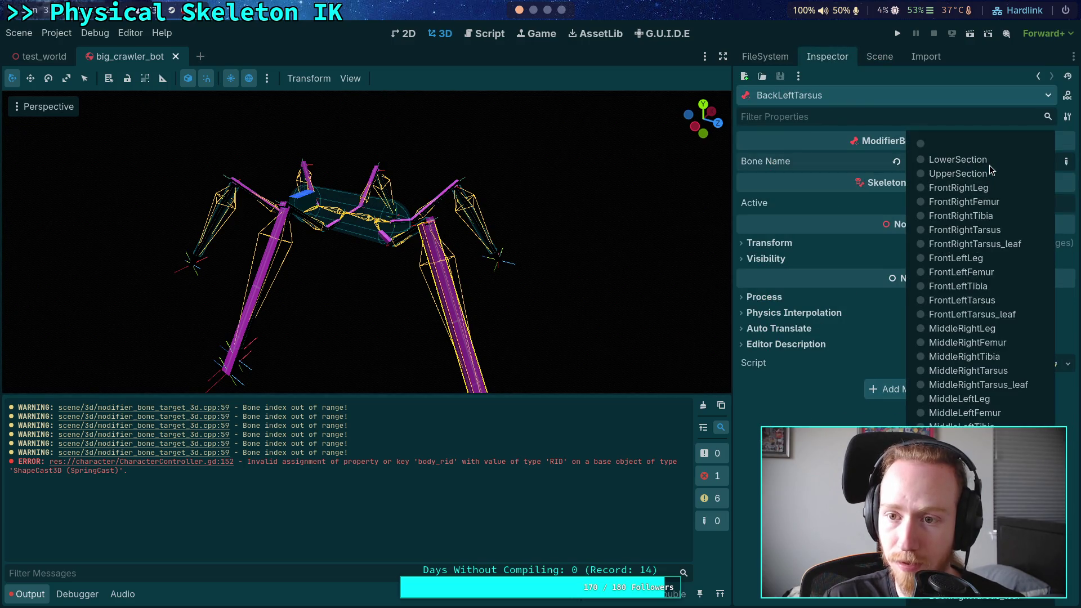
pyautogui.click(982, 260)
pyautogui.click(952, 163)
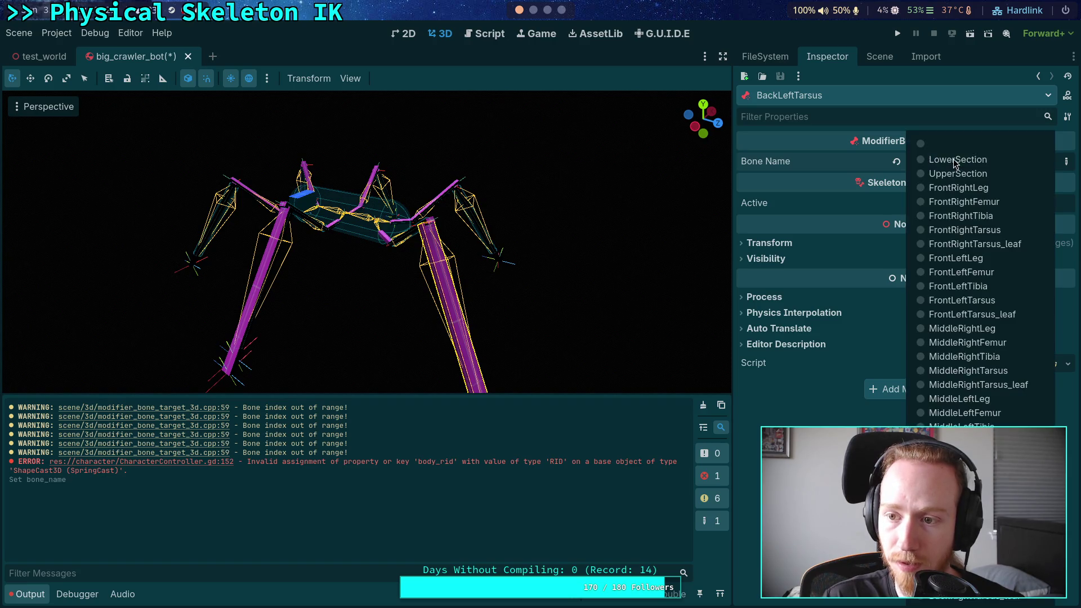
pyautogui.click(962, 511)
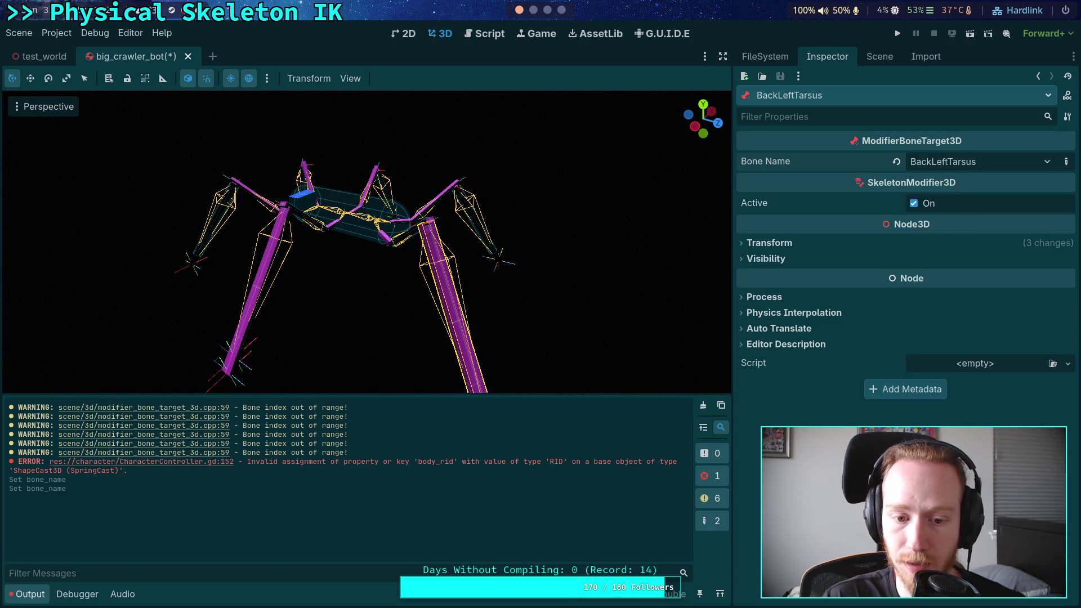
# Select the BackLeftTibia target node while orbiting around the crawler
pyautogui.click(875, 57)
pyautogui.click(805, 426)
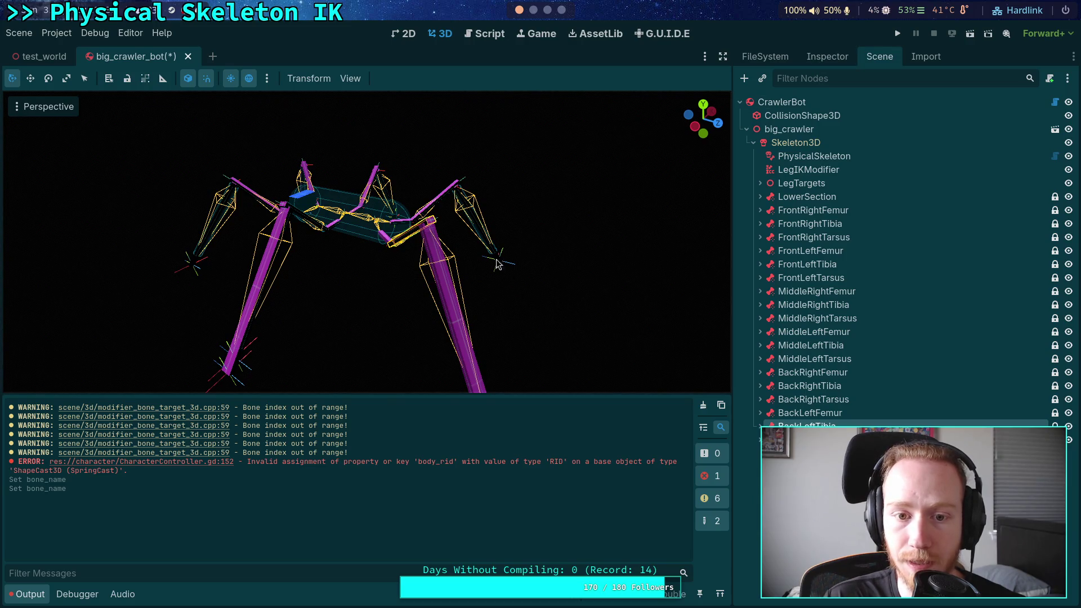
pyautogui.moveTo(445, 244)
pyautogui.mouseDown()
pyautogui.moveTo(542, 212)
pyautogui.moveTo(588, 214)
pyautogui.moveTo(509, 246)
pyautogui.moveTo(565, 245)
pyautogui.mouseUp()
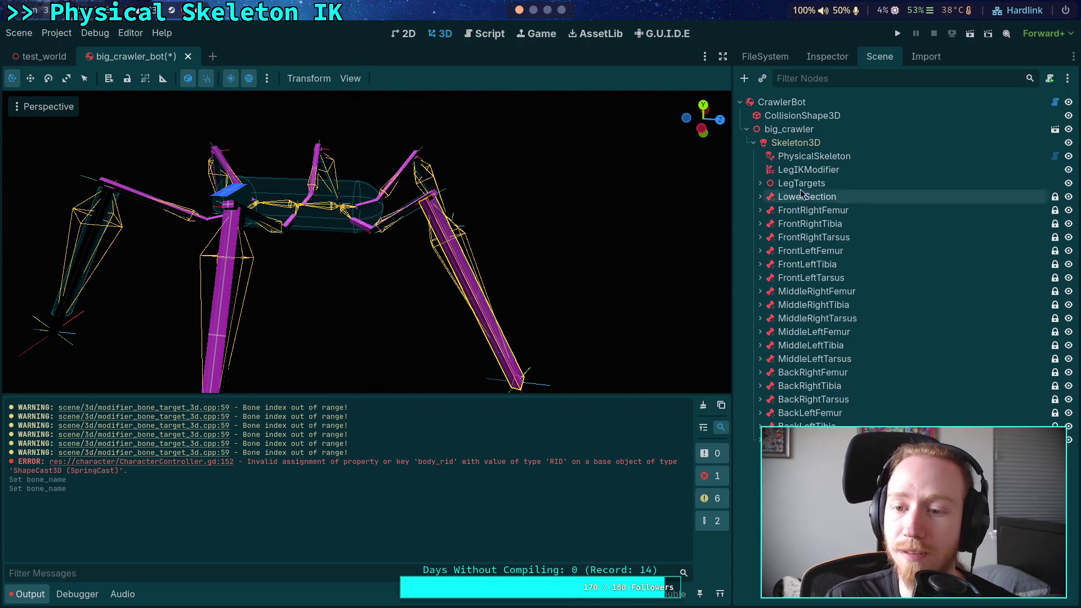
pyautogui.click(823, 59)
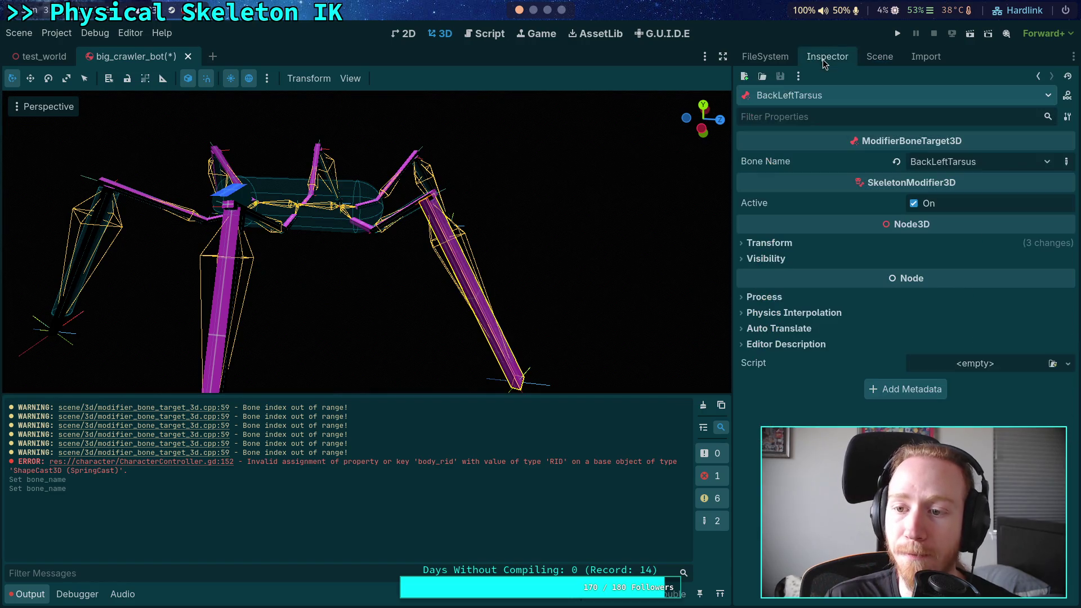
pyautogui.click(871, 59)
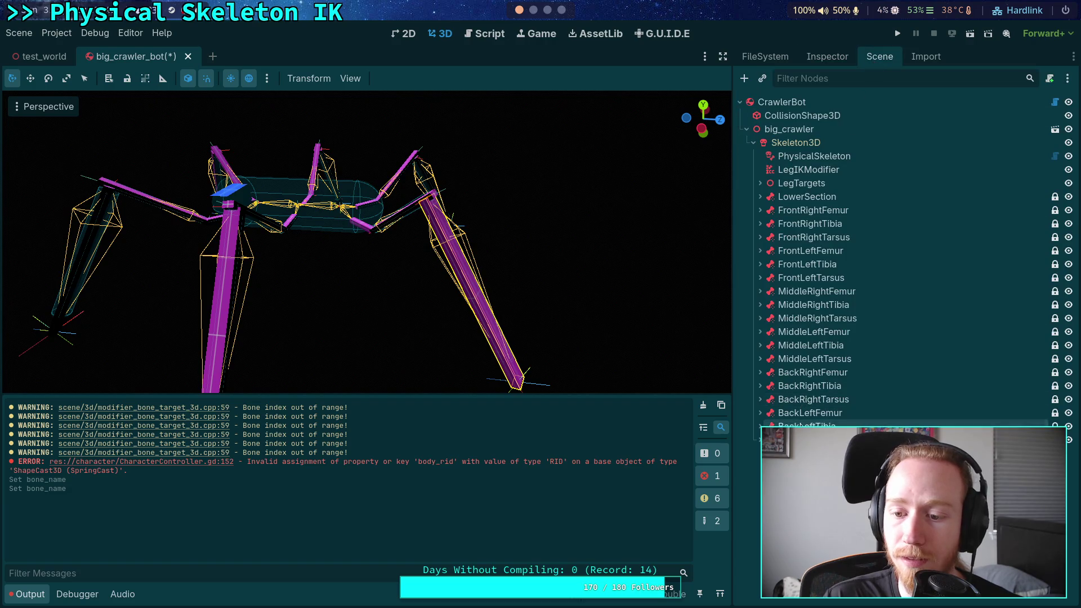
pyautogui.click(817, 59)
# Set the BackLeftTibia target's Bone Name to BackLeftTibia, then select BackLeftFemur
pyautogui.click(970, 162)
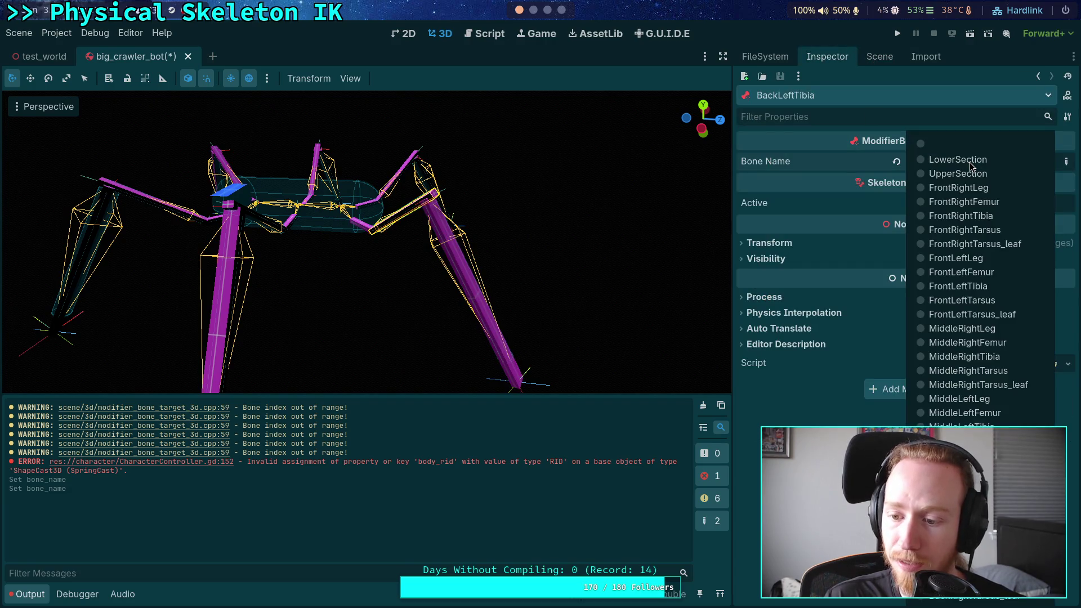
pyautogui.click(957, 325)
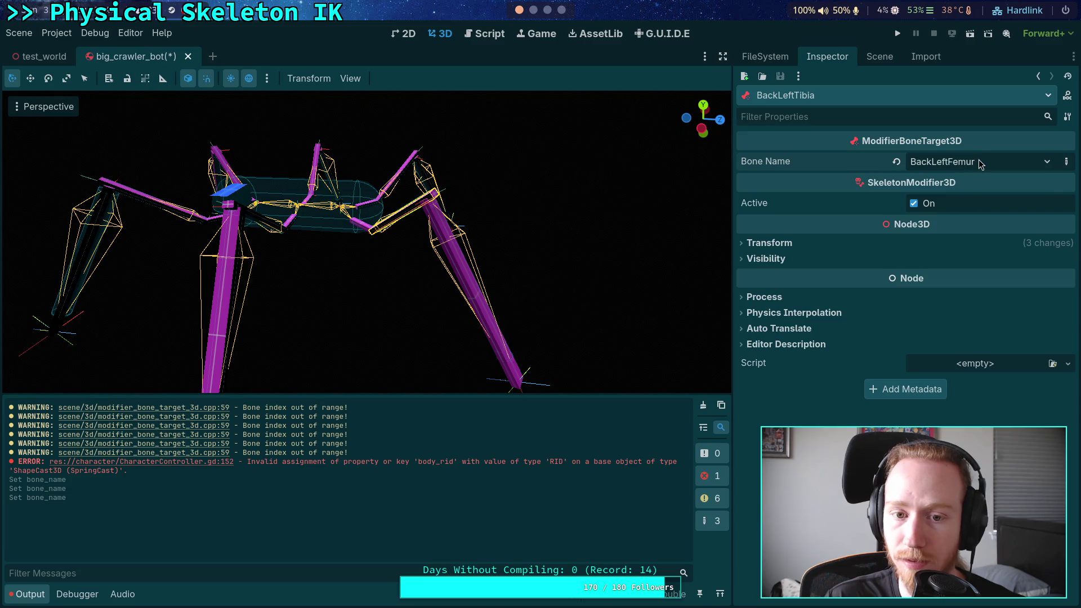
pyautogui.click(978, 162)
pyautogui.click(957, 341)
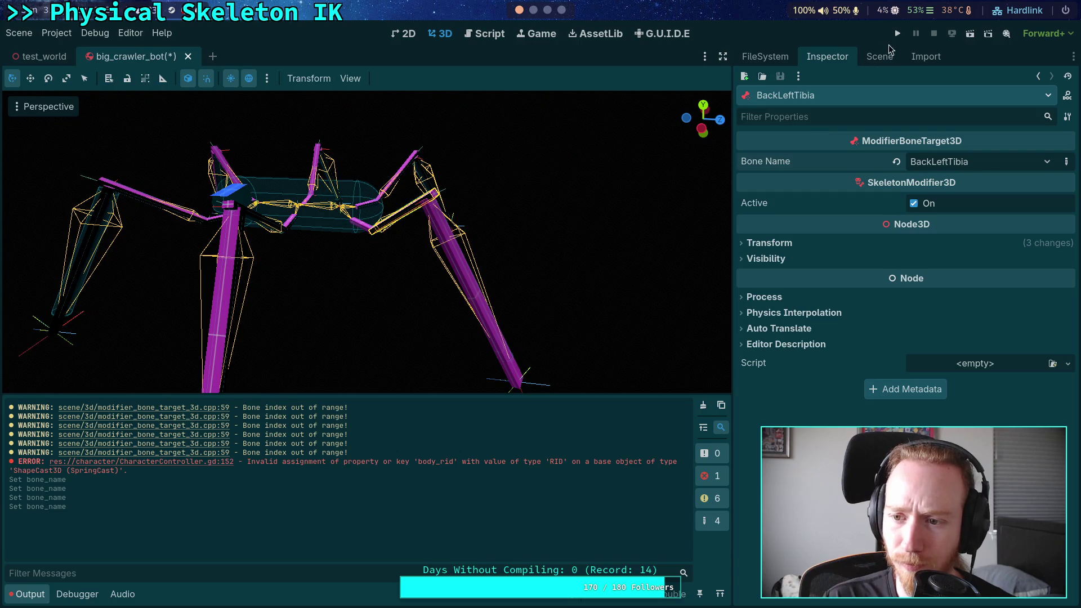
pyautogui.click(770, 243)
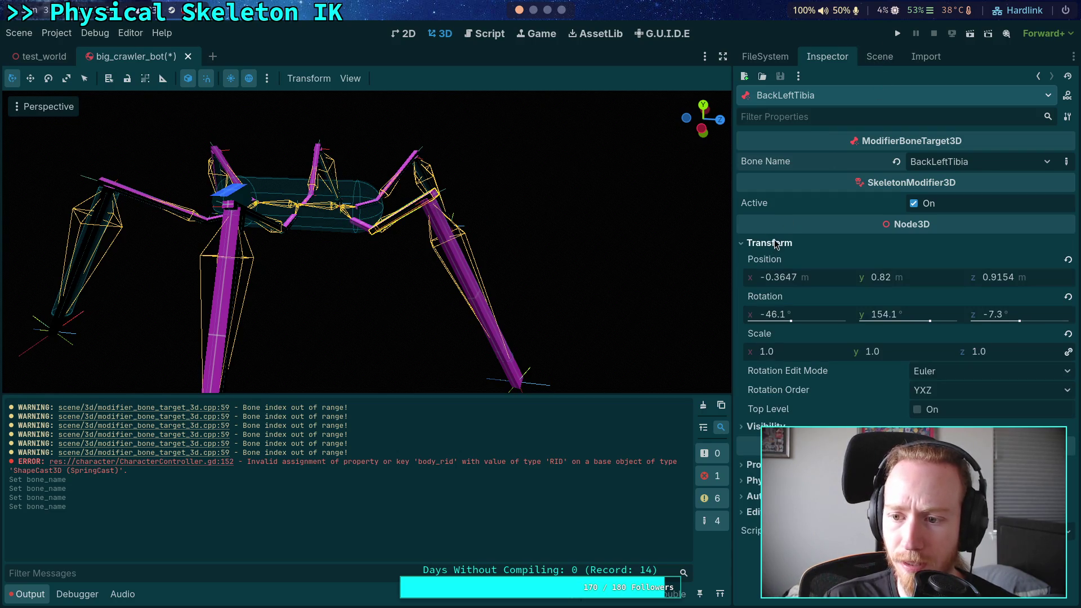
pyautogui.click(770, 243)
pyautogui.click(879, 56)
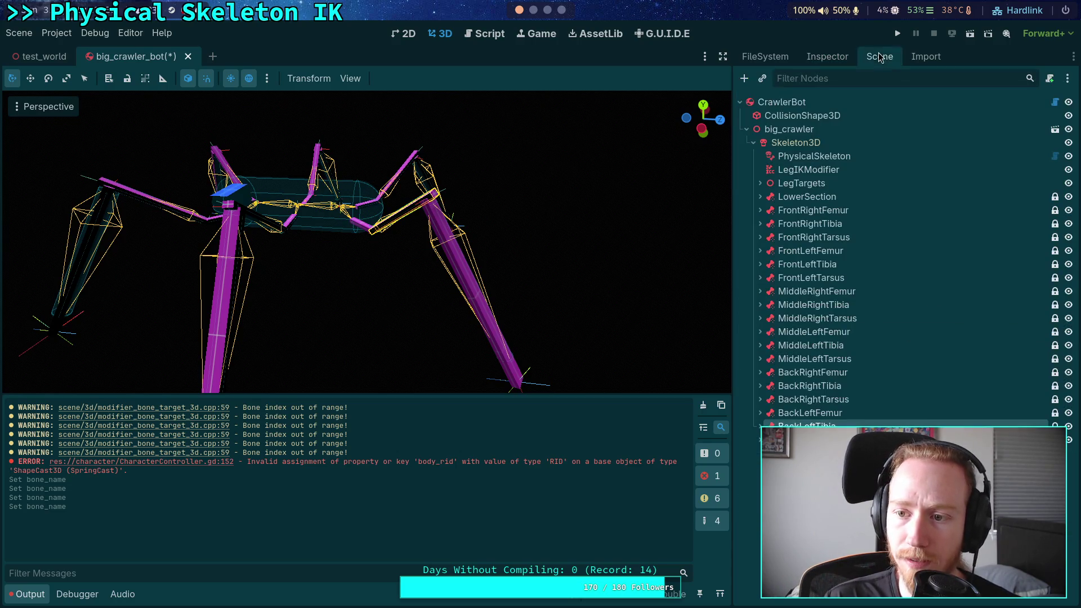
pyautogui.click(806, 413)
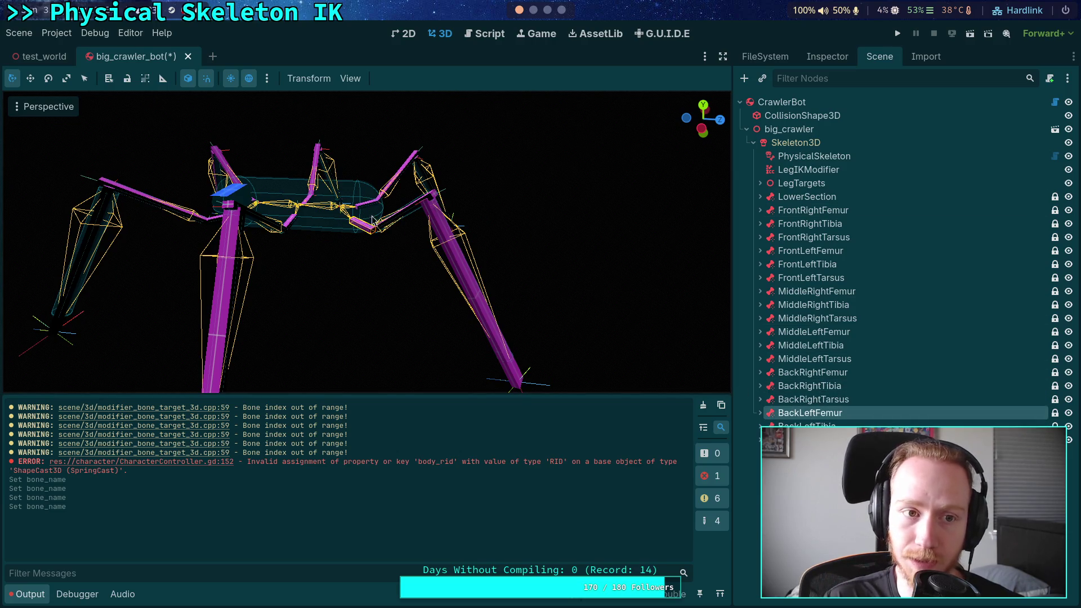
pyautogui.click(57, 32)
# Reload the saved crawler scene, clear the Output log, then run and stop the game
pyautogui.moveTo(19, 33)
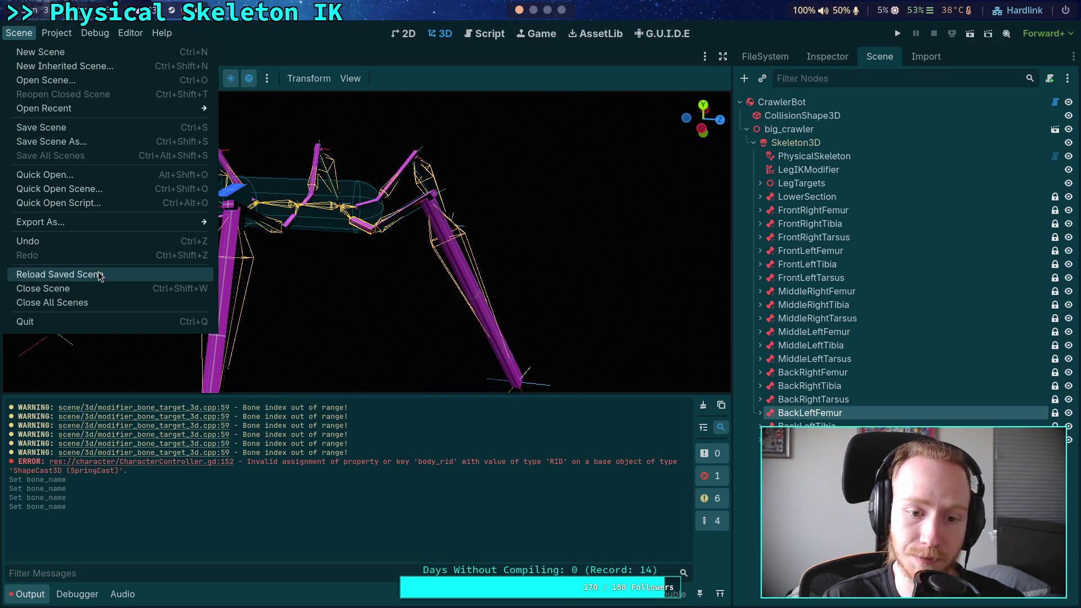
pyautogui.click(99, 273)
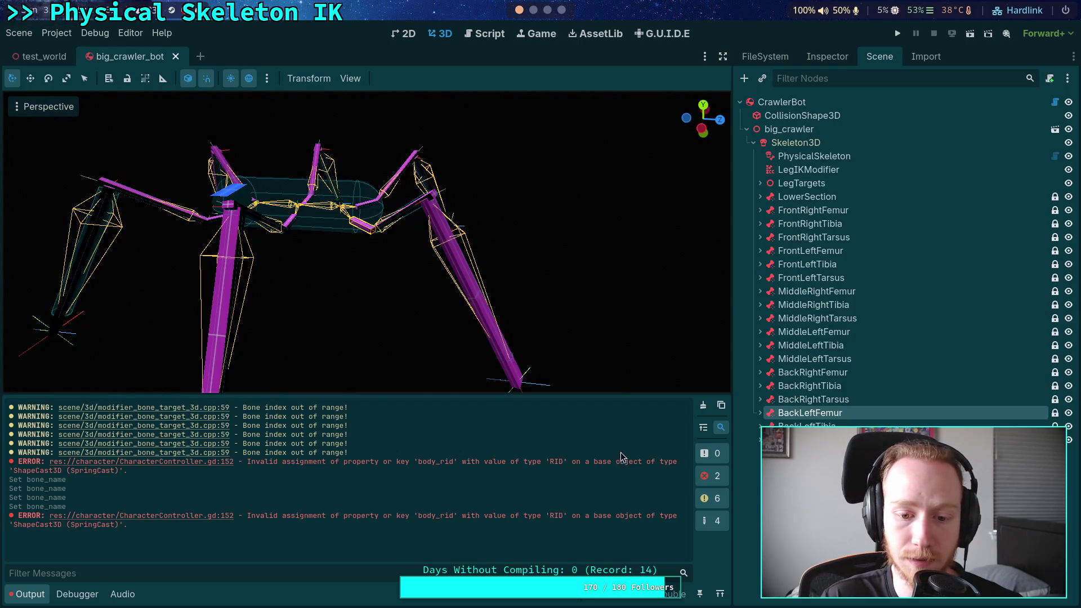
pyautogui.click(702, 405)
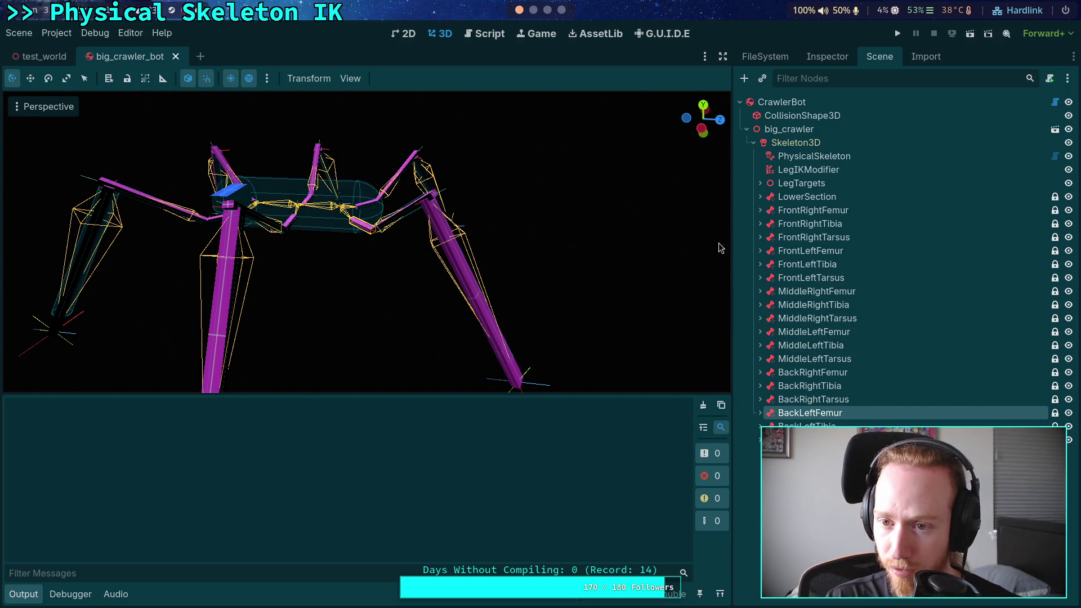
pyautogui.click(18, 32)
pyautogui.click(83, 274)
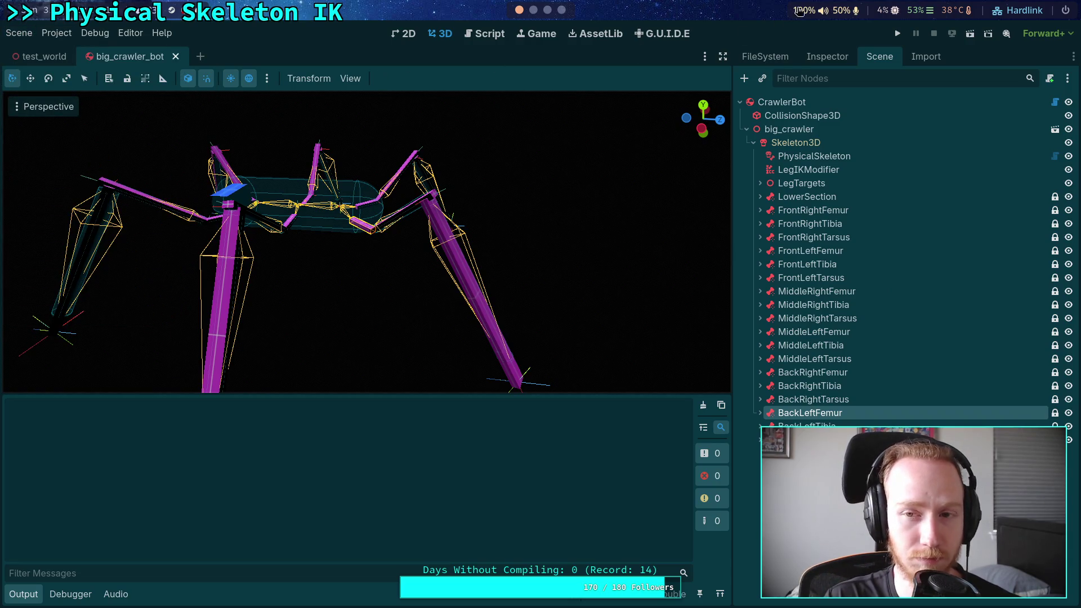
pyautogui.click(896, 34)
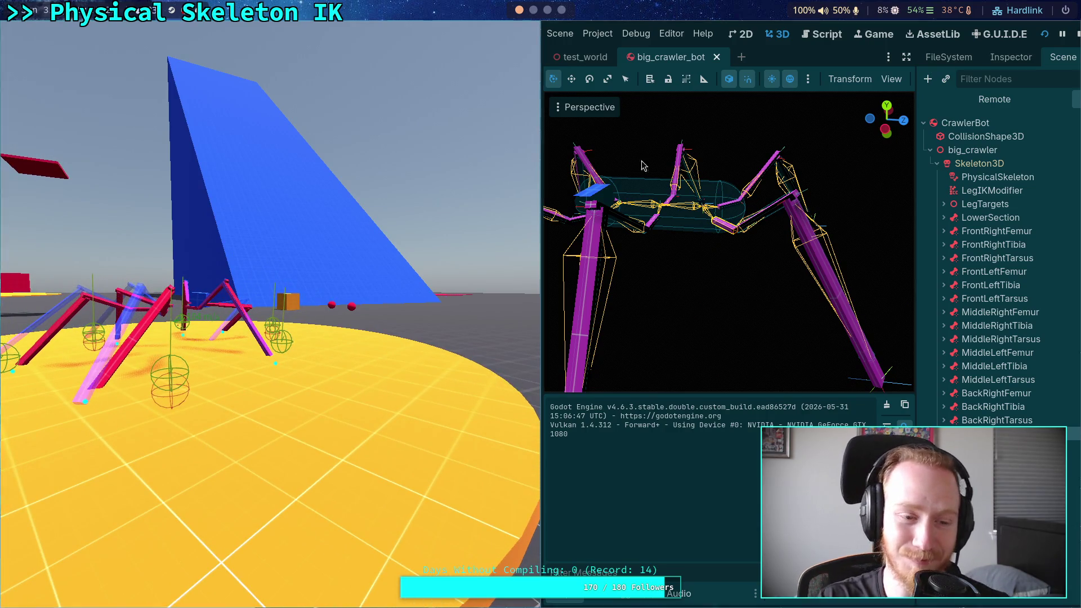
pyautogui.click(1076, 34)
# Review the Jolt Physics 3D settings, where velocity and position steps are both 16
pyautogui.click(56, 33)
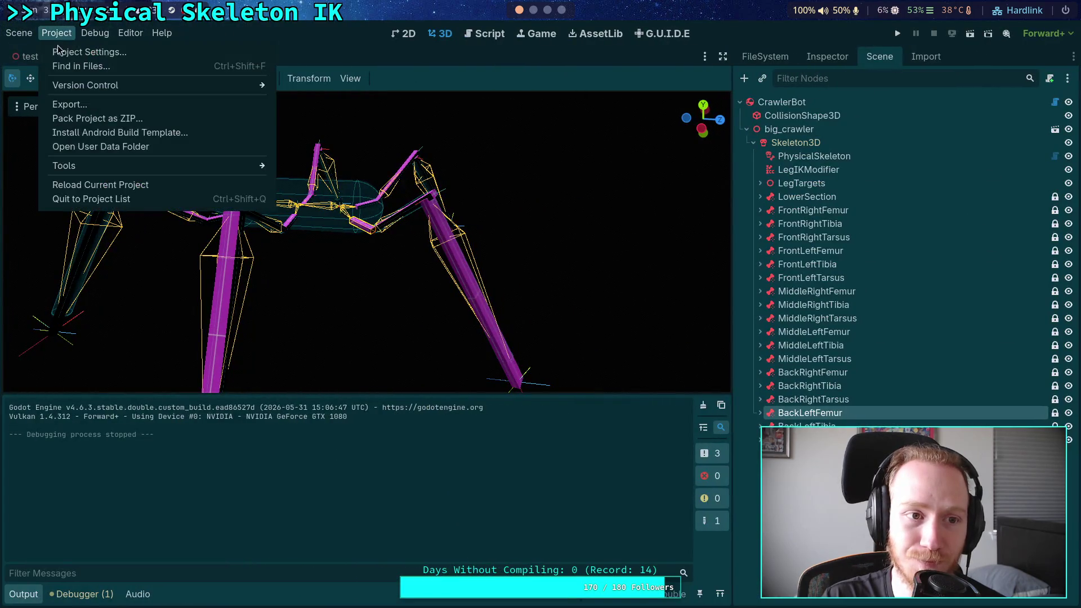
pyautogui.click(73, 52)
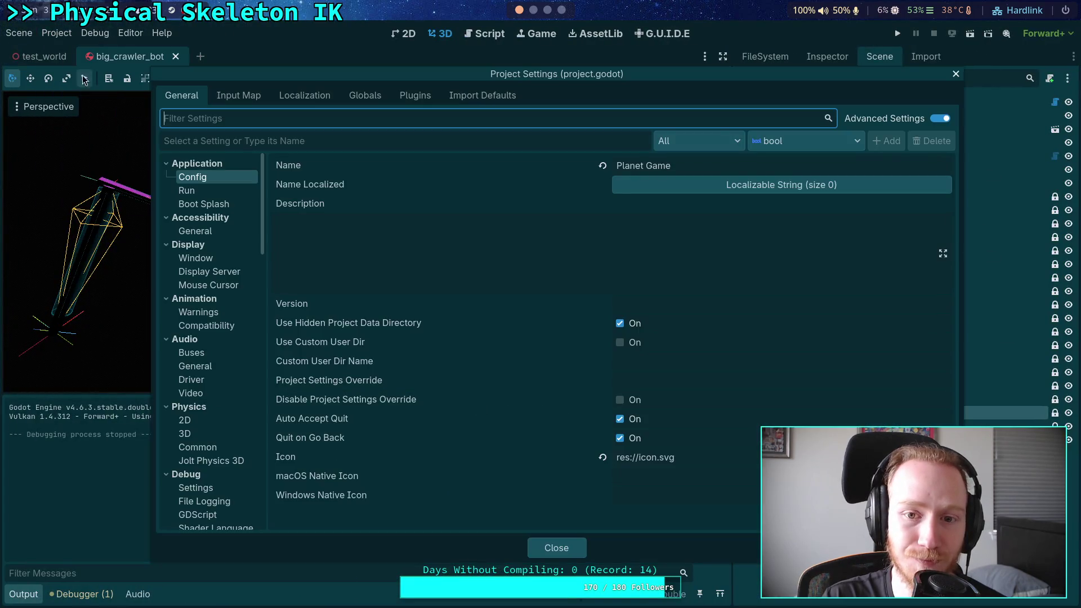
pyautogui.click(220, 466)
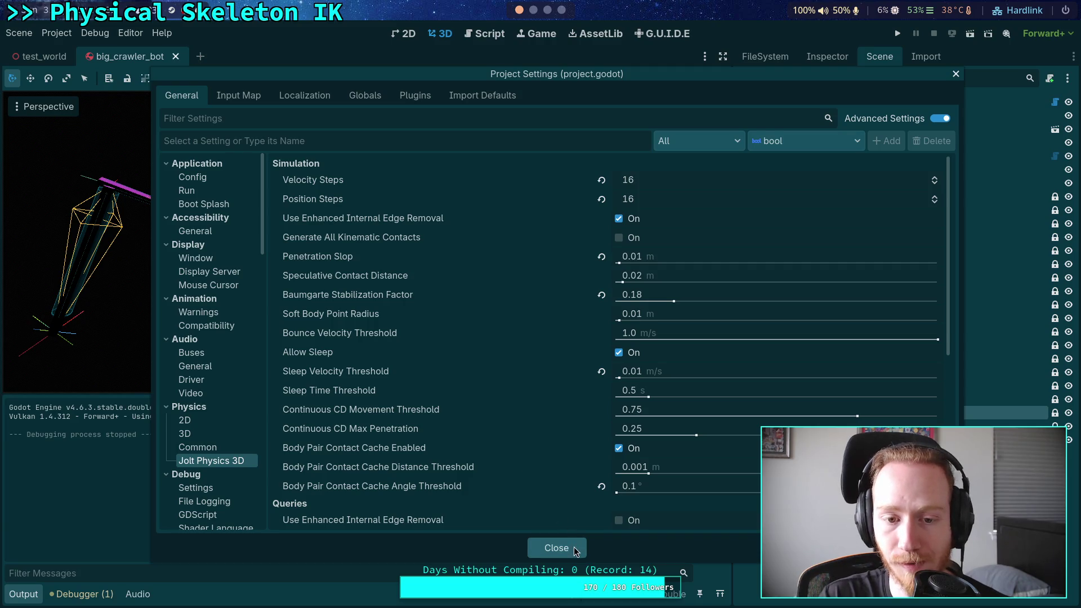
pyautogui.click(577, 550)
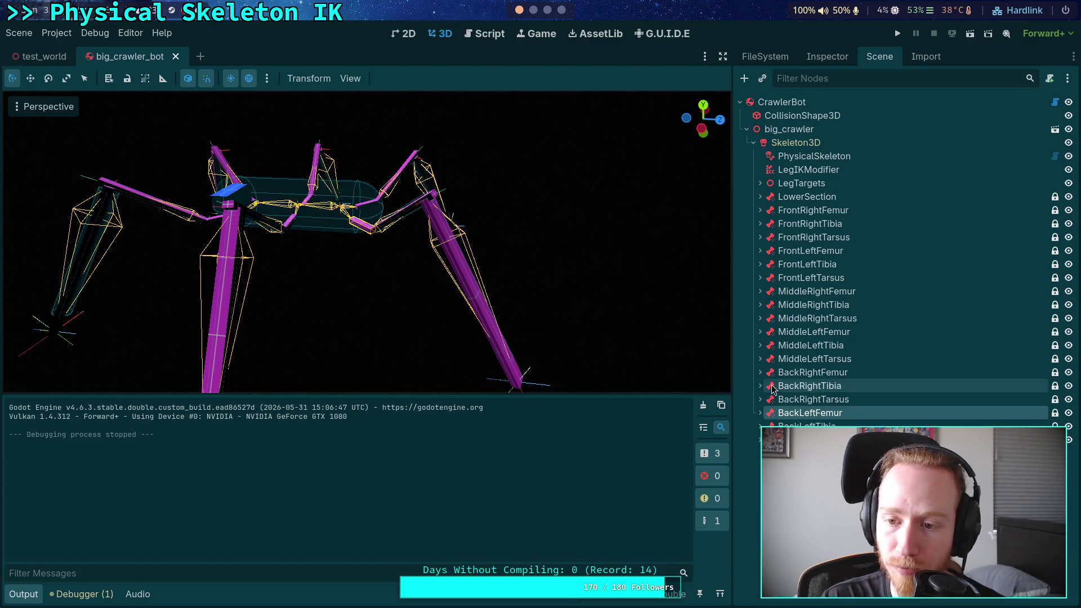
pyautogui.click(760, 210)
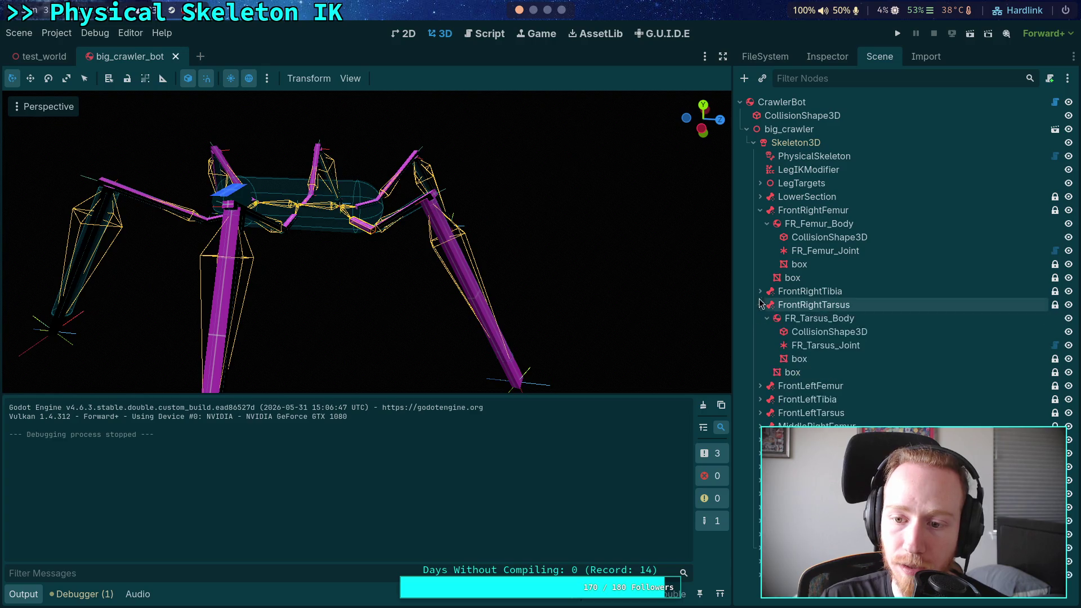
pyautogui.click(805, 224)
pyautogui.click(820, 62)
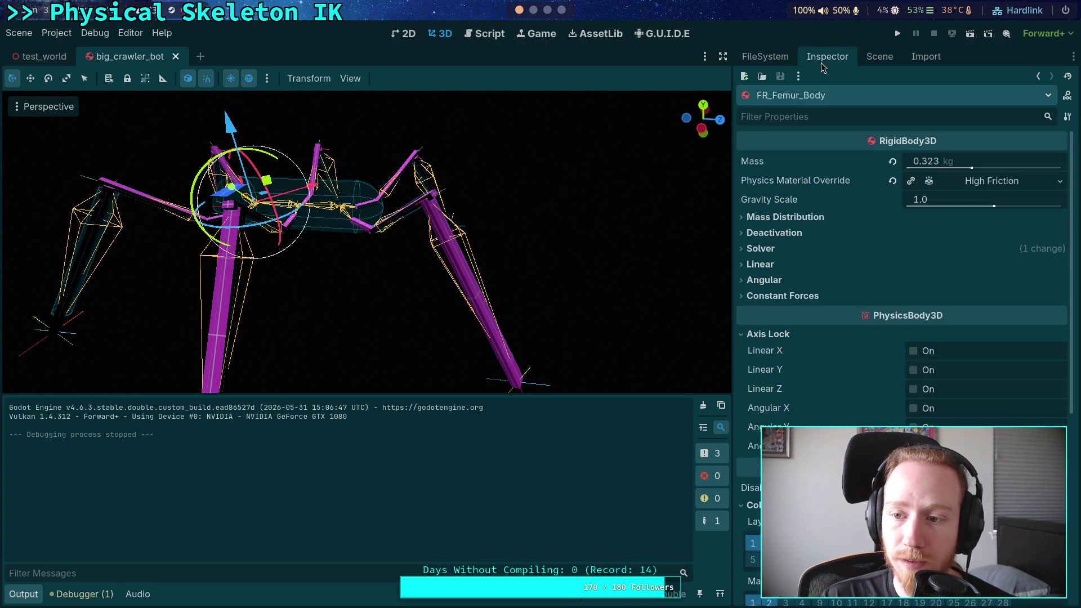
pyautogui.click(877, 58)
pyautogui.click(805, 307)
pyautogui.click(829, 61)
pyautogui.click(877, 58)
pyautogui.click(790, 373)
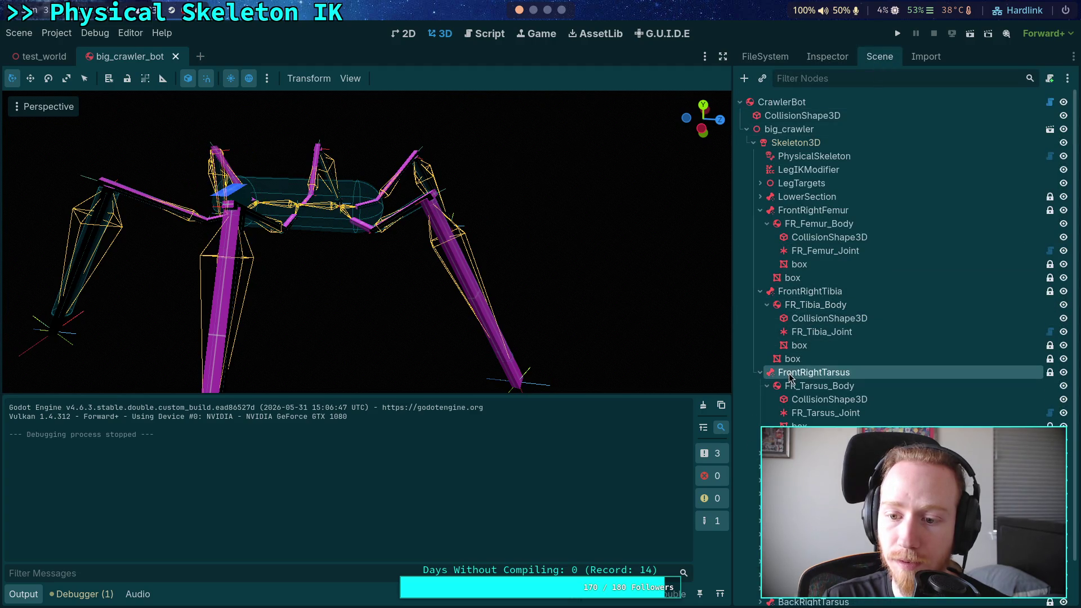
pyautogui.click(793, 387)
pyautogui.click(833, 58)
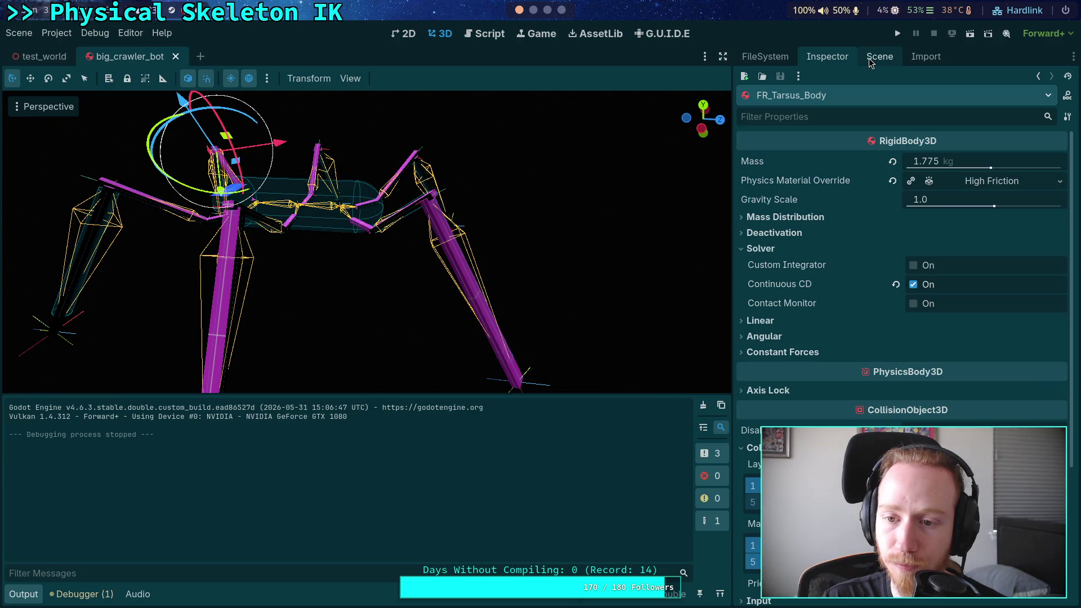
pyautogui.click(870, 60)
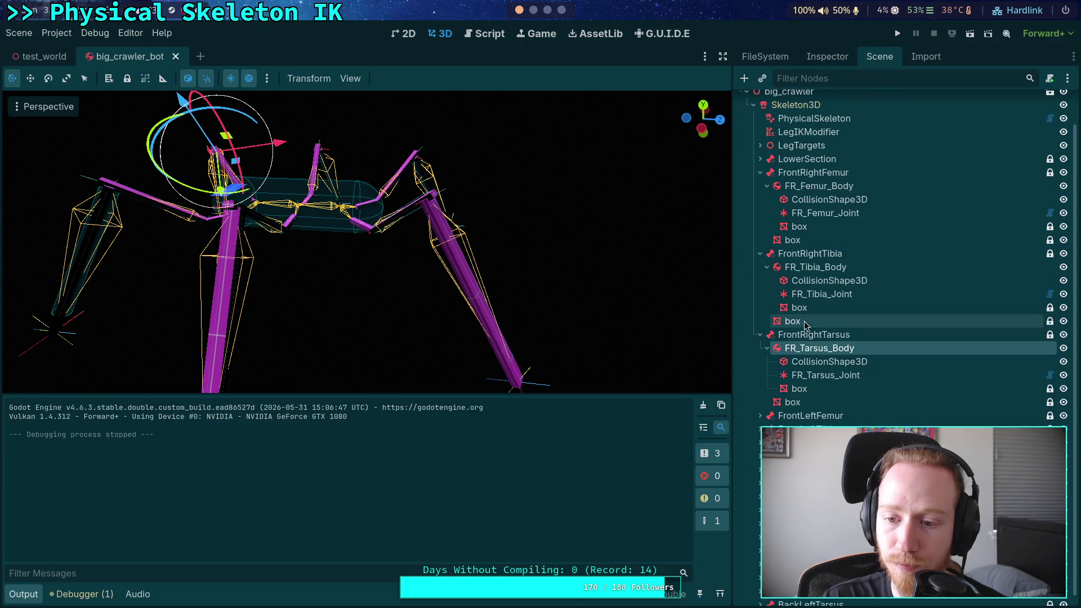
pyautogui.click(815, 267)
pyautogui.click(850, 60)
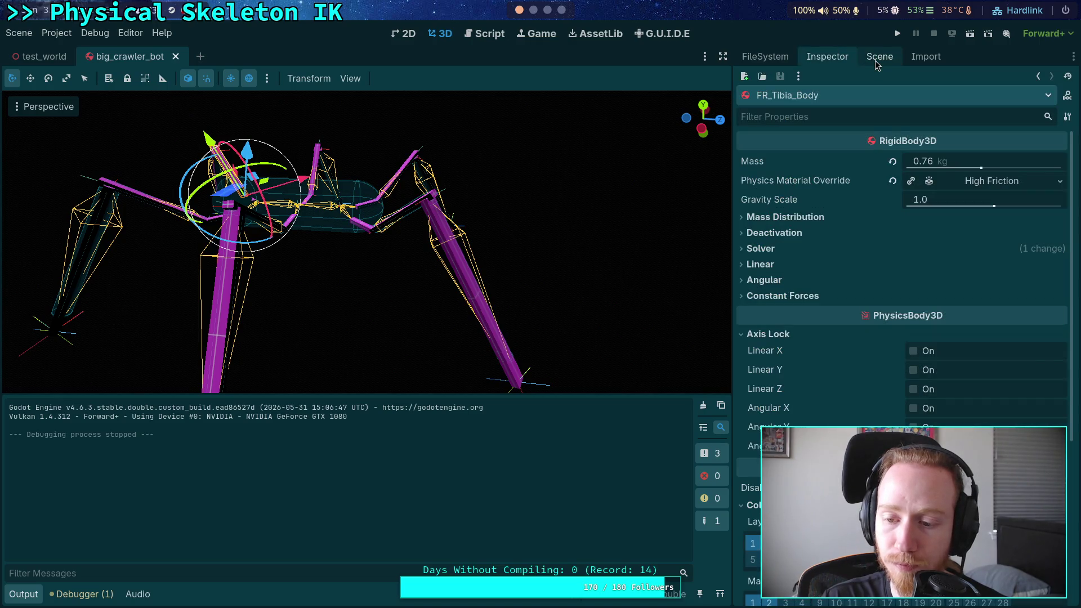
pyautogui.click(875, 60)
pyautogui.click(818, 224)
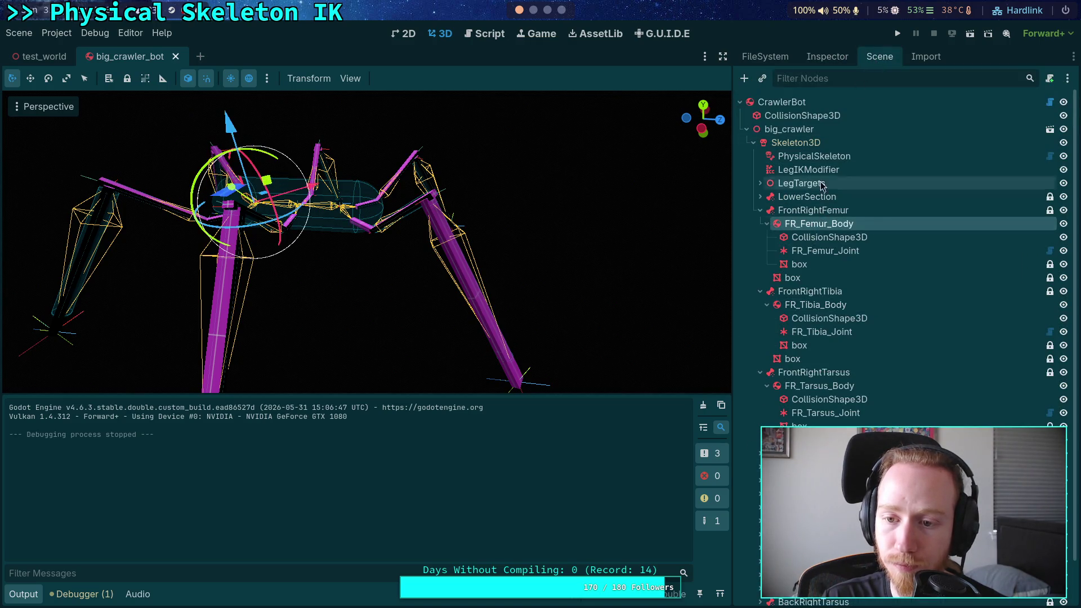
pyautogui.click(823, 57)
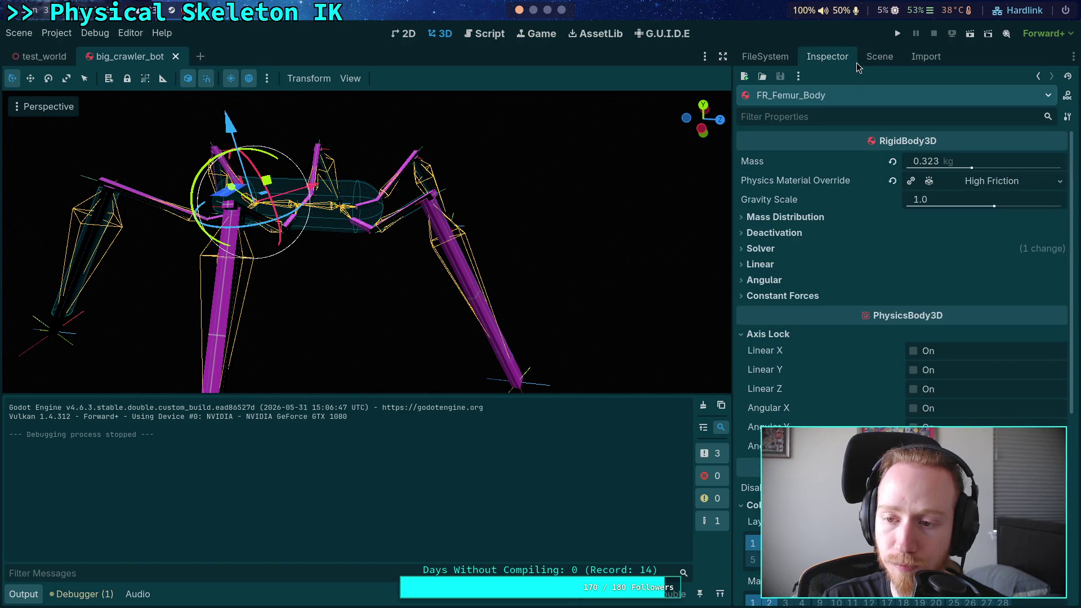
pyautogui.click(874, 59)
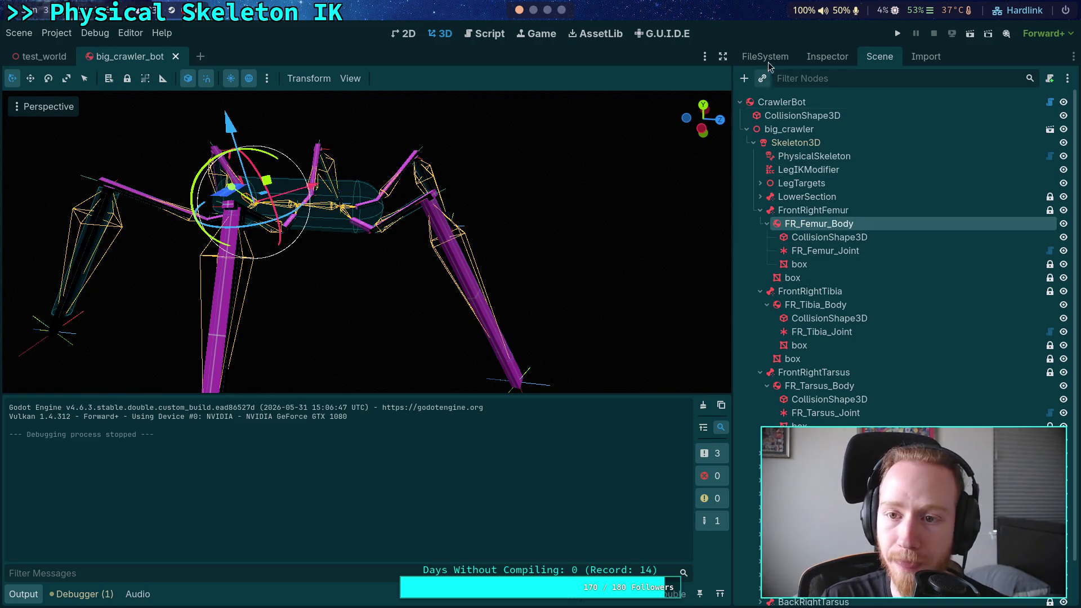
pyautogui.click(906, 35)
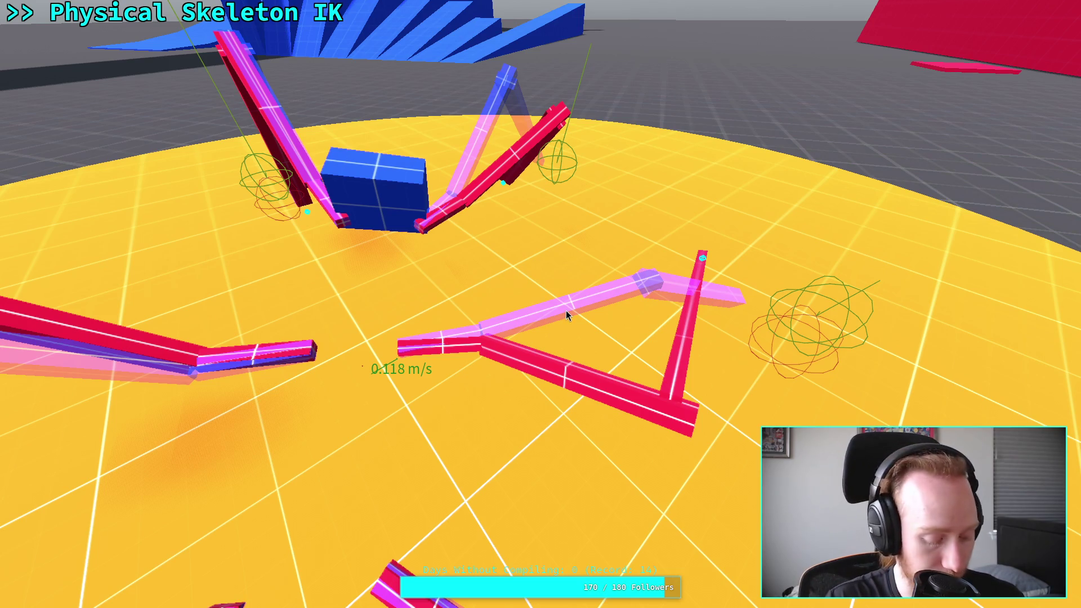
# Tile the editor beside the game window and stop the test run
pyautogui.press('super+f')
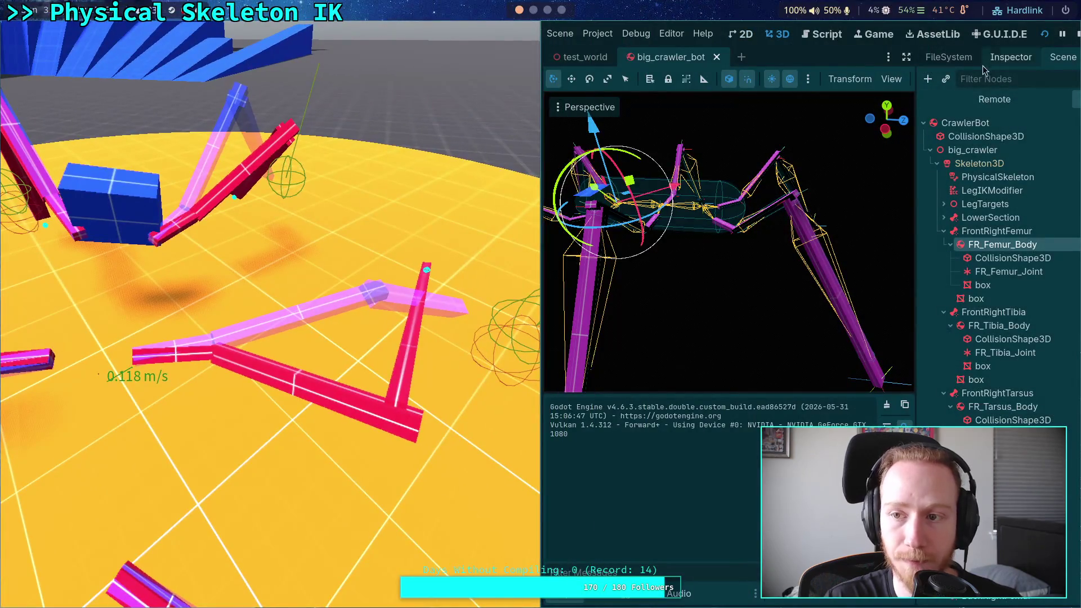
pyautogui.click(1077, 35)
pyautogui.click(57, 32)
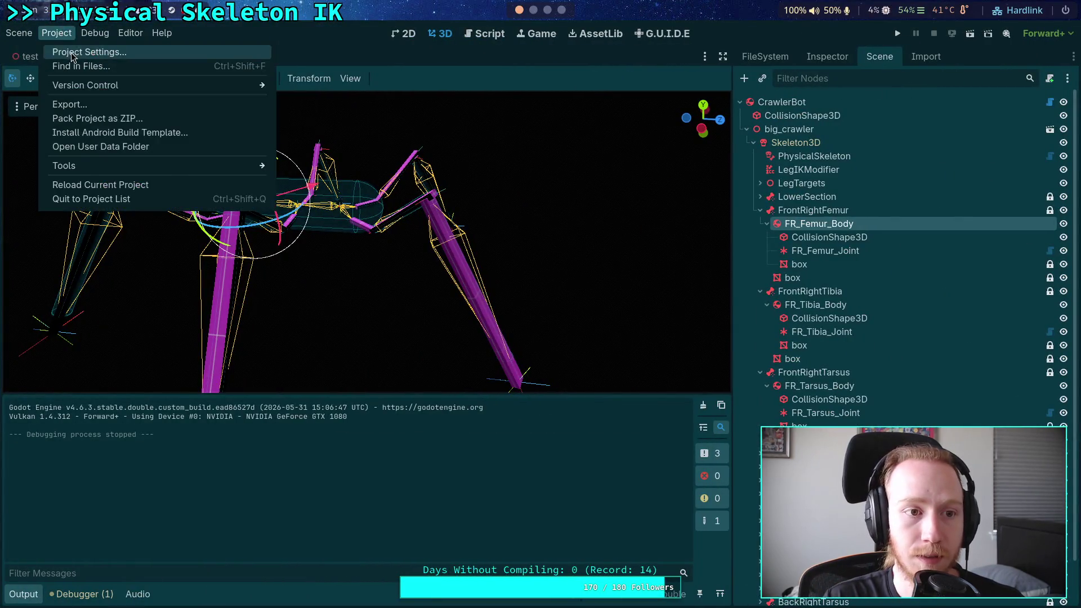
# Set Jolt Physics 3D's Baumgarte Stabilization Factor to 0.3 in Project Settings
pyautogui.click(75, 53)
pyautogui.click(677, 295)
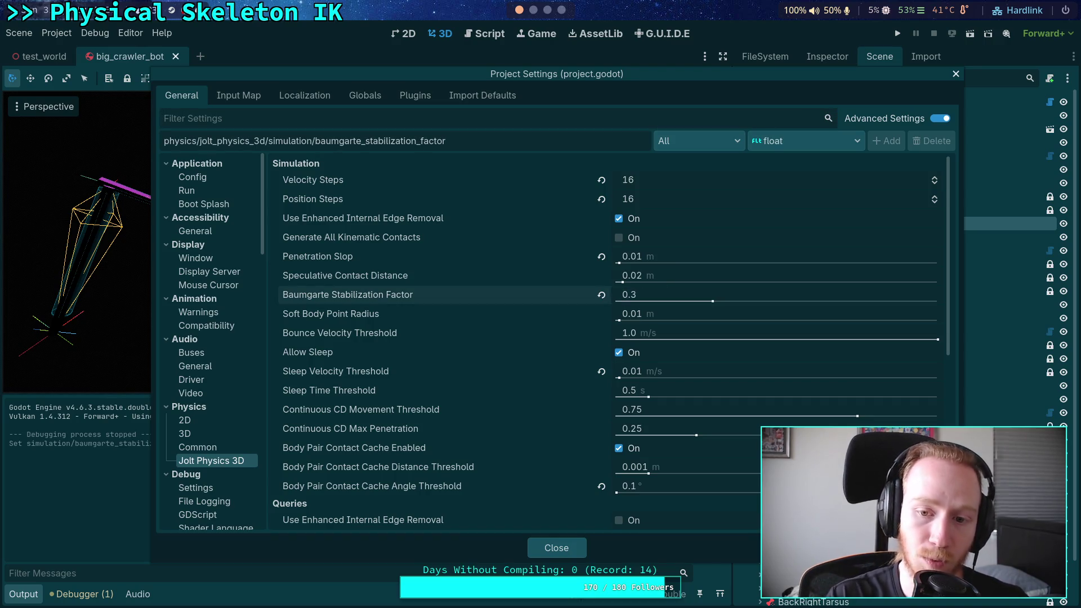
pyautogui.click(570, 550)
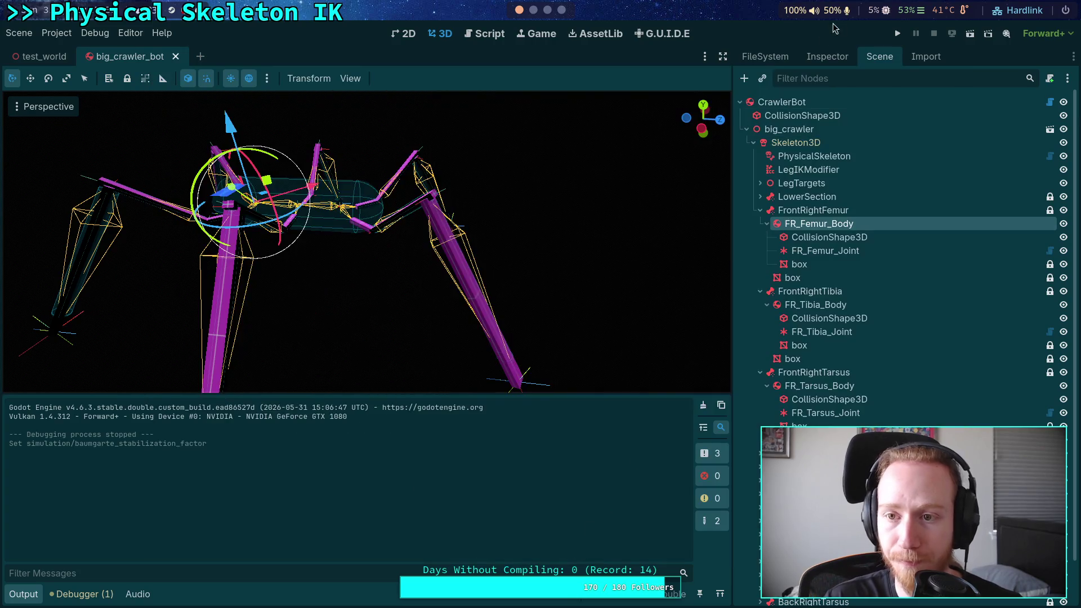
# Run the game full-screen to watch the crawler, then tile the editor beside it
pyautogui.click(897, 34)
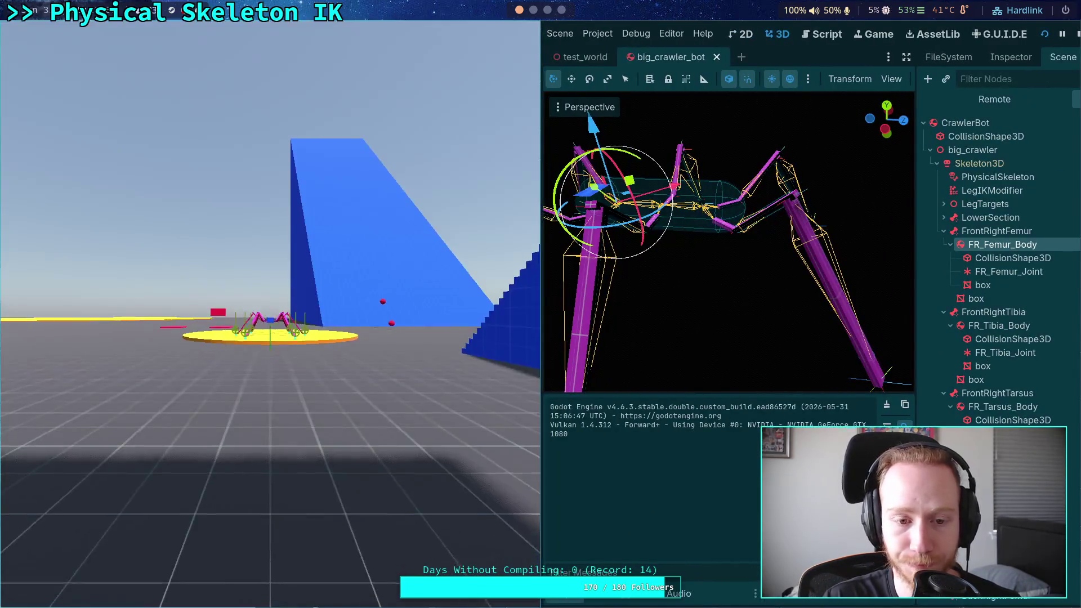
pyautogui.press('super+f')
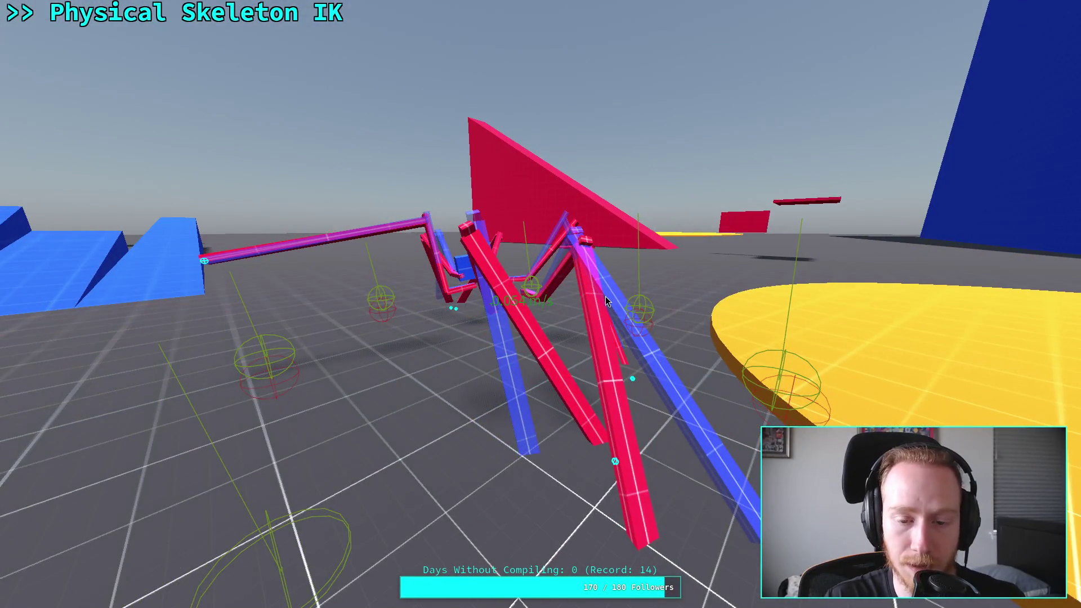
pyautogui.press('super+f')
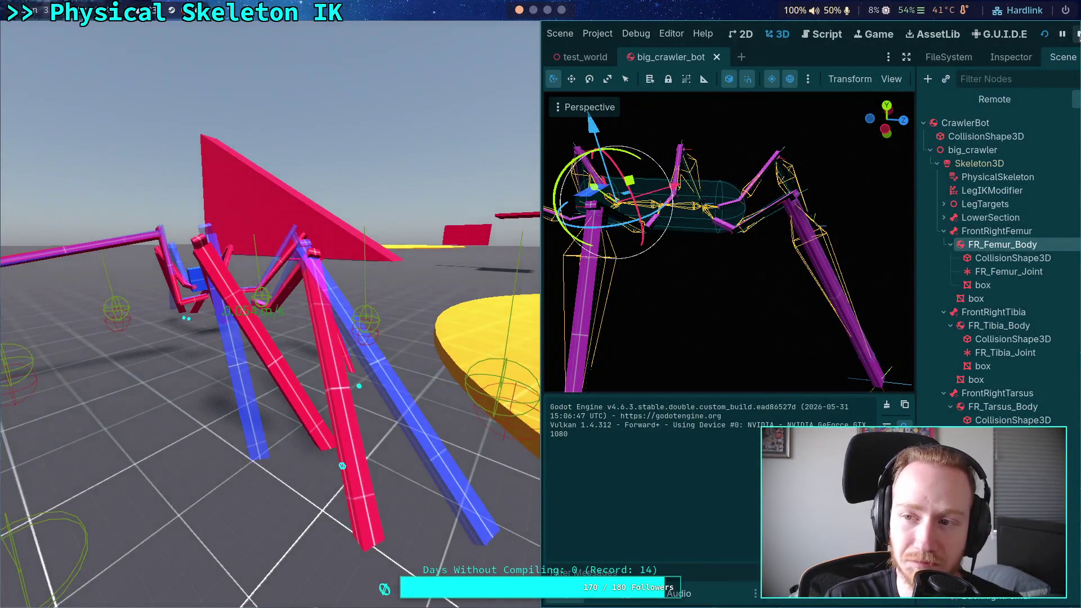
# Raise Jolt Position Steps to 18, set the Baumgarte Stabilization Factor to 0.4, and run the game
pyautogui.click(1077, 34)
pyautogui.click(56, 33)
pyautogui.click(84, 49)
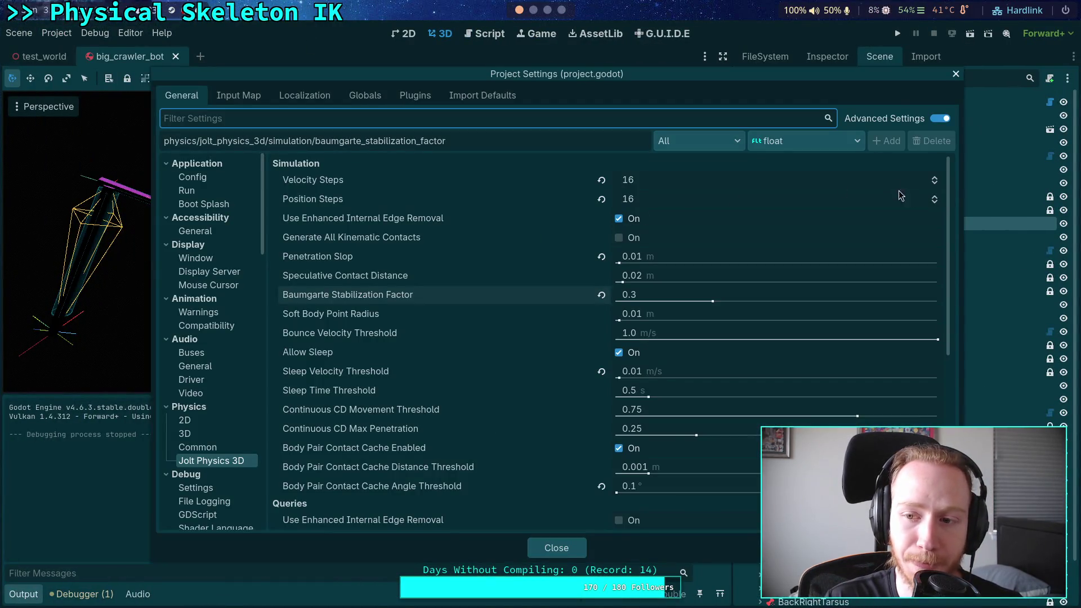
pyautogui.click(935, 197)
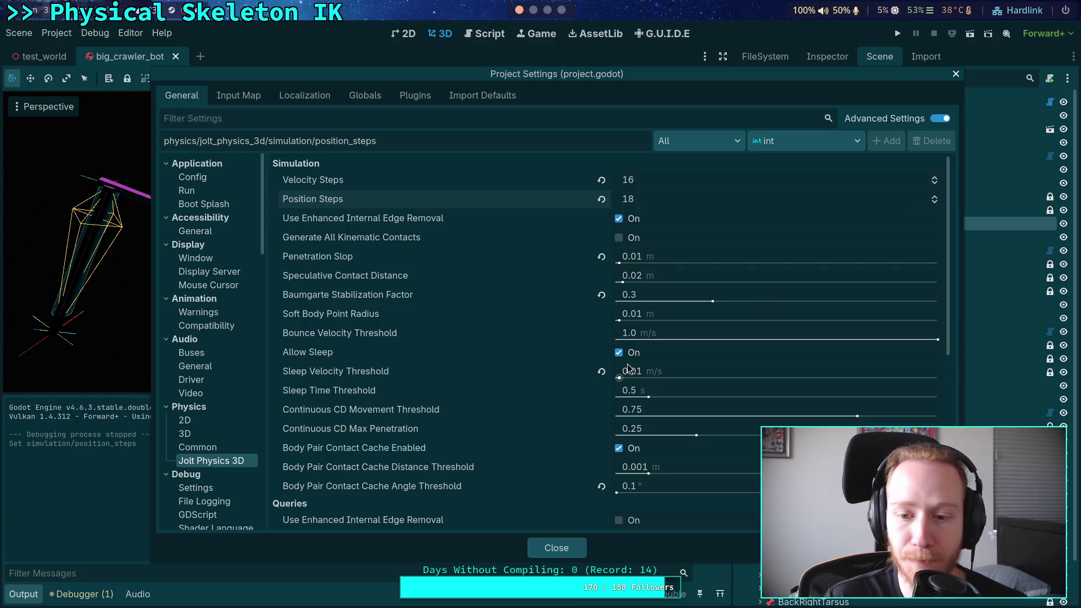
pyautogui.click(664, 293)
pyautogui.write('0.4')
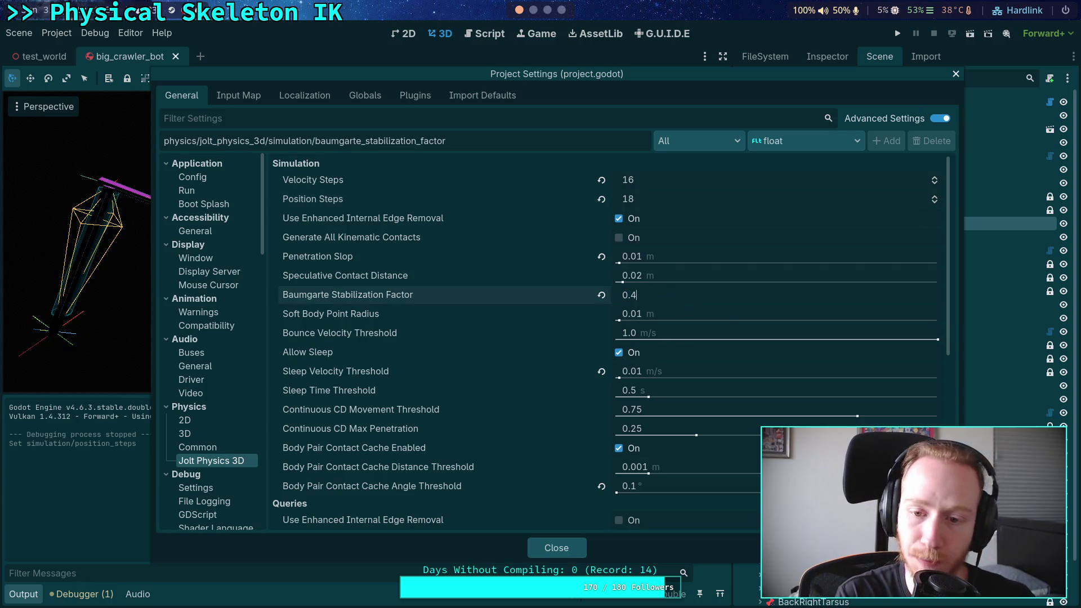
pyautogui.click(556, 547)
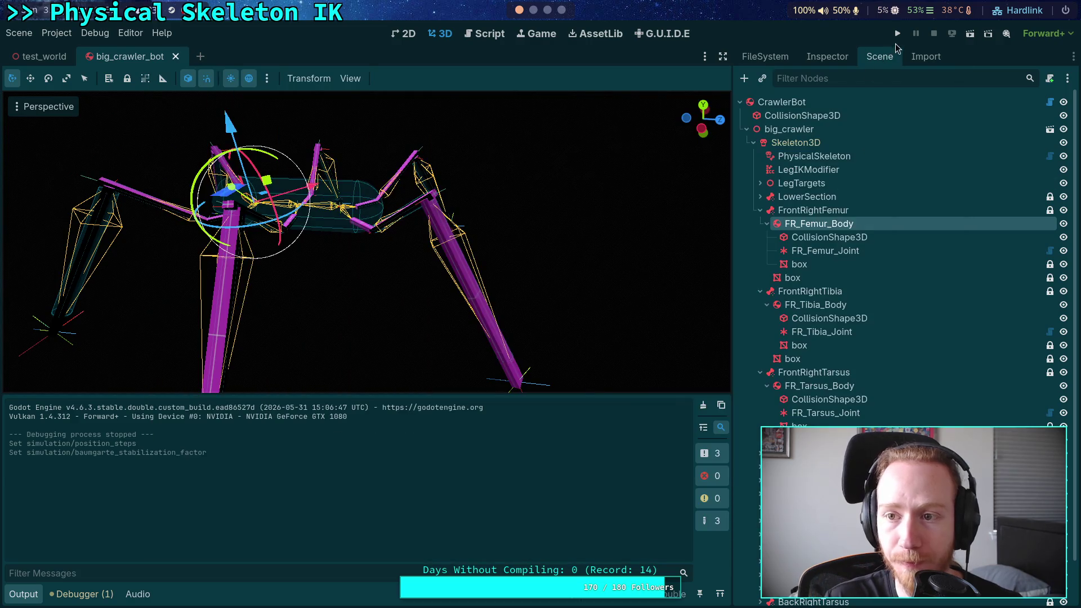
pyautogui.click(897, 34)
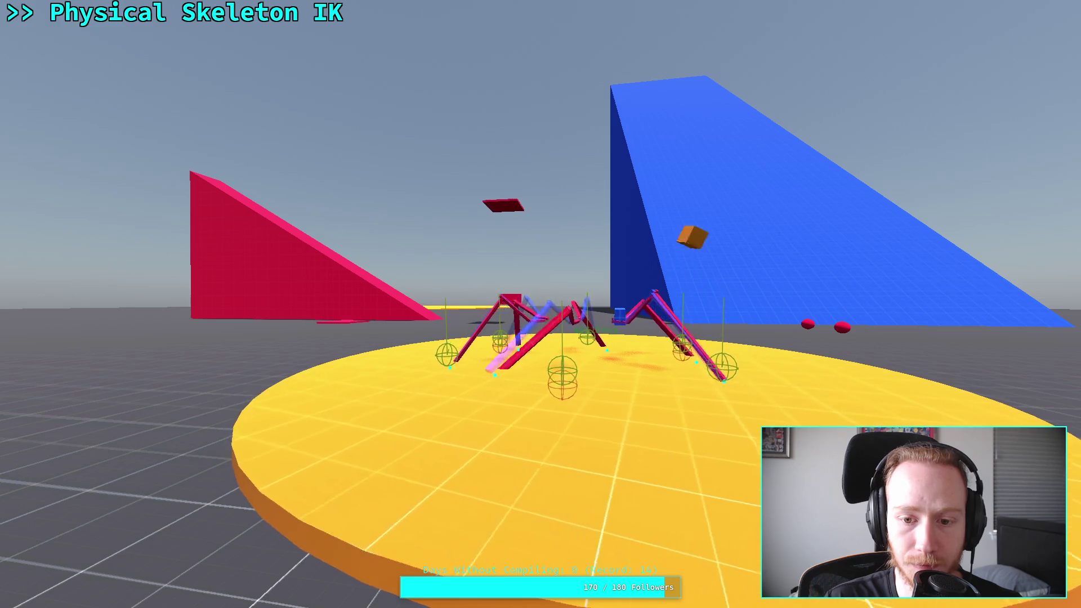
# Retune the Baumgarte factor to 0.3 and rerun the game fullscreen, flying toward the crawler
pyautogui.press('super+f')
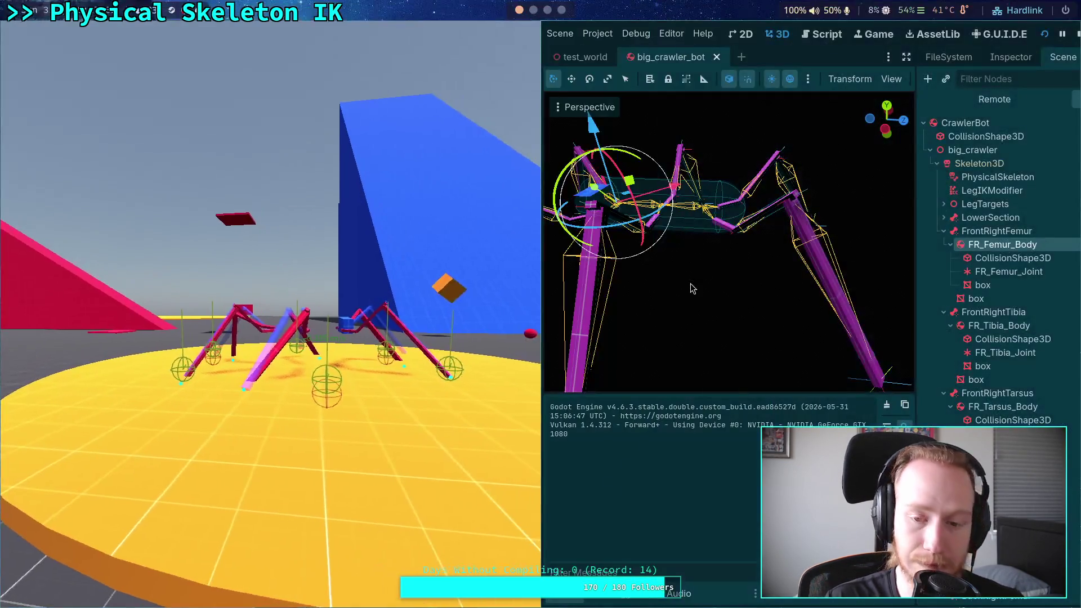
pyautogui.click(1075, 35)
pyautogui.click(56, 32)
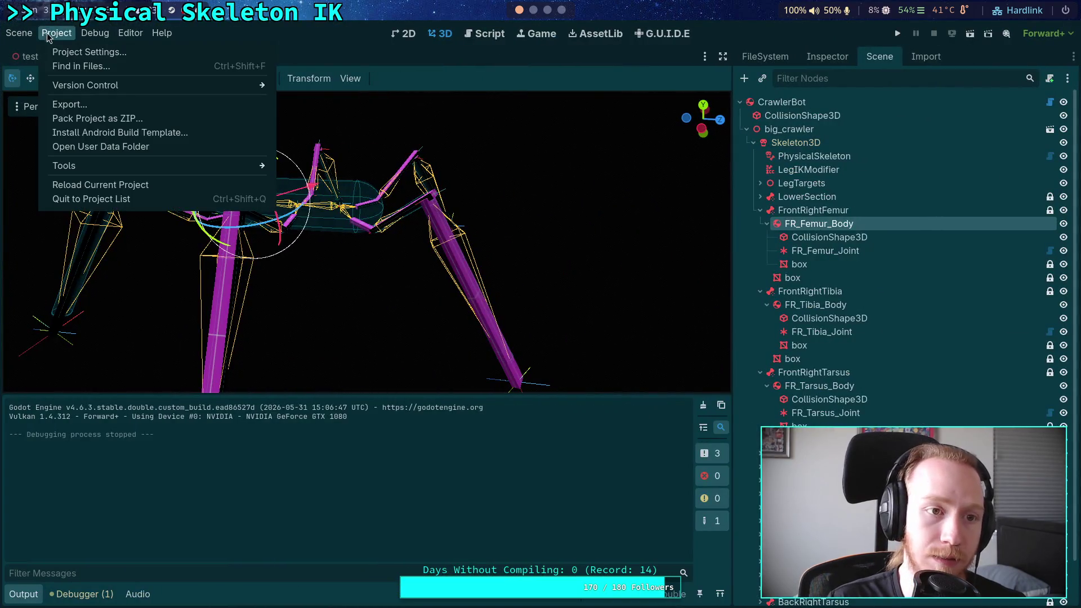
pyautogui.click(73, 48)
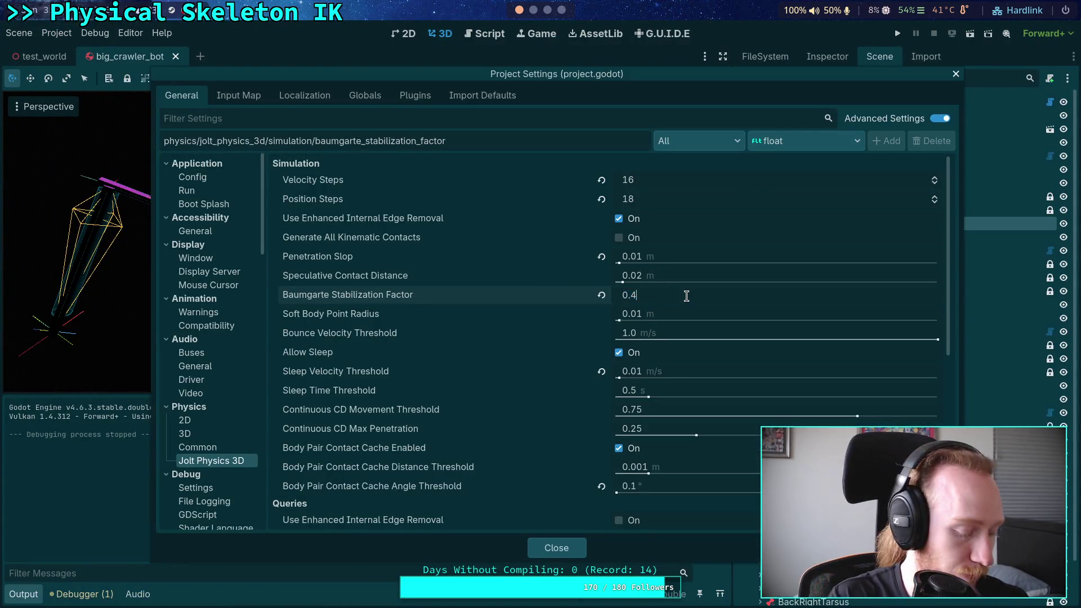
pyautogui.click(572, 556)
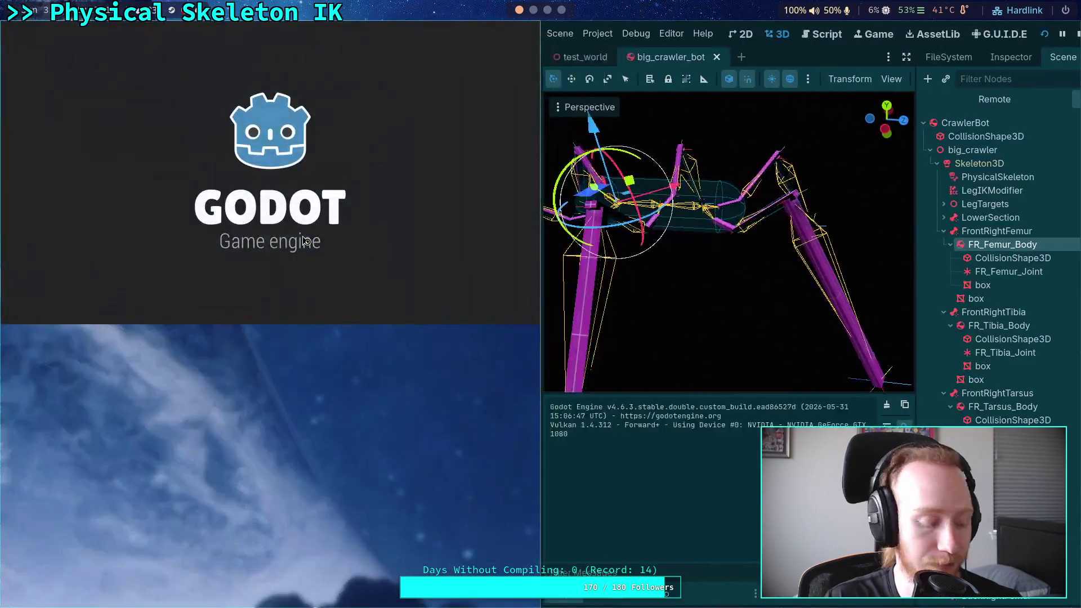
pyautogui.press('super+f')
pyautogui.press('w')
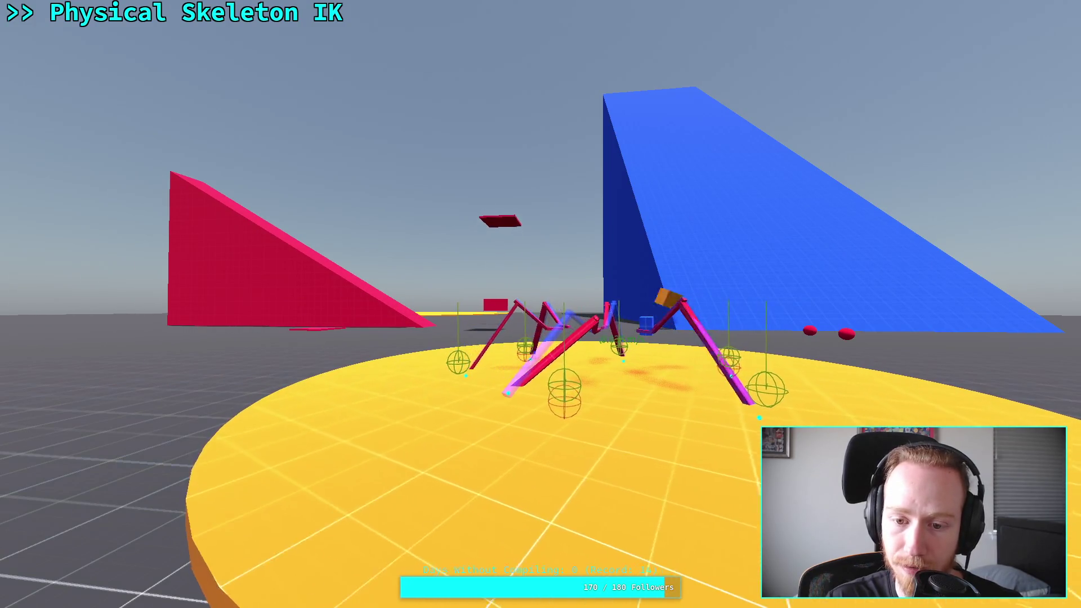
# Stop the test run and reopen Project Settings for another Baumgarte adjustment
pyautogui.press('super+f')
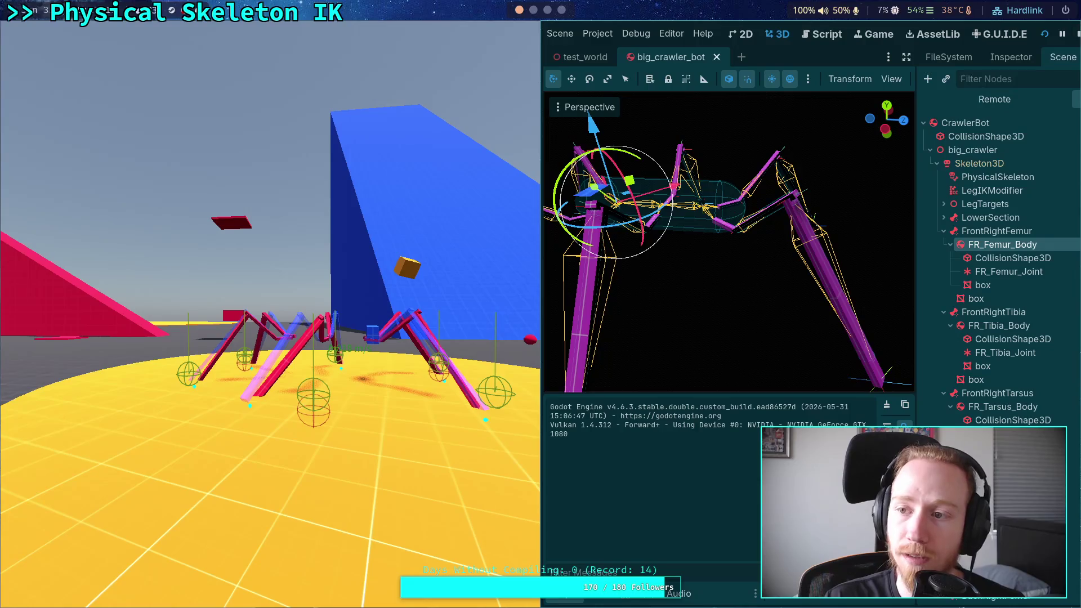
pyautogui.click(1077, 35)
pyautogui.click(56, 33)
pyautogui.click(84, 48)
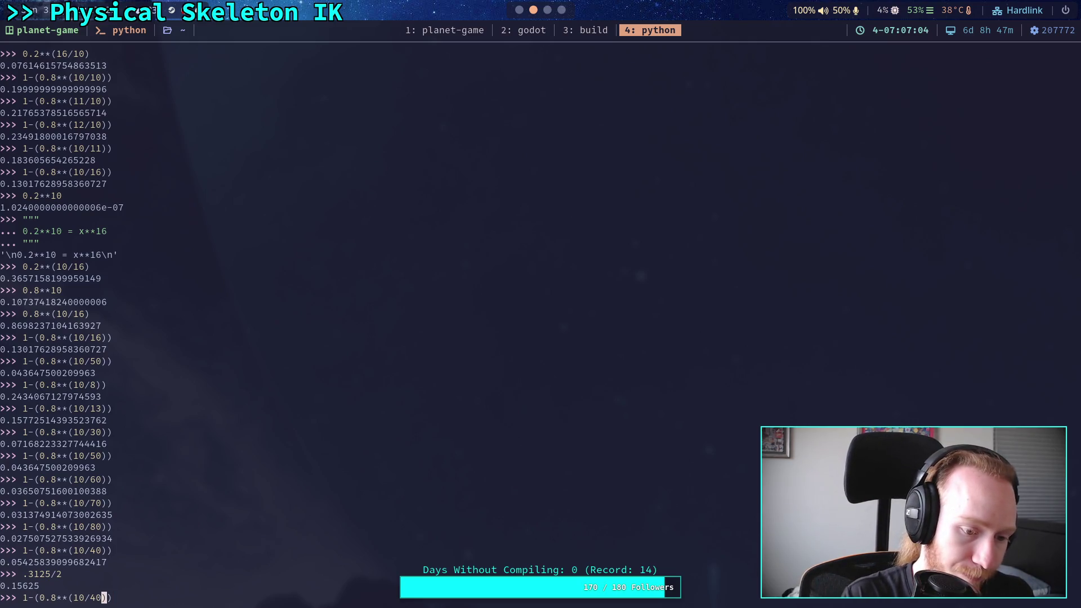
pyautogui.write('16')
# Evaluate 1-(0.8**(10/18)) in the Python REPL, giving about 0.1166
pyautogui.press('Return')
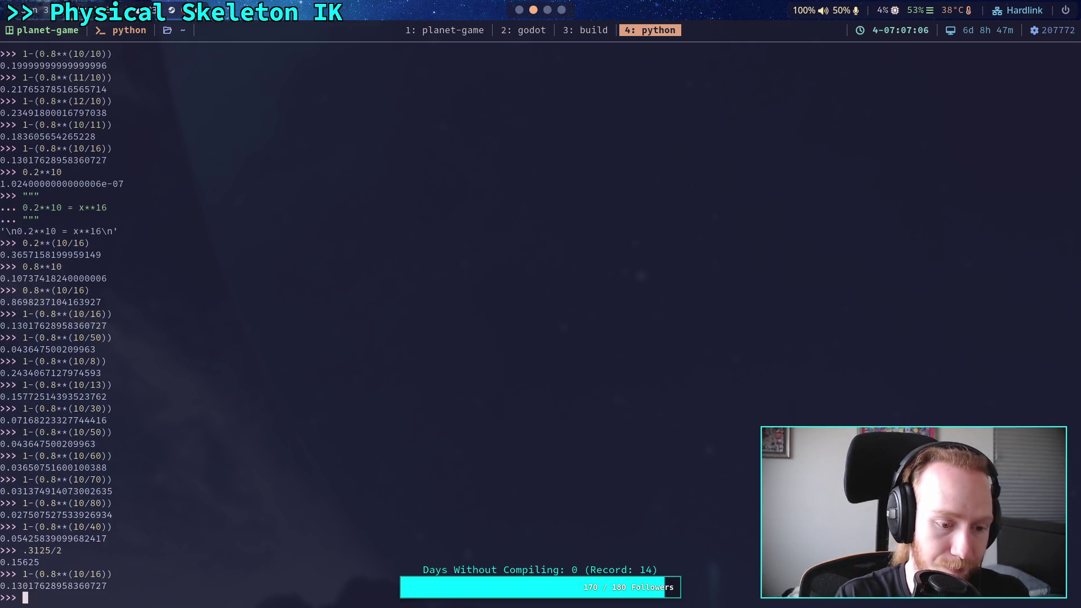
pyautogui.click(520, 7)
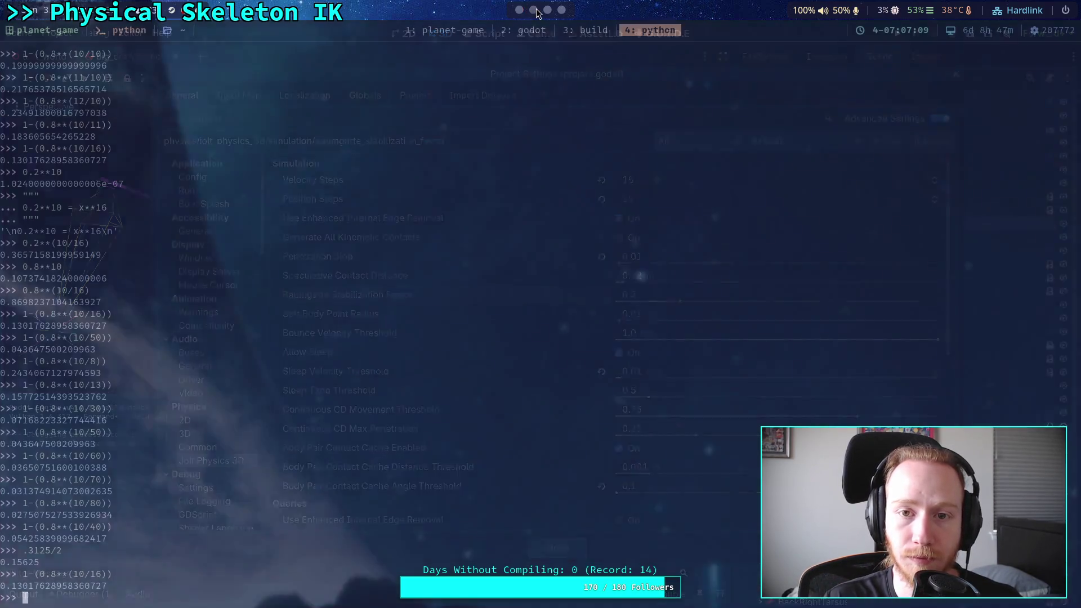
pyautogui.click(533, 10)
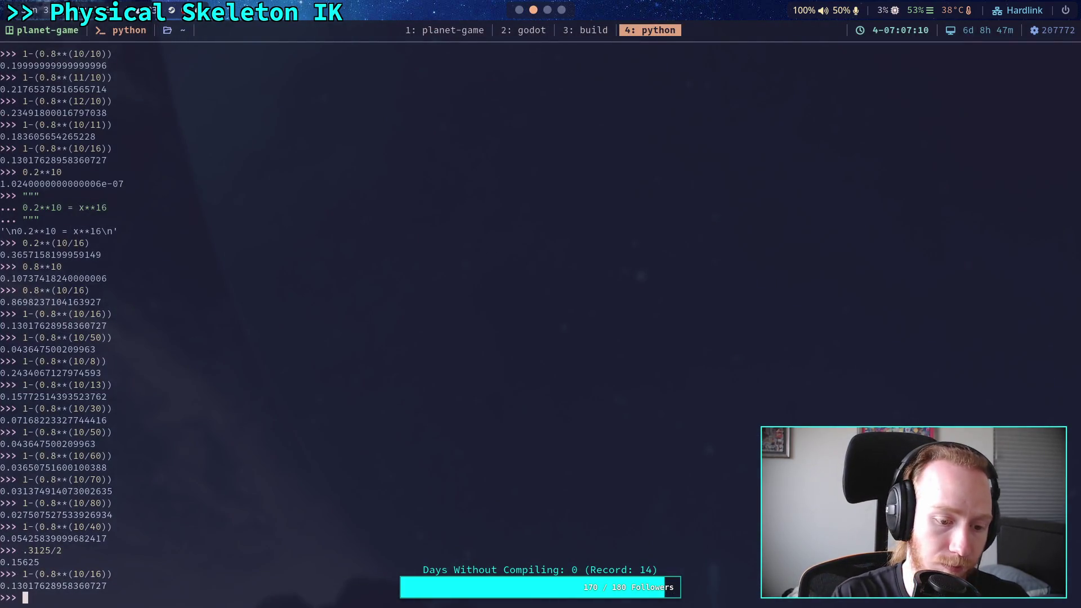
pyautogui.write('1-(0.8**(10/18))')
pyautogui.press('Return')
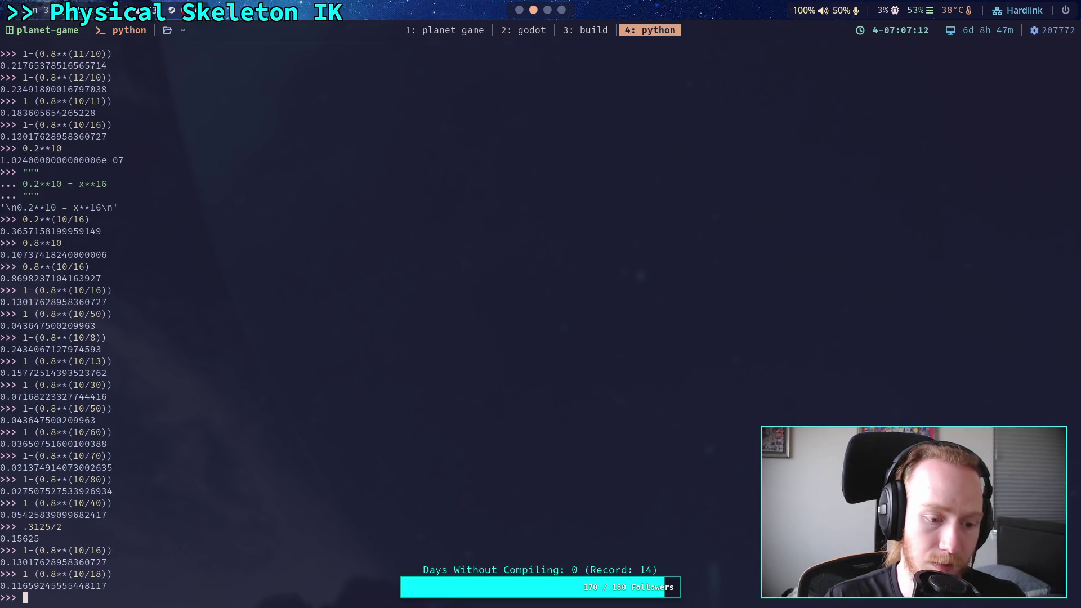
# Set the Jolt Baumgarte Stabilization Factor to 0.12 and run the project
pyautogui.click(519, 10)
pyautogui.click(650, 291)
pyautogui.click(659, 293)
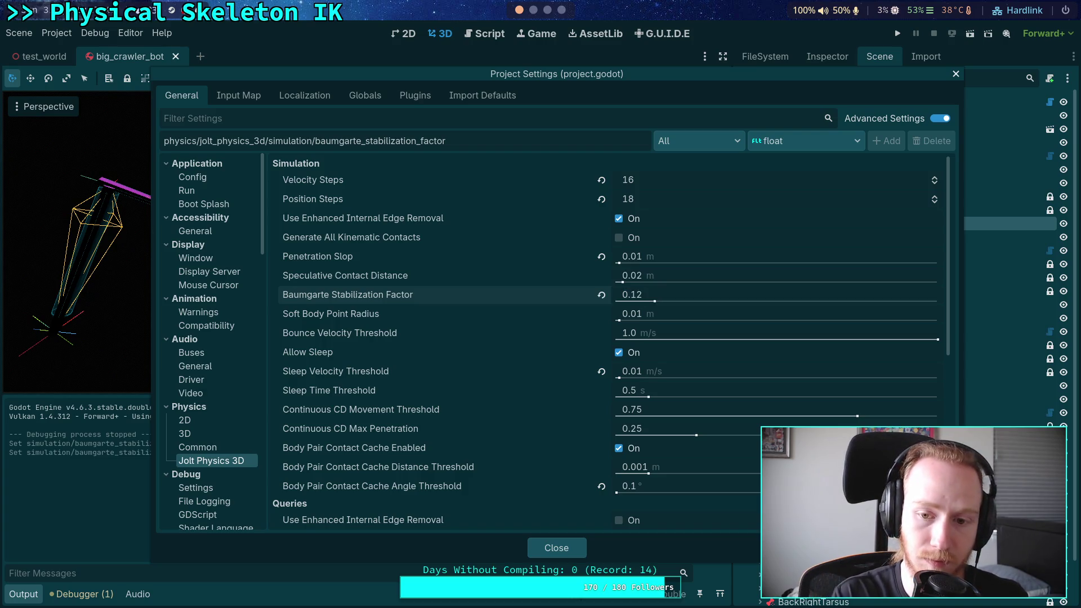
pyautogui.click(564, 544)
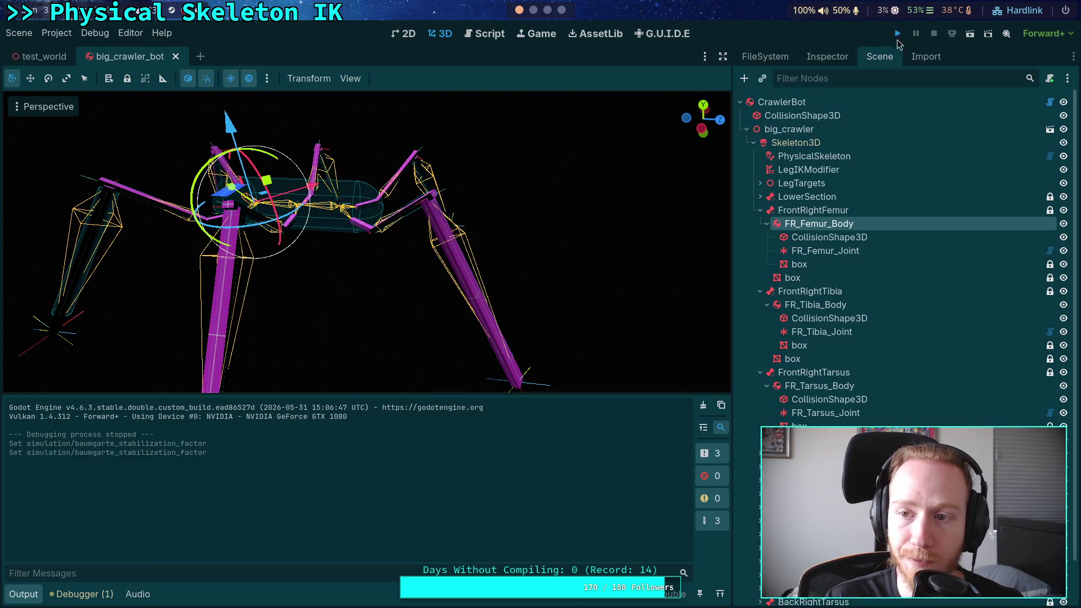
pyautogui.click(898, 35)
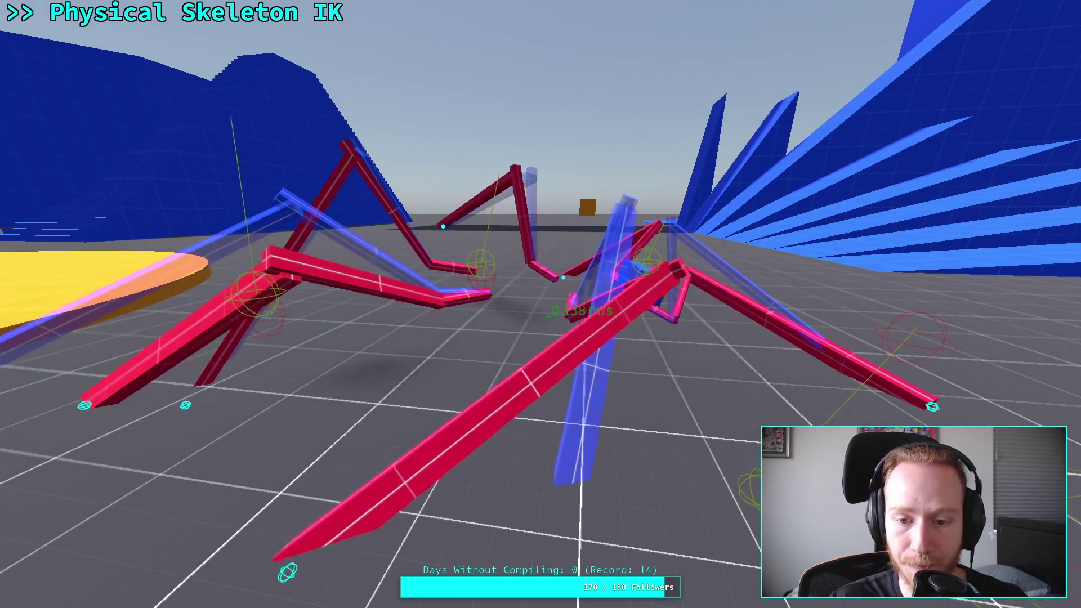
# Exit fullscreen and stop the test run that used the 0.12 stabilization factor
pyautogui.press('super+f')
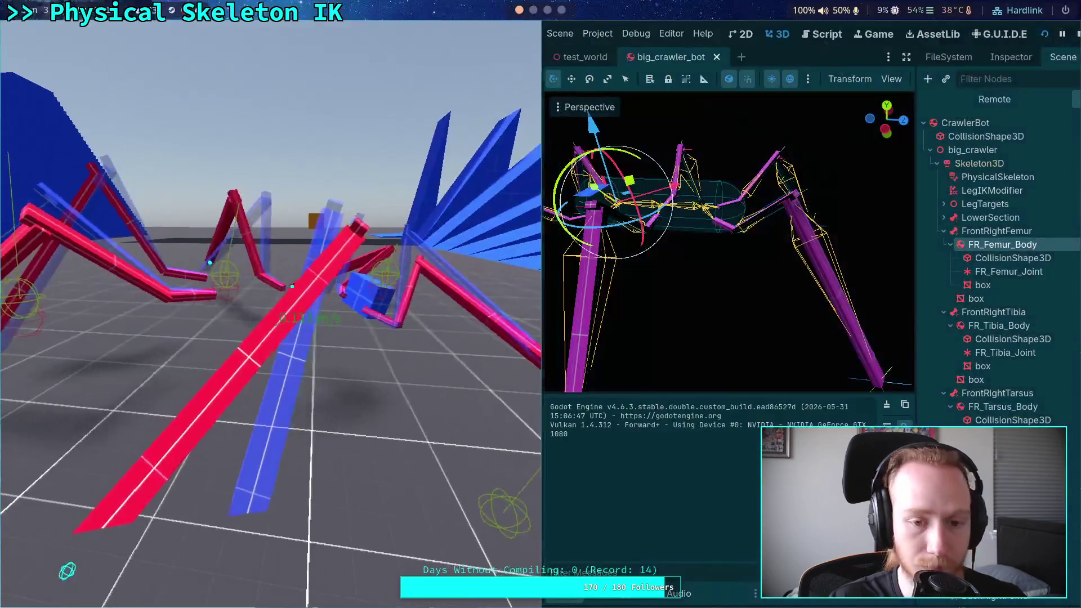
pyautogui.click(1078, 35)
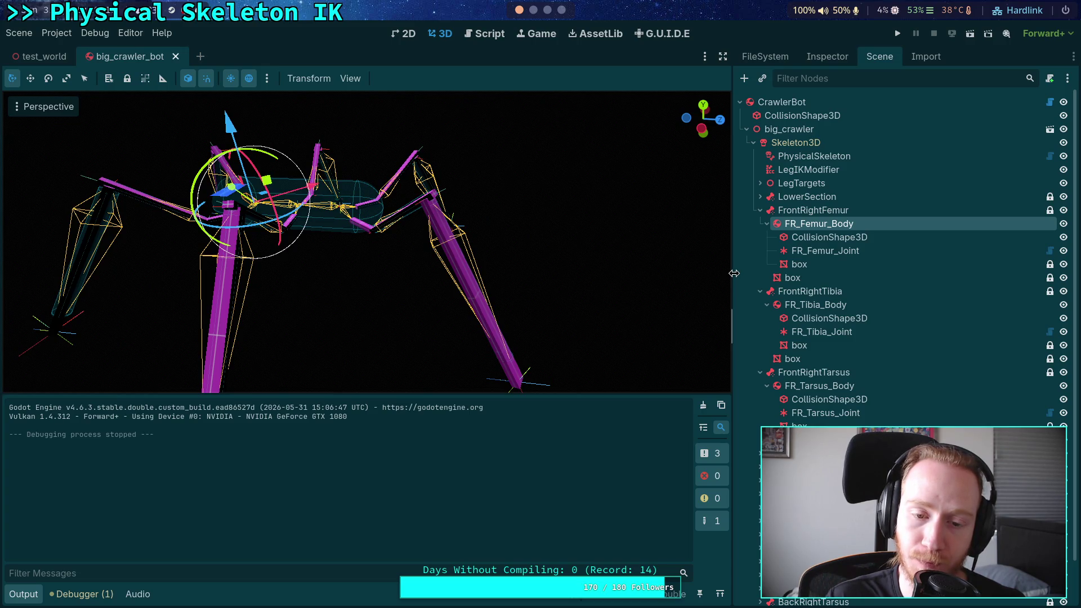
# Set Jolt Position and Velocity Steps to 20 and Baumgarte factor 0.11, then run the game
pyautogui.click(56, 32)
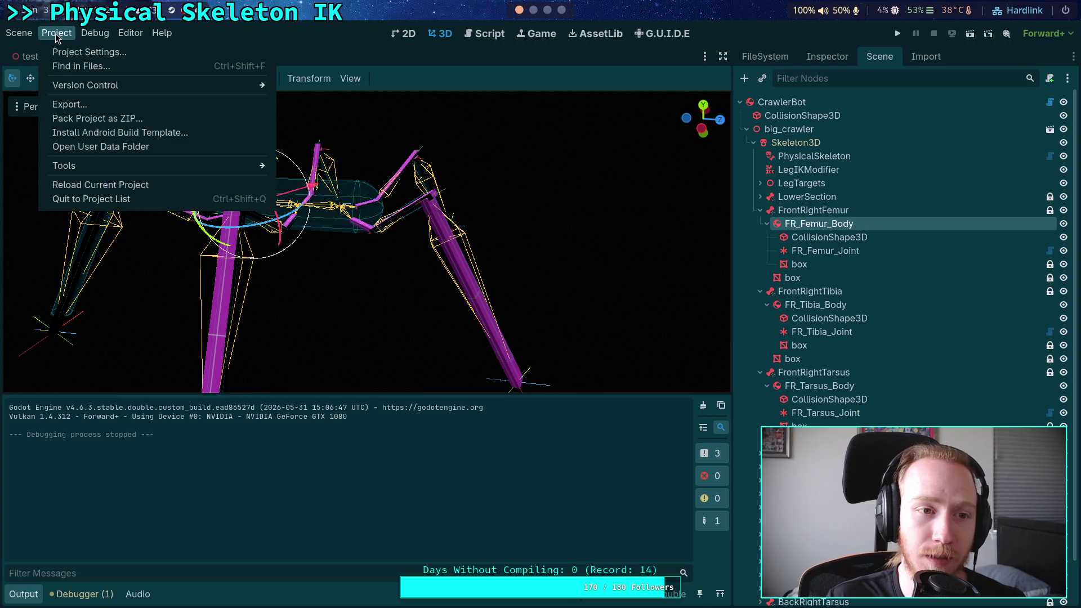
pyautogui.click(66, 49)
pyautogui.click(931, 195)
pyautogui.click(931, 195)
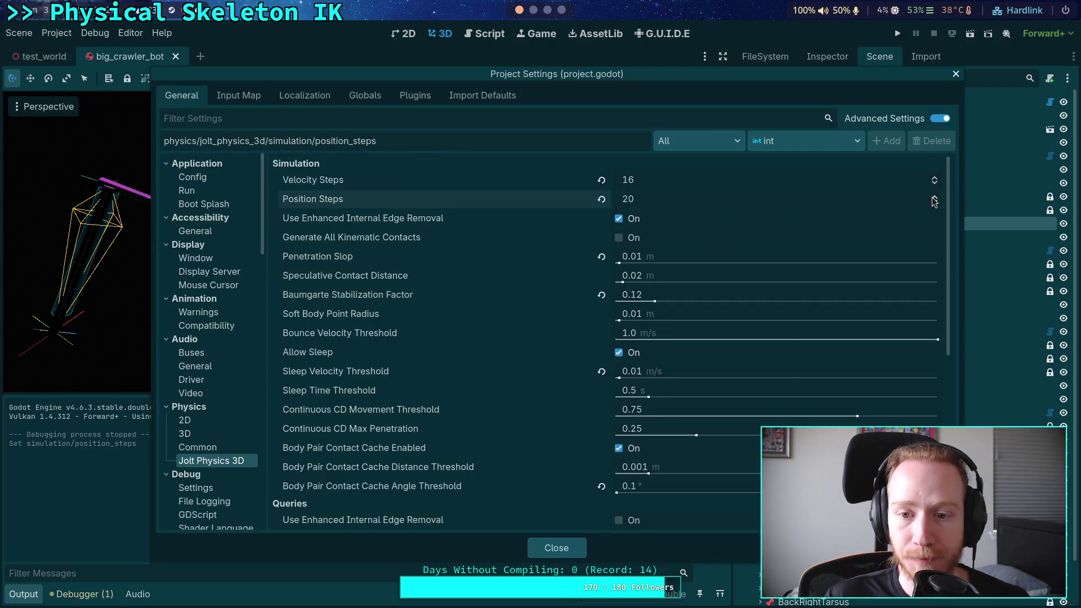
pyautogui.click(533, 10)
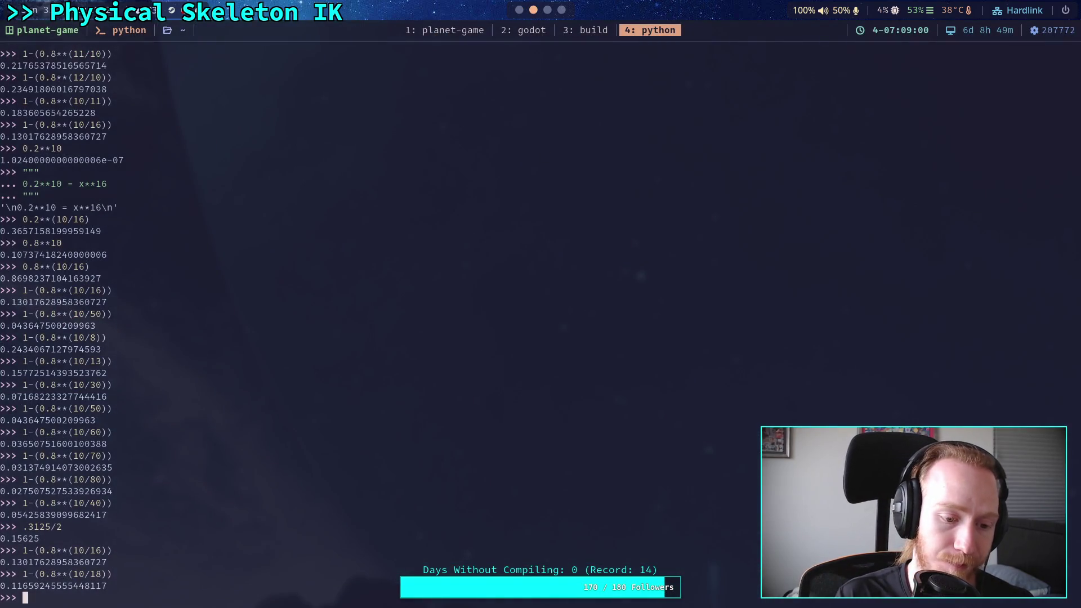
pyautogui.write('1-(0.8**(10/20))')
pyautogui.press('Return')
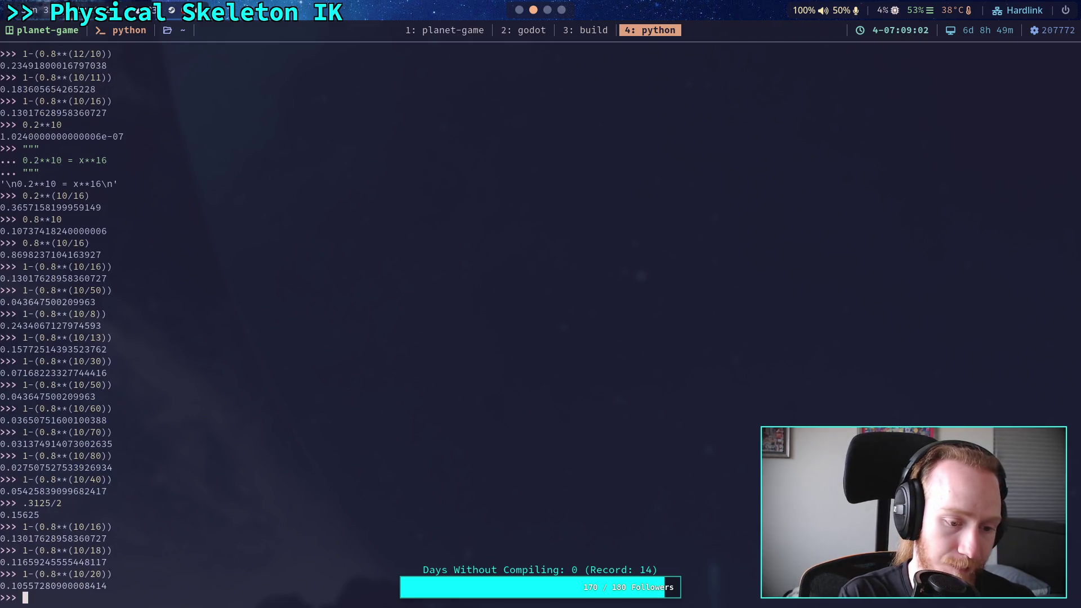
pyautogui.click(519, 10)
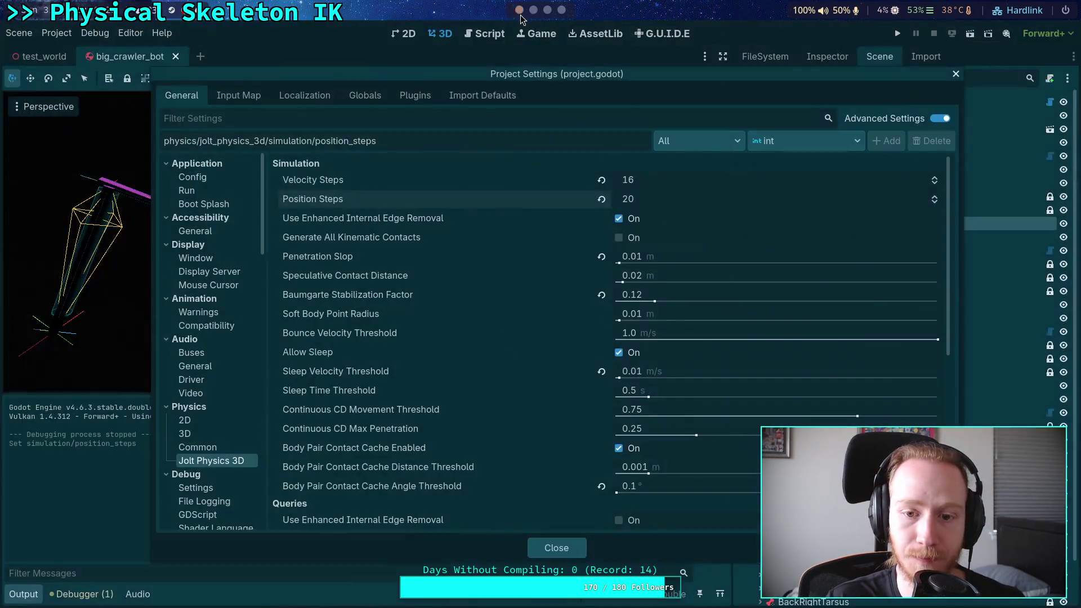
pyautogui.click(673, 289)
pyautogui.write('0.11')
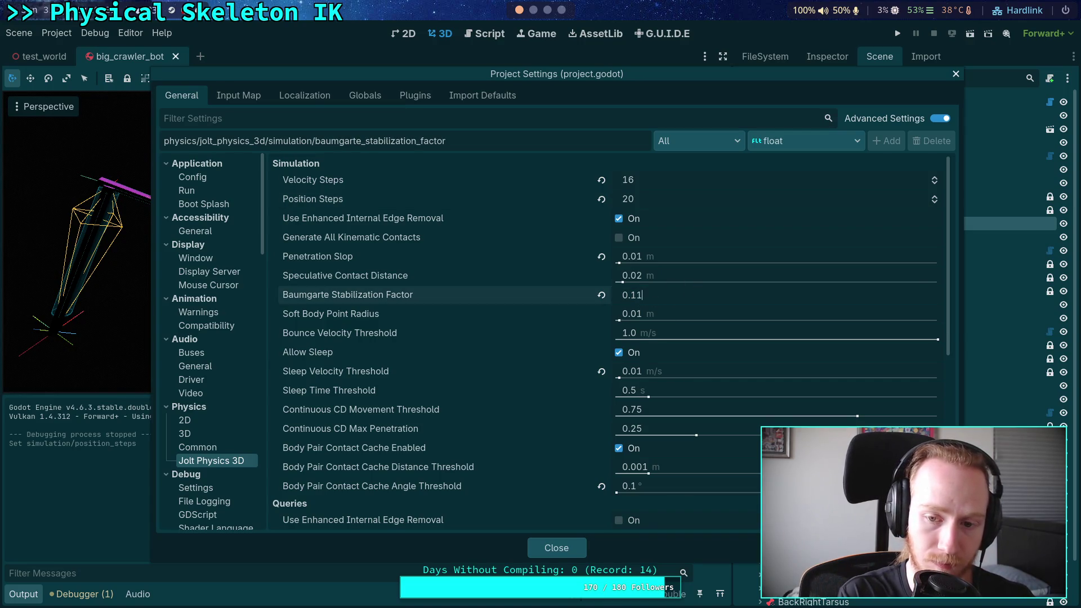
pyautogui.click(933, 179)
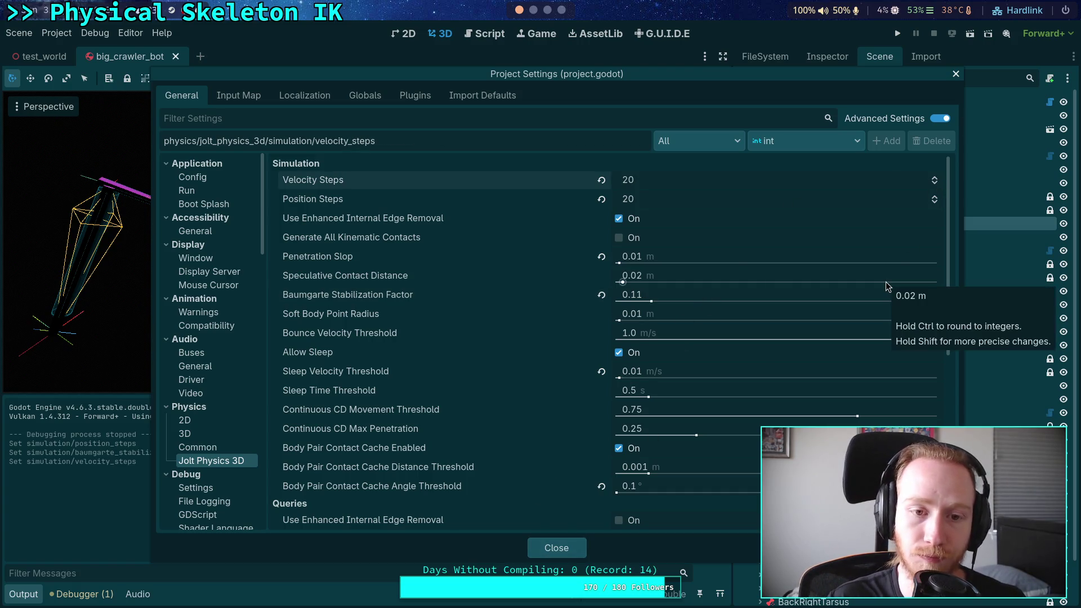
pyautogui.click(557, 547)
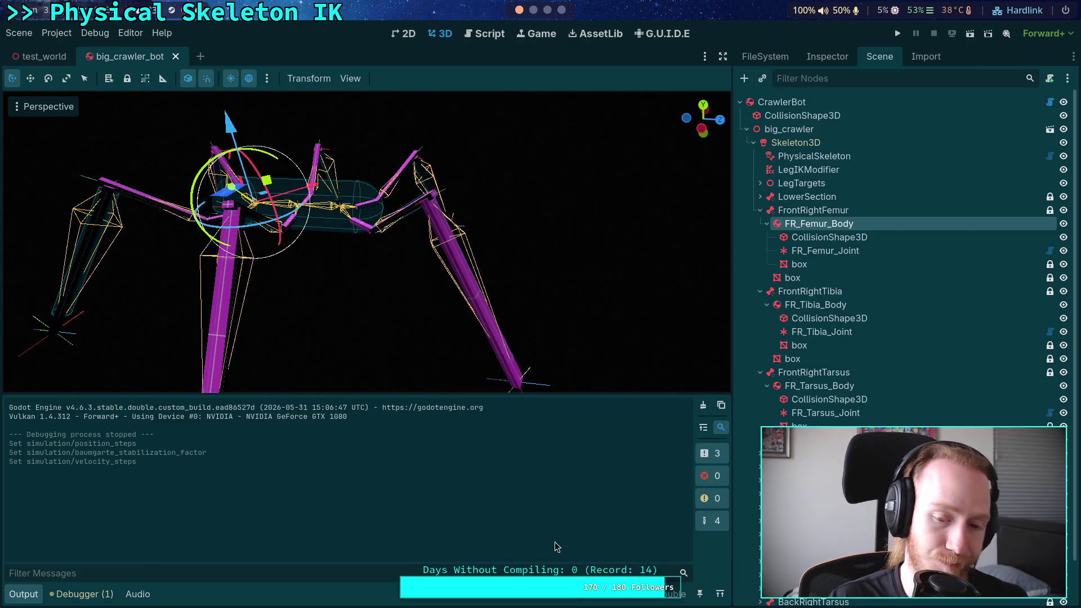
pyautogui.click(895, 34)
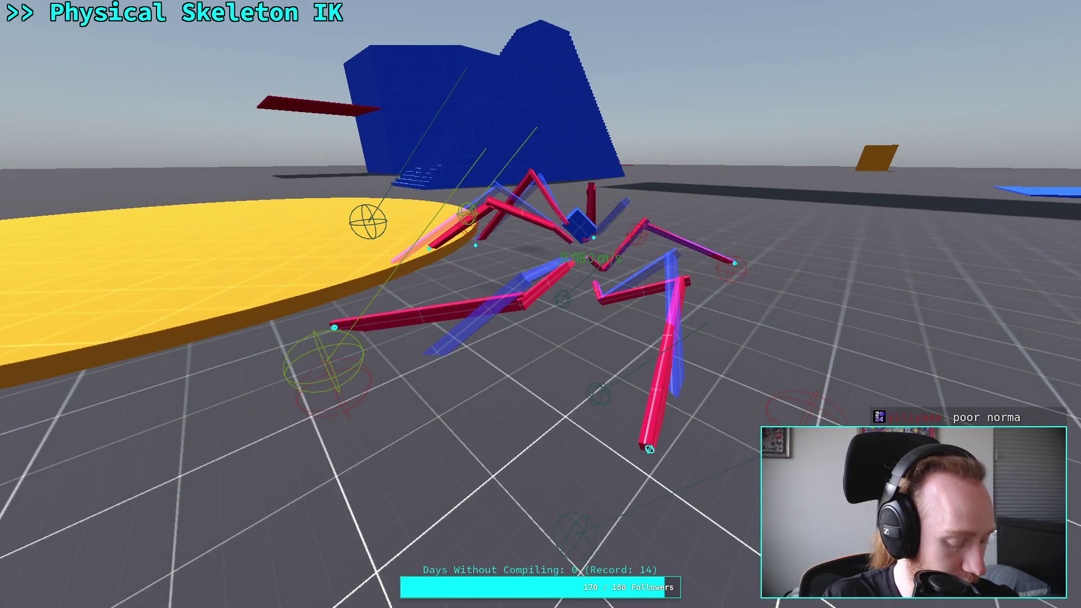
# Take the running crawler game out of fullscreen so it sits beside the editor
pyautogui.press('super+f')
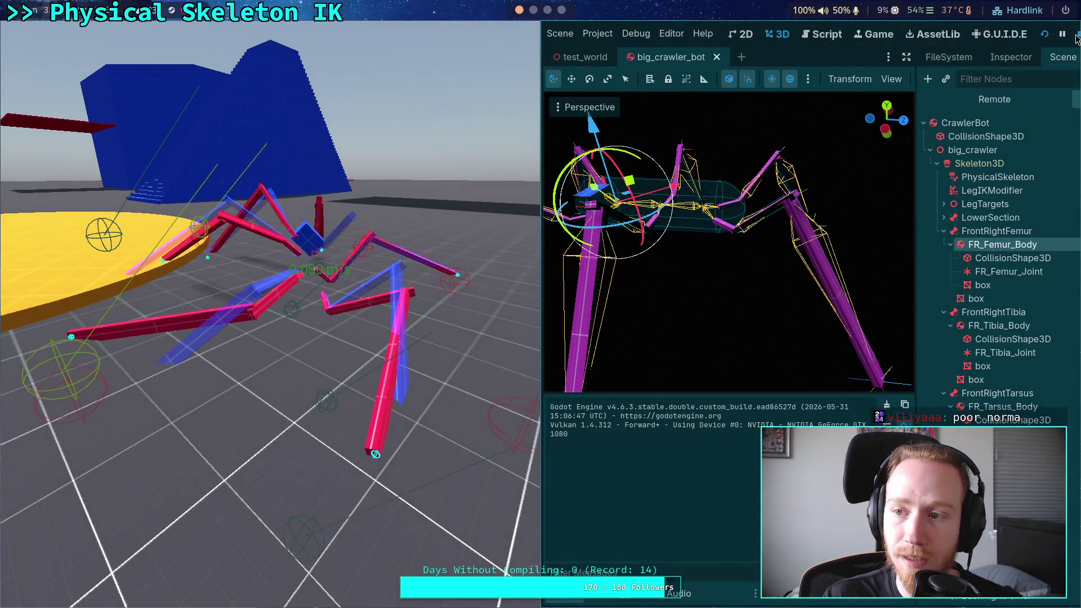
# Stop the game and browse physical_skeleton.gd, folding the setup_body_joints function
pyautogui.click(1077, 35)
pyautogui.click(484, 34)
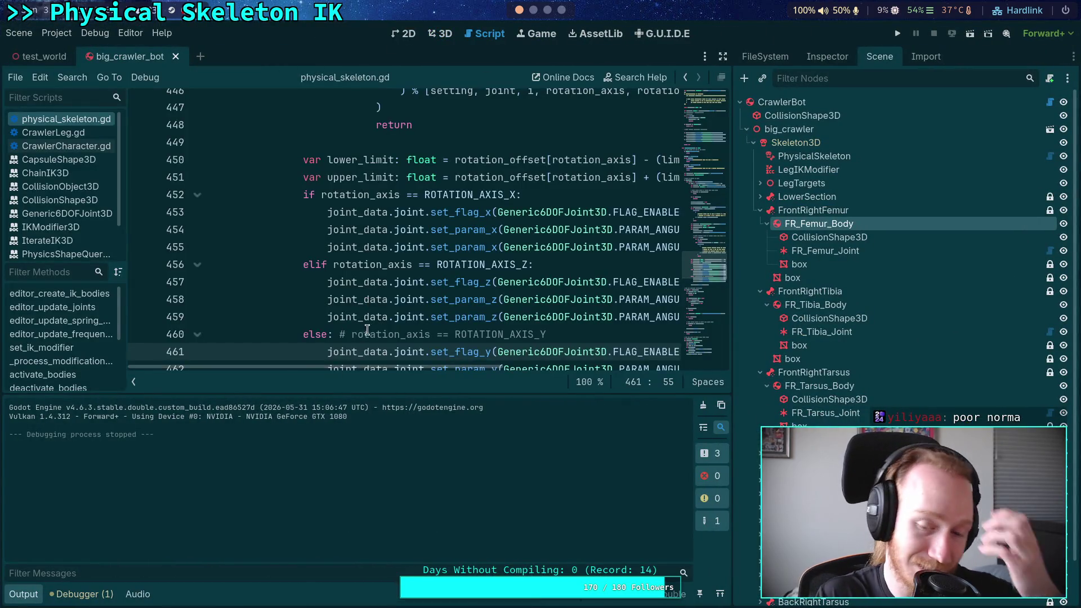
pyautogui.scroll(-11, 369, 315)
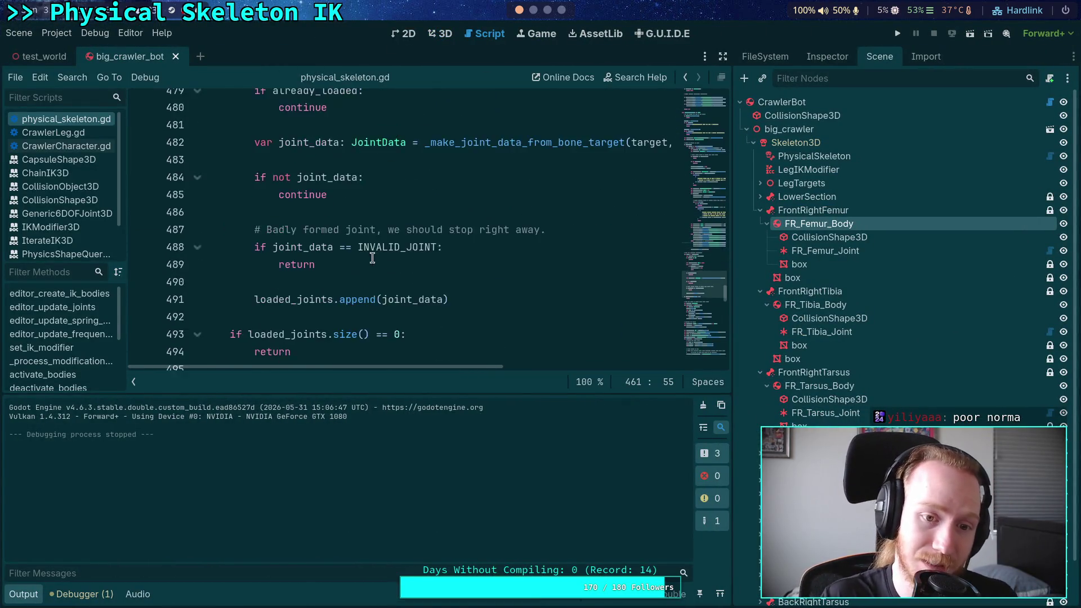
pyautogui.scroll(-20, 369, 260)
pyautogui.scroll(-5, 367, 263)
pyautogui.scroll(3, 323, 242)
pyautogui.scroll(2, 706, 290)
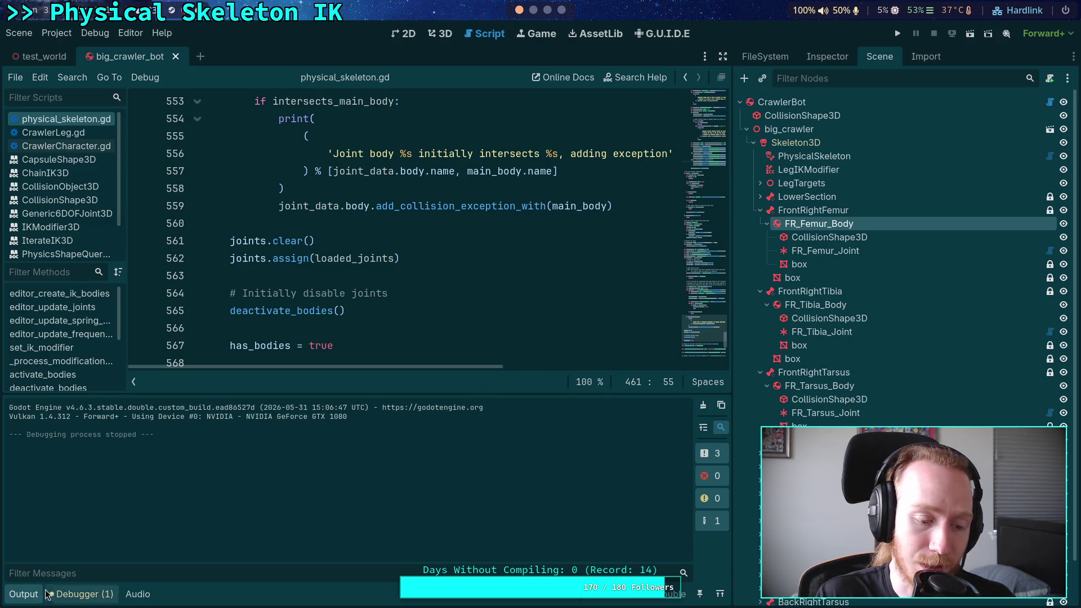
pyautogui.click(25, 595)
pyautogui.scroll(8, 728, 290)
pyautogui.moveTo(727, 290); pyautogui.dragTo(783, 290)
pyautogui.scroll(5, 338, 315)
pyautogui.click(322, 317)
pyautogui.scroll(20, 307, 315)
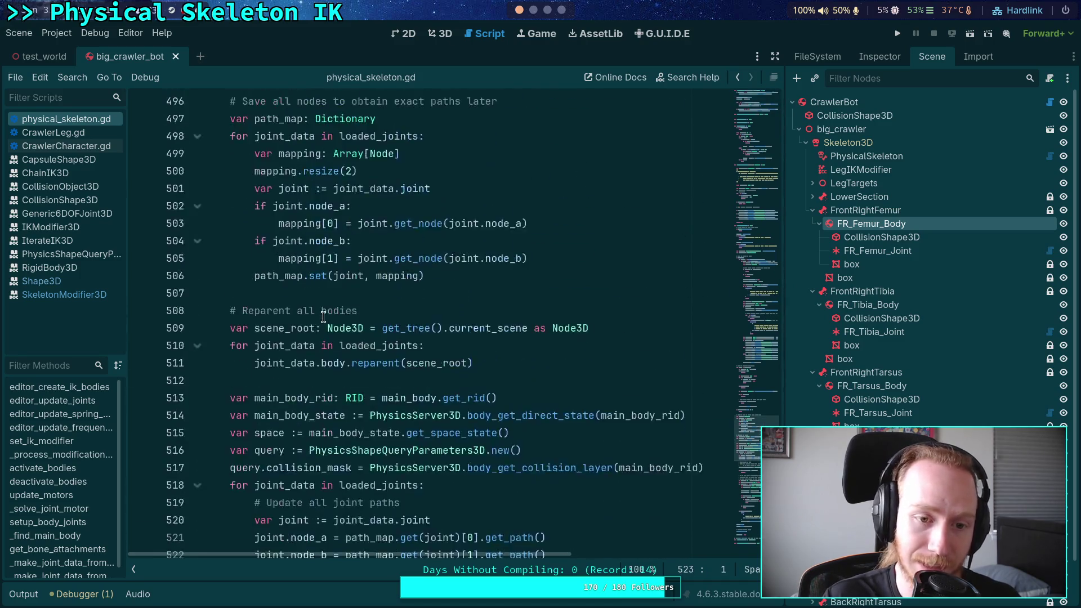
pyautogui.scroll(16, 292, 313)
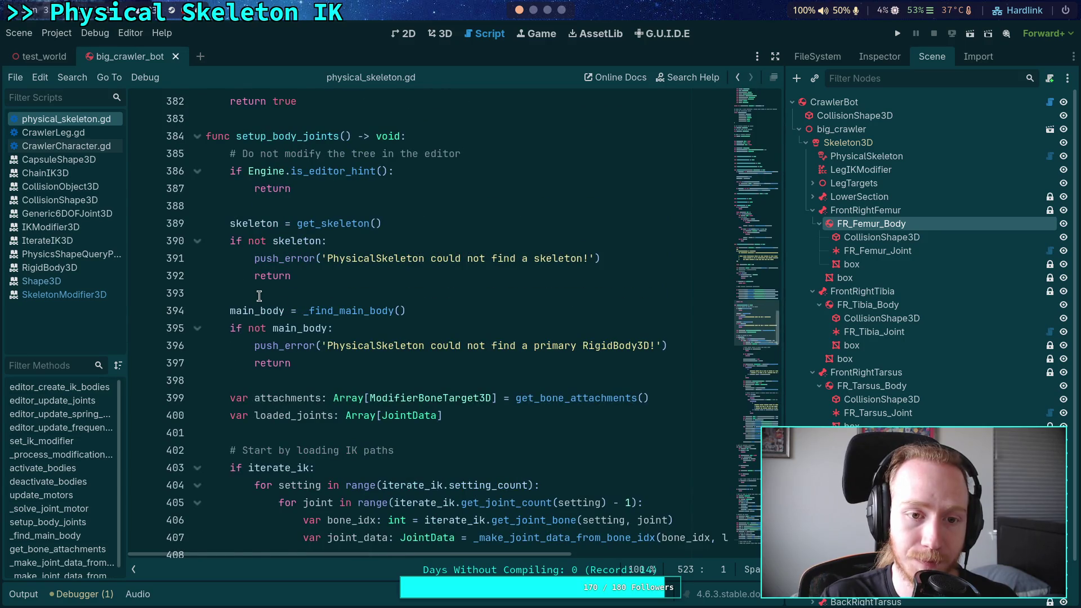
pyautogui.scroll(4, 225, 276)
pyautogui.click(197, 240)
# Change the ITERATIONS constant in update_motors to 1 and run the project
pyautogui.scroll(7, 329, 281)
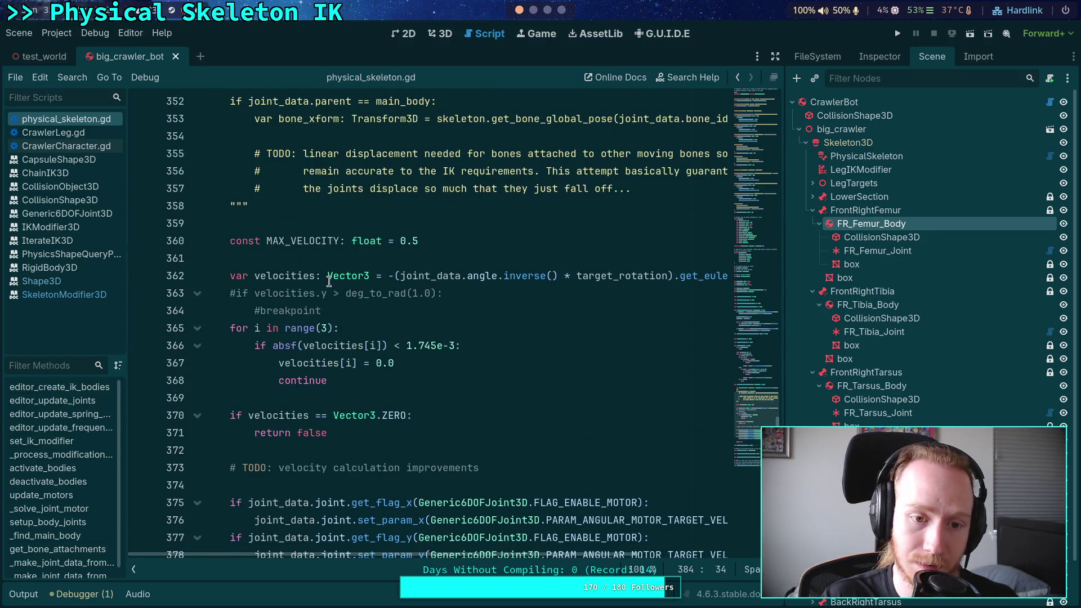
pyautogui.moveTo(273, 310); pyautogui.dragTo(253, 293)
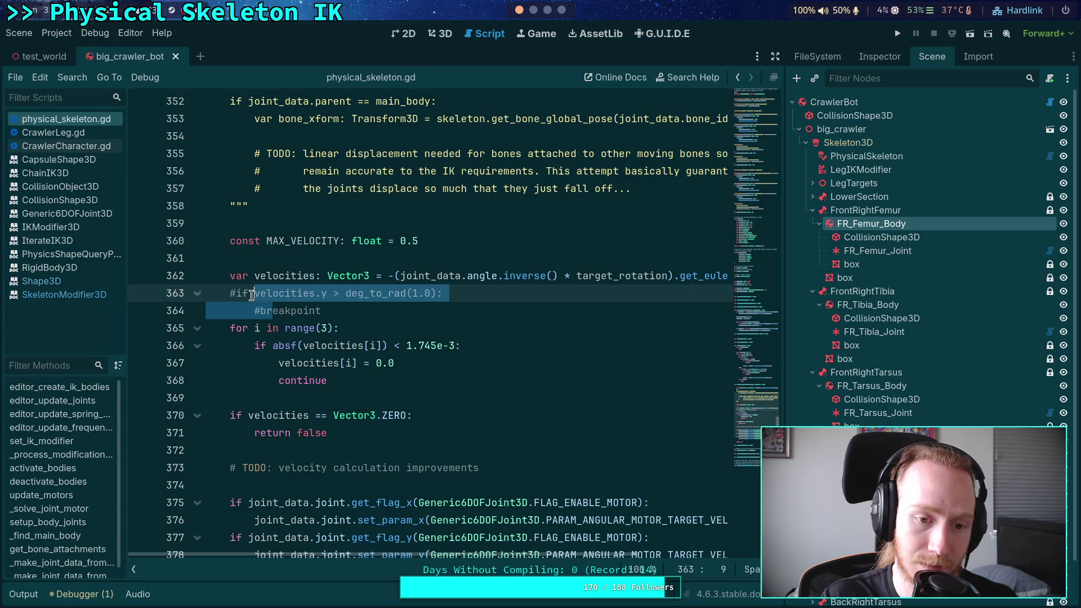
pyautogui.click(358, 315)
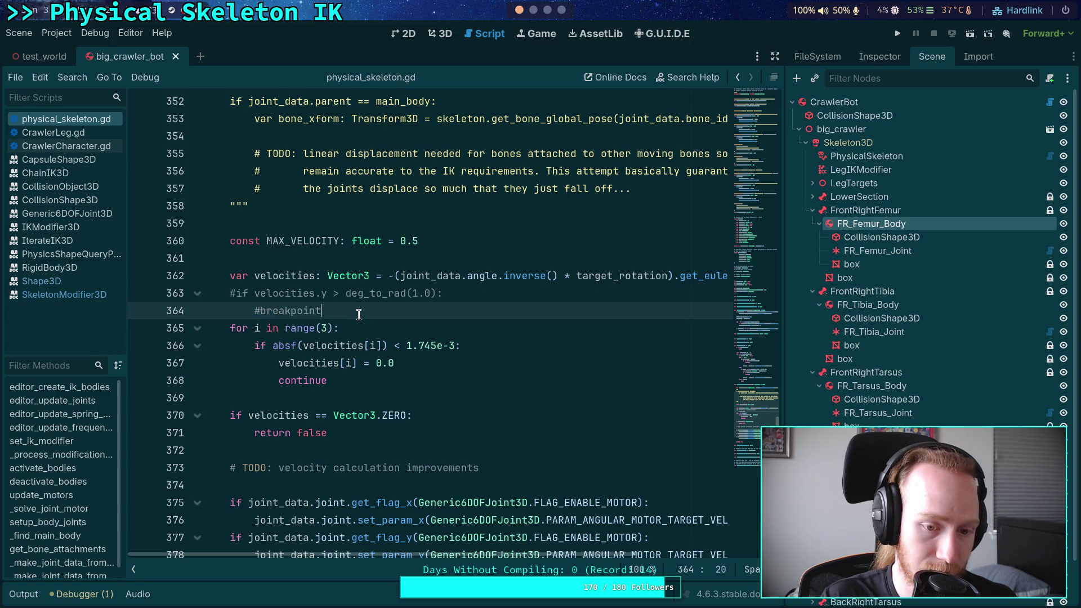
pyautogui.scroll(-2, 358, 315)
pyautogui.scroll(2, 359, 315)
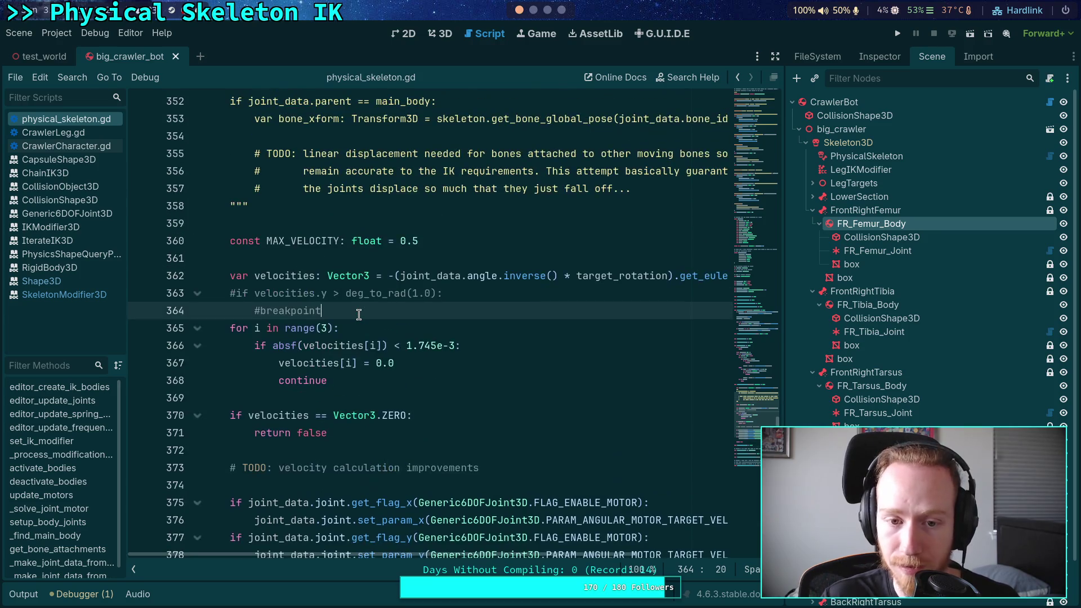
pyautogui.scroll(-2, 359, 315)
pyautogui.moveTo(353, 330)
pyautogui.mouseDown()
pyautogui.moveTo(217, 304)
pyautogui.moveTo(375, 336)
pyautogui.mouseUp()
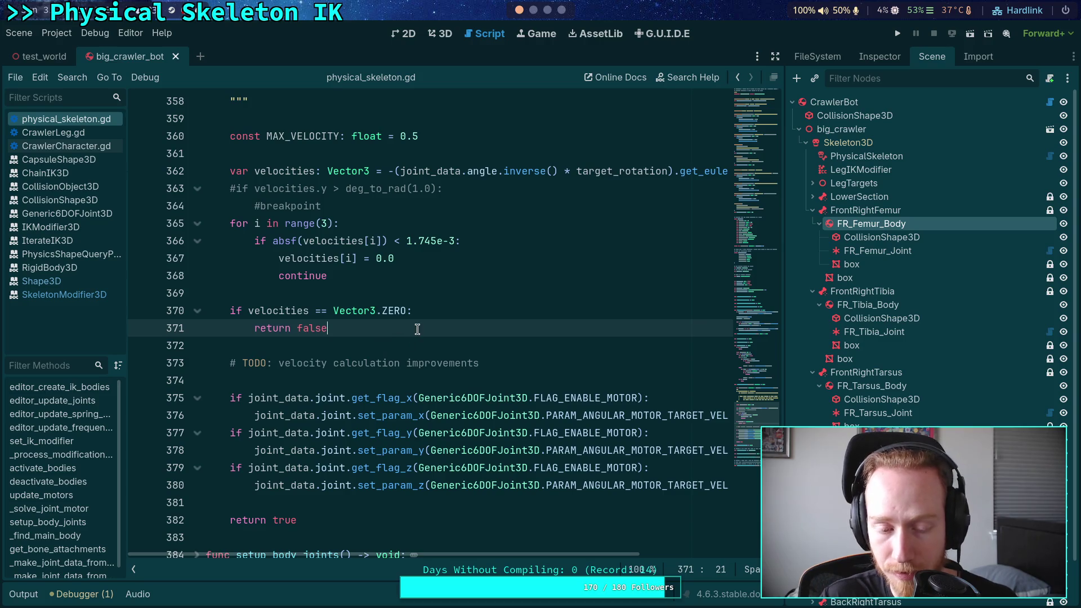
pyautogui.scroll(20, 417, 329)
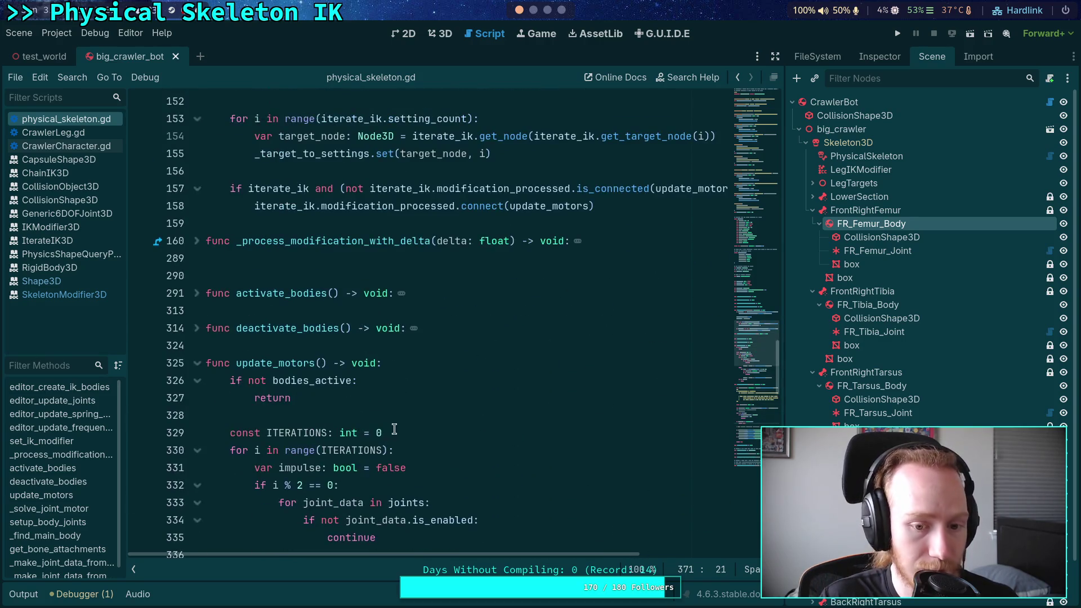
pyautogui.doubleClick(385, 431)
pyautogui.write('1')
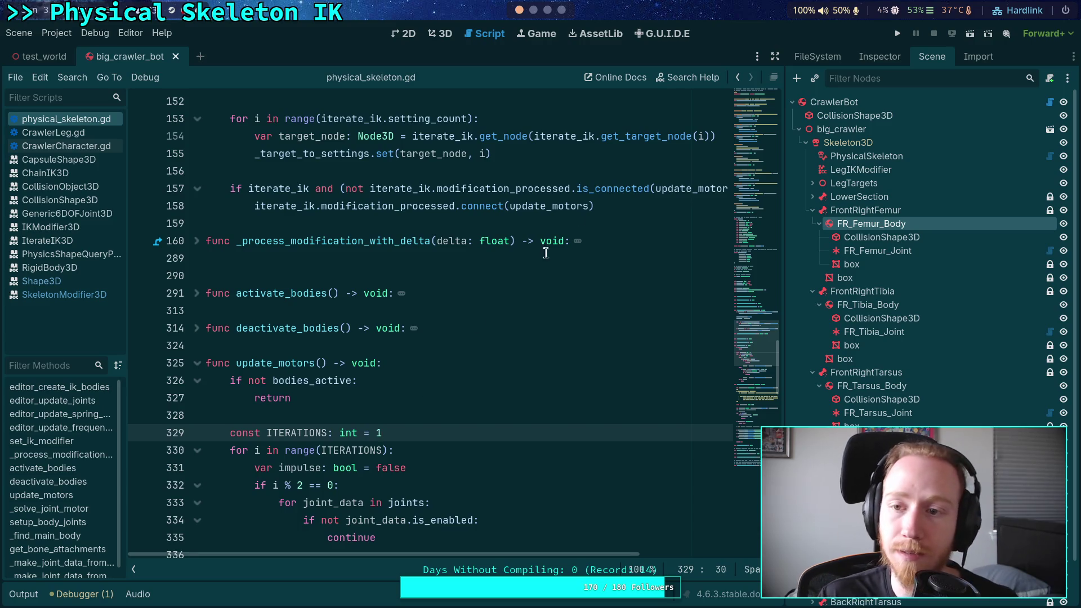
pyautogui.click(896, 37)
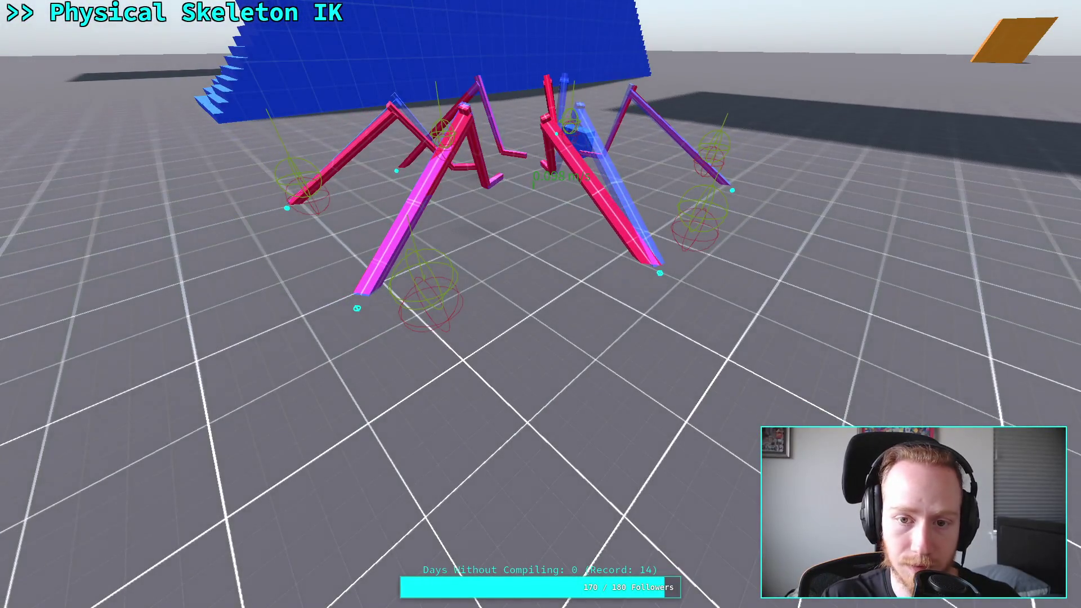
# Close the crawler game after watching it run with a single motor iteration
pyautogui.press('F8')
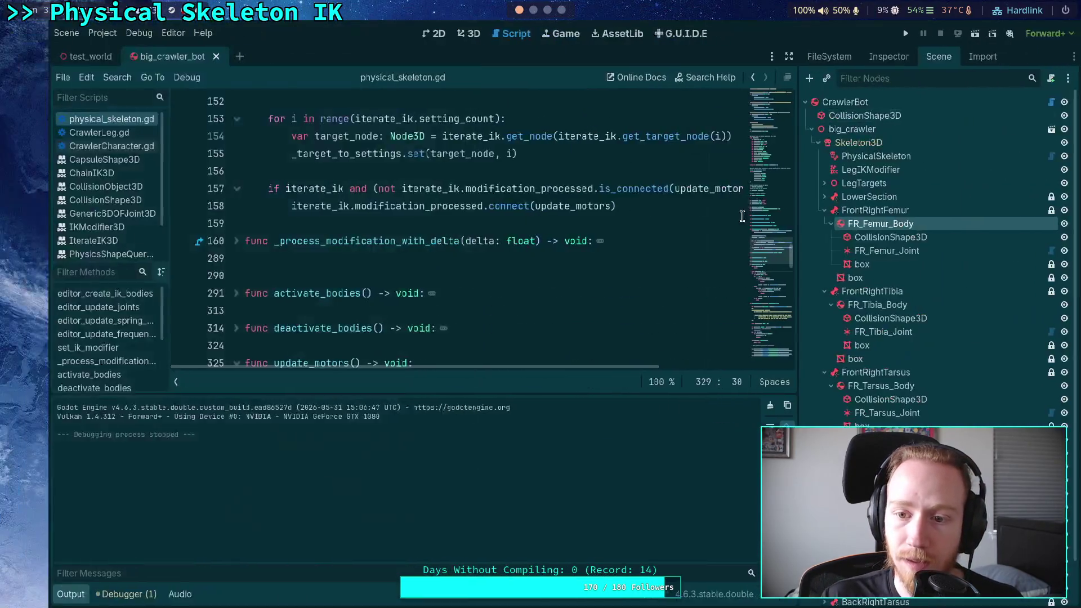
# Browse physical_skeleton.gd to the velocities calculation after the threshold loop
pyautogui.scroll(8, 488, 297)
pyautogui.scroll(-14, 450, 290)
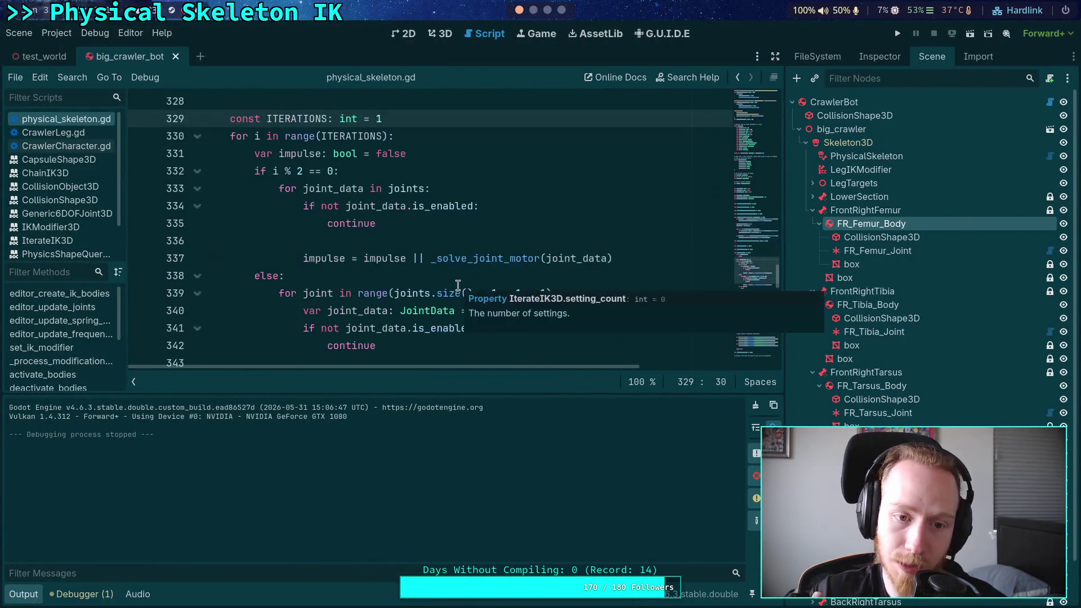
pyautogui.scroll(-1, 432, 288)
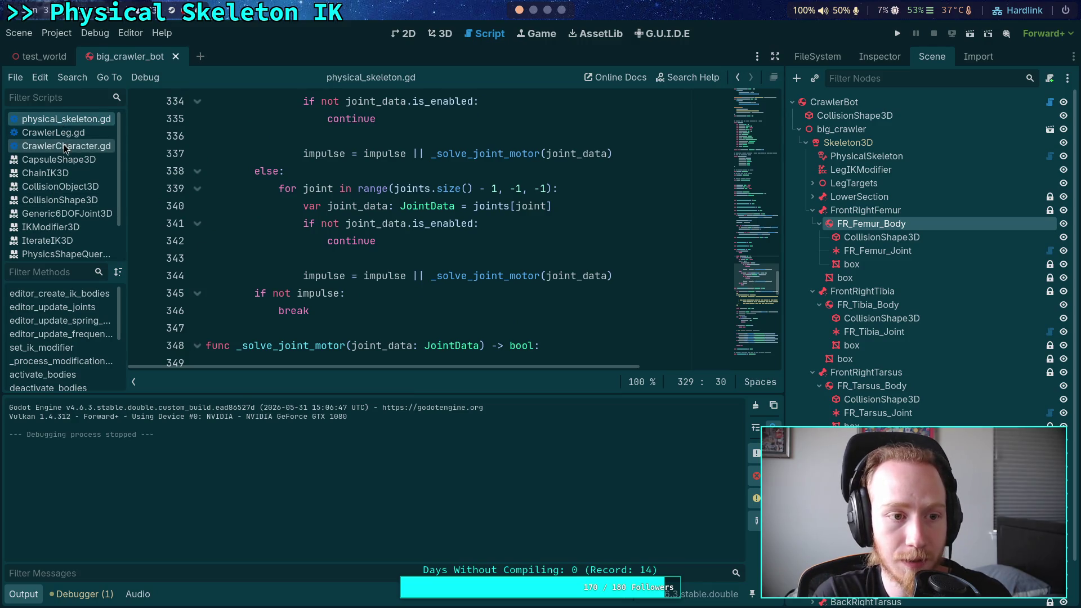
pyautogui.click(89, 146)
pyautogui.click(66, 119)
pyautogui.scroll(-10, 450, 259)
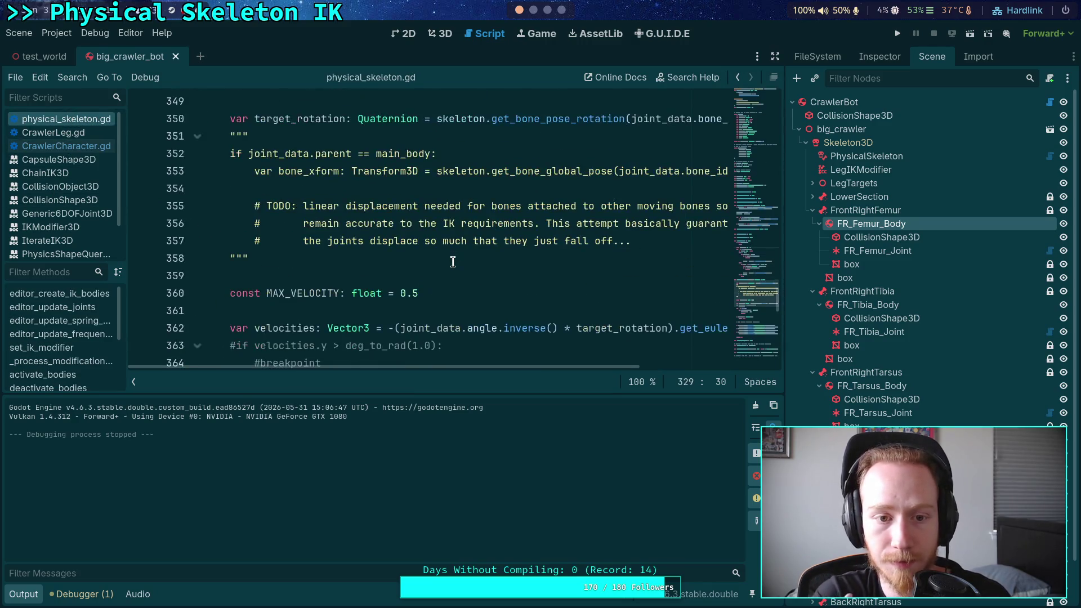
pyautogui.scroll(-3, 453, 261)
pyautogui.scroll(5, 453, 262)
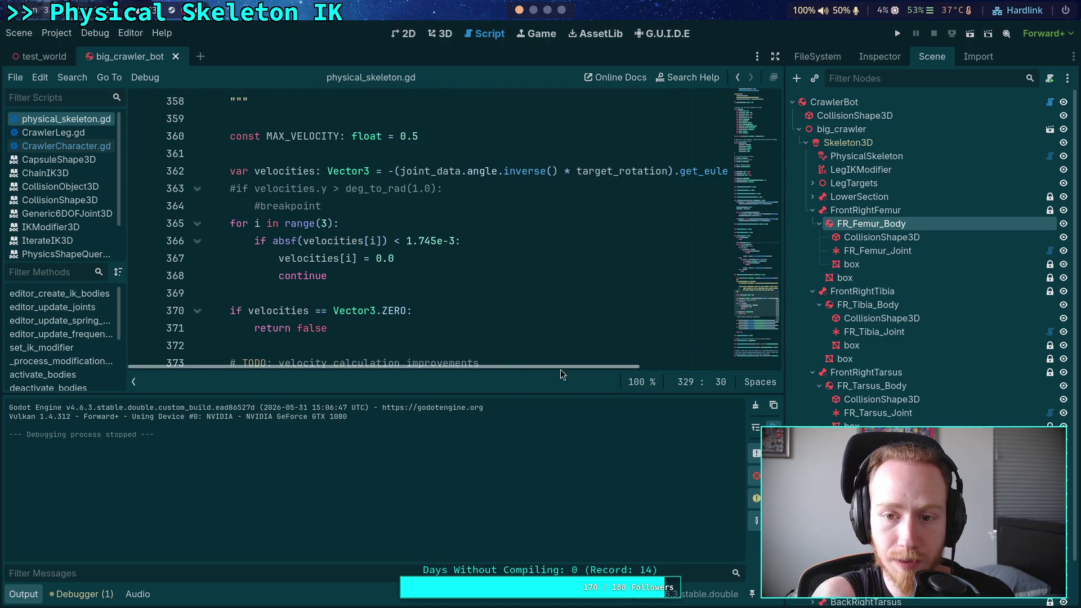
pyautogui.moveTo(592, 369)
pyautogui.mouseDown()
pyautogui.moveTo(675, 369)
pyautogui.moveTo(562, 369)
pyautogui.mouseUp()
pyautogui.click(497, 168)
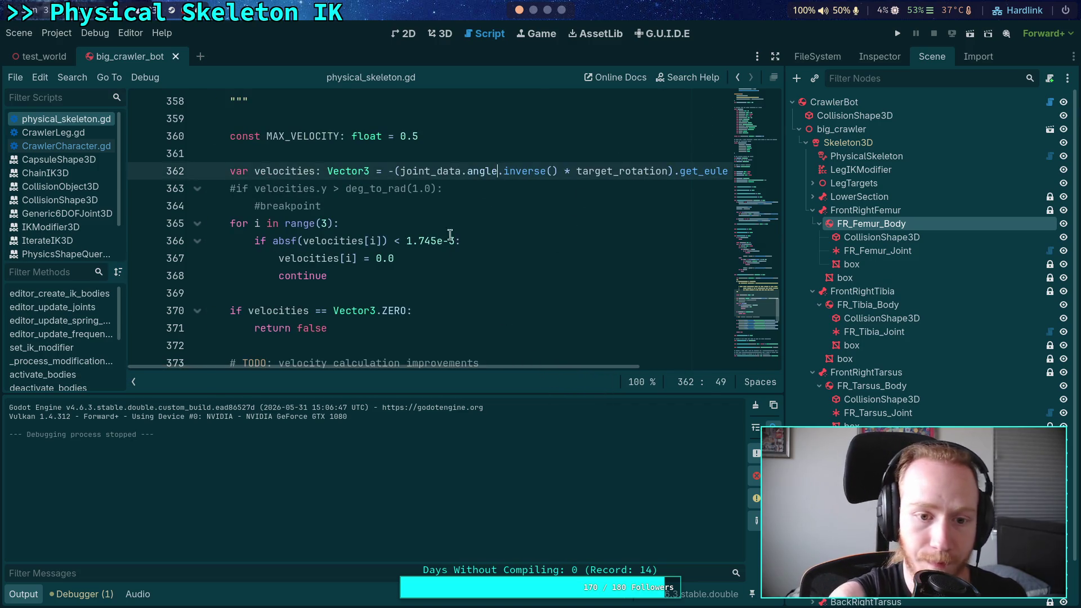
pyautogui.click(423, 290)
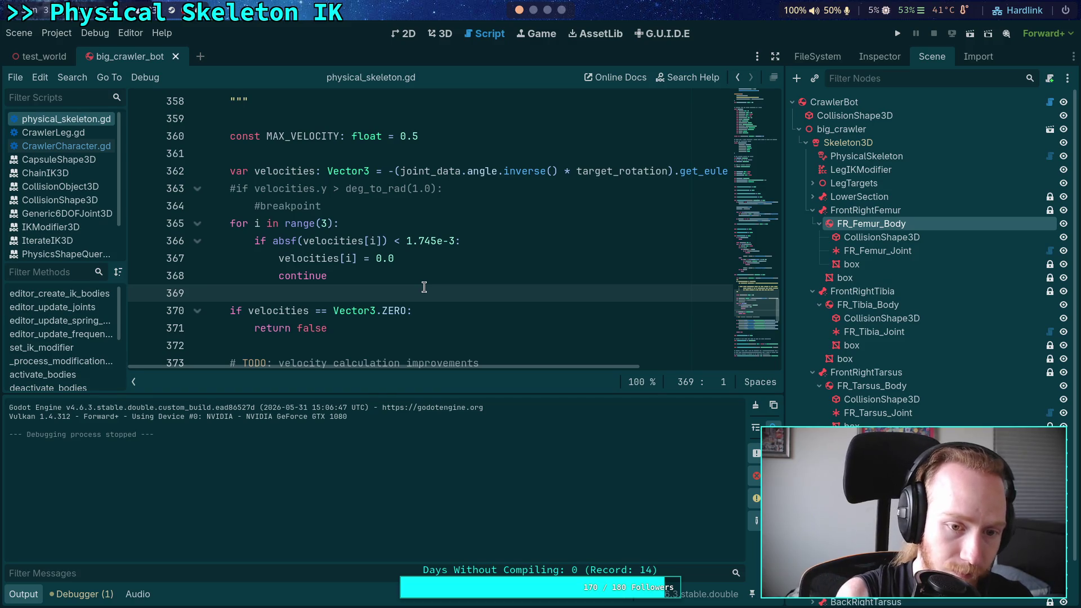
# Insert new lines after the threshold loop containing two velocities references
pyautogui.press('Return')
pyautogui.press('Return')
pyautogui.press('Up')
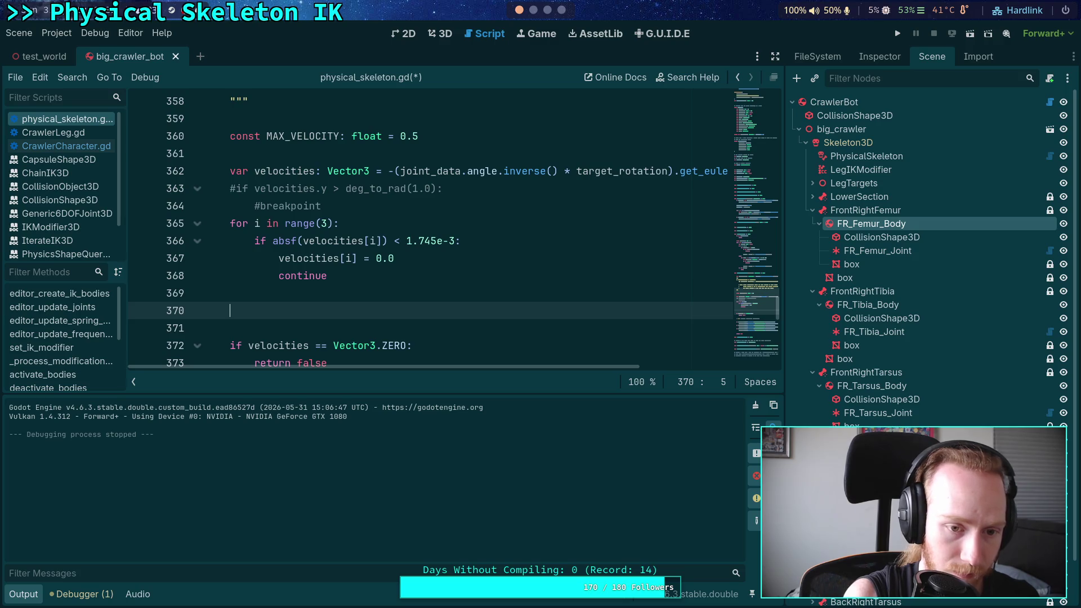
pyautogui.write('velocit')
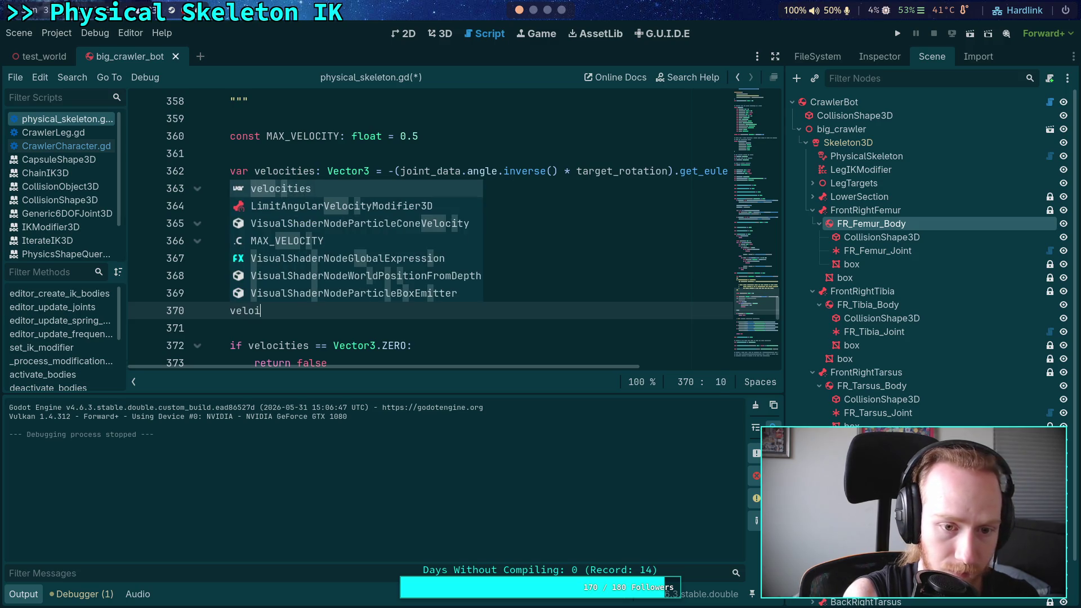
pyautogui.press('Return')
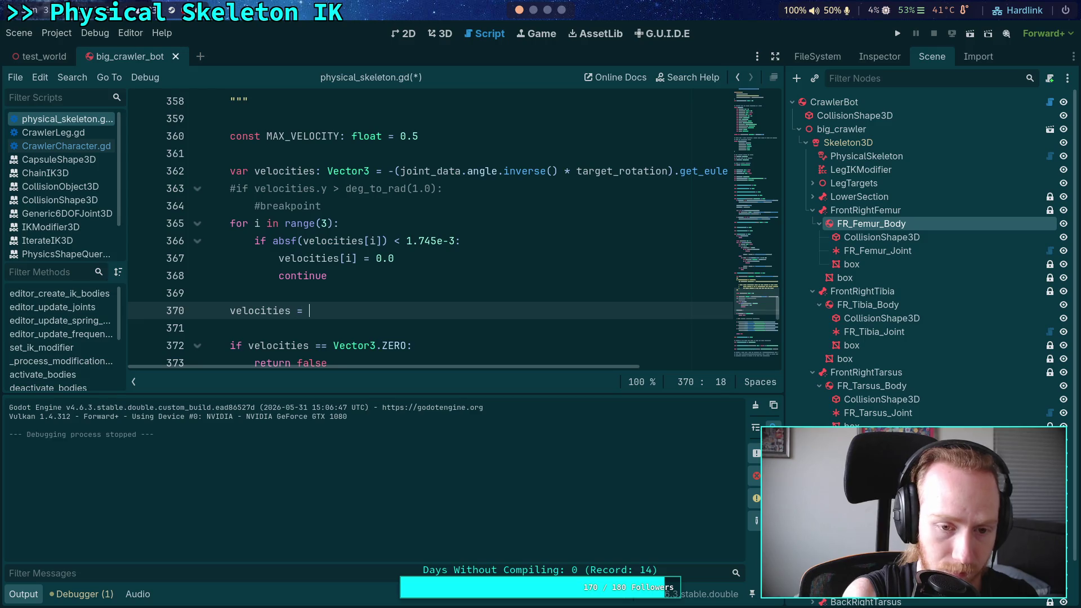
pyautogui.write('vel')
pyautogui.press('Return')
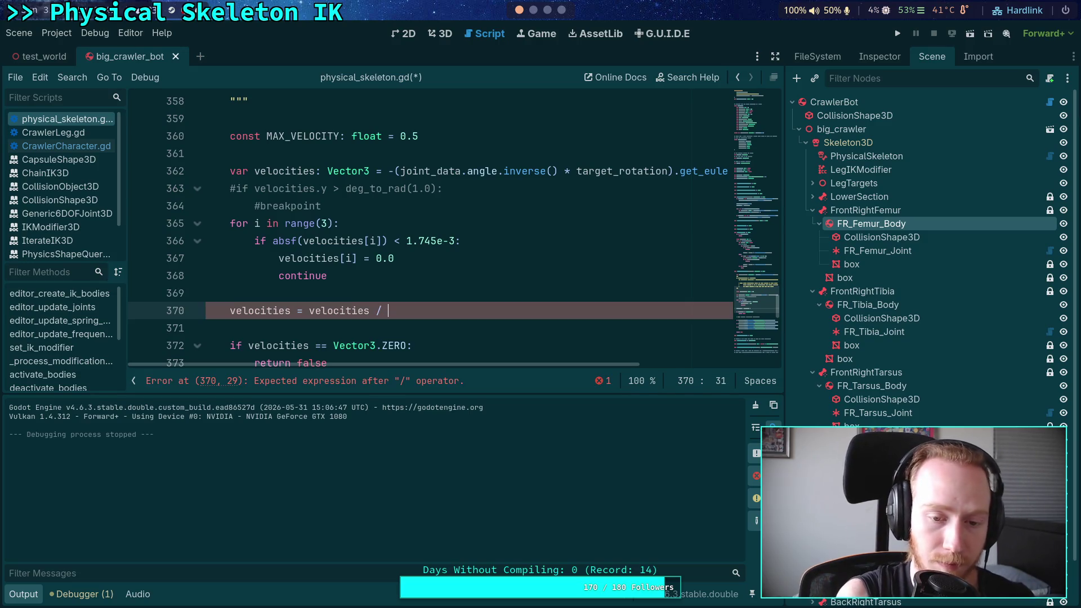
# Give the _solve_joint_motor parameter list a float-typed parameter and save the script
pyautogui.click(17, 597)
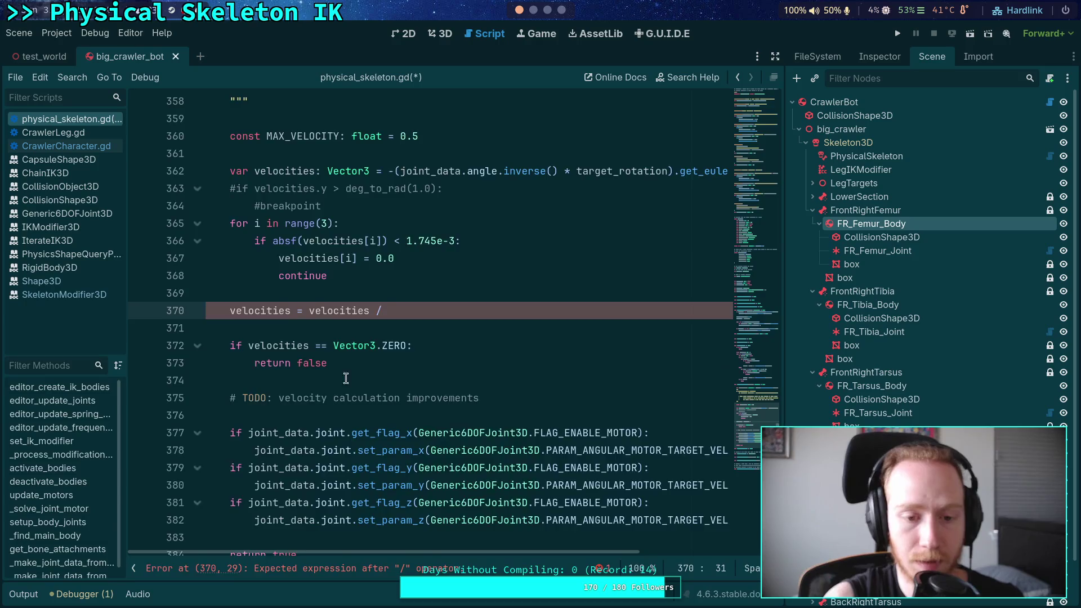
pyautogui.scroll(7, 384, 313)
pyautogui.scroll(-2, 384, 313)
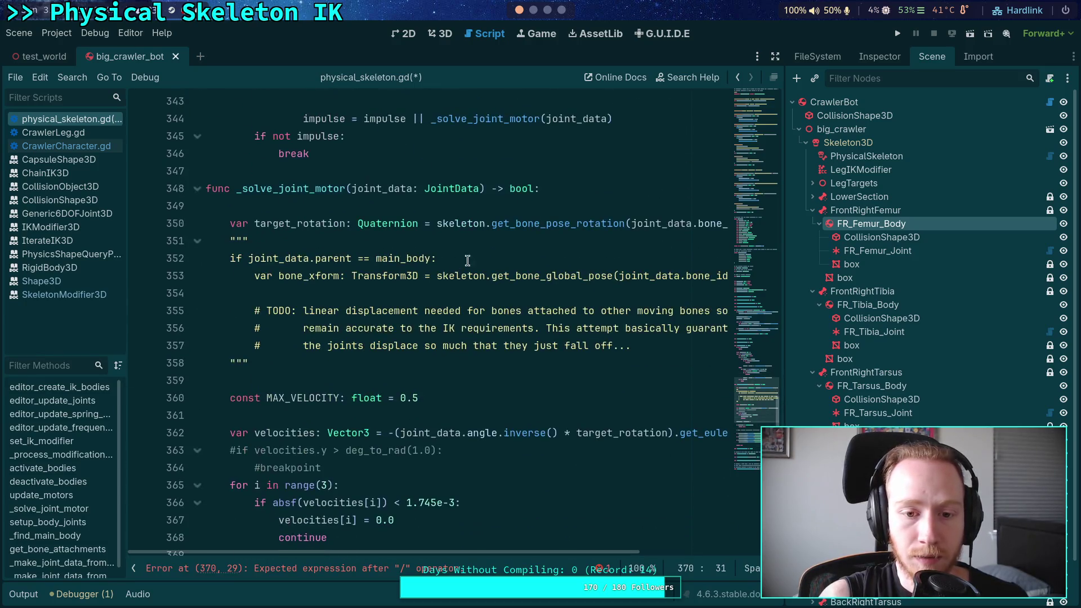
pyautogui.click(476, 195)
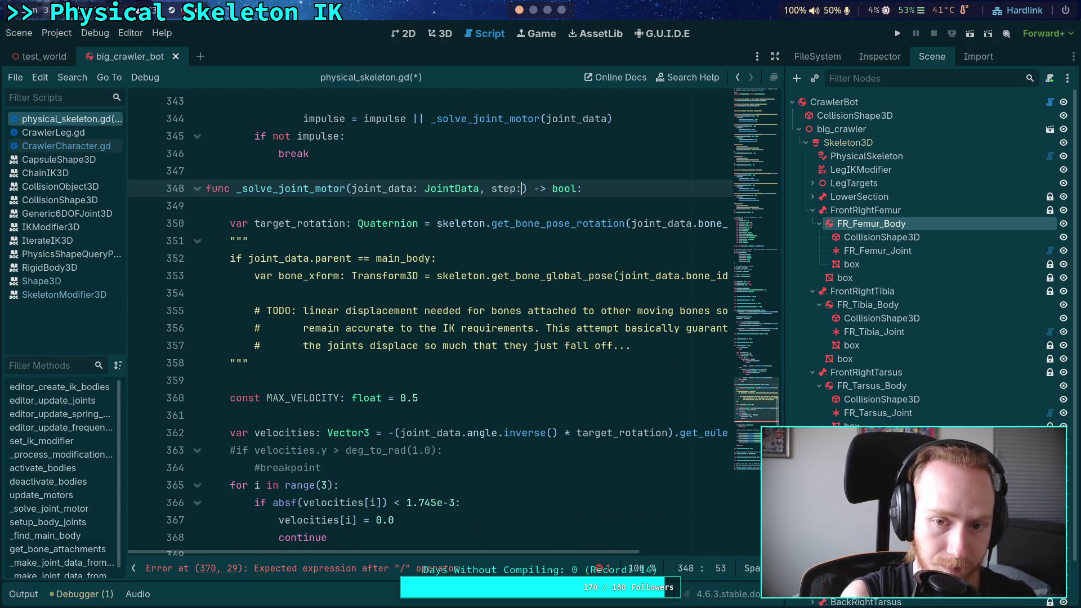
pyautogui.press('BackSpace')
pyautogui.press('BackSpace')
pyautogui.press('BackSpace')
pyautogui.write('float')
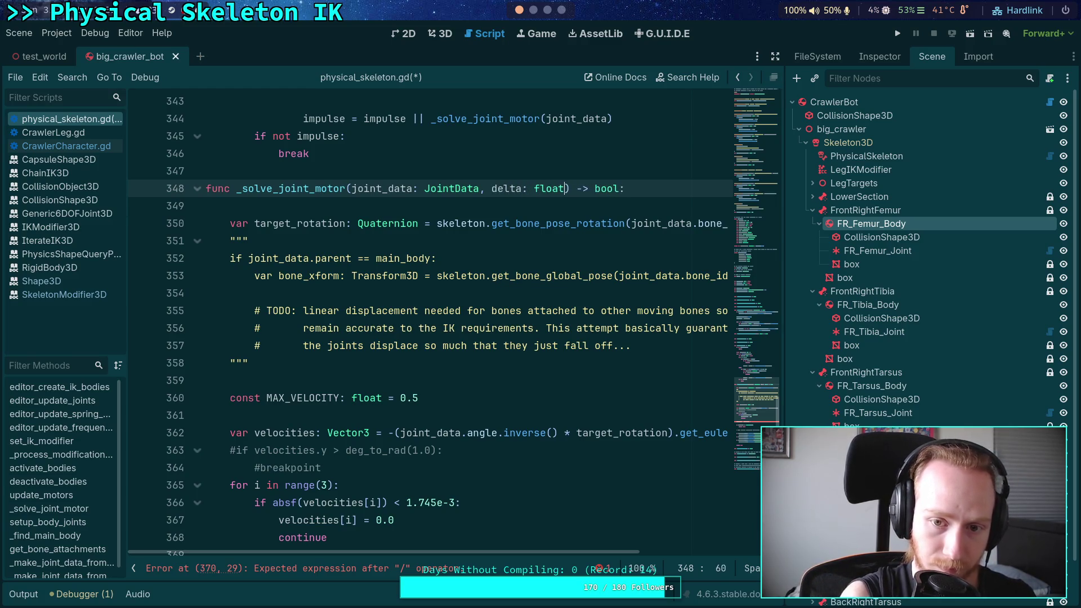
pyautogui.click(292, 275)
pyautogui.scroll(-3, 441, 402)
pyautogui.click(448, 417)
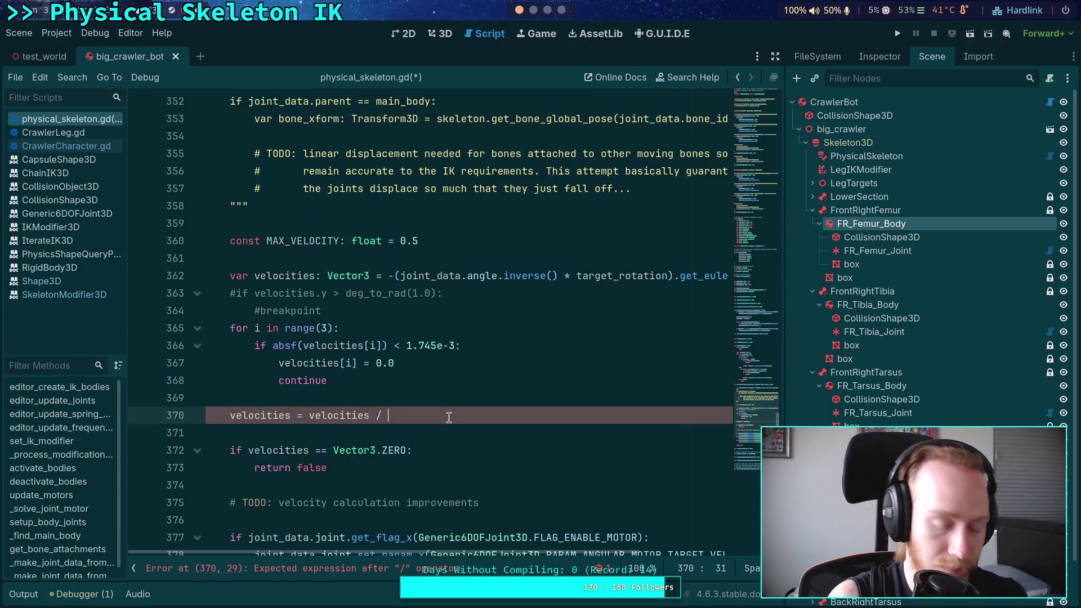
pyautogui.hotkey('ctrl', 's')
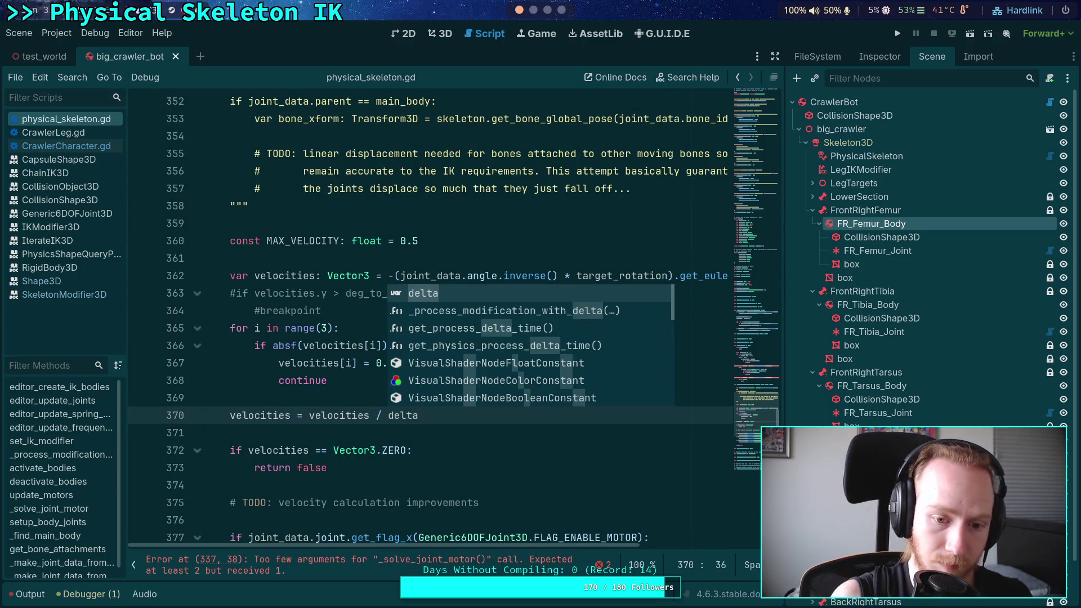
# Rewrite line 370 as velocities.sign() * velocities.abs() / delta
pyautogui.click(307, 417)
pyautogui.write('minf(')
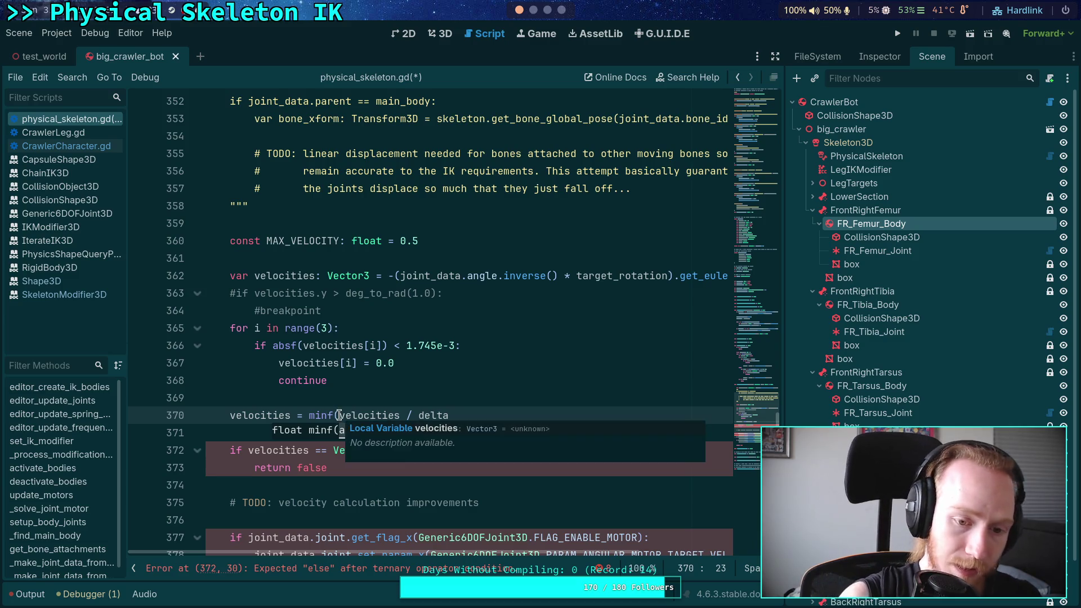
pyautogui.click(300, 415)
pyautogui.write('velocit')
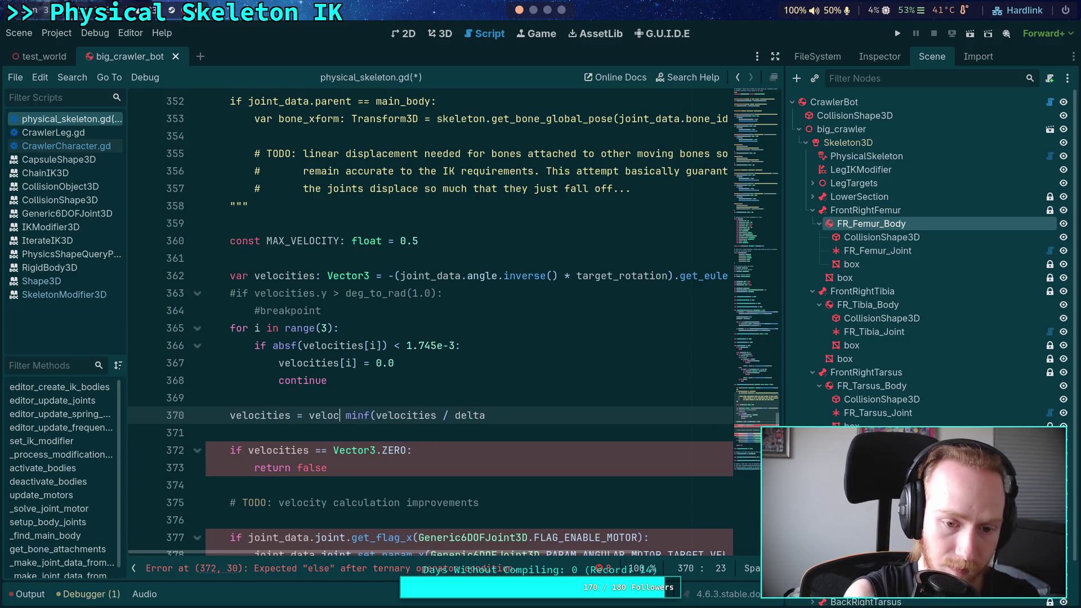
pyautogui.write('ies.sign')
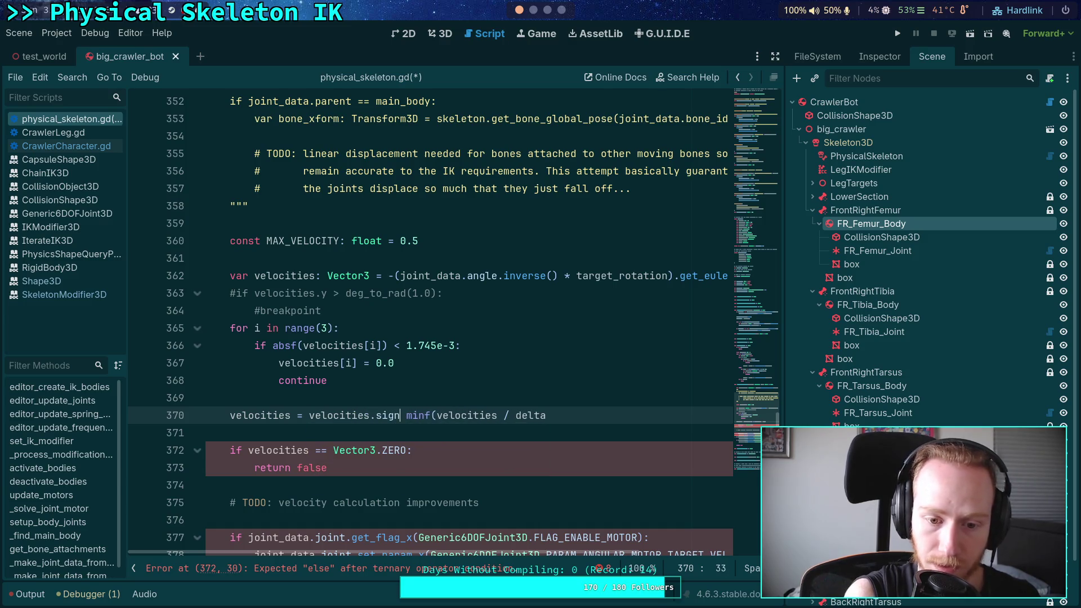
pyautogui.press('Return')
pyautogui.write('*')
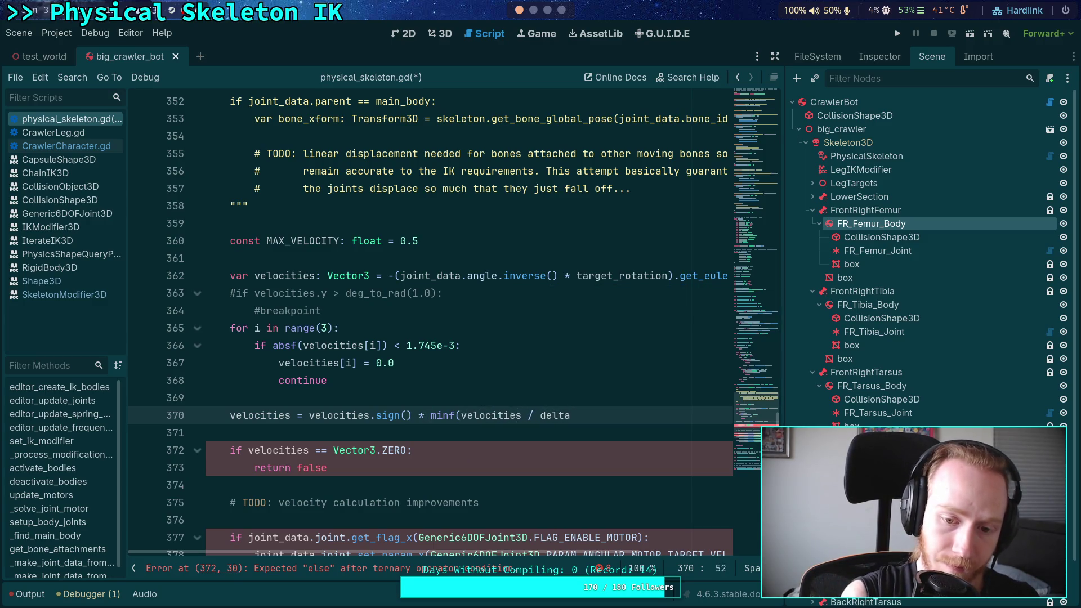
pyautogui.press('BackSpace')
pyautogui.write('.absf')
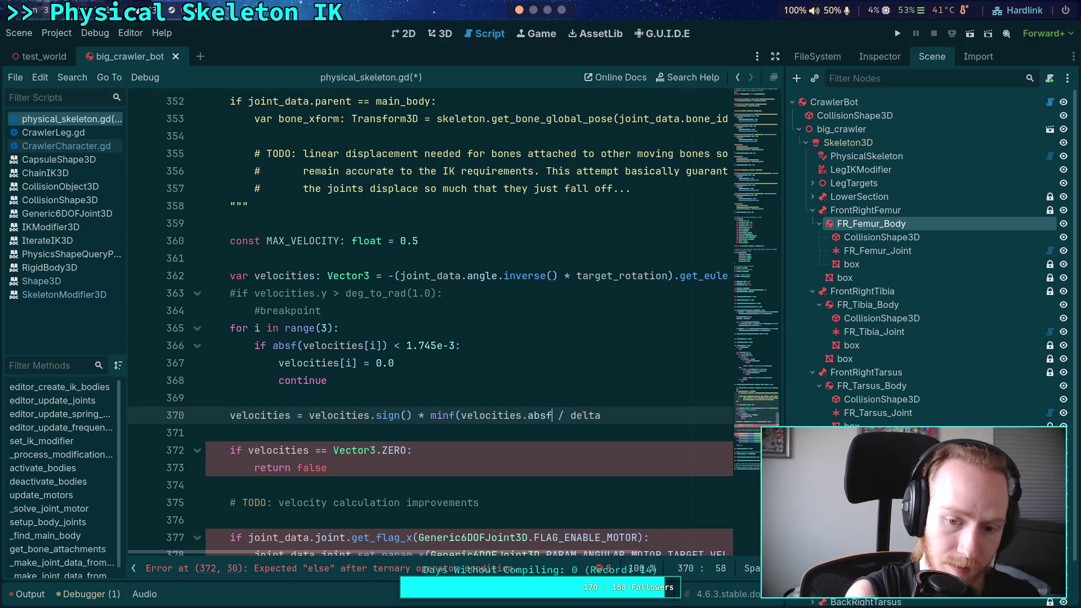
pyautogui.press('BackSpace')
pyautogui.write('(')
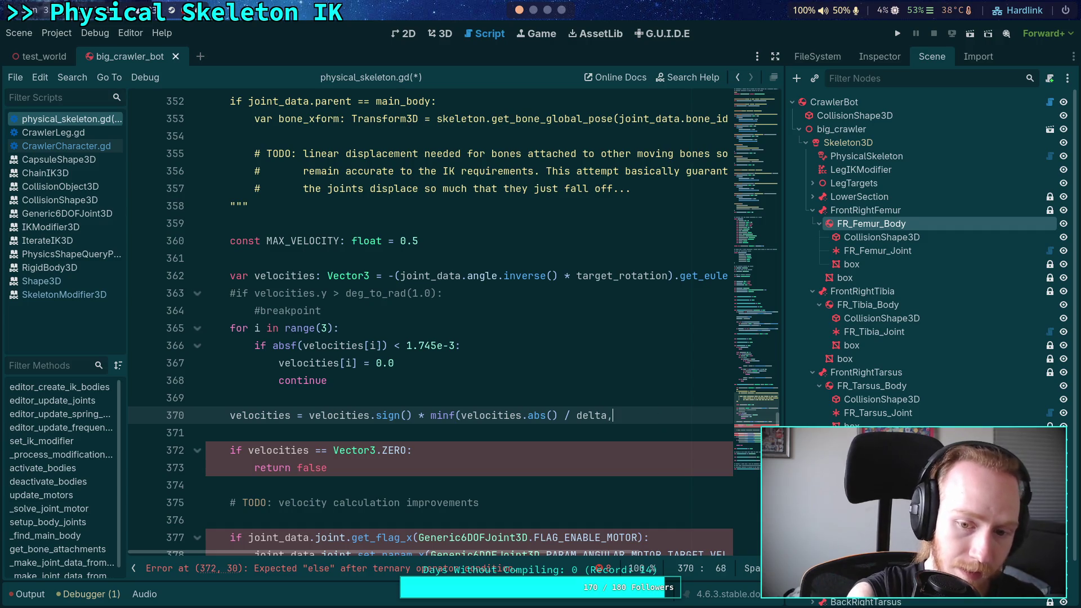
pyautogui.write(',')
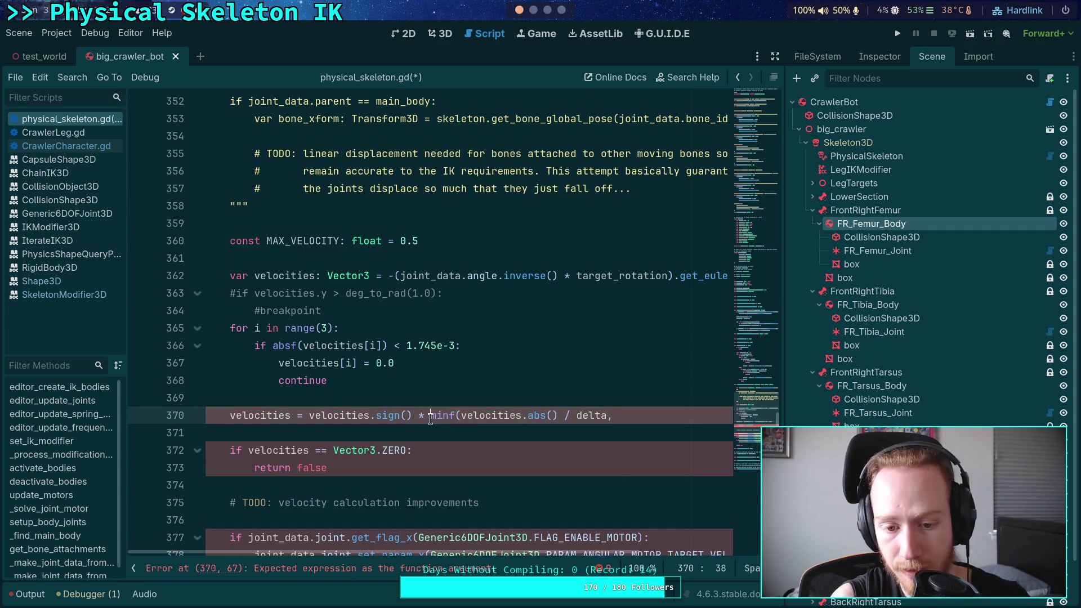
pyautogui.moveTo(430, 415); pyautogui.dragTo(461, 414)
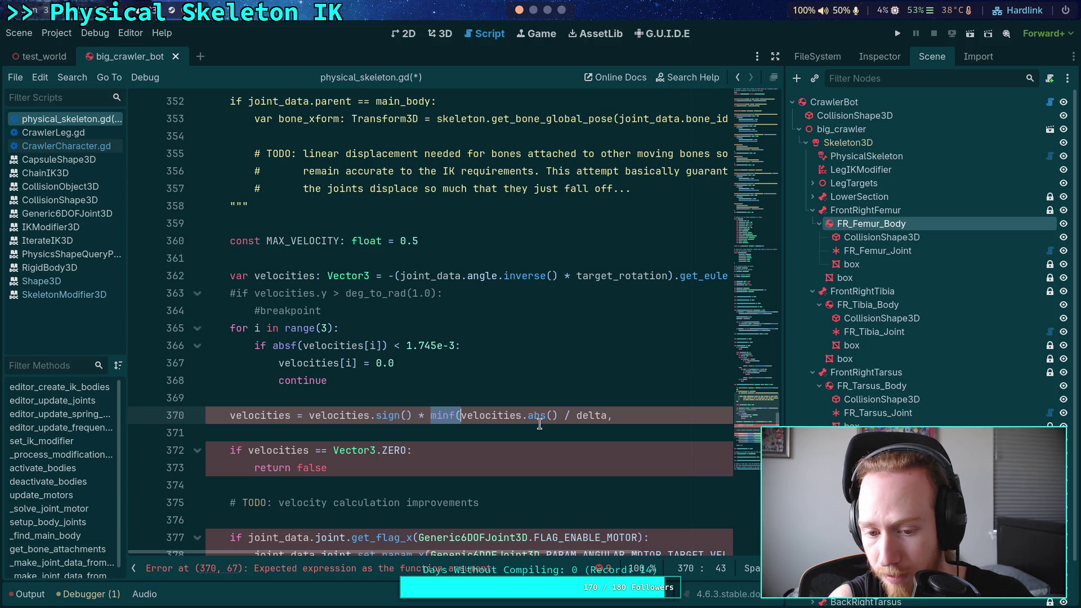
pyautogui.press('BackSpace')
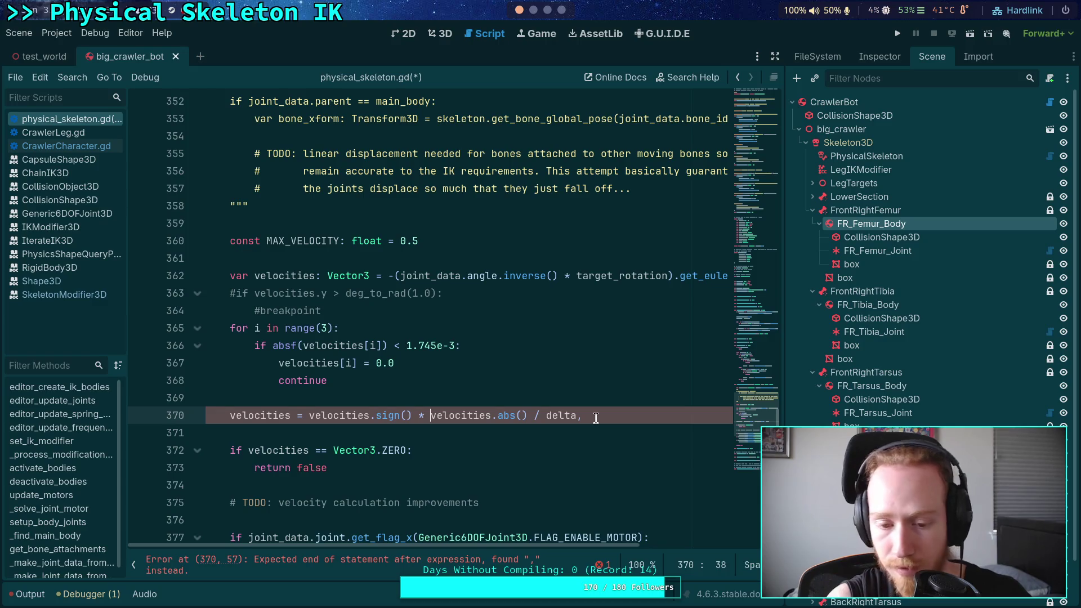
pyautogui.write('velo')
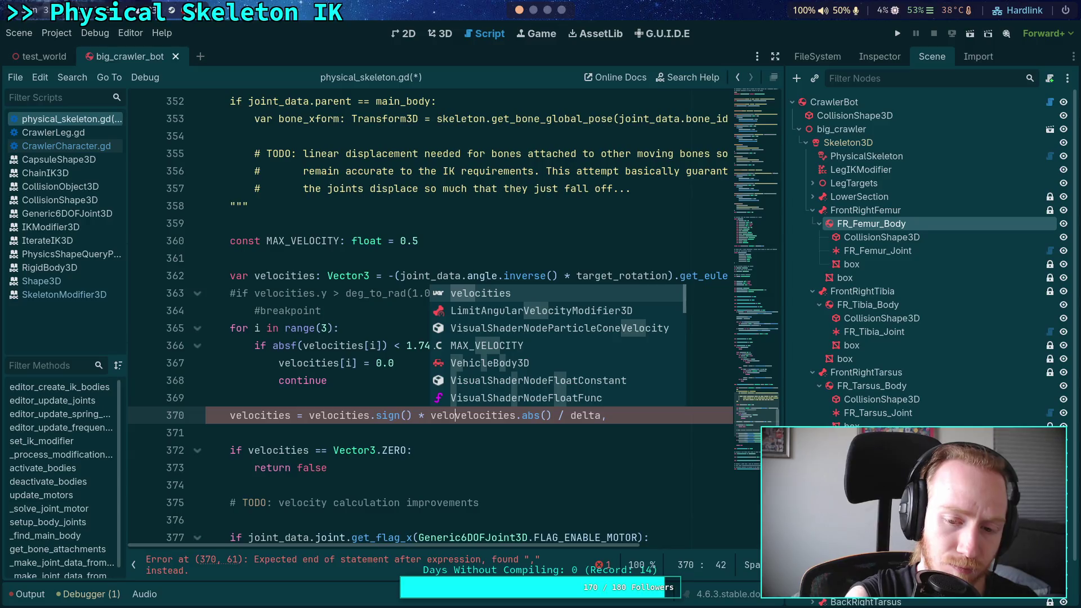
pyautogui.press('BackSpace')
pyautogui.press('BackSpace')
pyautogui.press('BackSpace')
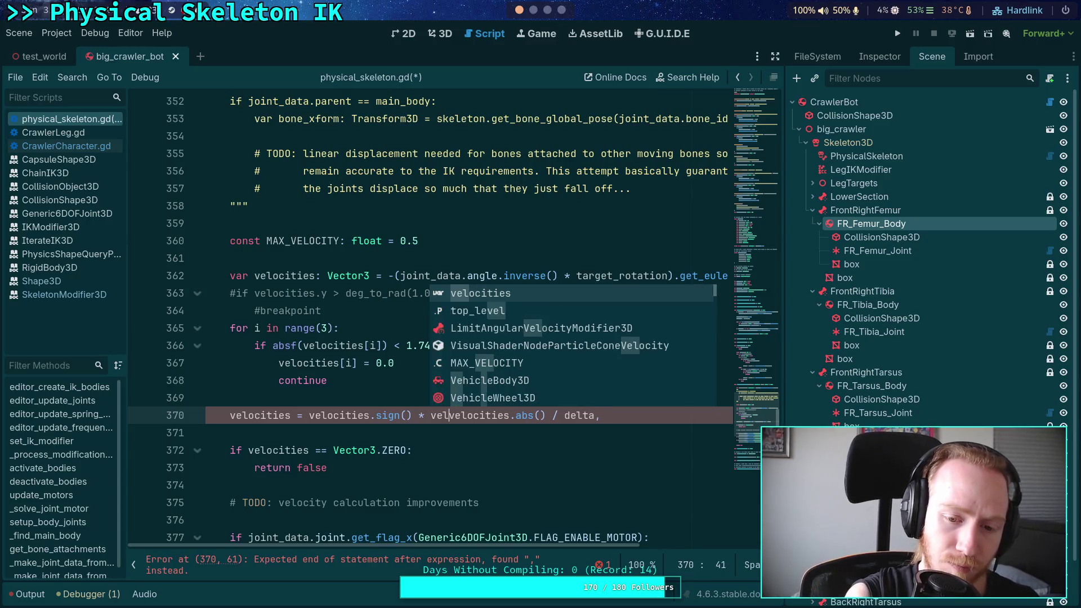
# Clamp the velocity magnitude with .minf(0.5) on line 370 and save the script
pyautogui.moveTo(431, 415); pyautogui.dragTo(574, 419)
pyautogui.write('(.men')
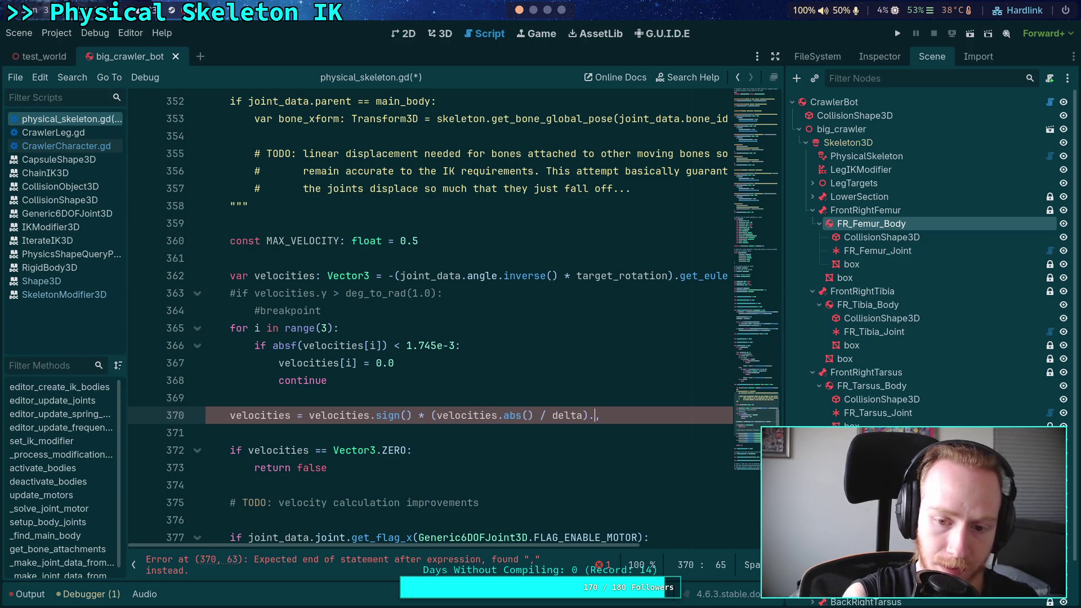
pyautogui.press('BackSpace')
pyautogui.press('BackSpace')
pyautogui.write('inf(')
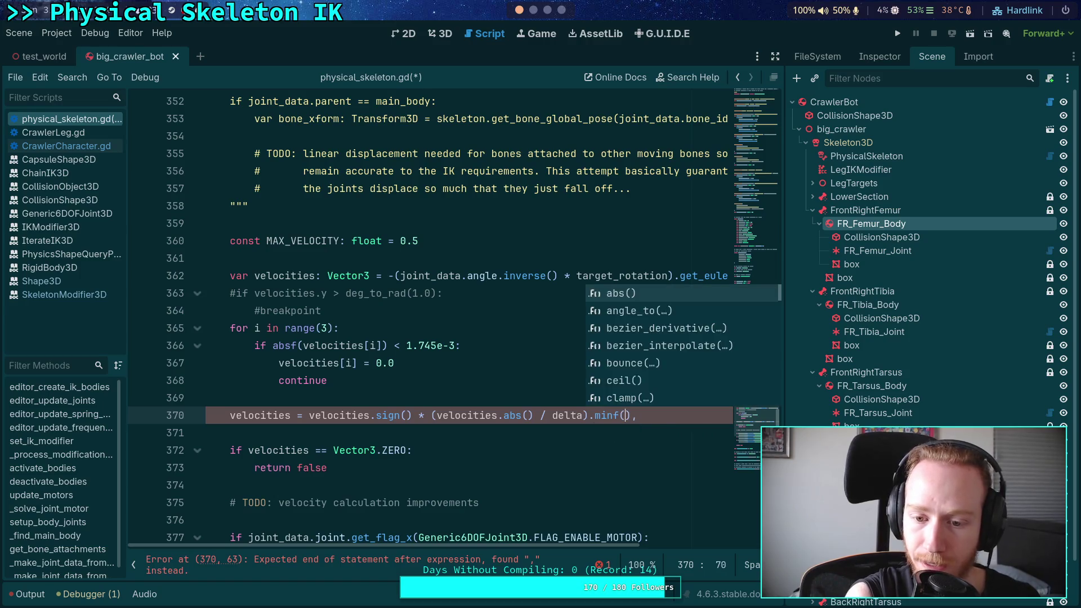
pyautogui.press('Return')
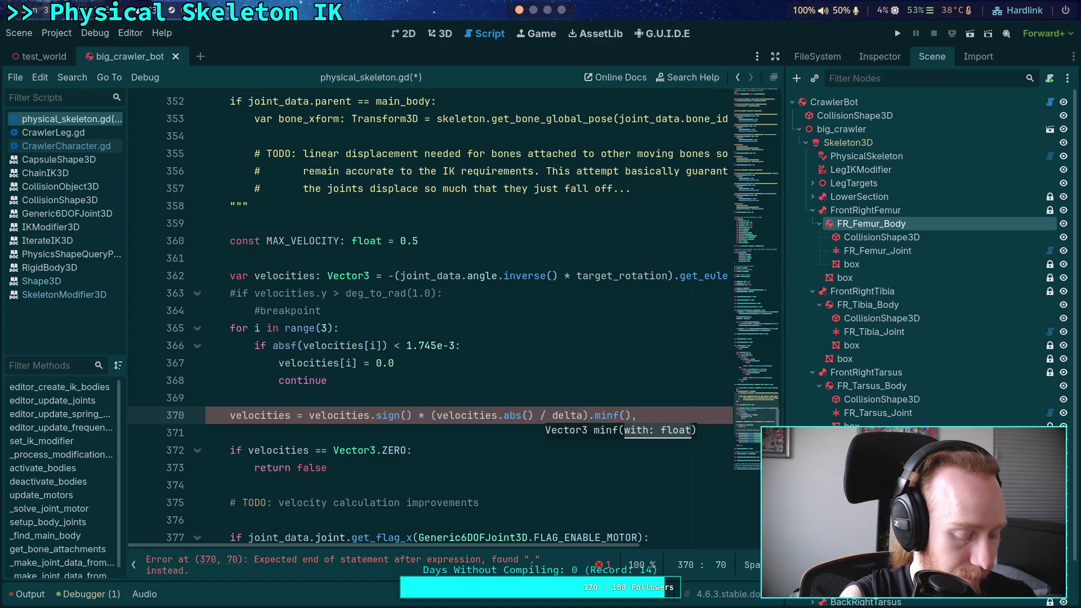
pyautogui.write(')')
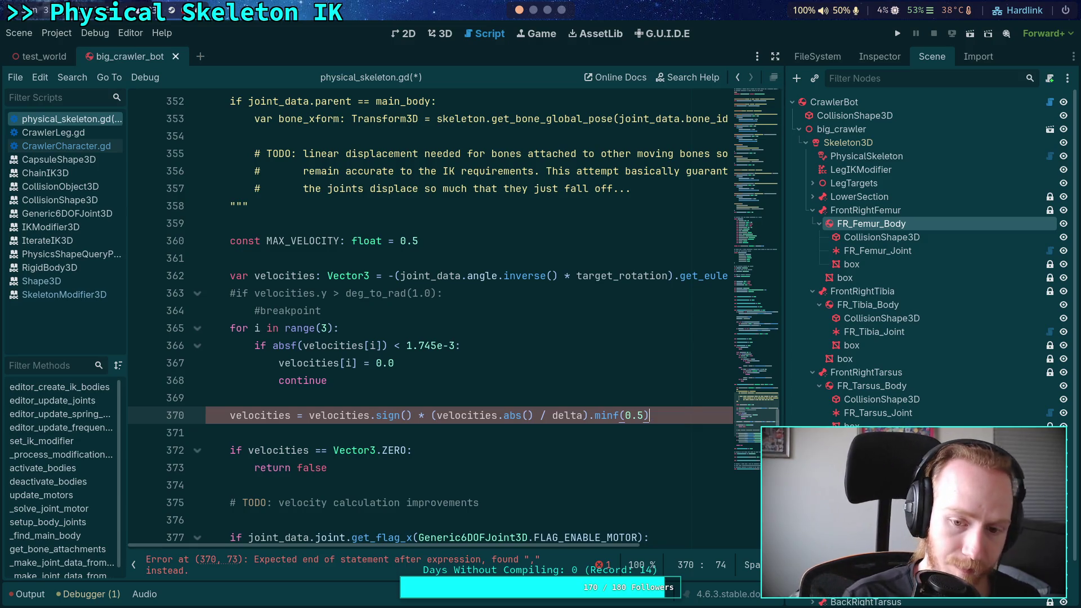
pyautogui.hotkey('ctrl', 's')
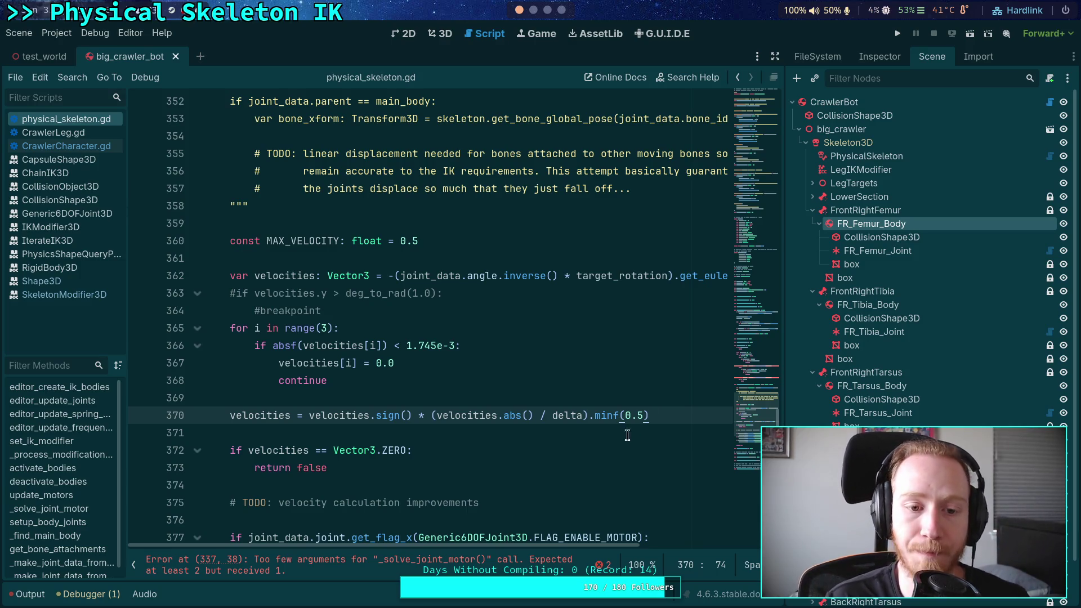
# Run the project, stop the failed debug session, and collapse the Debugger panel
pyautogui.click(895, 34)
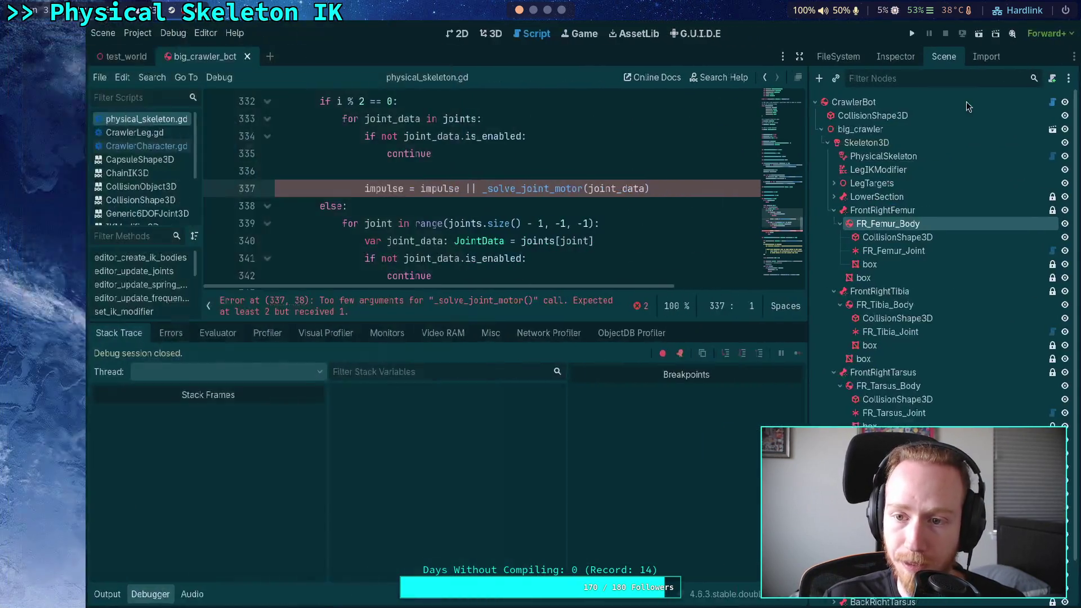
pyautogui.click(1075, 36)
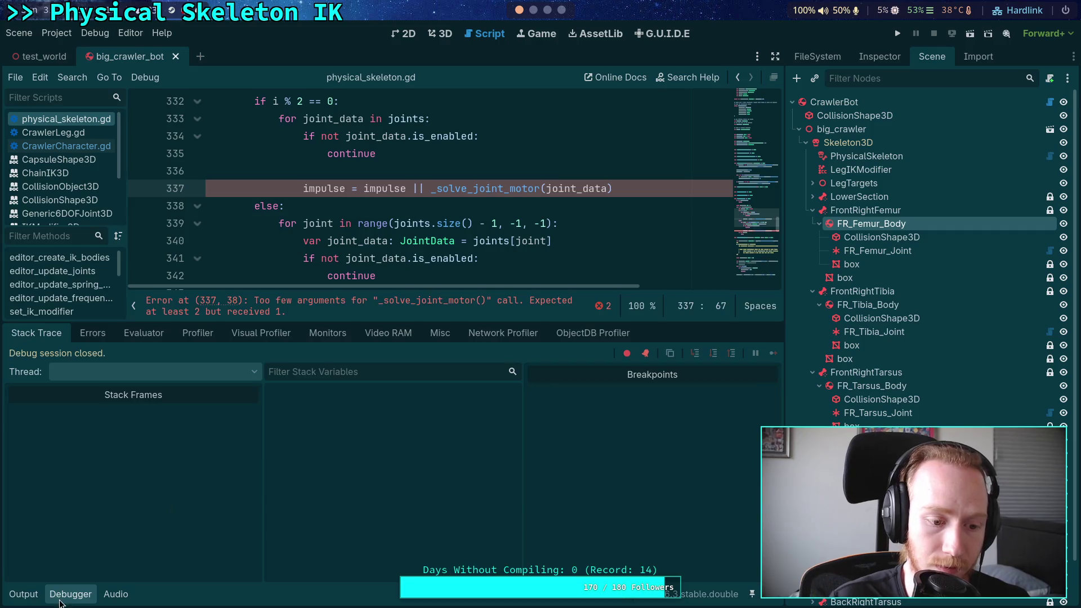
pyautogui.click(60, 598)
pyautogui.scroll(-2, 362, 390)
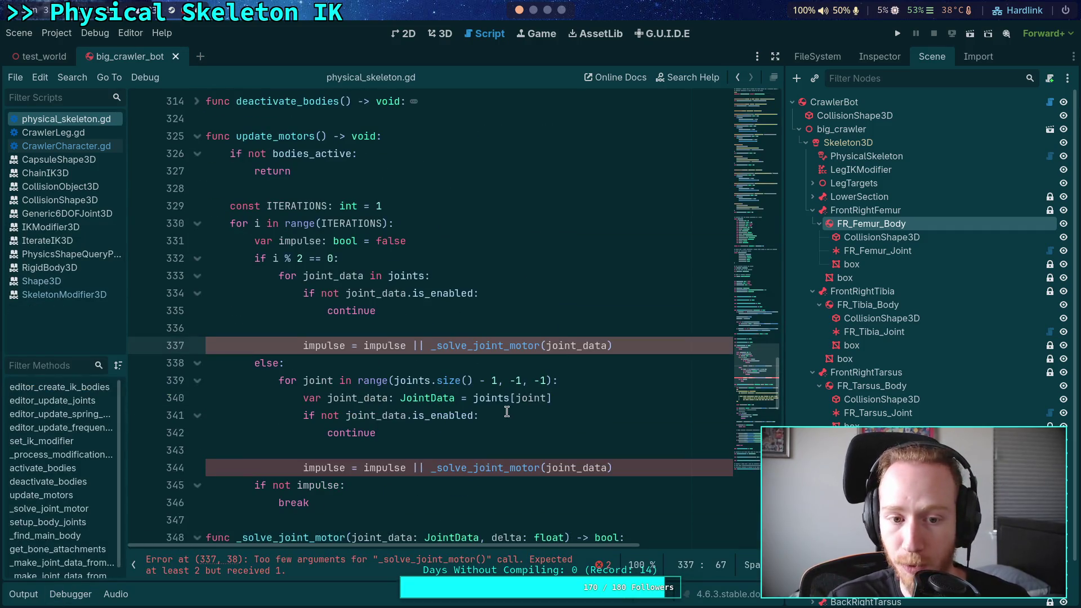
pyautogui.scroll(5, 508, 411)
pyautogui.doubleClick(285, 398)
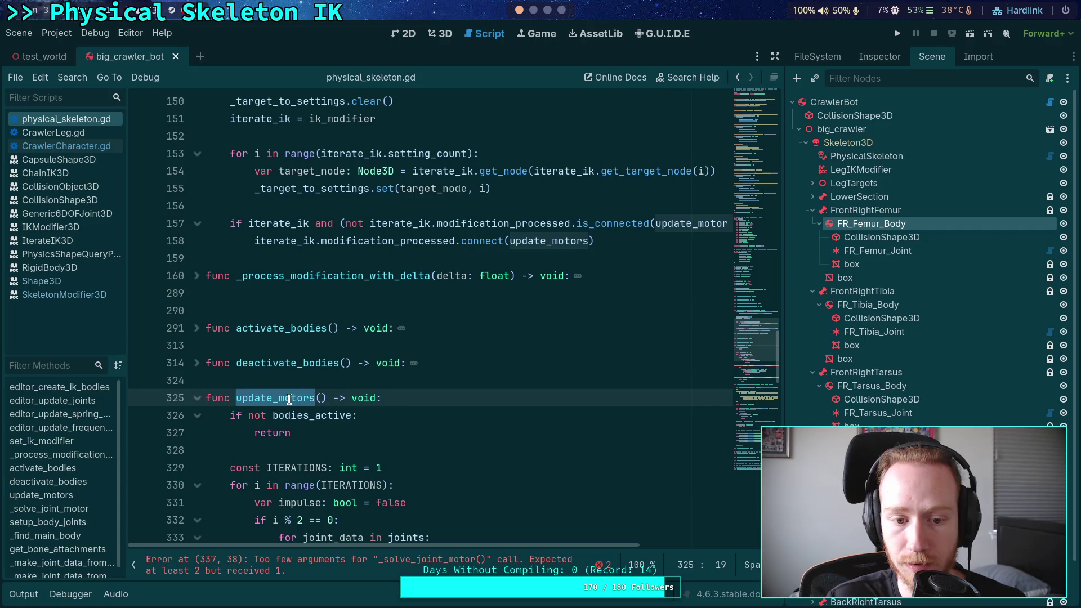
# Fold set_ik_modifier and the loops at lines 177, 220 and 260 in physical_skeleton.gd
pyautogui.scroll(1, 431, 391)
pyautogui.scroll(3, 431, 392)
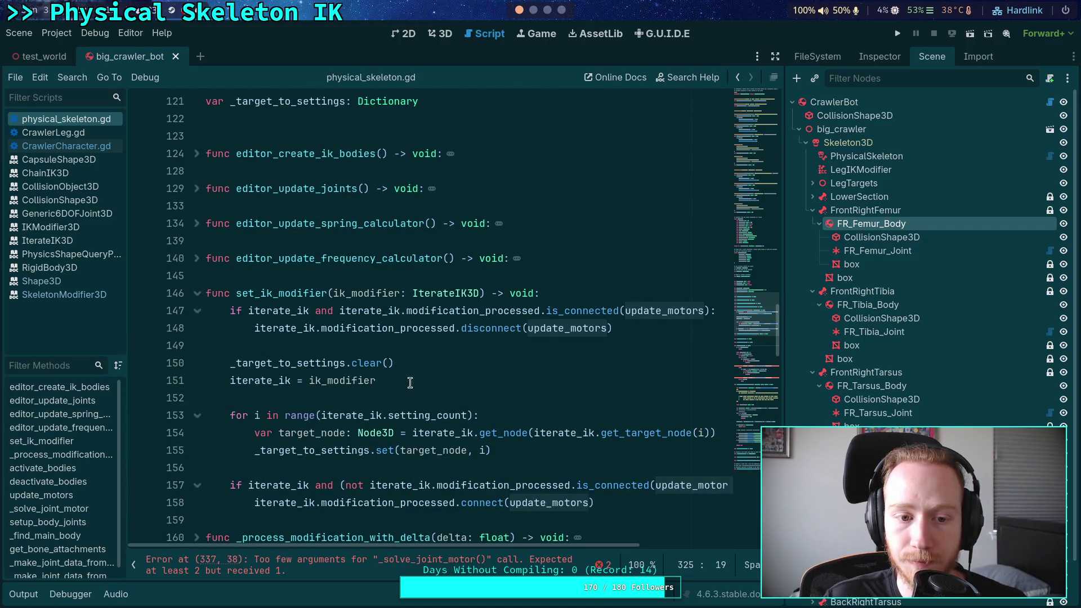
pyautogui.click(196, 293)
pyautogui.click(197, 328)
pyautogui.scroll(-2, 429, 345)
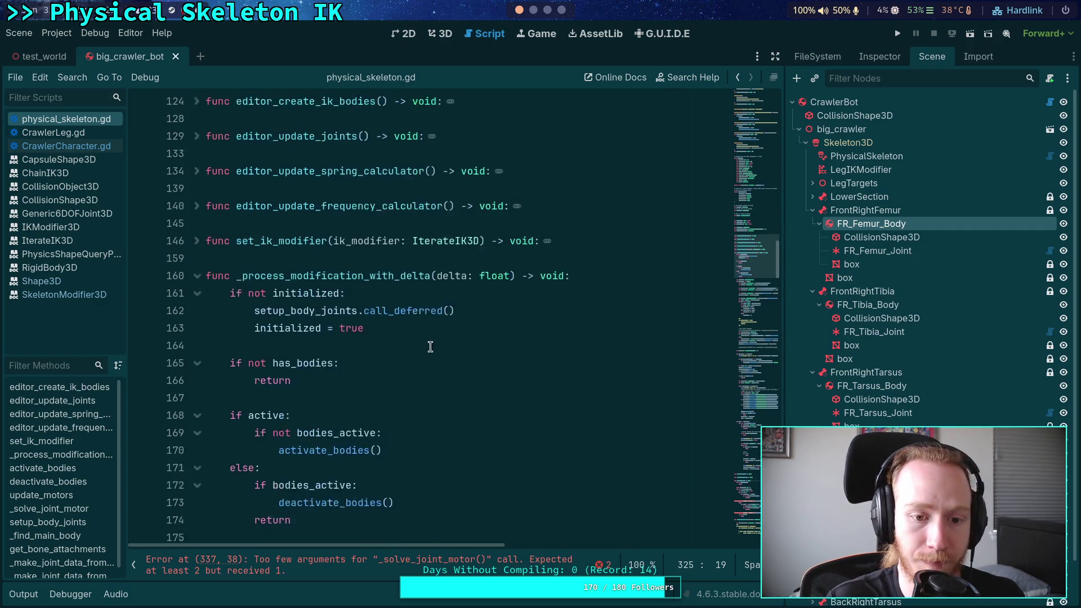
pyautogui.click(420, 298)
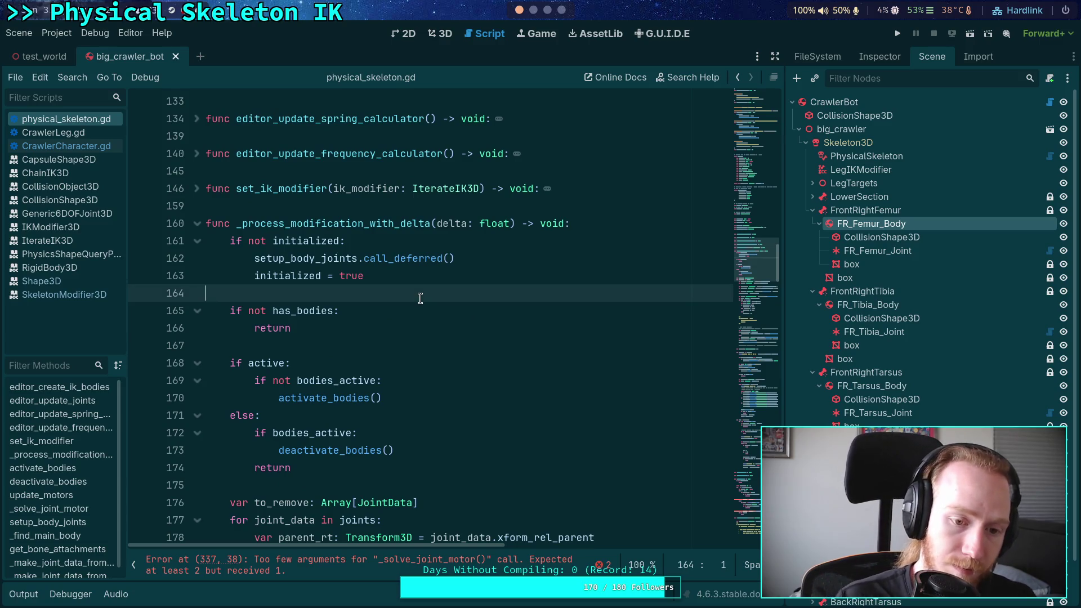
pyautogui.scroll(-1, 450, 327)
pyautogui.click(381, 291)
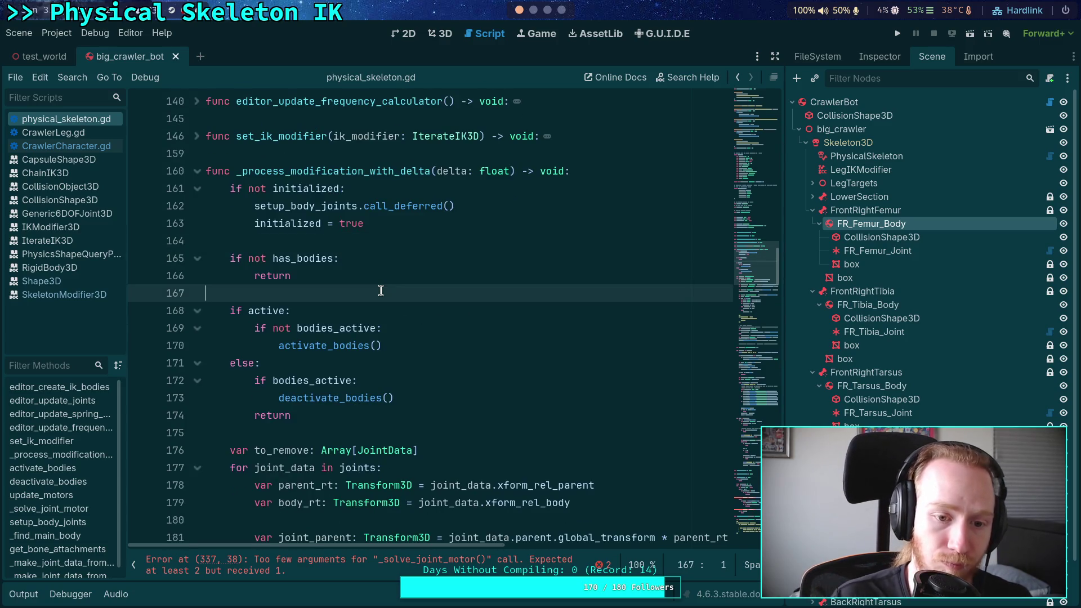
pyautogui.scroll(-1, 352, 302)
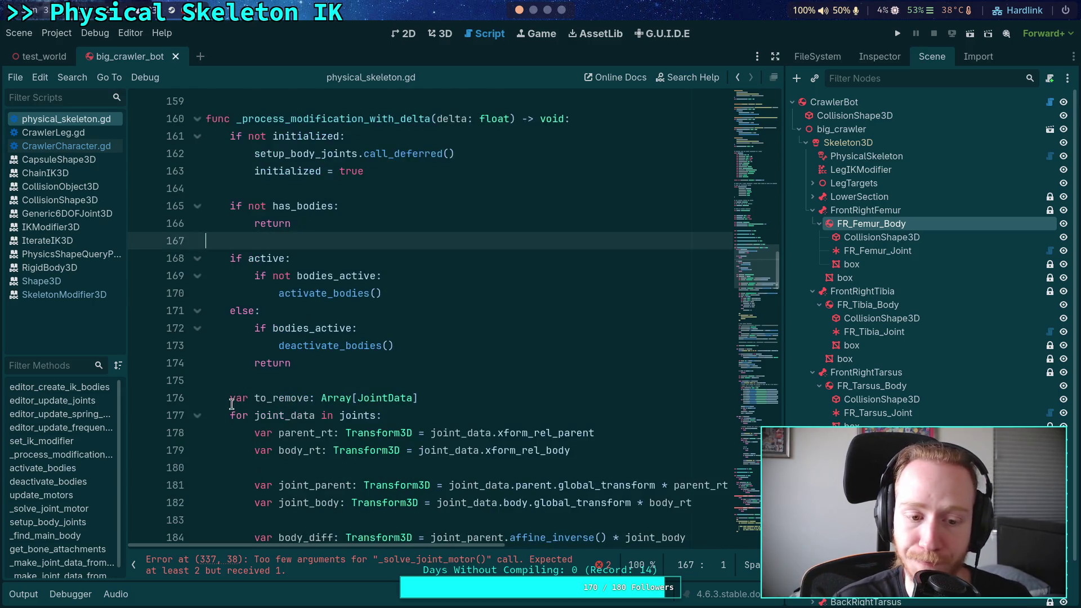
pyautogui.click(196, 416)
pyautogui.scroll(-3, 200, 383)
pyautogui.click(198, 332)
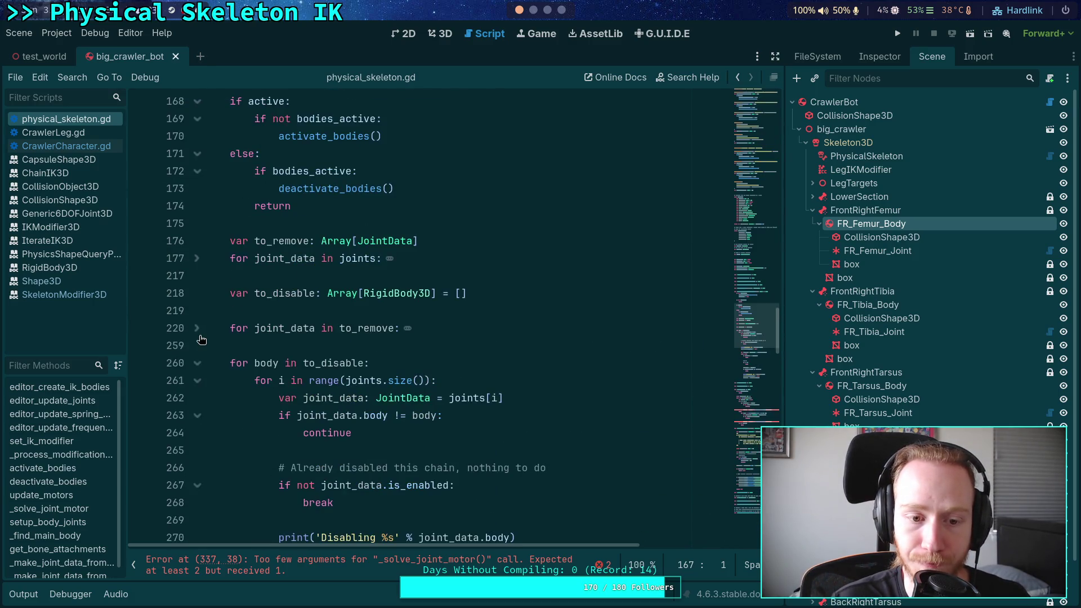
pyautogui.click(197, 365)
pyautogui.scroll(4, 262, 363)
pyautogui.click(376, 239)
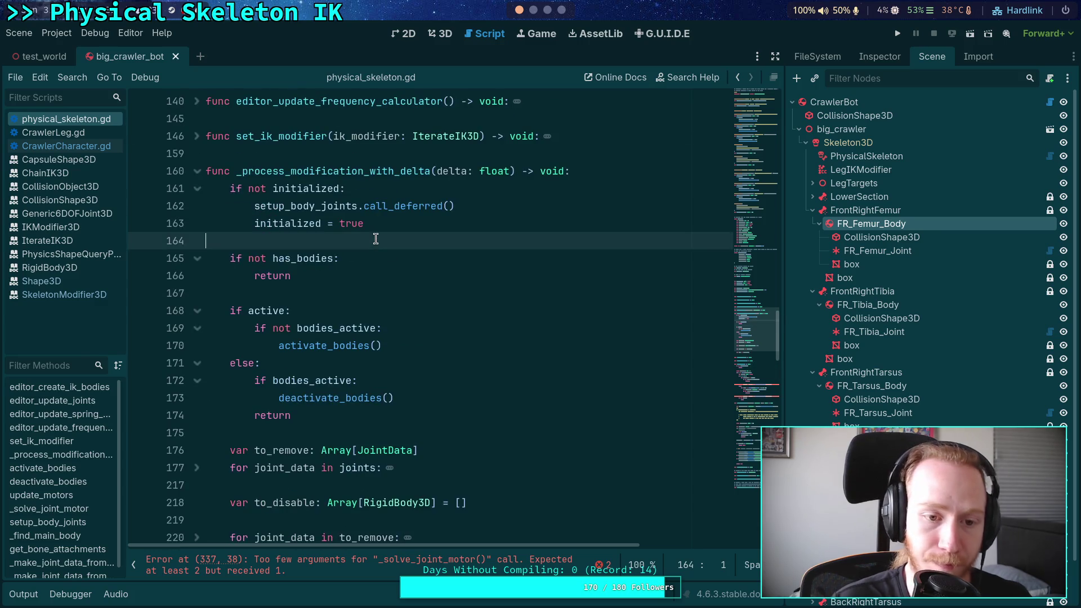
# Store delta in cached_delta inside _process_modification_with_delta and save the script
pyautogui.press('Return')
pyautogui.press('Return')
pyautogui.press('Up')
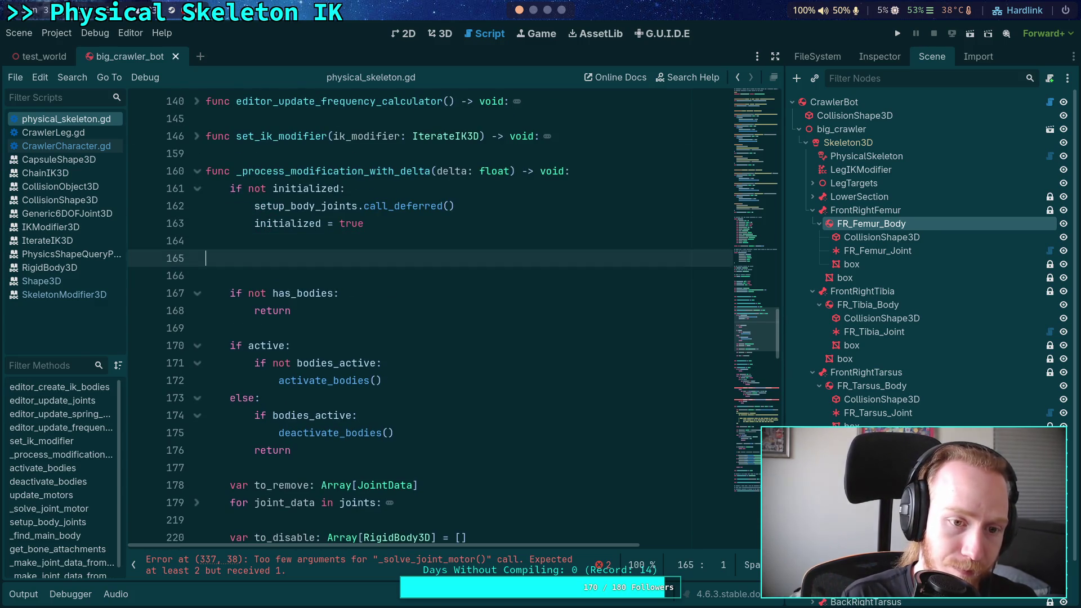
pyautogui.press('BackSpace')
pyautogui.press('BackSpace')
pyautogui.press('Down')
pyautogui.press('Down')
pyautogui.press('Down')
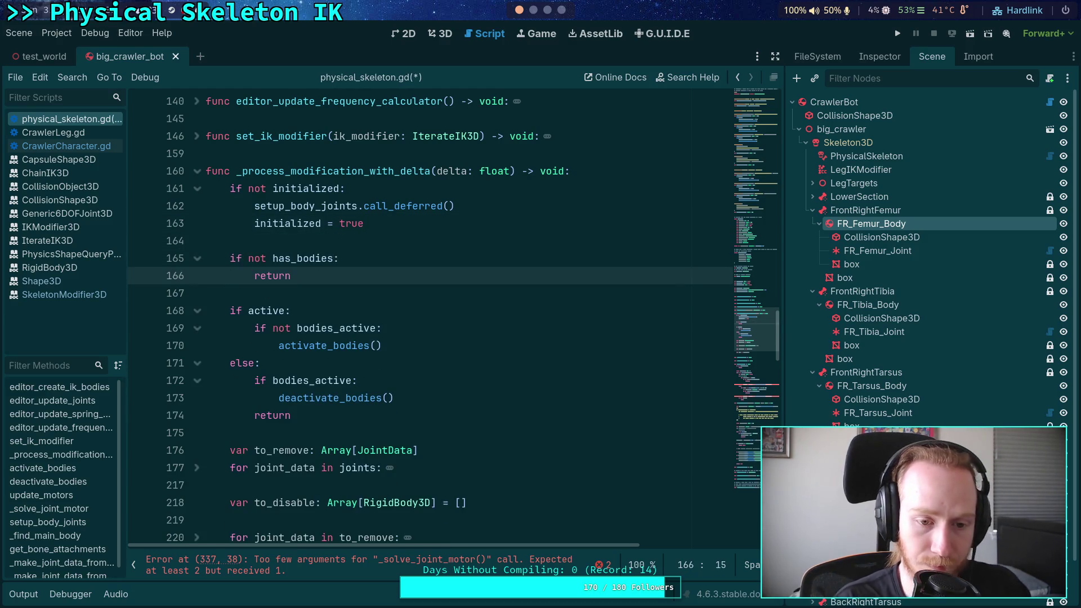
pyautogui.press('Down')
pyautogui.click(364, 328)
pyautogui.press('Down')
pyautogui.press('Down')
pyautogui.press('Down')
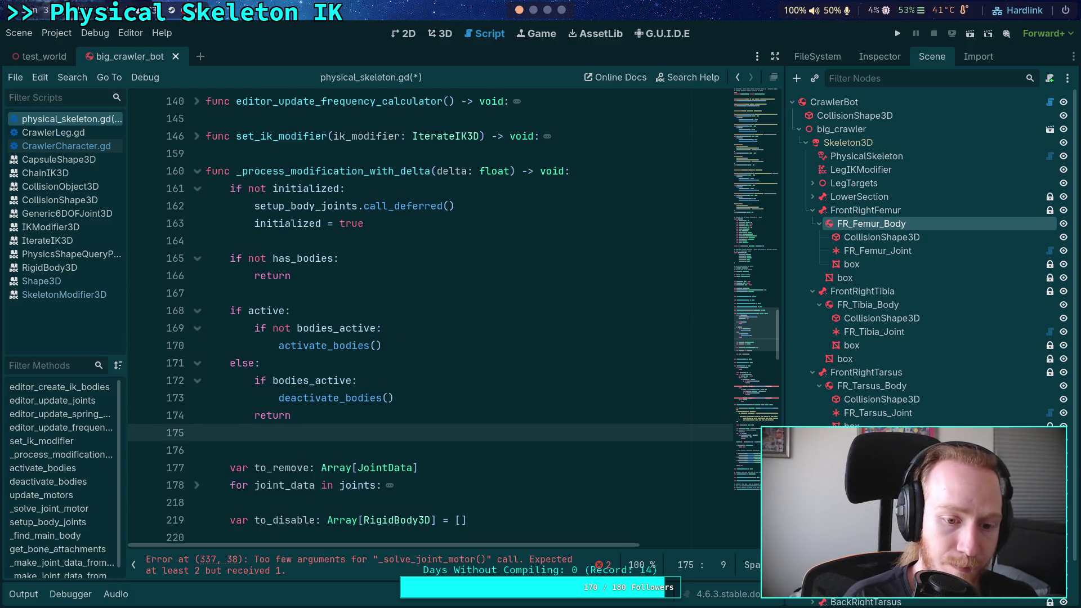
pyautogui.press('Return')
pyautogui.press('Return')
pyautogui.press('Up')
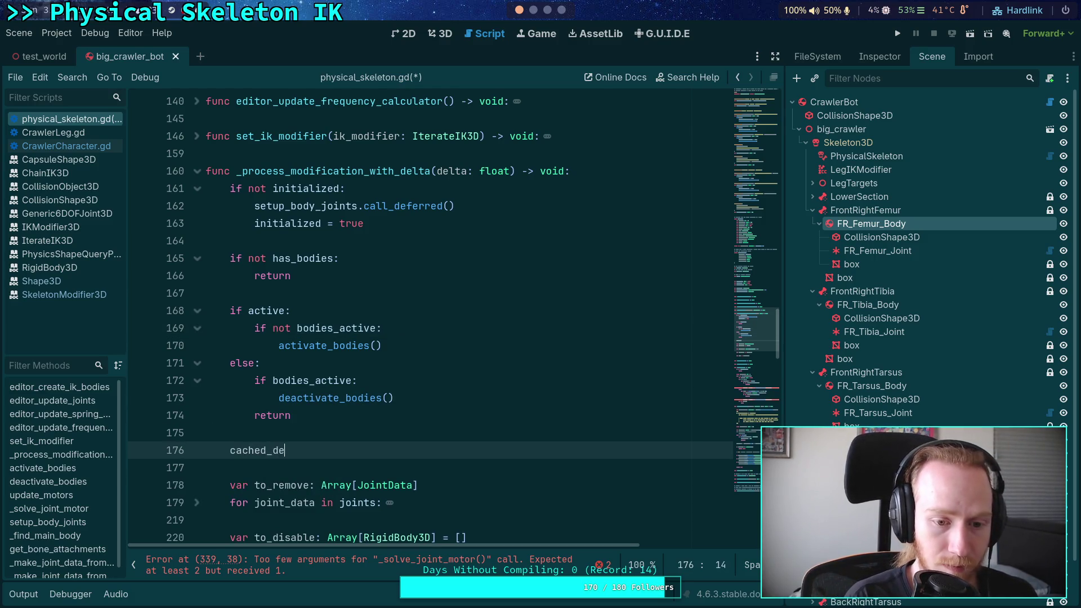
pyautogui.write('lta = delta')
pyautogui.hotkey('ctrl', 's')
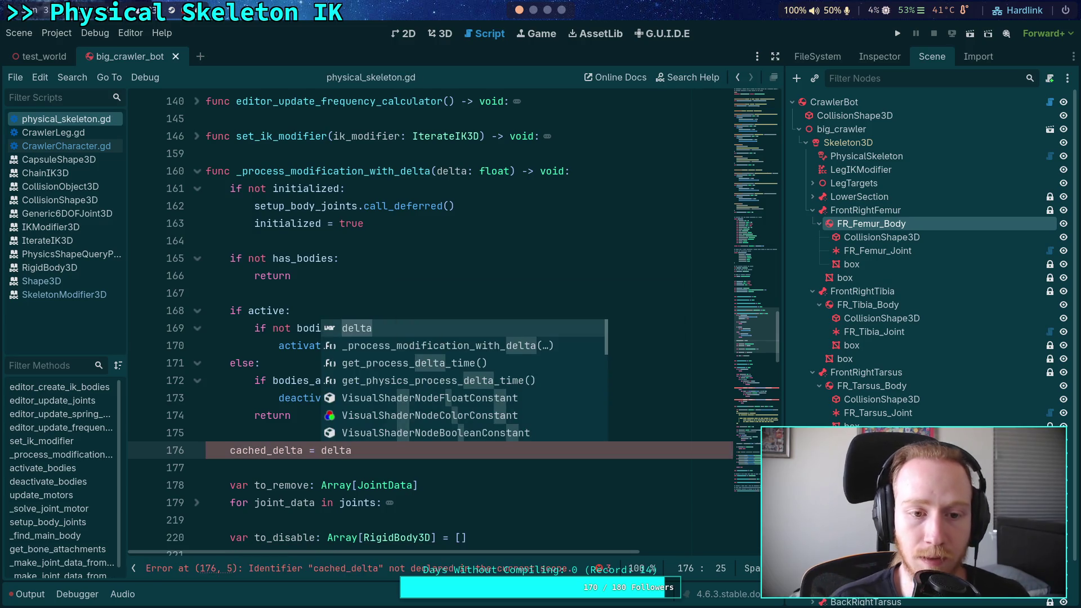
# Declare var cached_delta: float after line 121 with the other variables
pyautogui.click(378, 136)
pyautogui.scroll(10, 451, 255)
pyautogui.scroll(2, 450, 254)
pyautogui.scroll(-3, 434, 272)
pyautogui.click(497, 308)
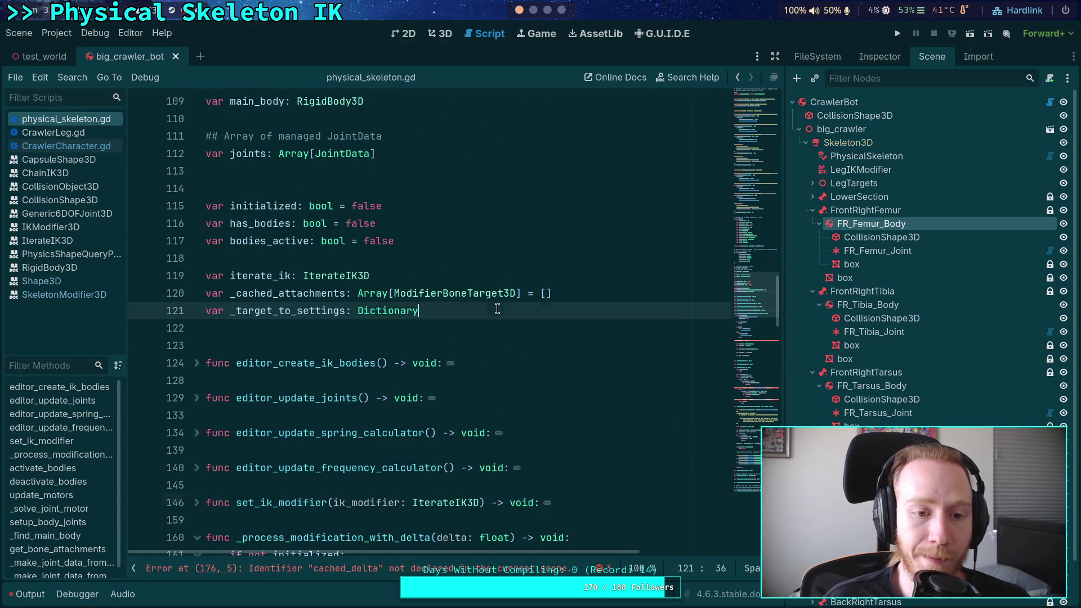
pyautogui.press('Return')
pyautogui.write('v')
pyautogui.write('ached_delta')
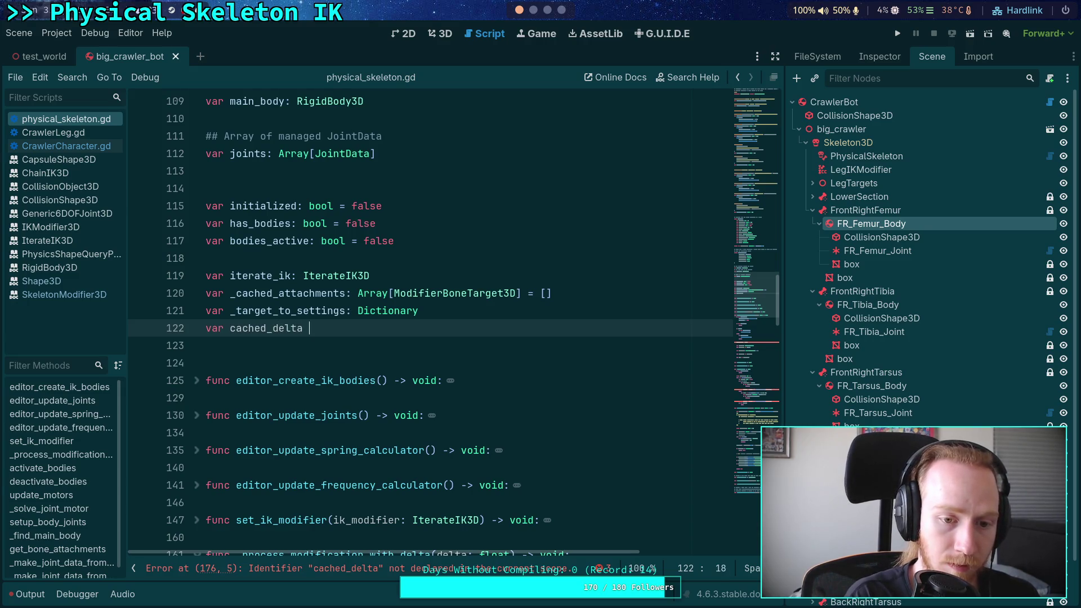
pyautogui.write('o')
pyautogui.press('BackSpace')
pyautogui.press('BackSpace')
pyautogui.press('BackSpace')
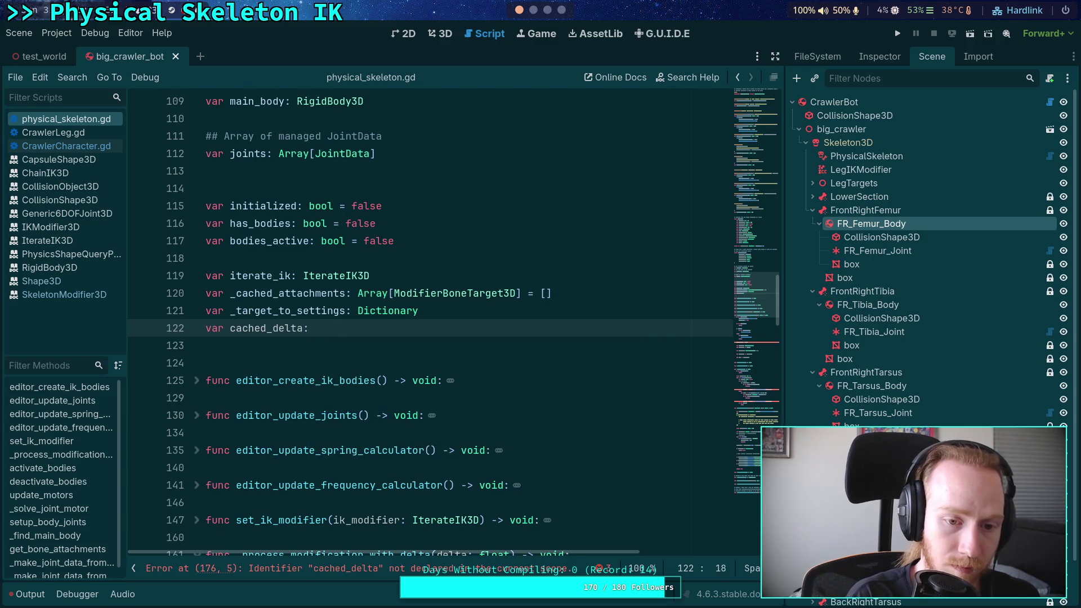
pyautogui.write(' float')
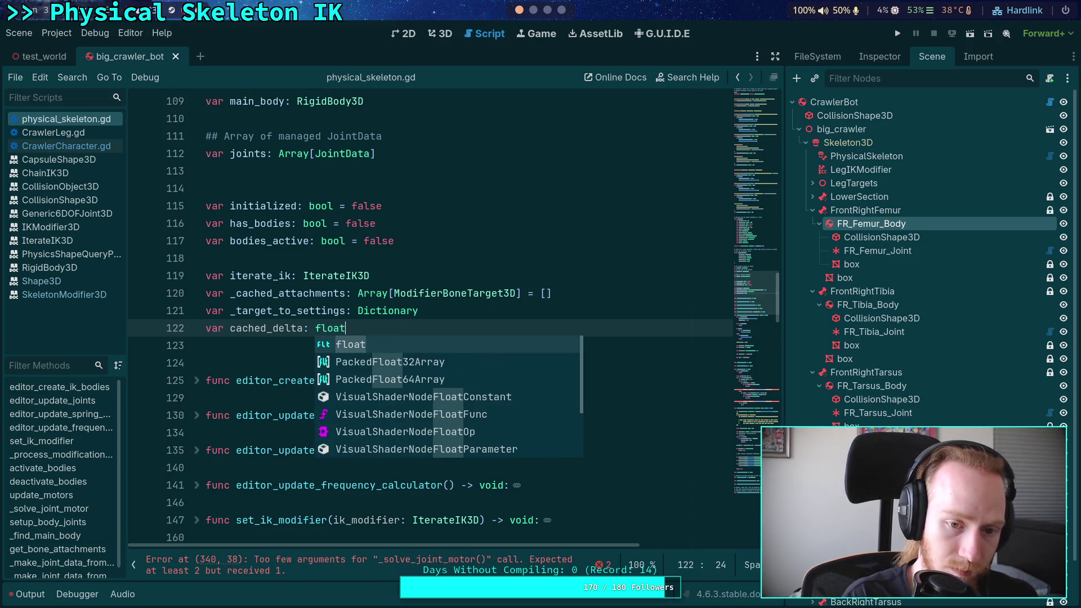
pyautogui.press('Escape')
# Append cached_delta to both _solve_joint_motor calls, save to clear the error, and run the game
pyautogui.scroll(-20, 497, 308)
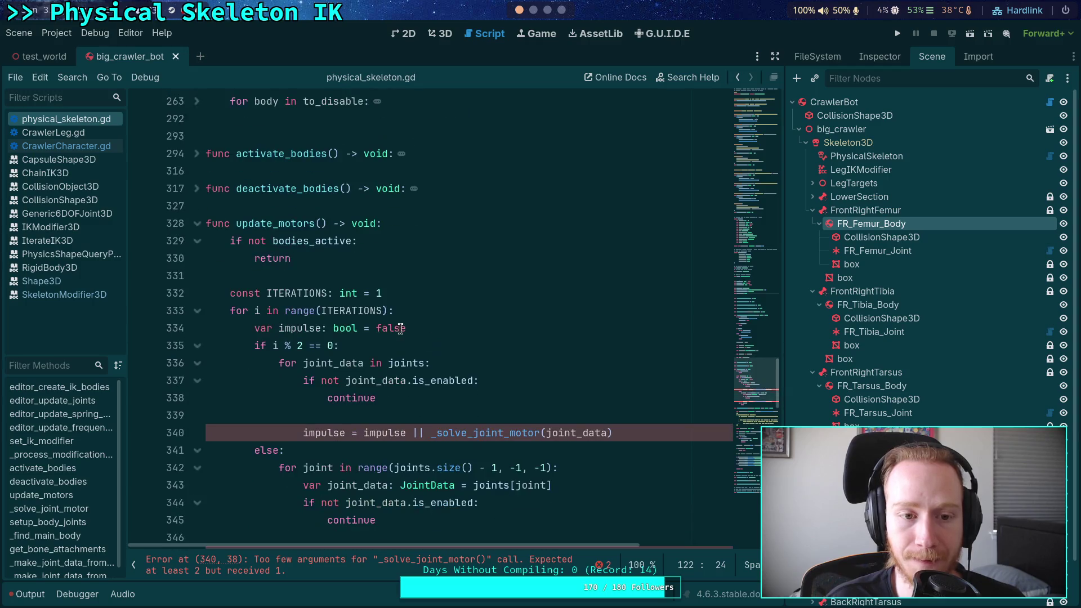
pyautogui.scroll(1, 428, 341)
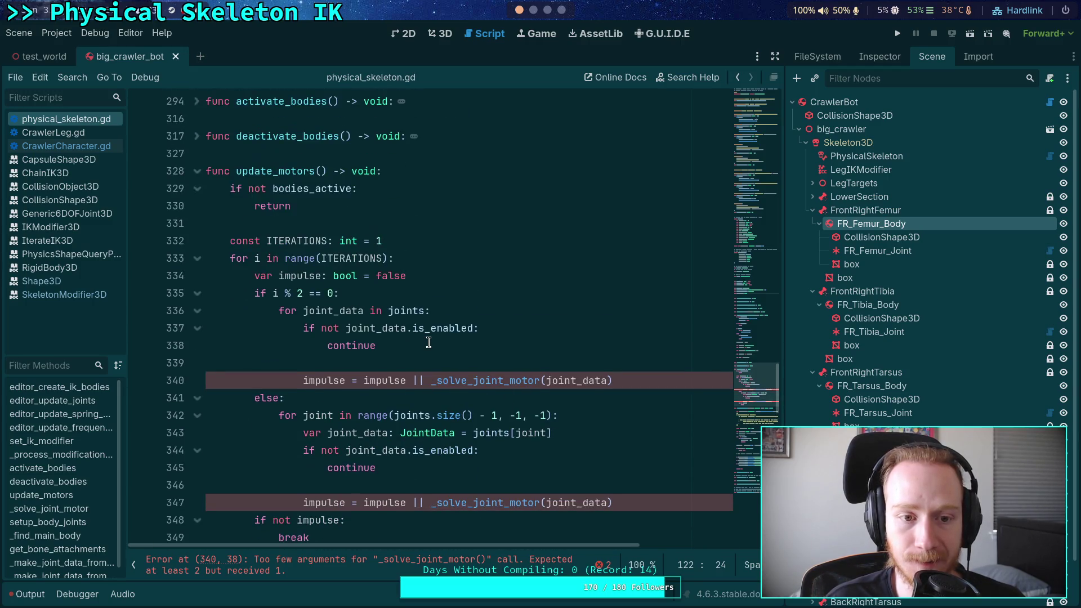
pyautogui.scroll(-6, 430, 336)
pyautogui.moveTo(480, 257); pyautogui.dragTo(564, 258)
pyautogui.click(608, 188)
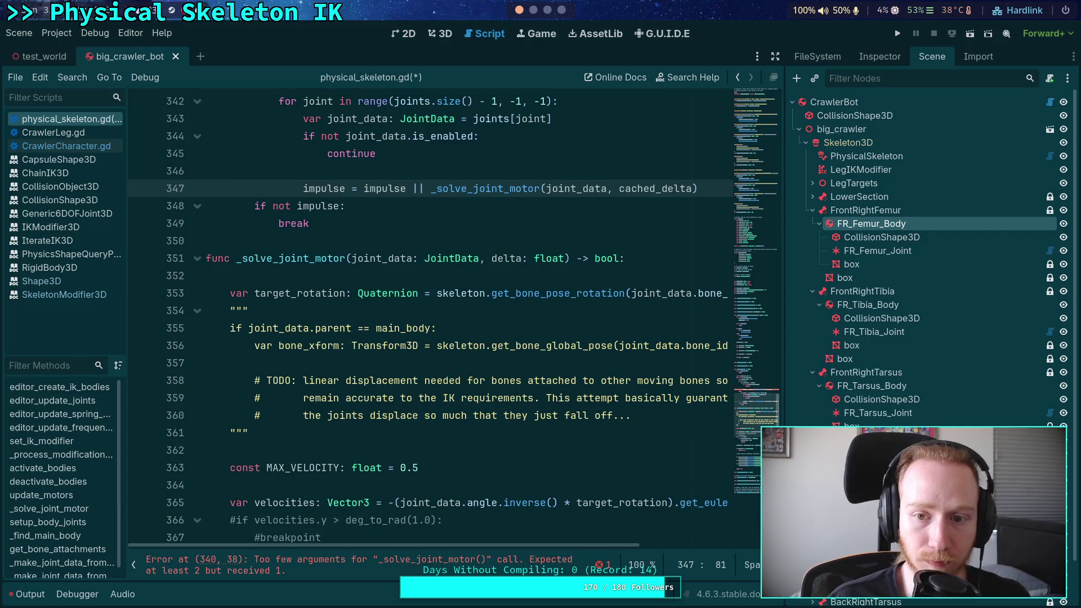
pyautogui.scroll(4, 548, 286)
pyautogui.click(606, 275)
pyautogui.write(', cach')
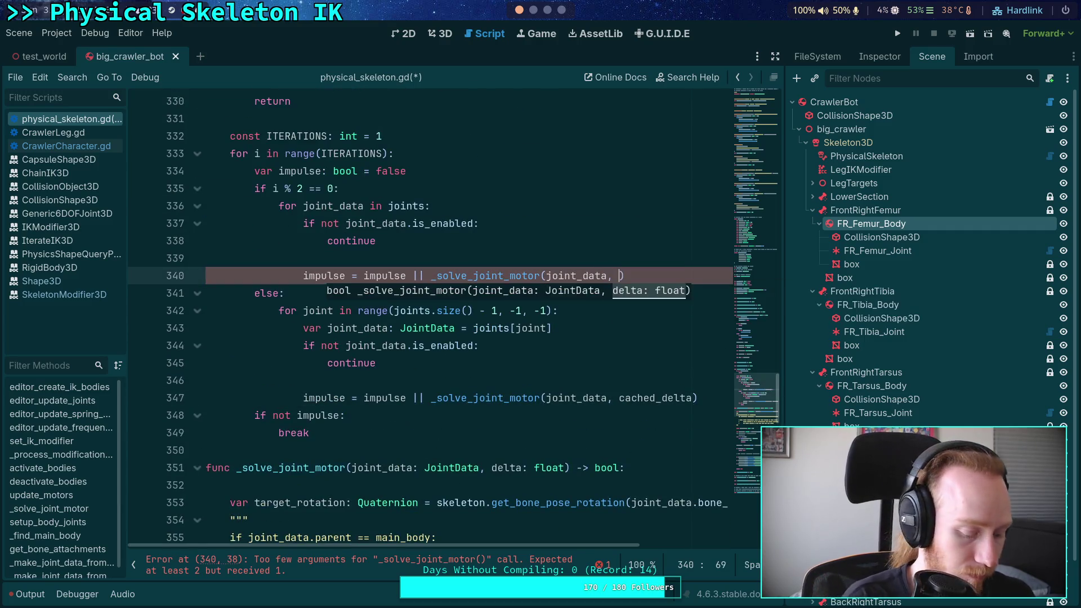
pyautogui.write('ed_delta')
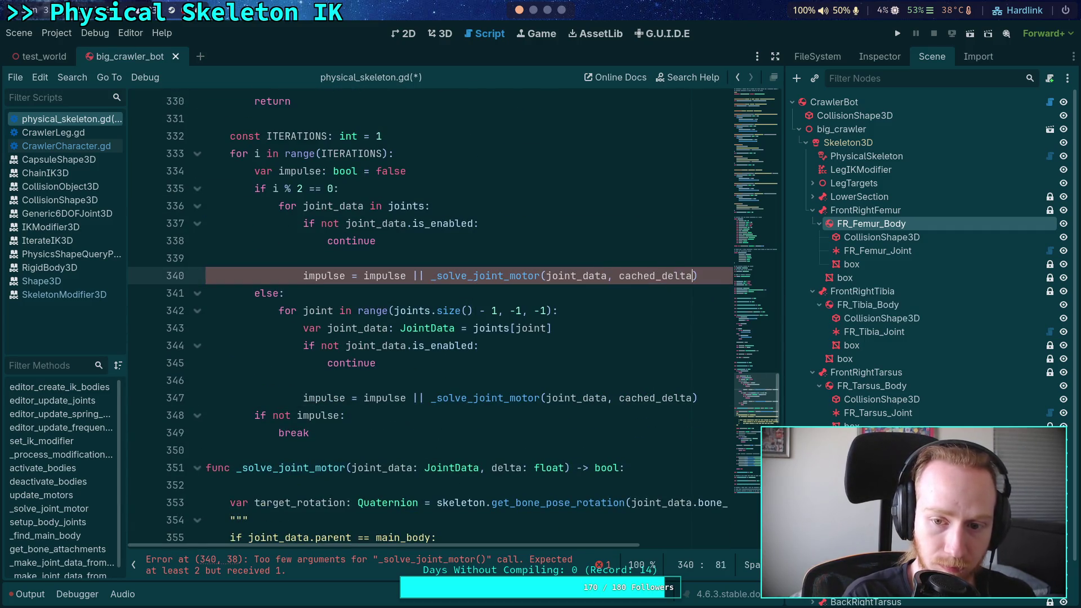
pyautogui.hotkey('ctrl', 's')
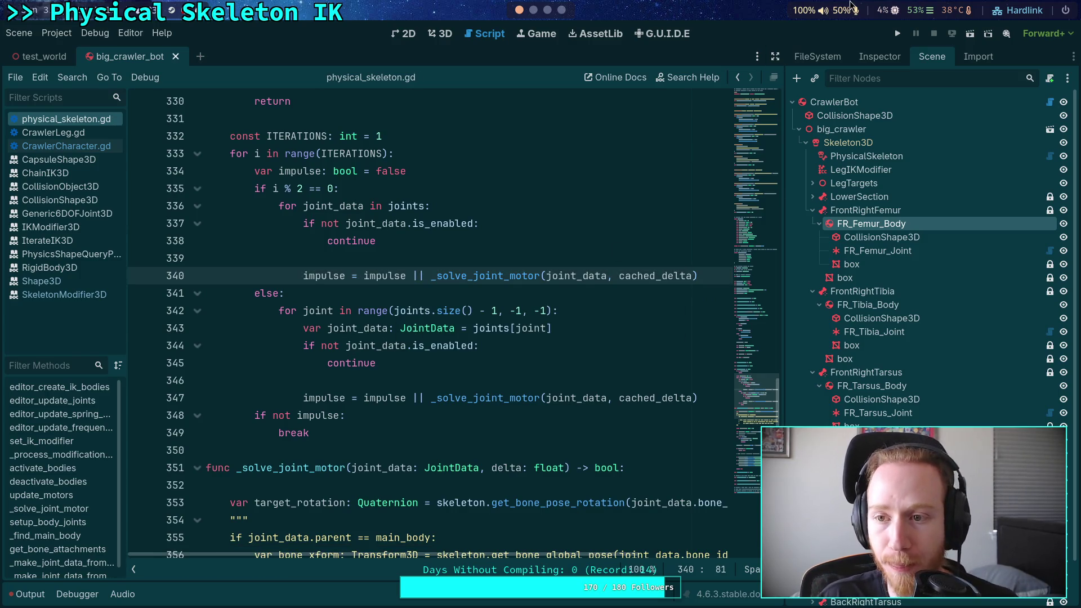
pyautogui.click(895, 34)
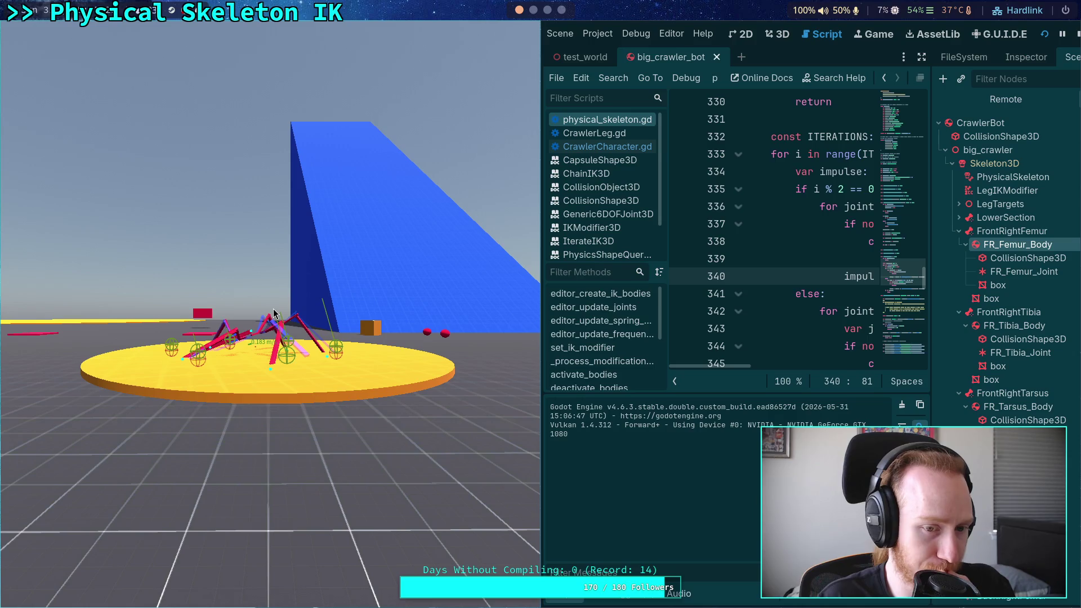
# Switch the running crawler game window to fullscreen with Super+F
pyautogui.press('super+f')
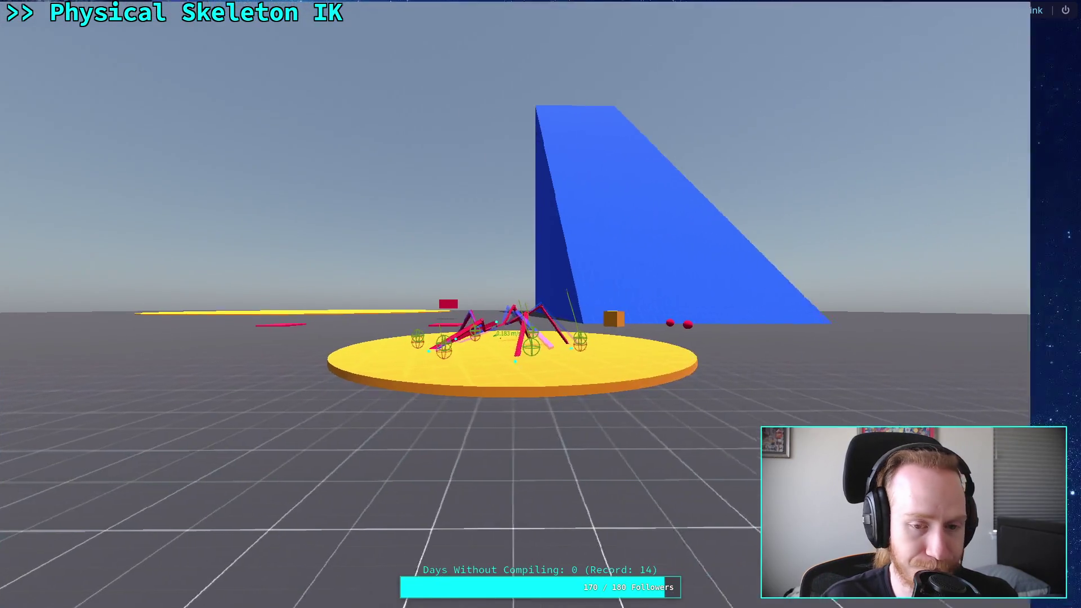
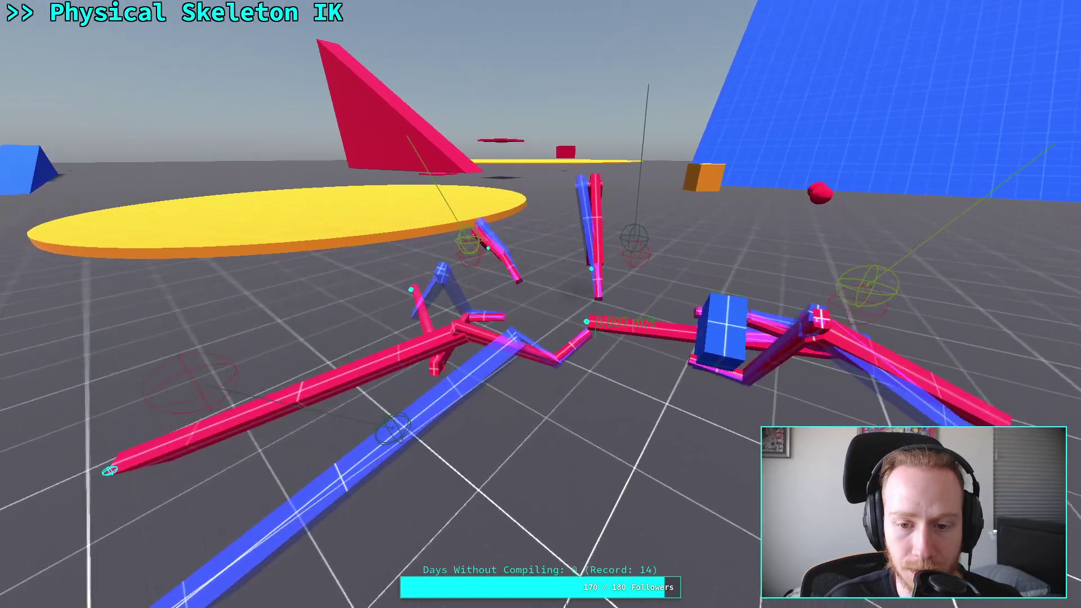
# Exit fullscreen, stop the running Physical Skeleton IK game and collapse the Output panel
pyautogui.press('super+f')
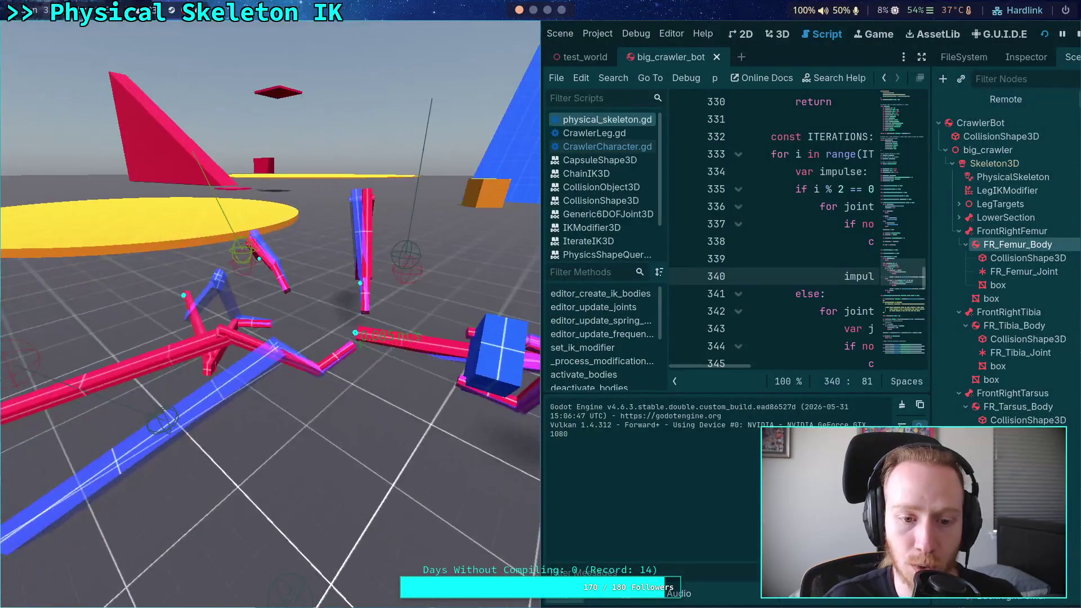
pyautogui.press('F8')
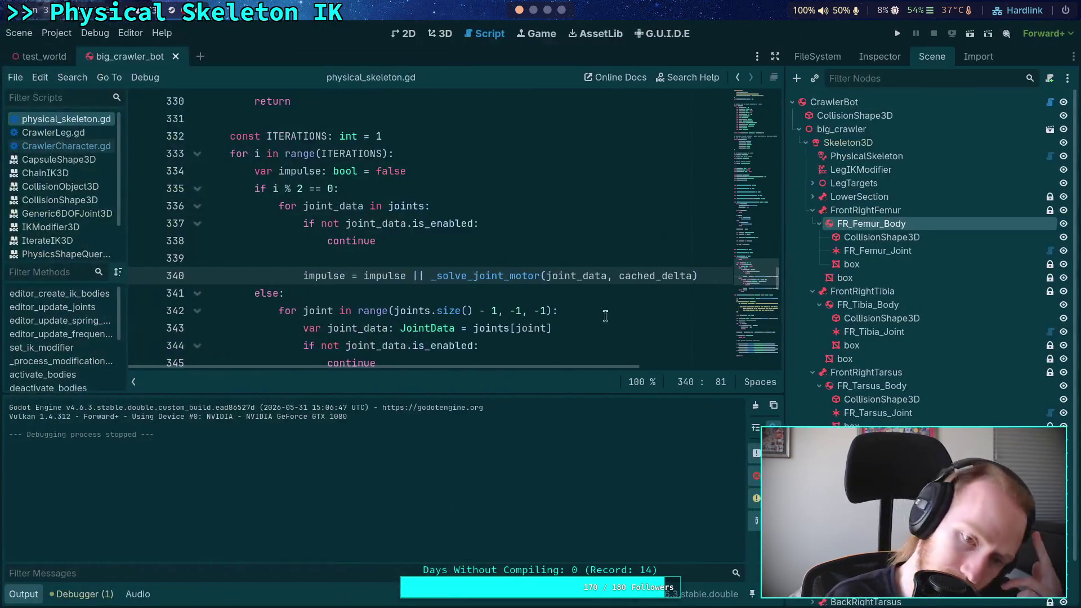
pyautogui.click(37, 589)
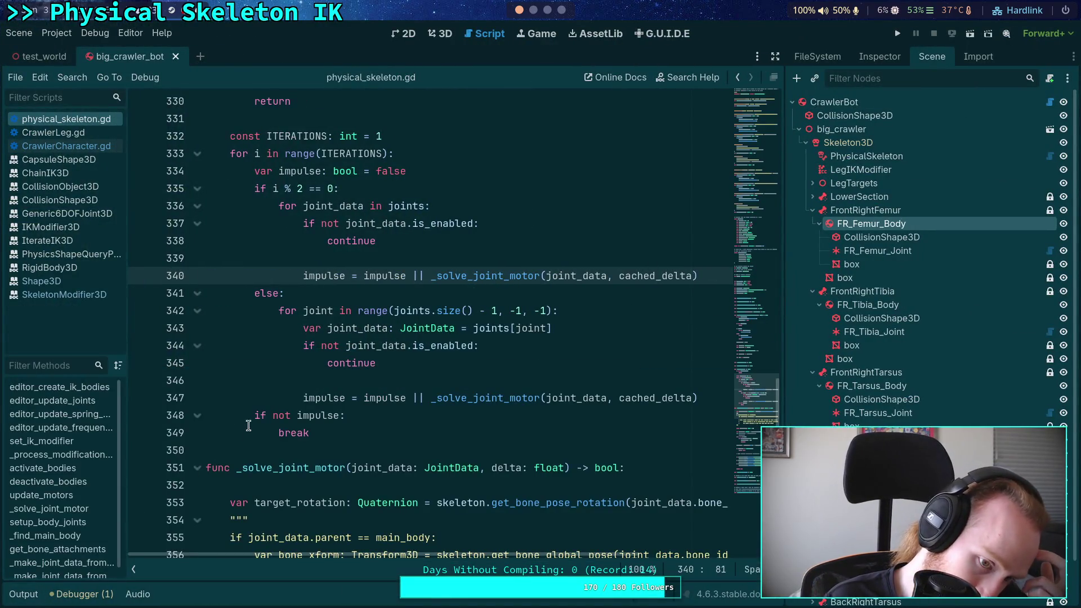
# Scroll through _solve_joint_motor and drag the dock splitter right to widen the code area
pyautogui.click(321, 454)
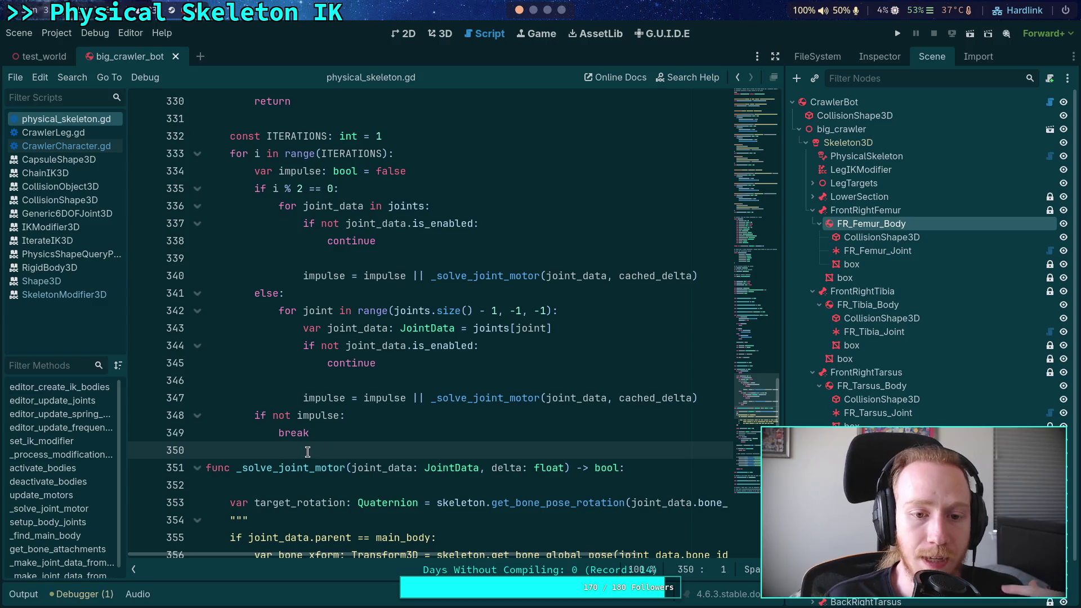
pyautogui.scroll(-5, 313, 452)
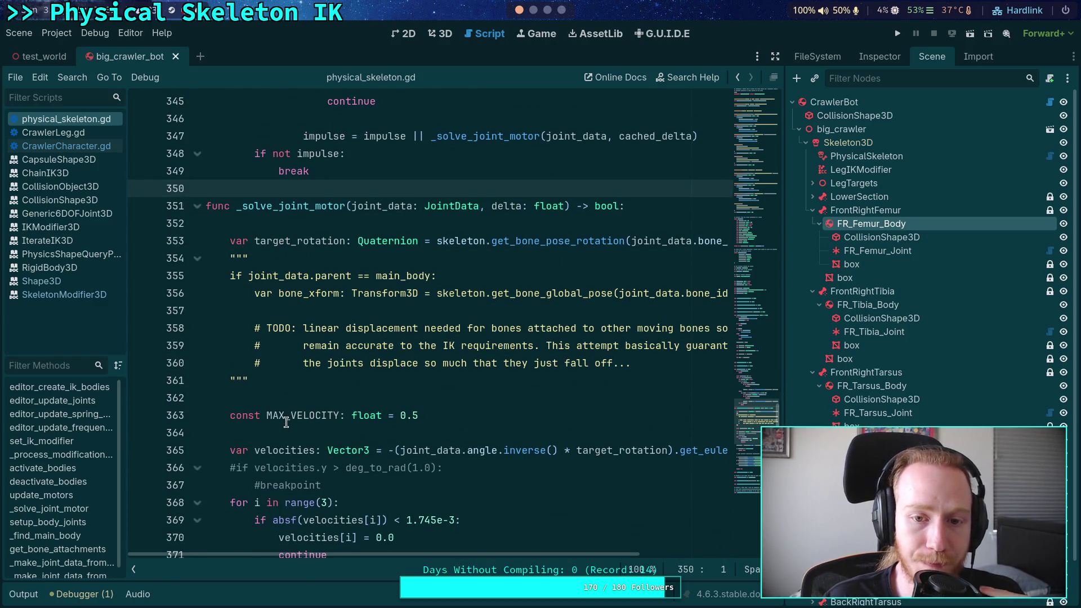
pyautogui.scroll(-2, 286, 422)
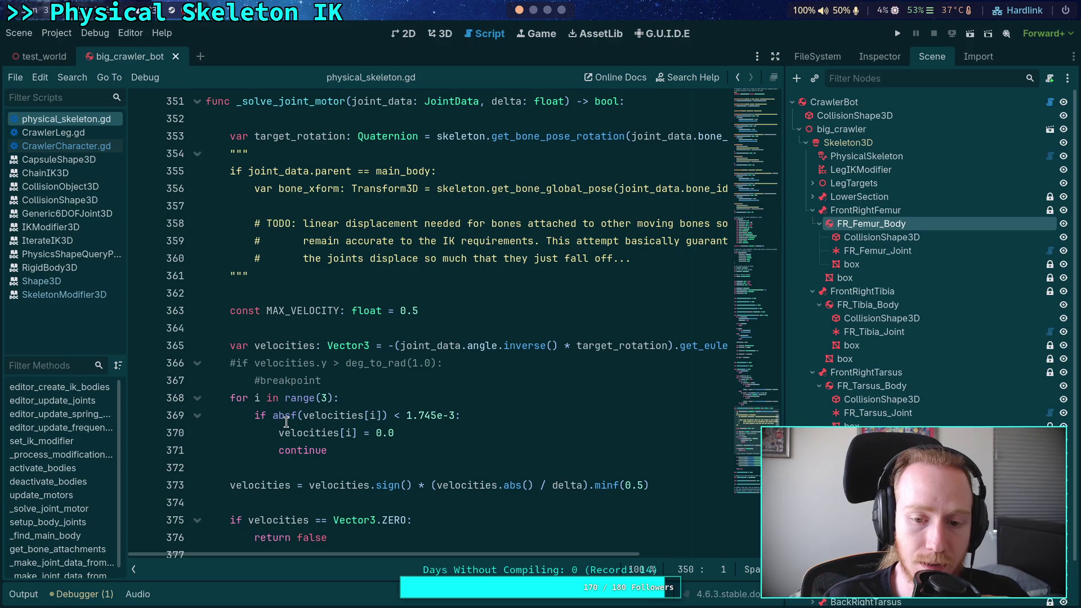
pyautogui.scroll(2, 286, 422)
pyautogui.scroll(-6, 338, 413)
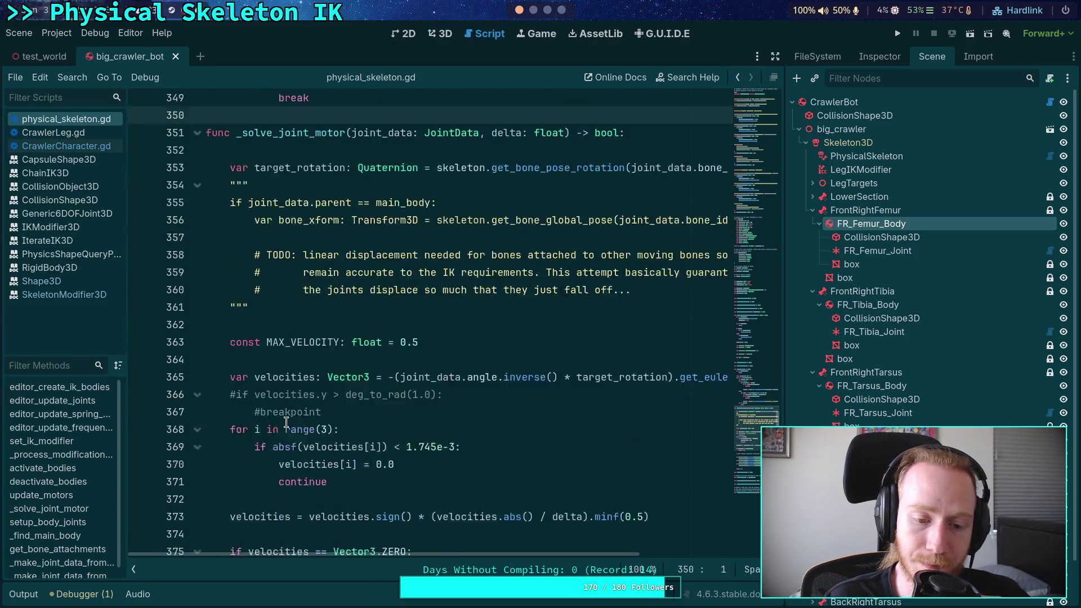
pyautogui.scroll(-2, 401, 406)
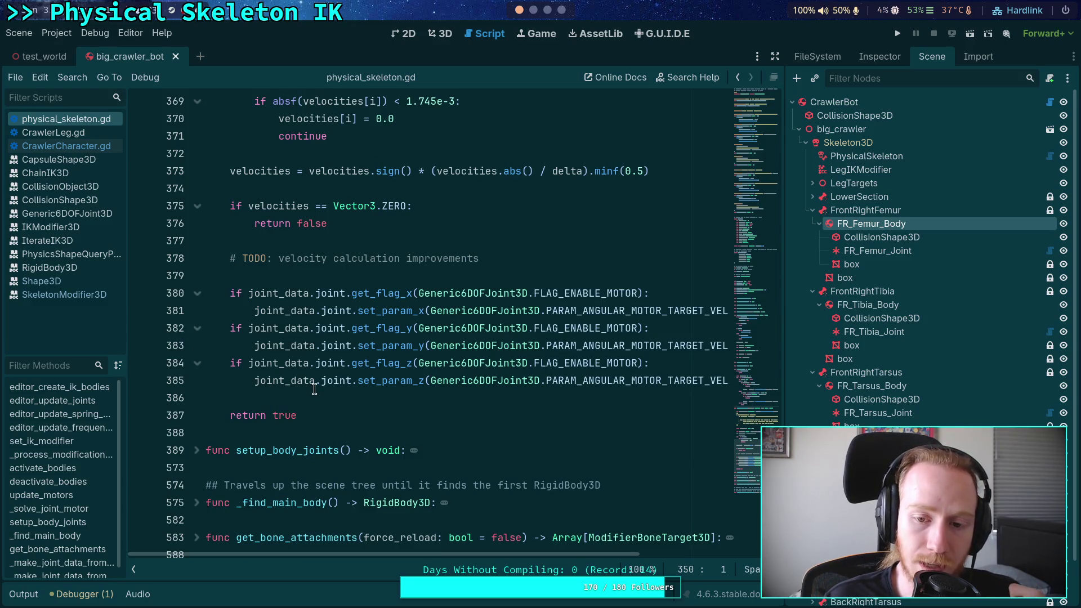
pyautogui.moveTo(783, 260); pyautogui.dragTo(843, 261)
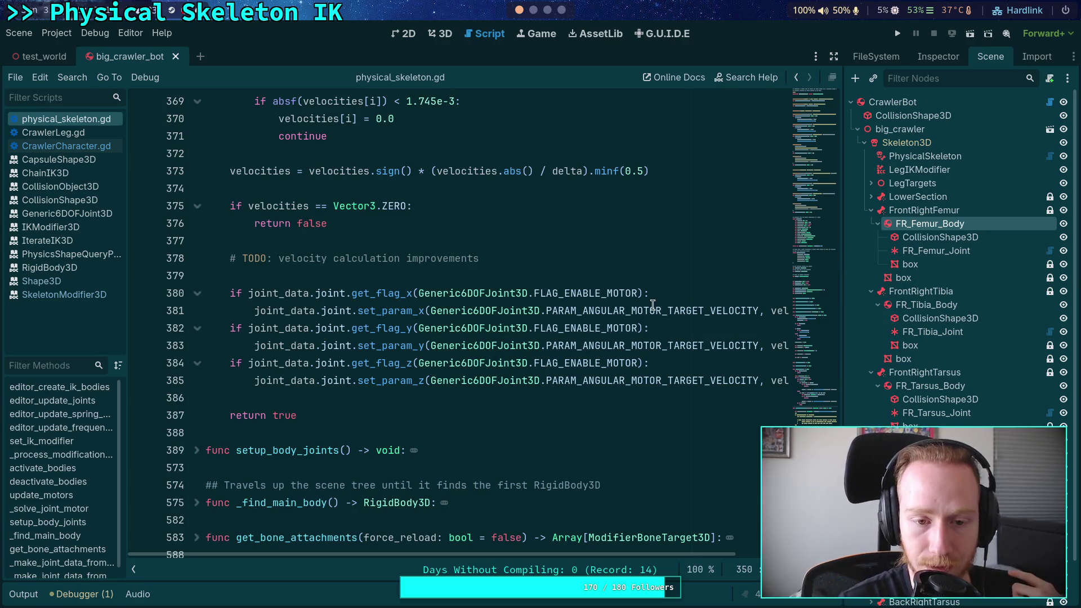
pyautogui.click(703, 275)
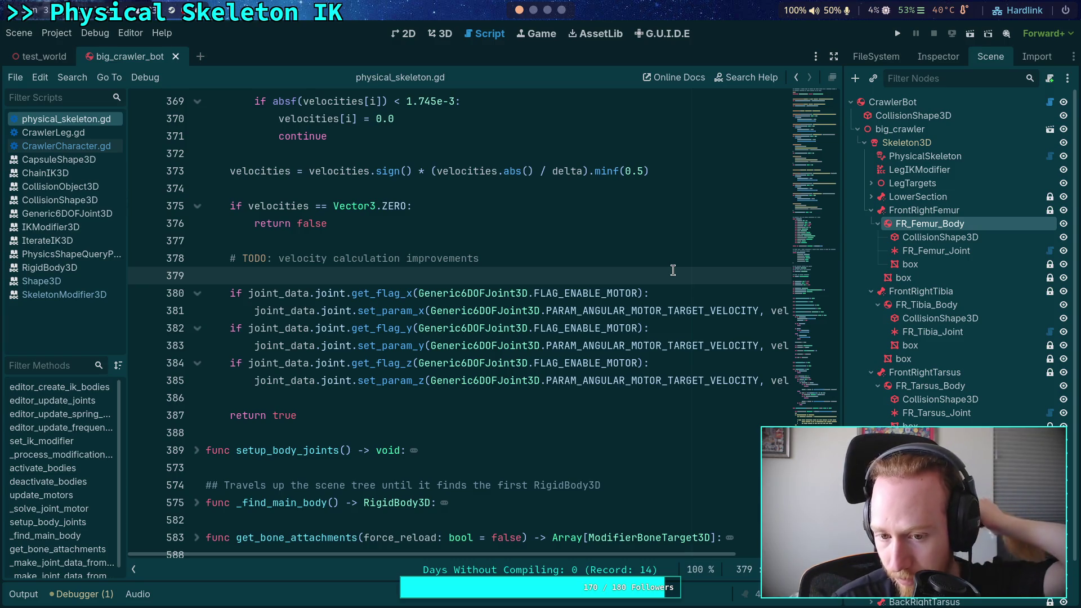
pyautogui.scroll(10, 480, 285)
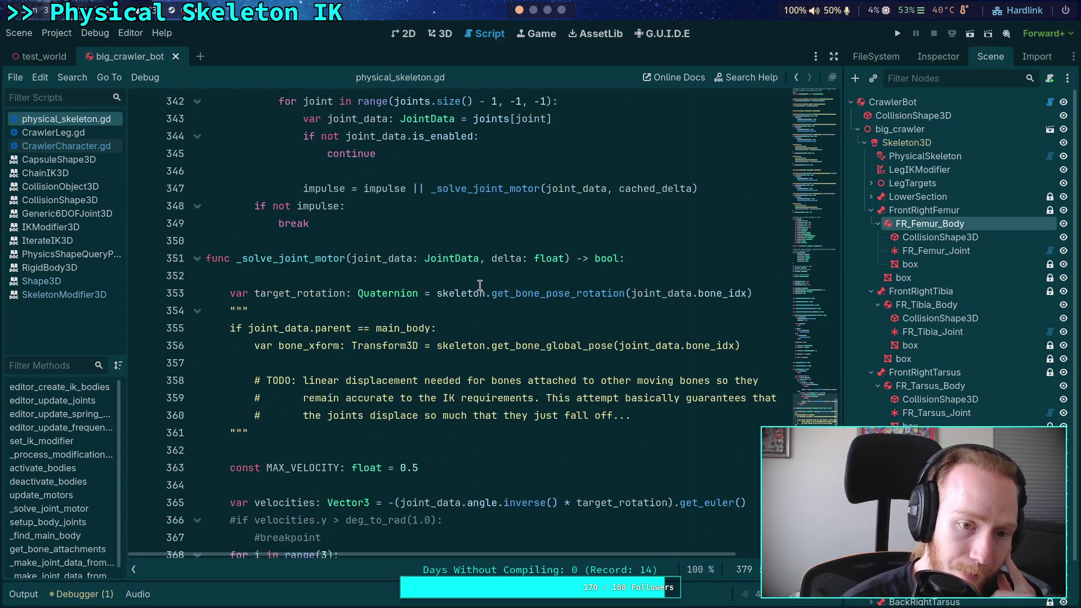
# Copy the even-iteration joint loop on lines 336–340 in update_motors
pyautogui.scroll(3, 479, 284)
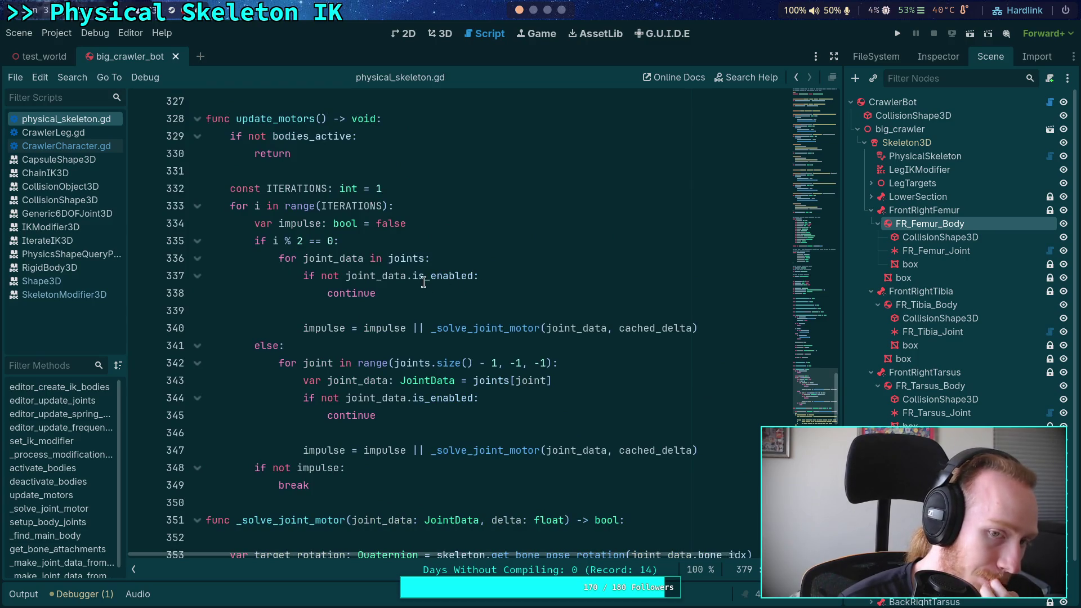
pyautogui.click(441, 310)
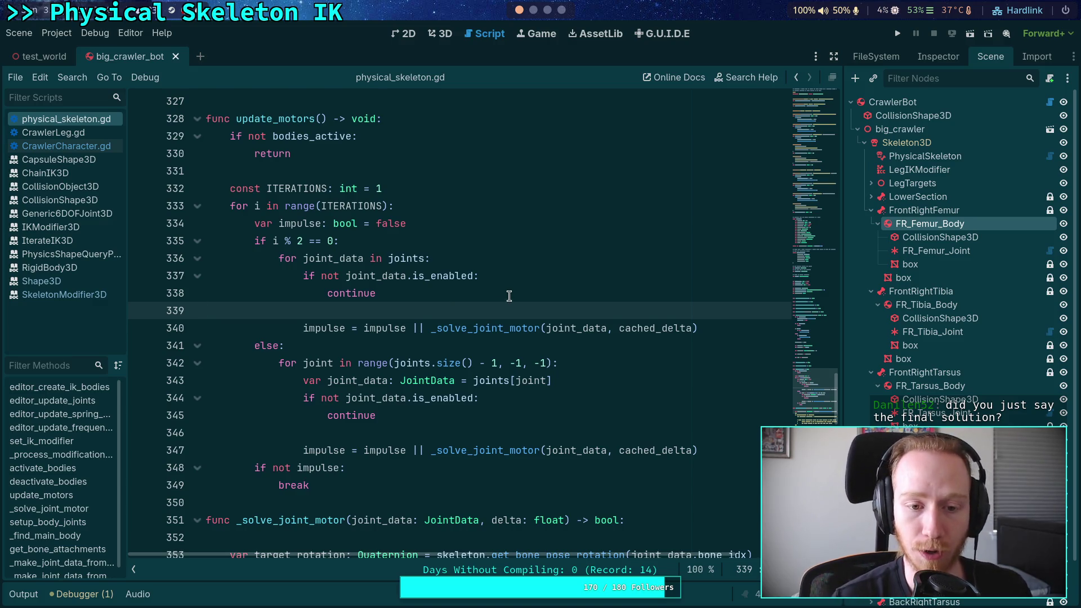
pyautogui.click(458, 325)
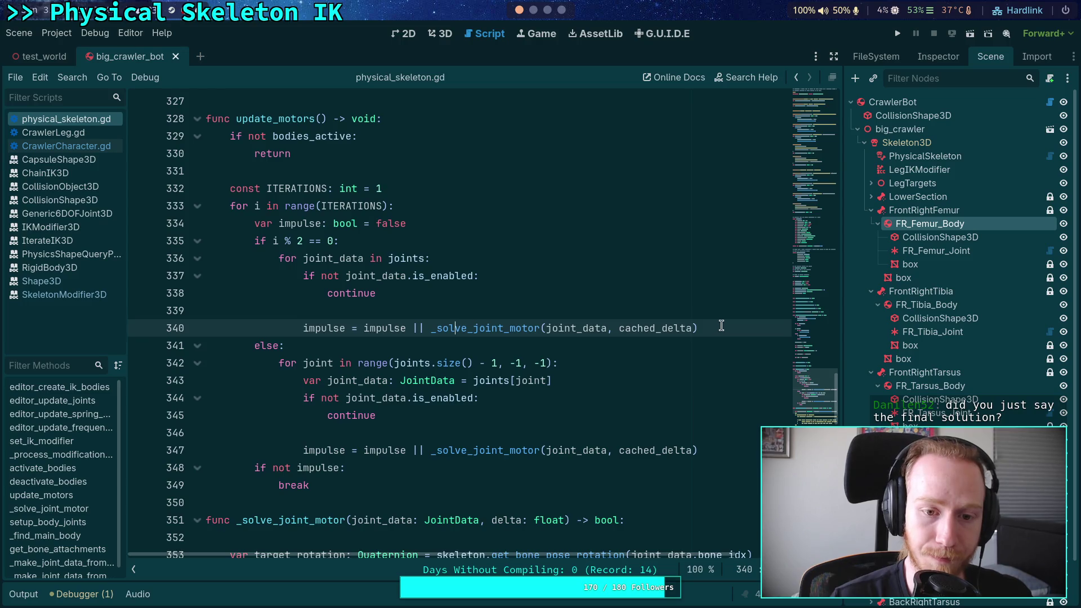
pyautogui.moveTo(713, 325)
pyautogui.mouseDown()
pyautogui.moveTo(300, 291)
pyautogui.moveTo(278, 260)
pyautogui.mouseUp()
pyautogui.rightClick(294, 260)
pyautogui.click(316, 322)
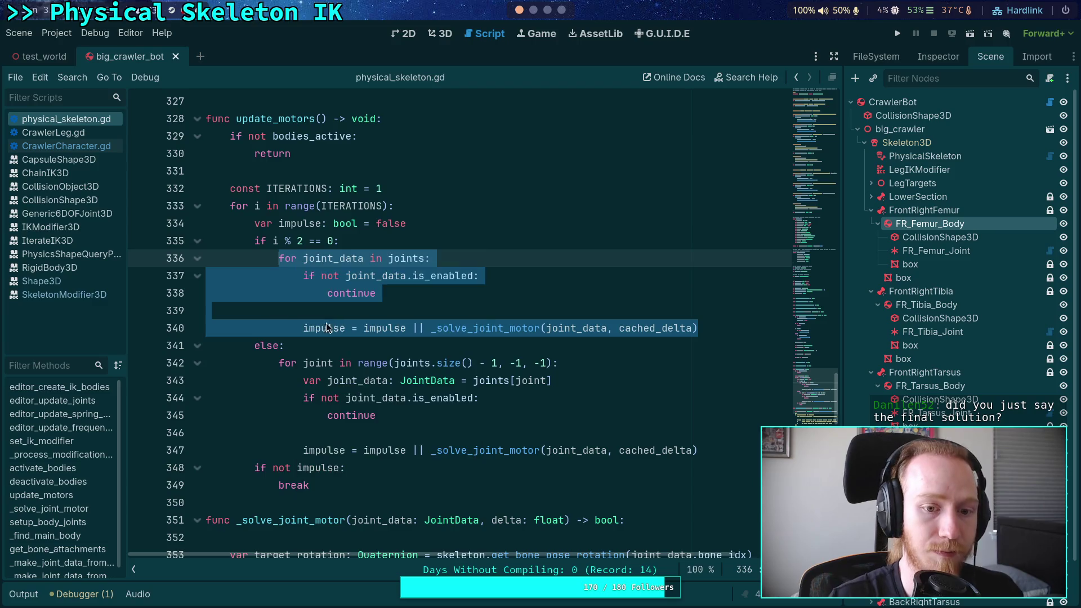
# Paste the copied joint loop on a new line after line 335
pyautogui.click(365, 243)
pyautogui.press('Return')
pyautogui.hotkey('ctrl', 'v')
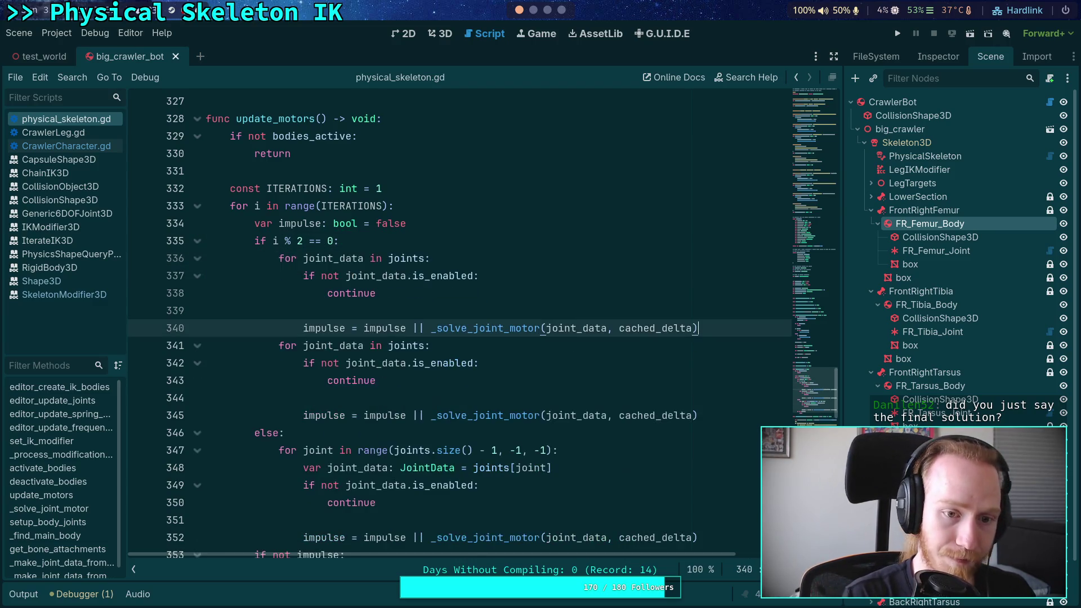
pyautogui.moveTo(326, 328); pyautogui.dragTo(303, 258)
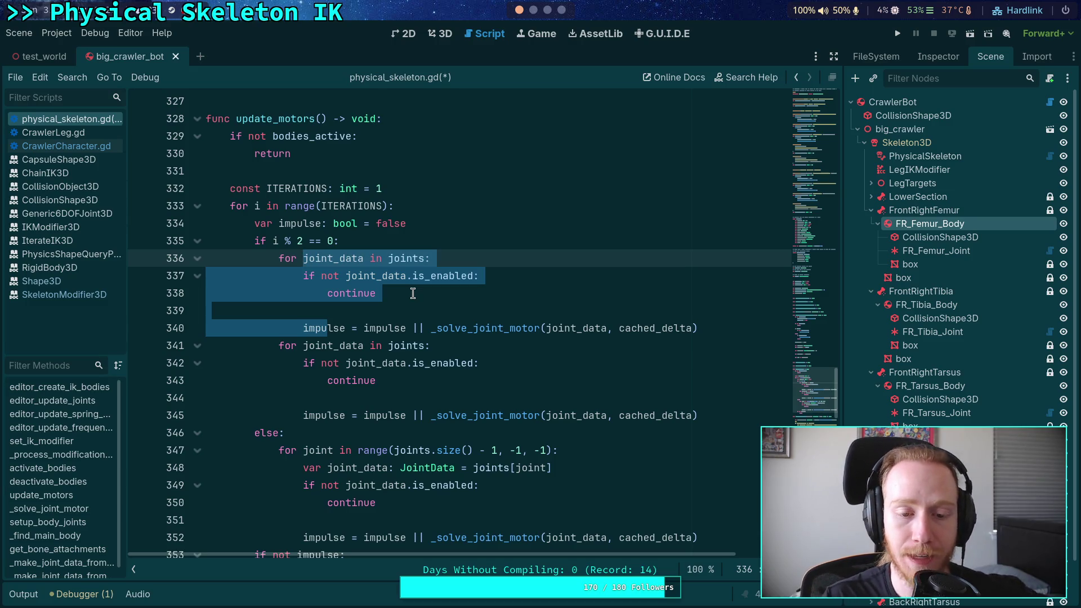
# Browse the script, unfolding the joint loop at line 180 and going to line 217
pyautogui.scroll(20, 412, 292)
pyautogui.scroll(-4, 394, 305)
pyautogui.scroll(-3, 321, 274)
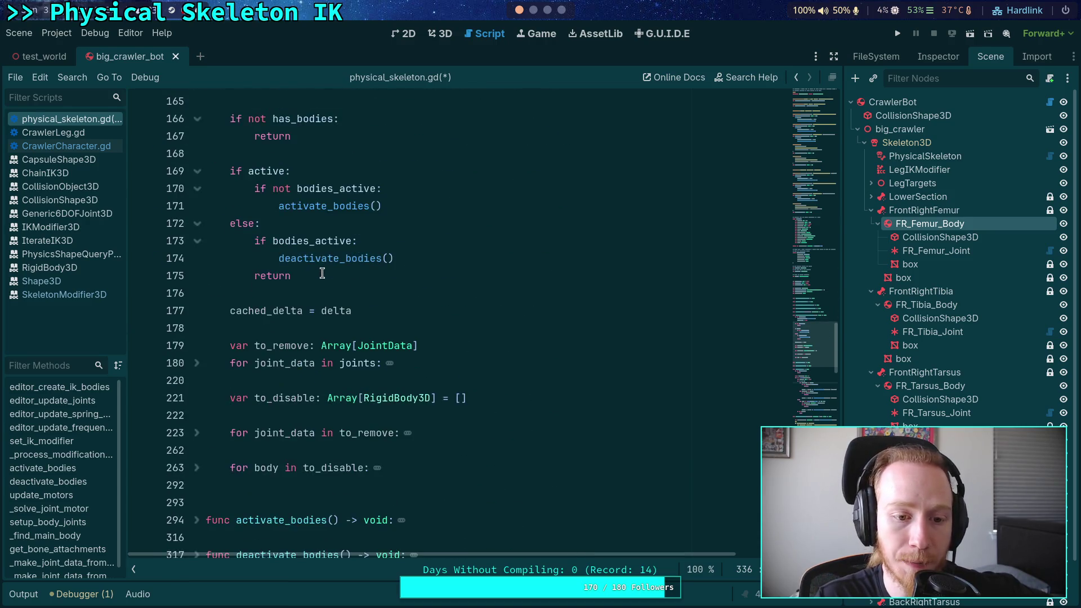
pyautogui.scroll(-2, 322, 274)
pyautogui.click(195, 261)
pyautogui.scroll(-10, 309, 292)
pyautogui.click(706, 278)
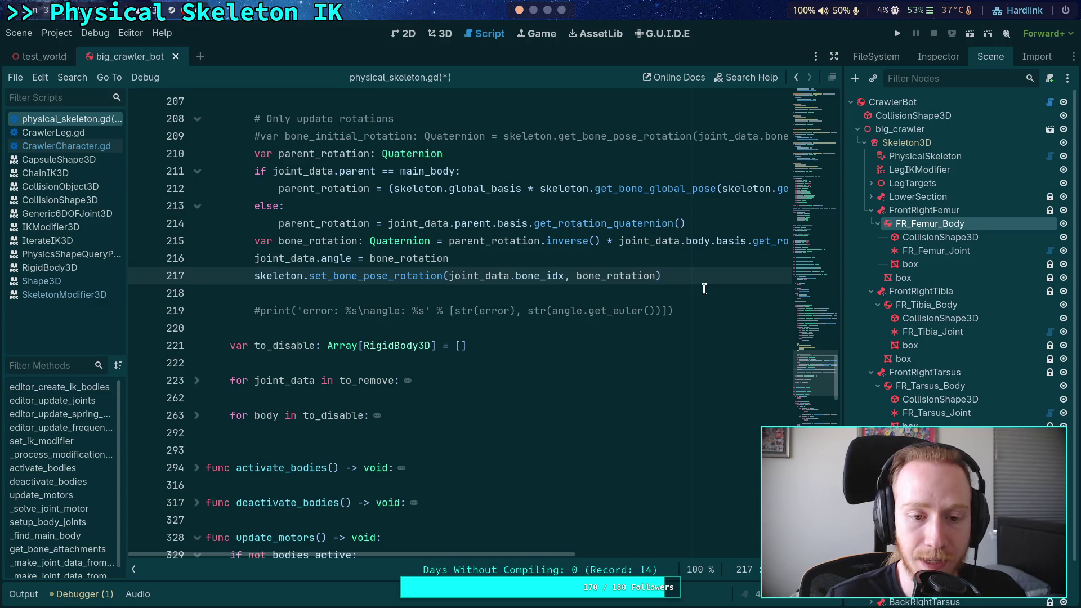
# Delete the duplicate joint loop on lines 341–345 and save physical_skeleton.gd
pyautogui.scroll(2, 664, 349)
pyautogui.scroll(4, 633, 413)
pyautogui.scroll(4, 633, 412)
pyautogui.scroll(1, 510, 363)
pyautogui.scroll(-3, 541, 345)
pyautogui.scroll(-8, 540, 346)
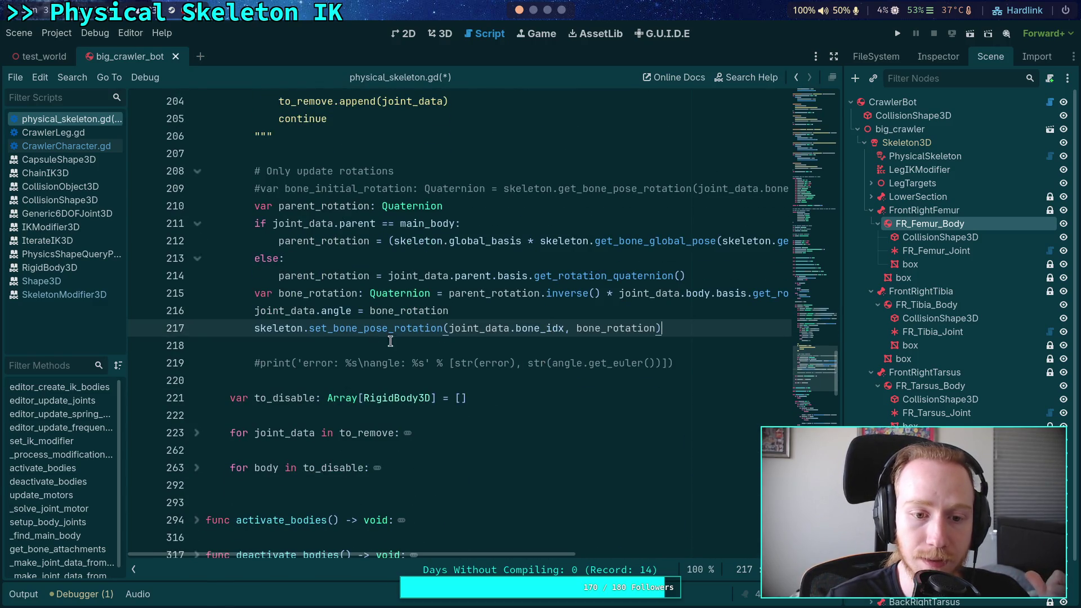
pyautogui.scroll(-1, 473, 338)
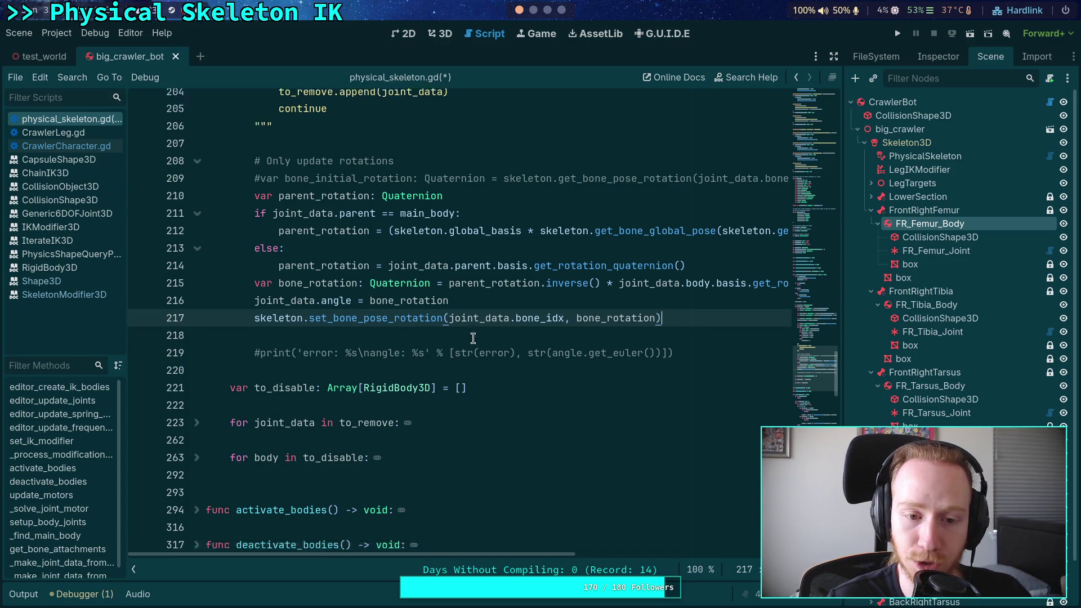
pyautogui.scroll(-15, 473, 338)
pyautogui.scroll(2, 472, 338)
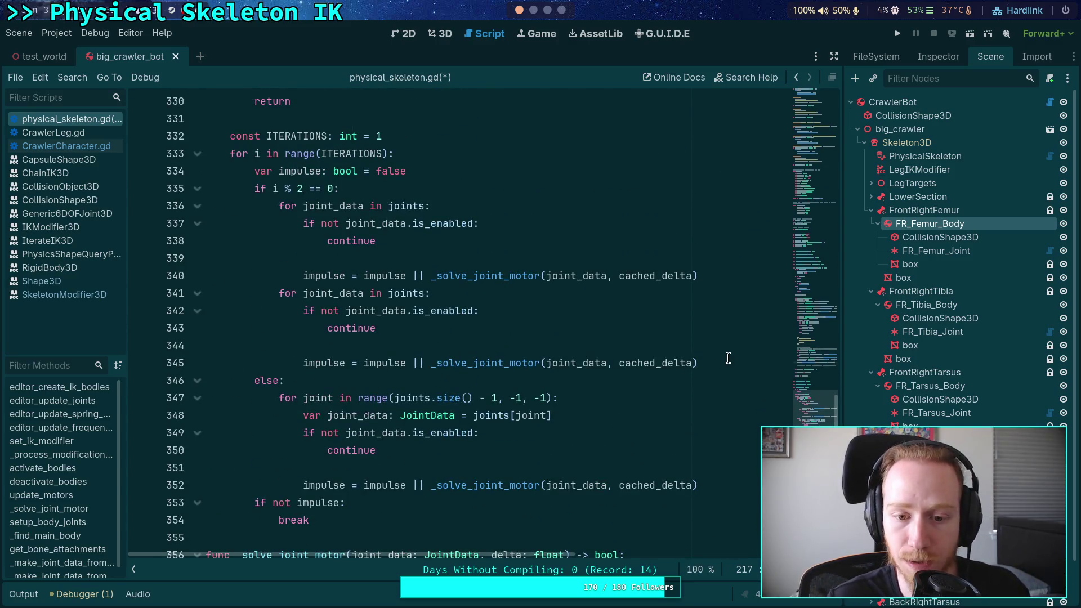
pyautogui.moveTo(727, 358); pyautogui.dragTo(728, 278)
pyautogui.press('BackSpace')
pyautogui.click(529, 328)
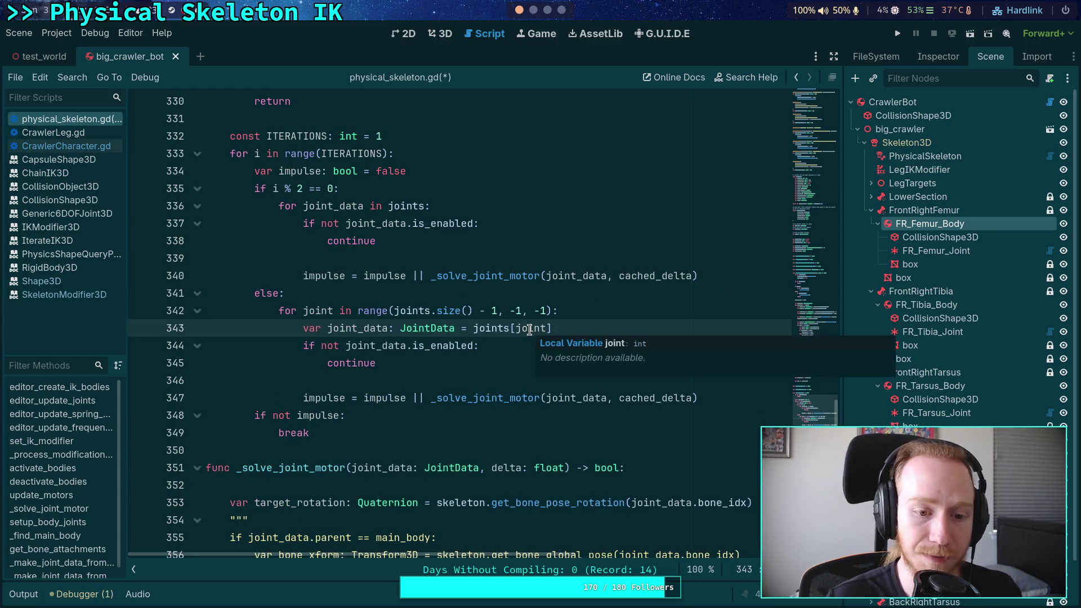
pyautogui.hotkey('ctrl', 's')
# Fold the update_motors function and return to the end of line 217
pyautogui.scroll(3, 387, 313)
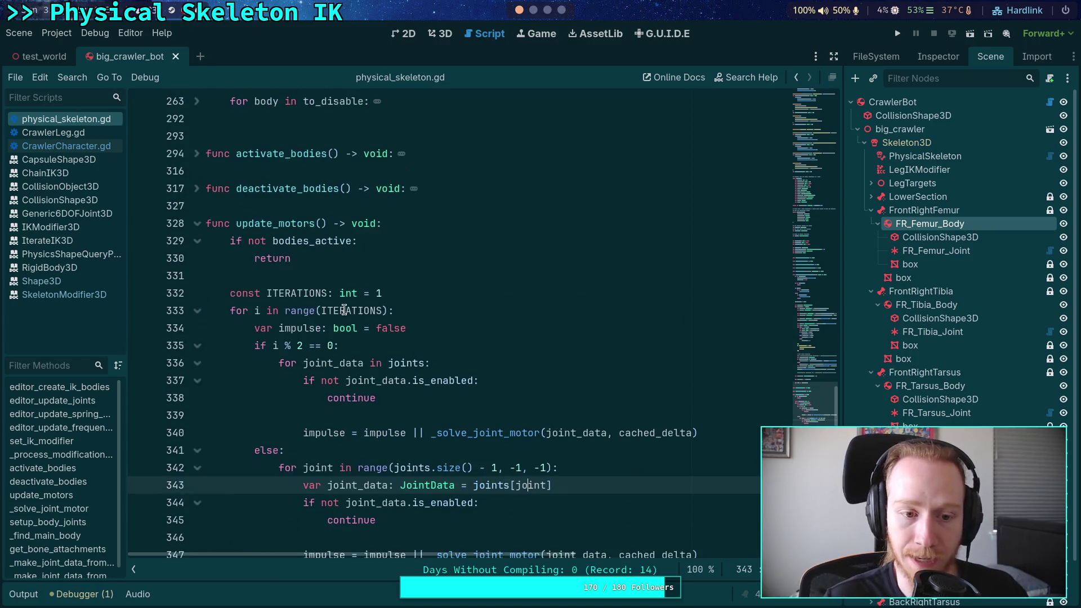
pyautogui.click(197, 224)
pyautogui.scroll(5, 450, 281)
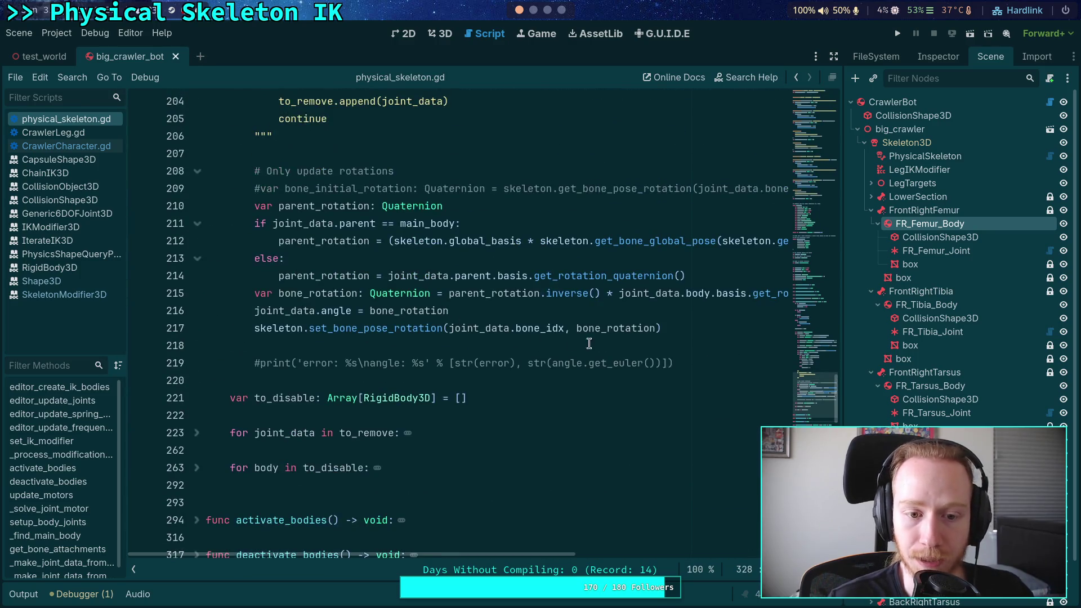
pyautogui.click(699, 327)
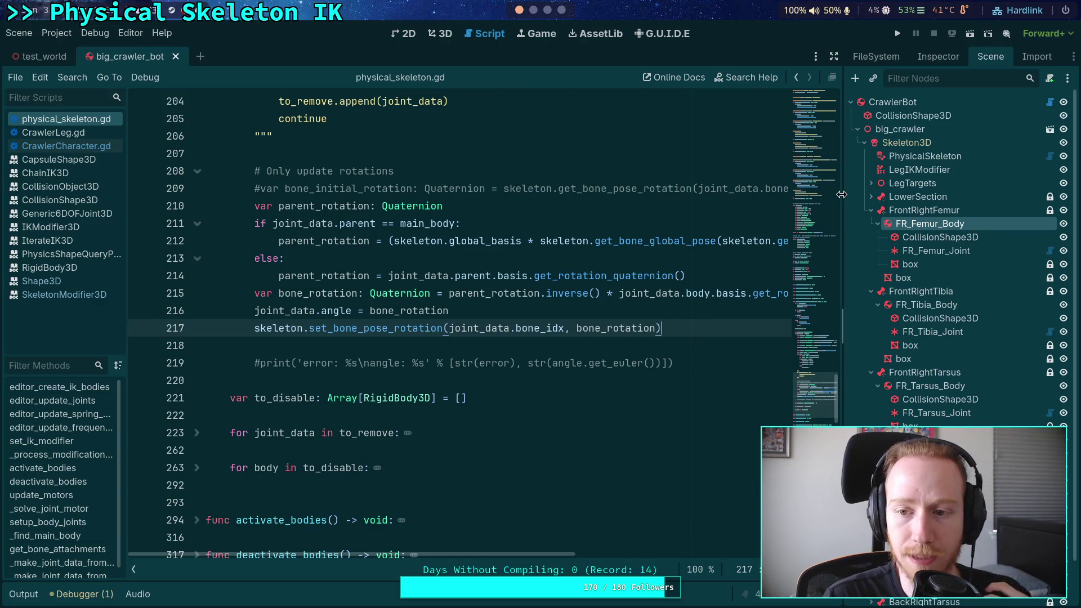
pyautogui.moveTo(838, 194); pyautogui.dragTo(847, 193)
pyautogui.scroll(3, 586, 208)
pyautogui.scroll(3, 405, 273)
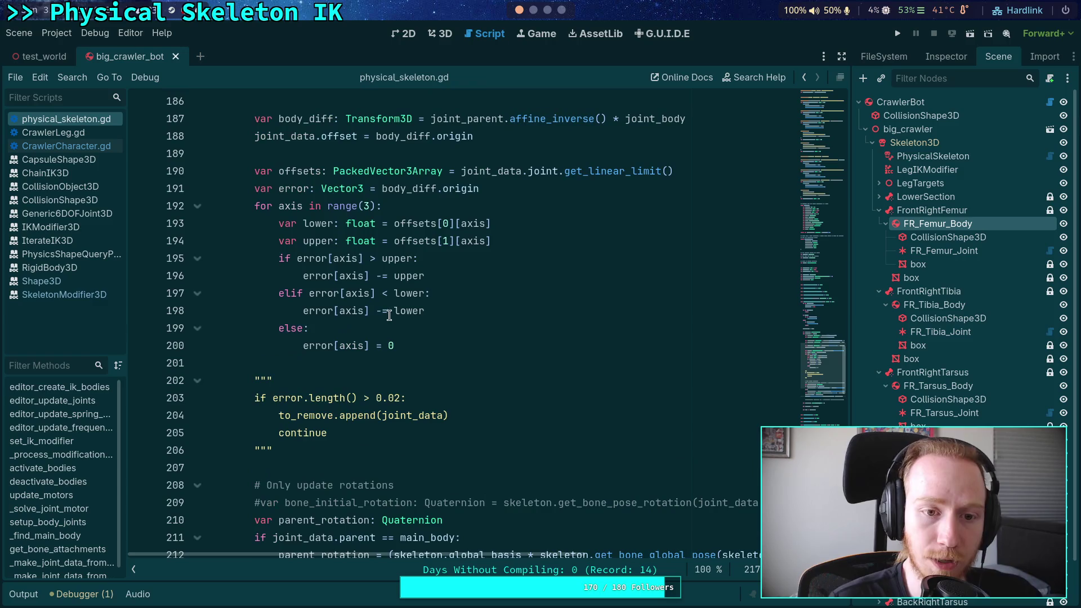
pyautogui.moveTo(408, 332); pyautogui.dragTo(302, 178)
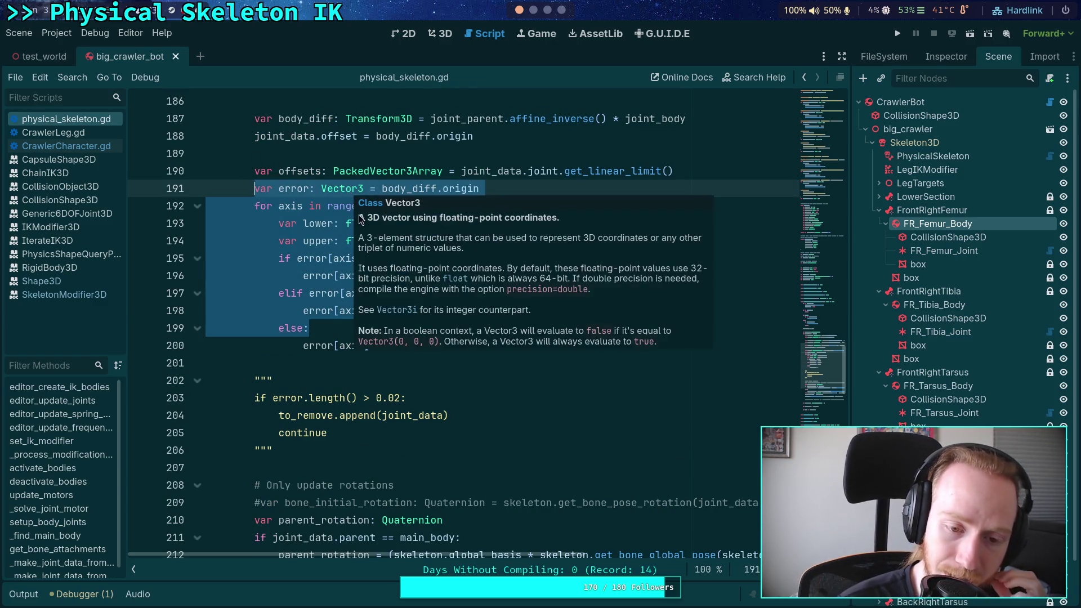
pyautogui.click(292, 366)
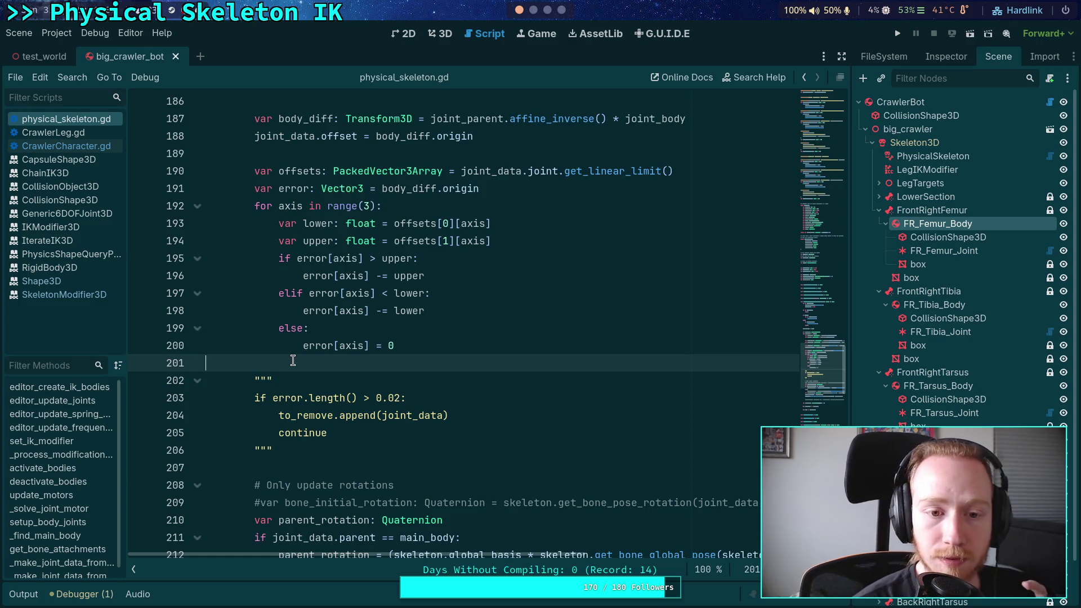
pyautogui.scroll(2, 433, 365)
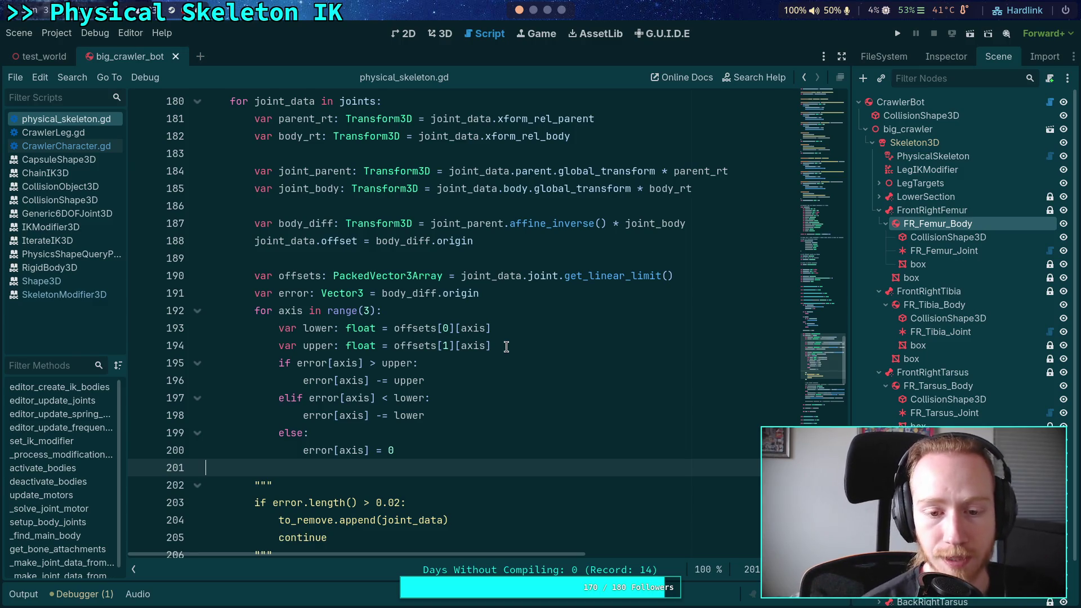
pyautogui.scroll(-13, 512, 341)
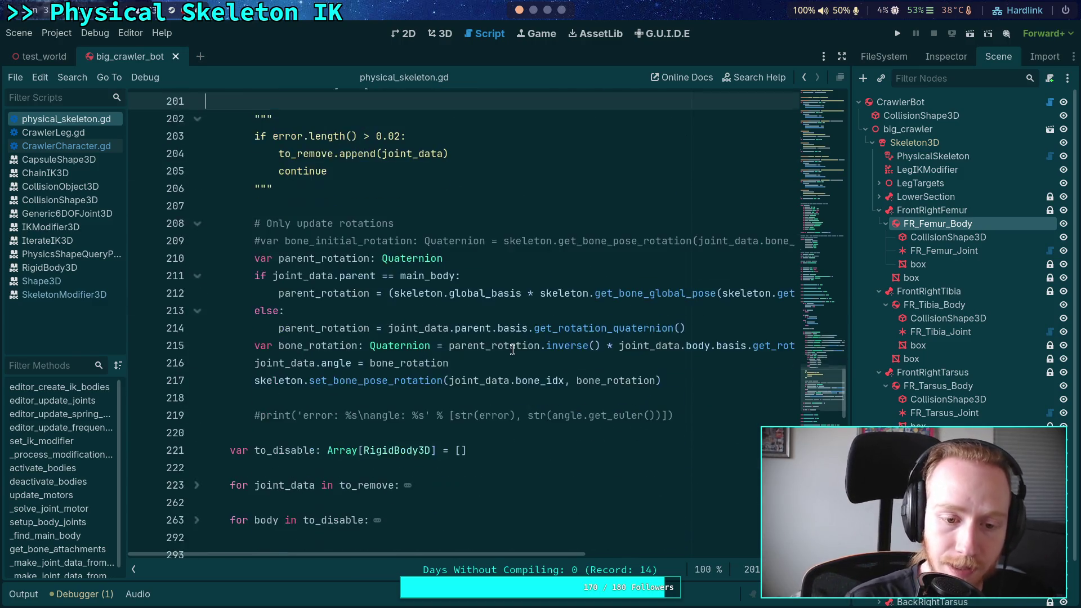
pyautogui.doubleClick(274, 329)
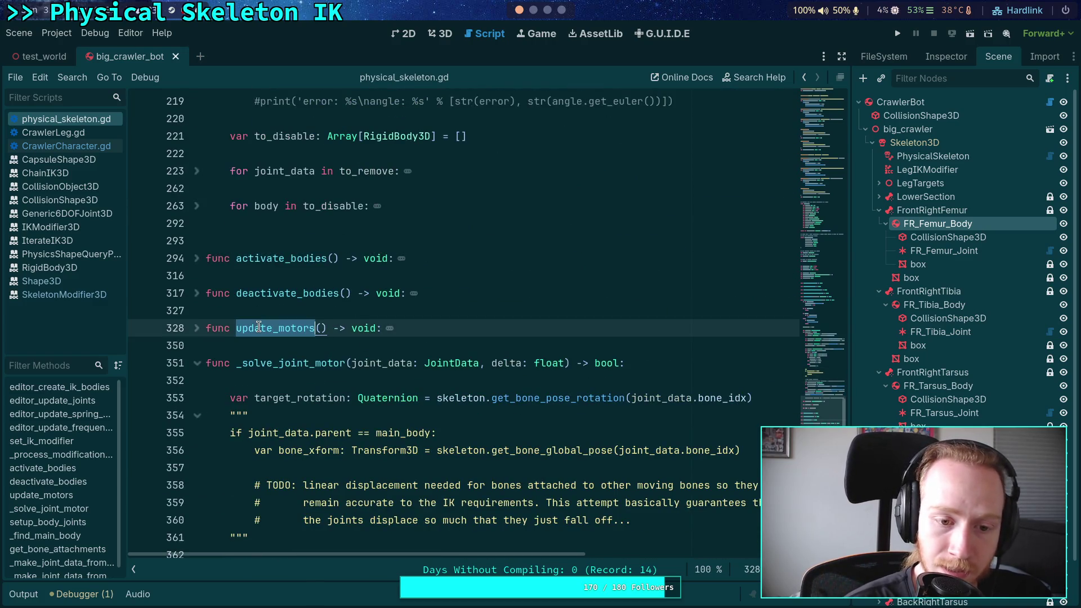
pyautogui.click(197, 328)
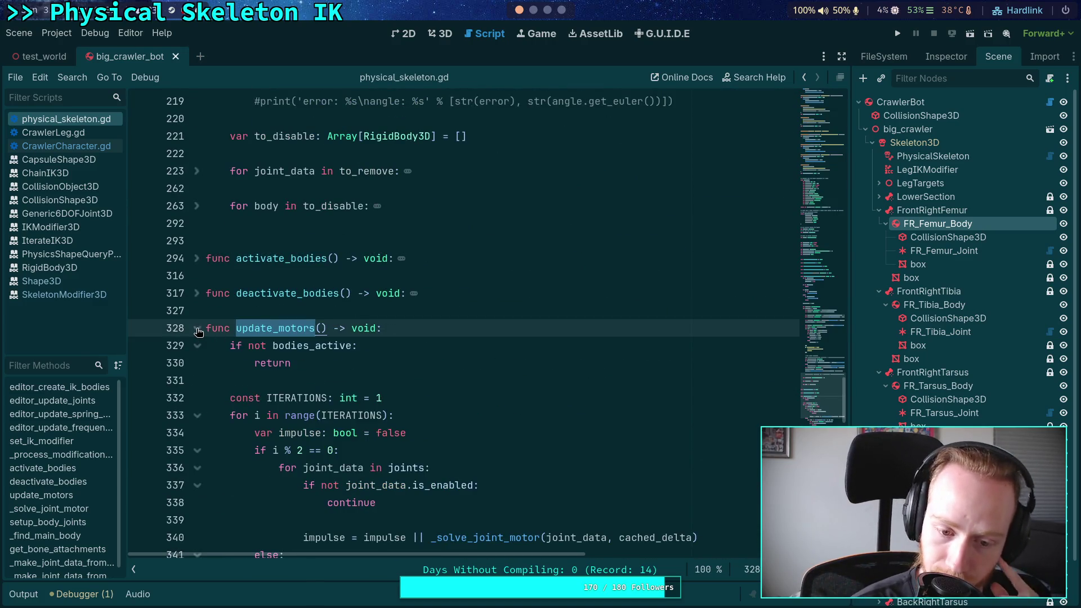
pyautogui.click(197, 328)
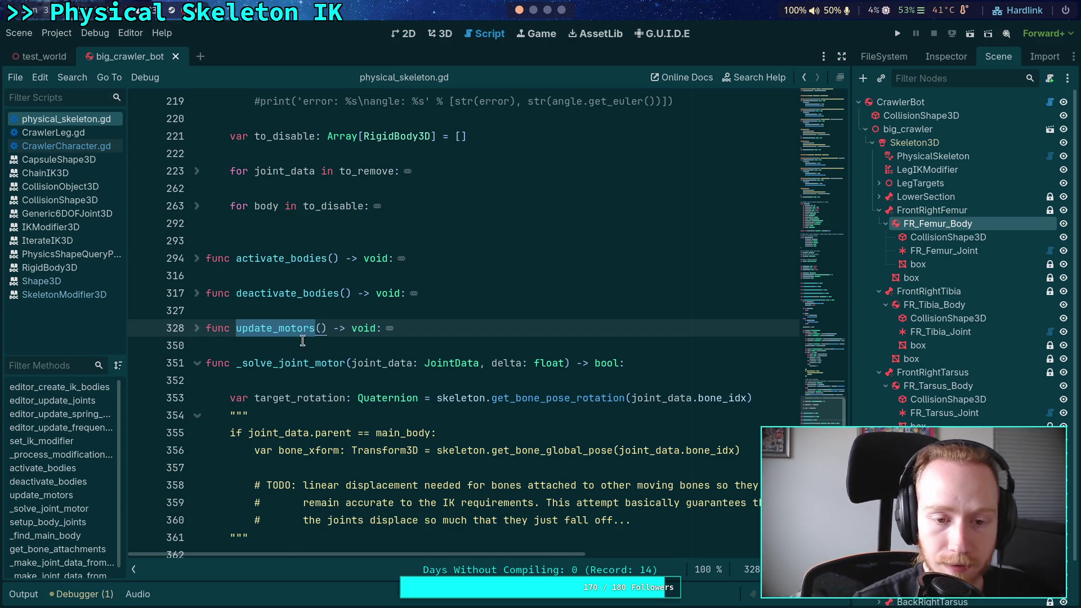
pyautogui.scroll(3, 315, 342)
pyautogui.click(335, 345)
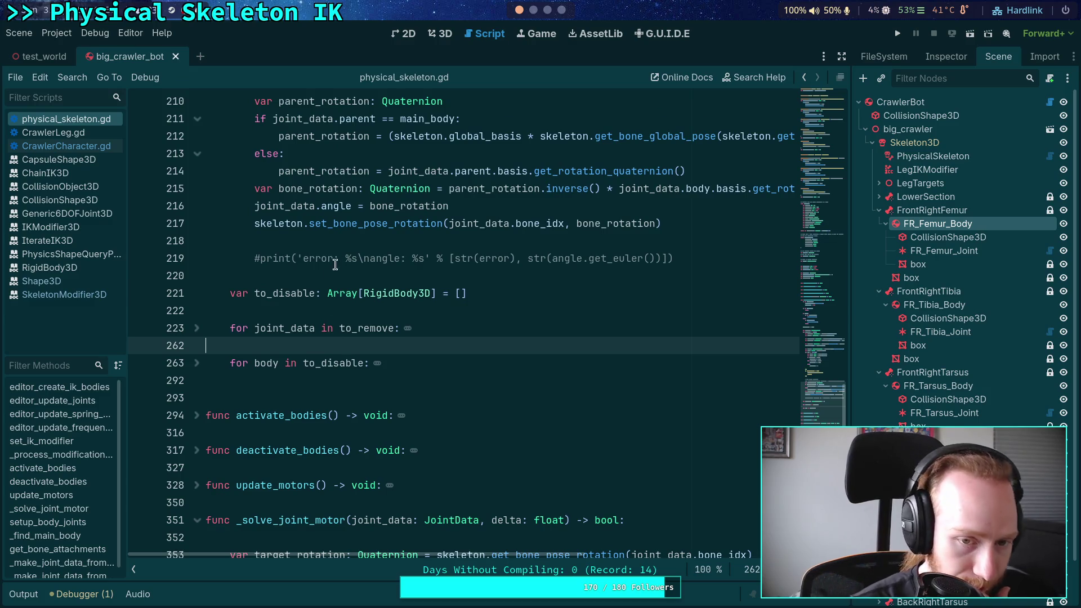
pyautogui.click(364, 240)
pyautogui.scroll(2, 363, 248)
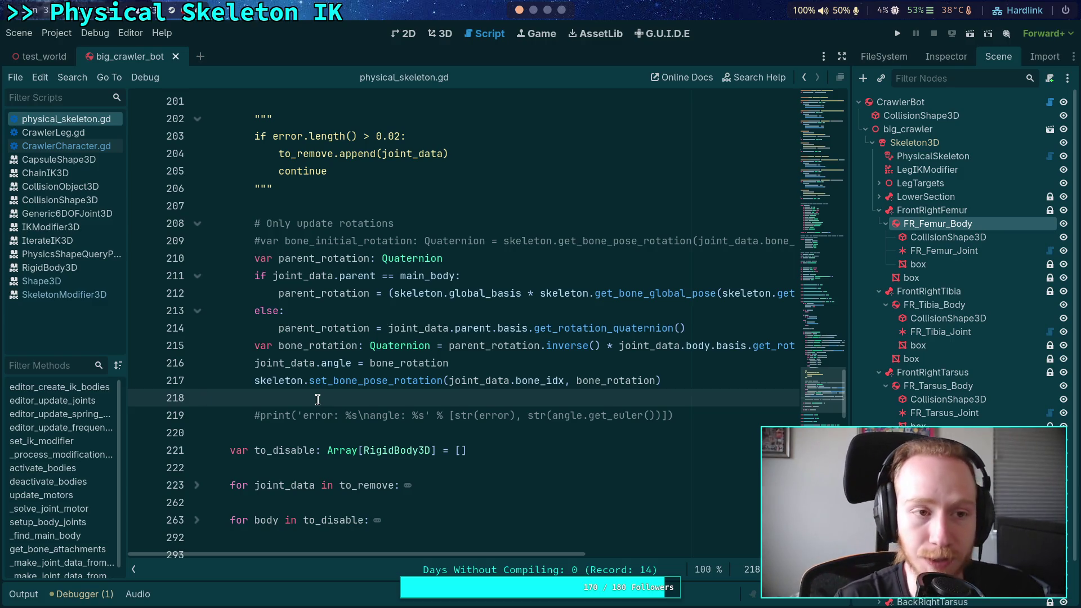
pyautogui.click(57, 33)
# In Project Settings, set Jolt Velocity and Position Steps to 16 and Baumgarte factor to 0.18
pyautogui.click(73, 48)
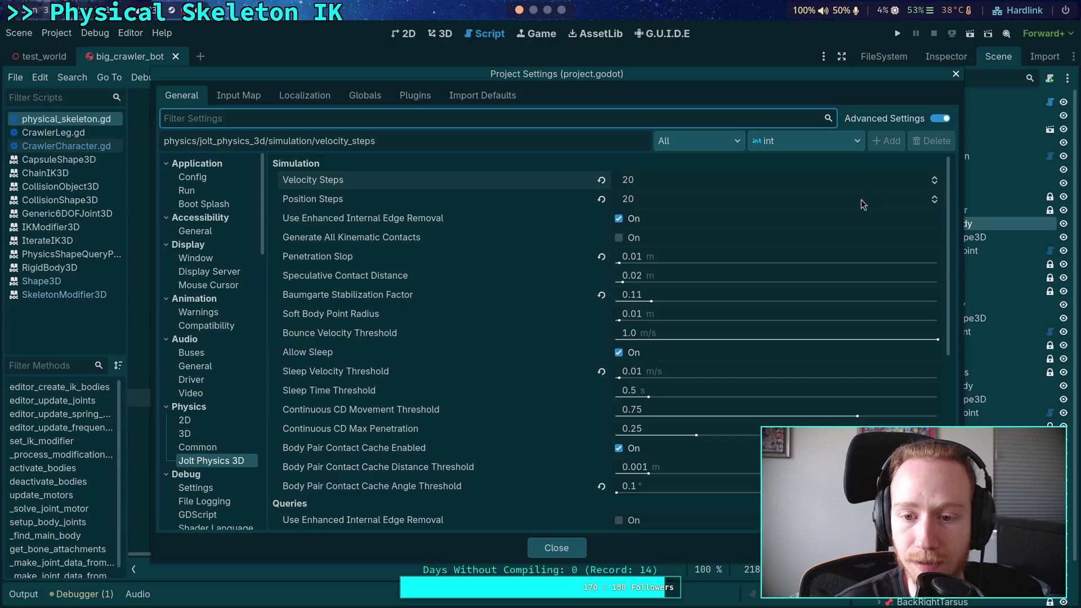
pyautogui.click(934, 183)
pyautogui.click(934, 183)
pyautogui.click(934, 183)
pyautogui.click(934, 183)
pyautogui.click(933, 204)
pyautogui.click(933, 204)
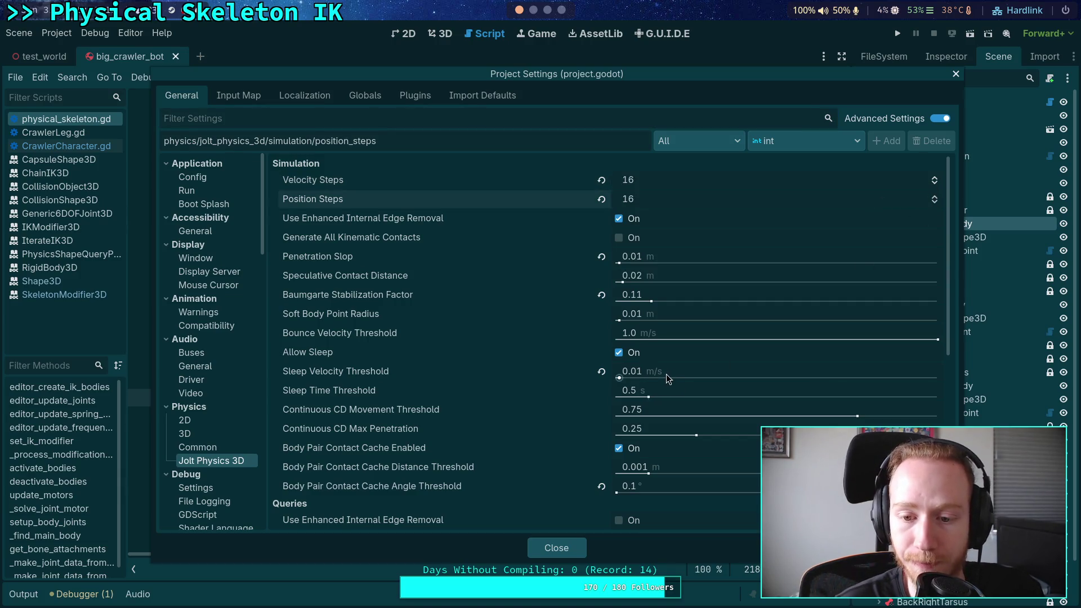
pyautogui.moveTo(694, 292); pyautogui.dragTo(715, 292)
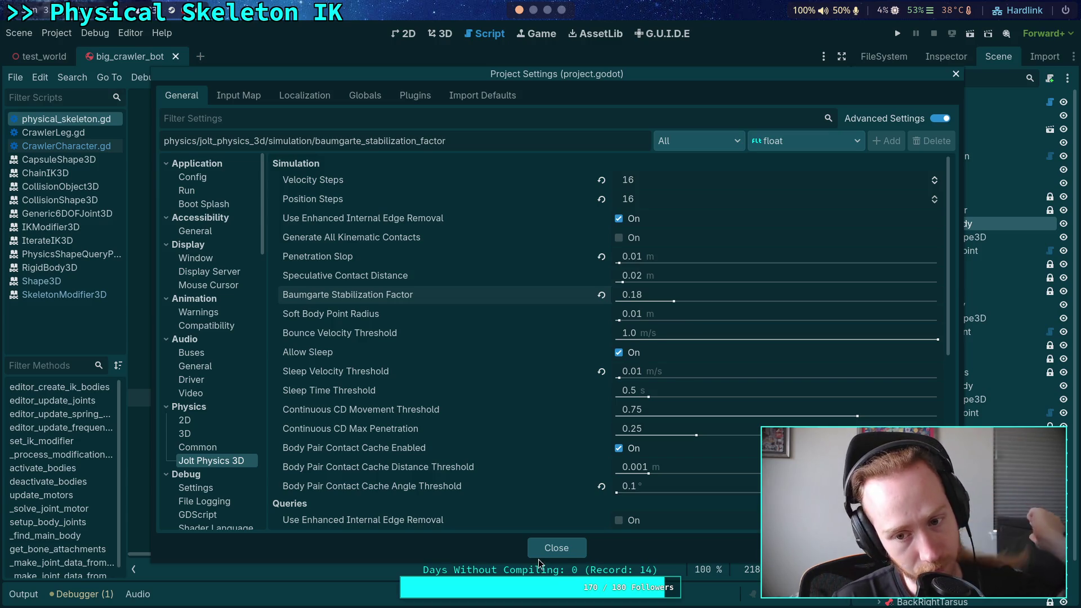
pyautogui.click(562, 549)
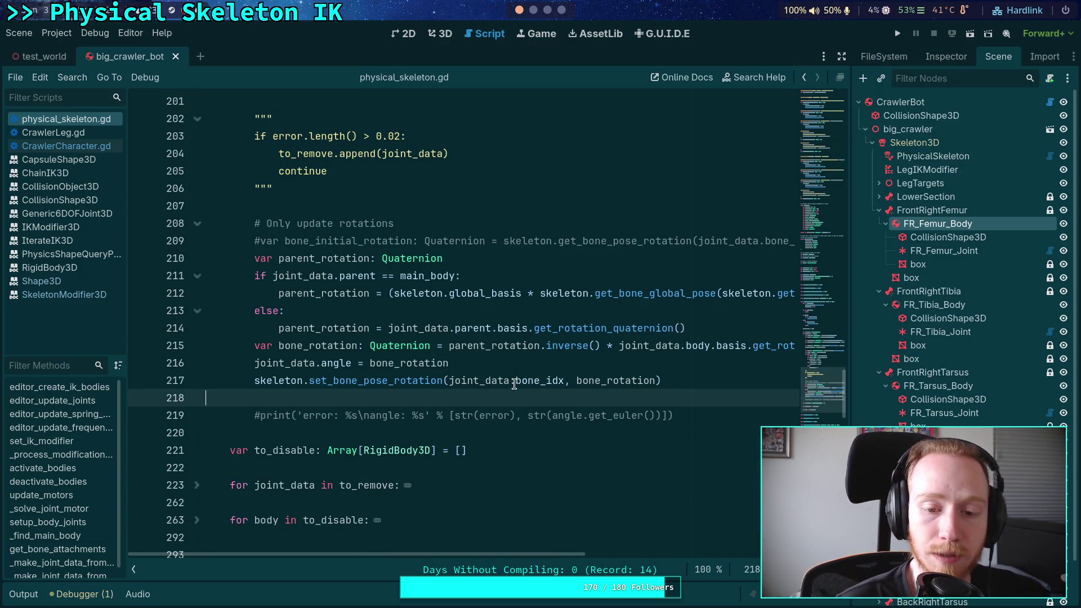
# Switch to the terminal's '2: godot' tmux tab showing SixDOFConstraint.cpp in Neovim
pyautogui.scroll(7, 495, 383)
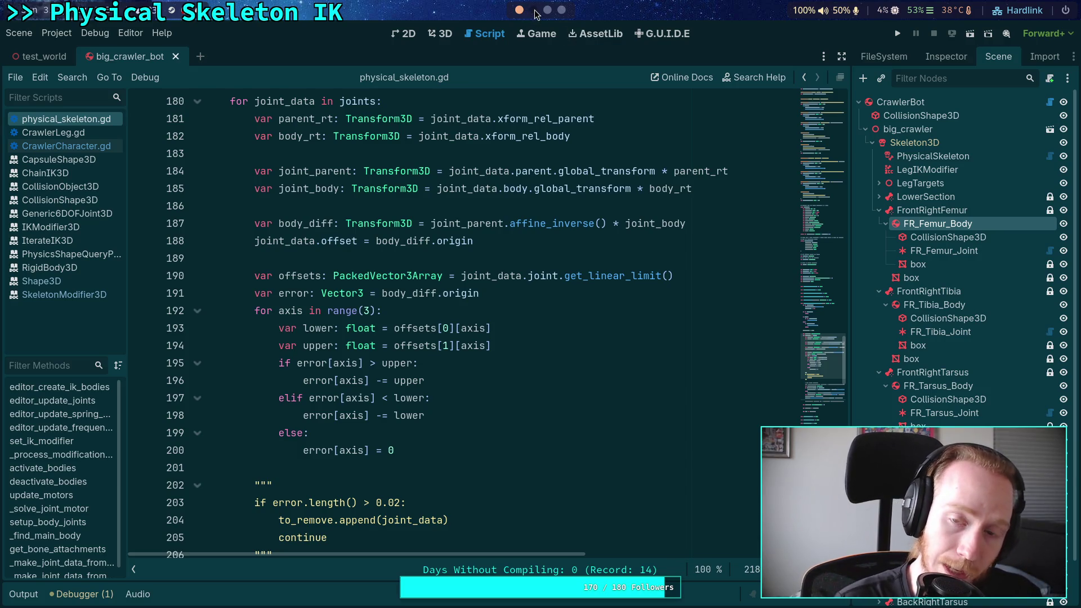
pyautogui.click(535, 10)
pyautogui.click(521, 31)
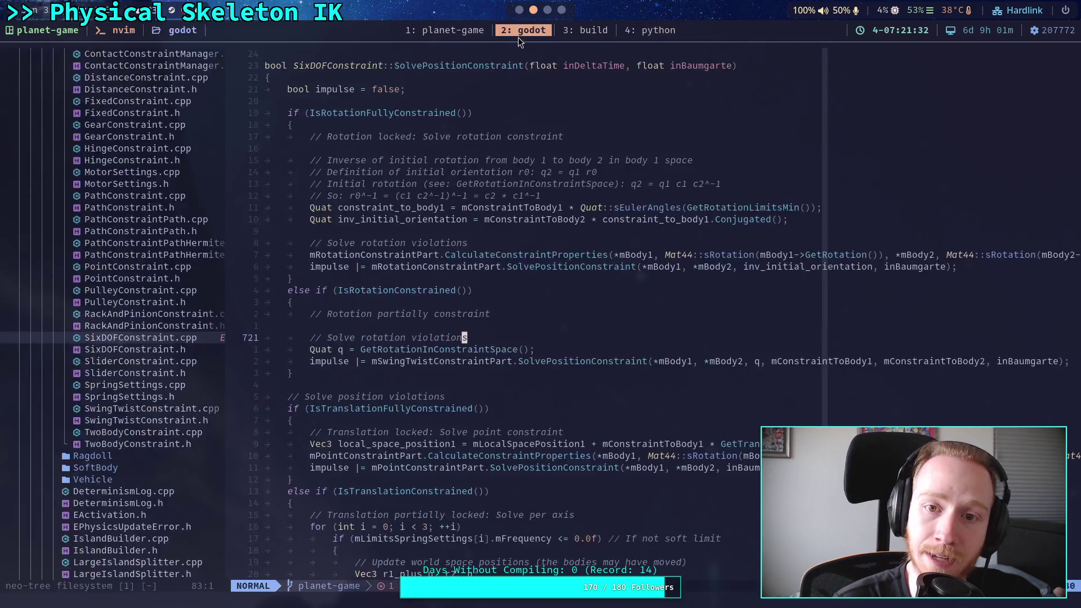
# In neo-tree, collapse thirdparty and open servers/physics_3d/physics_server_3d.cpp
pyautogui.click(182, 198)
pyautogui.scroll(15, 175, 237)
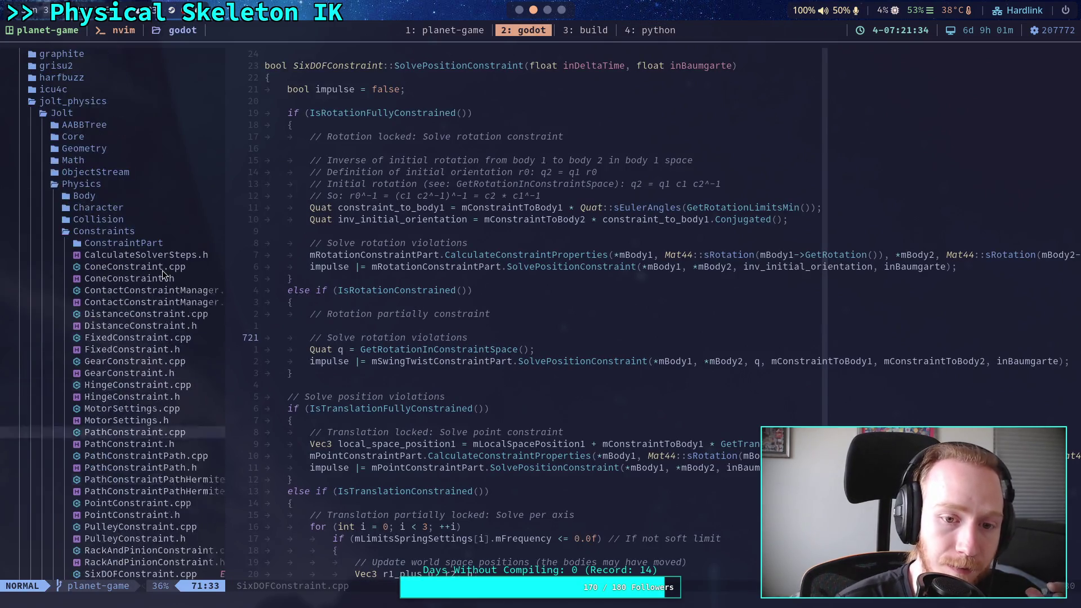
pyautogui.scroll(5, 171, 232)
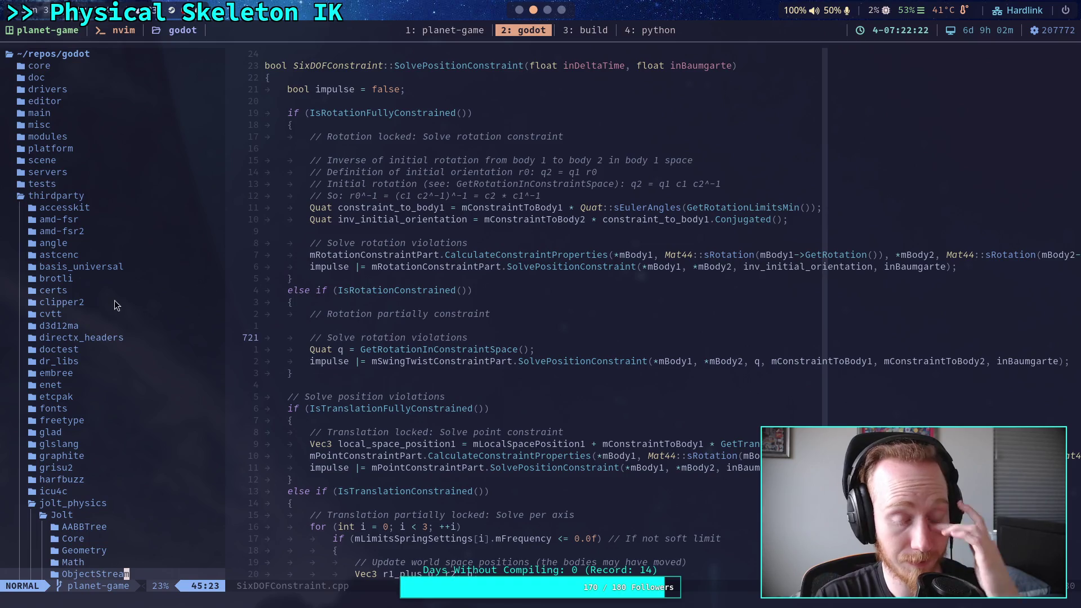
pyautogui.click(94, 198)
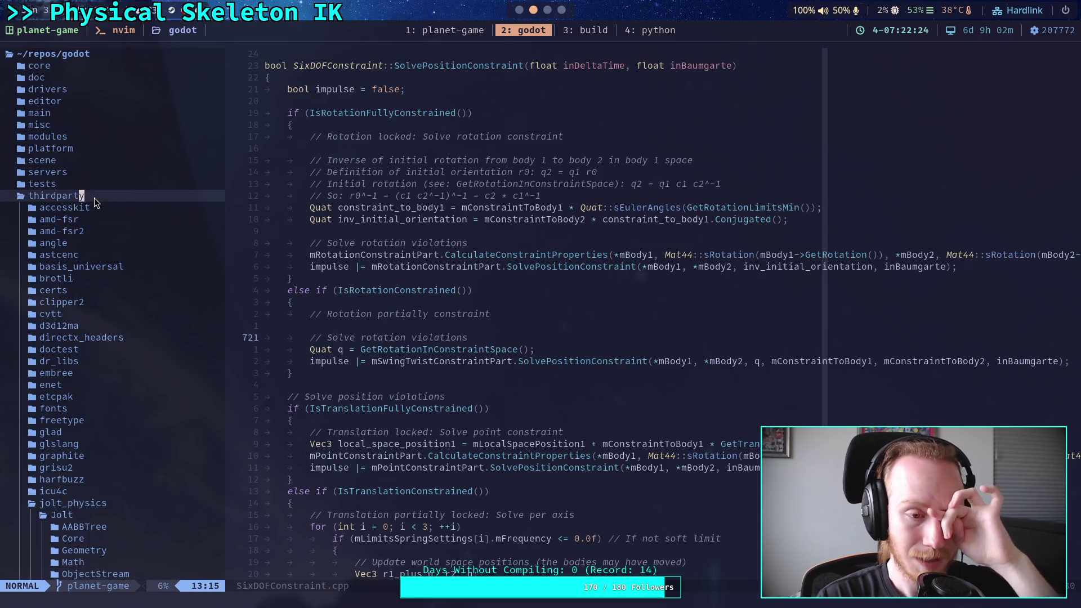
pyautogui.press('Return')
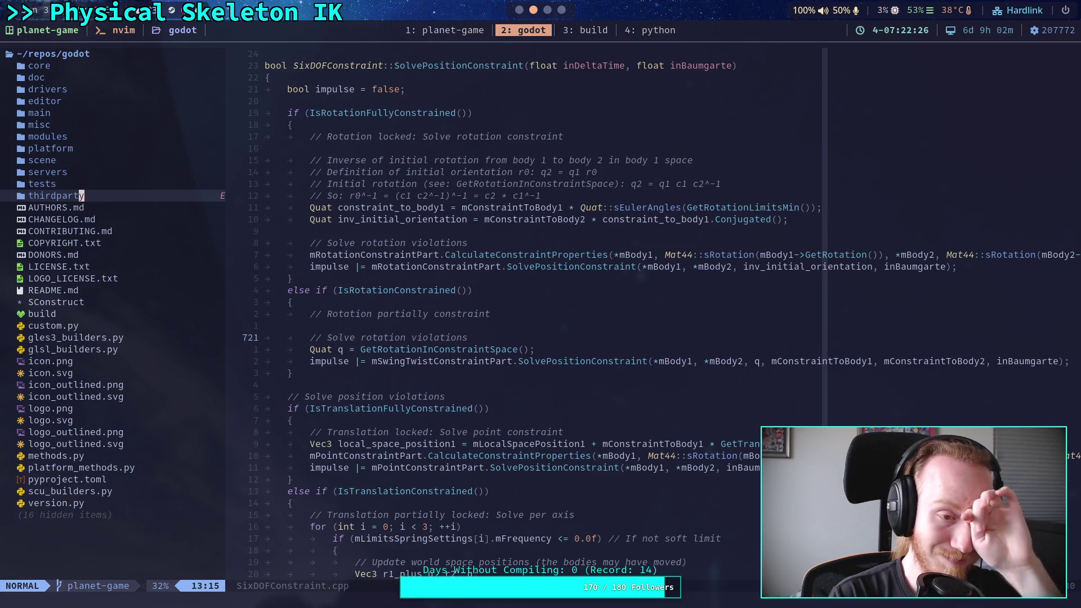
pyautogui.click(48, 171)
pyautogui.press('Return')
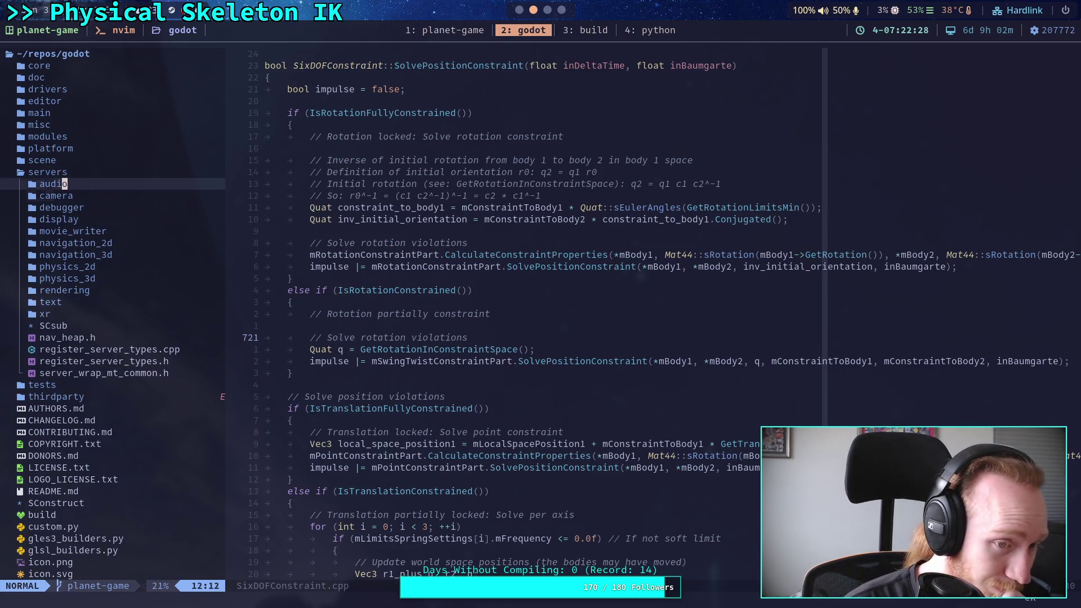
pyautogui.click(67, 278)
pyautogui.press('Return')
pyautogui.press('j')
pyautogui.press('j')
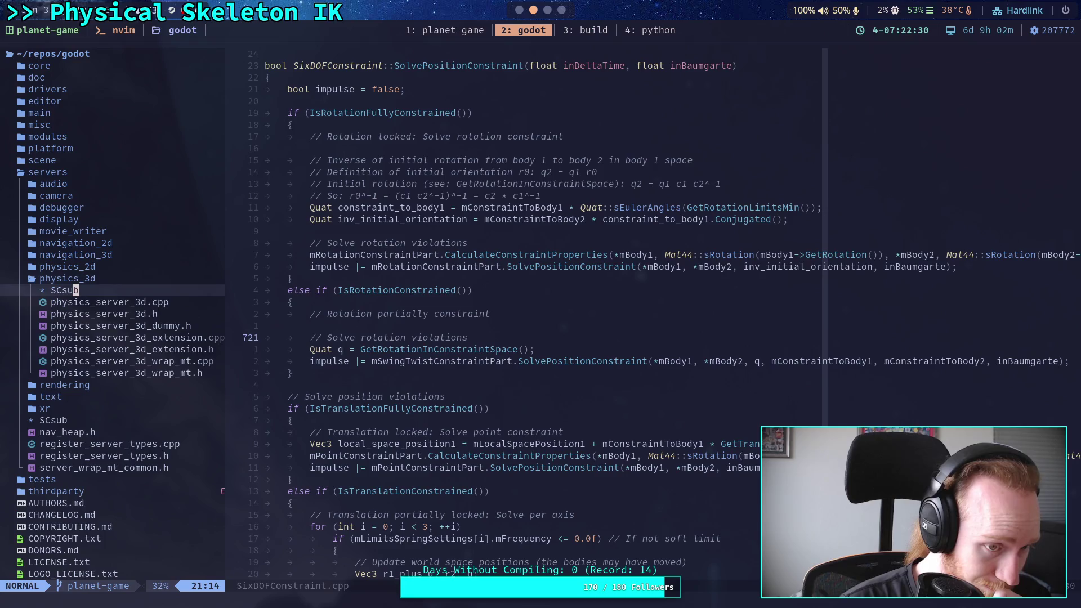
pyautogui.press('Return')
# Scroll through the method bindings in physics_server_3d.cpp
pyautogui.scroll(-20, 444, 376)
pyautogui.scroll(-20, 444, 376)
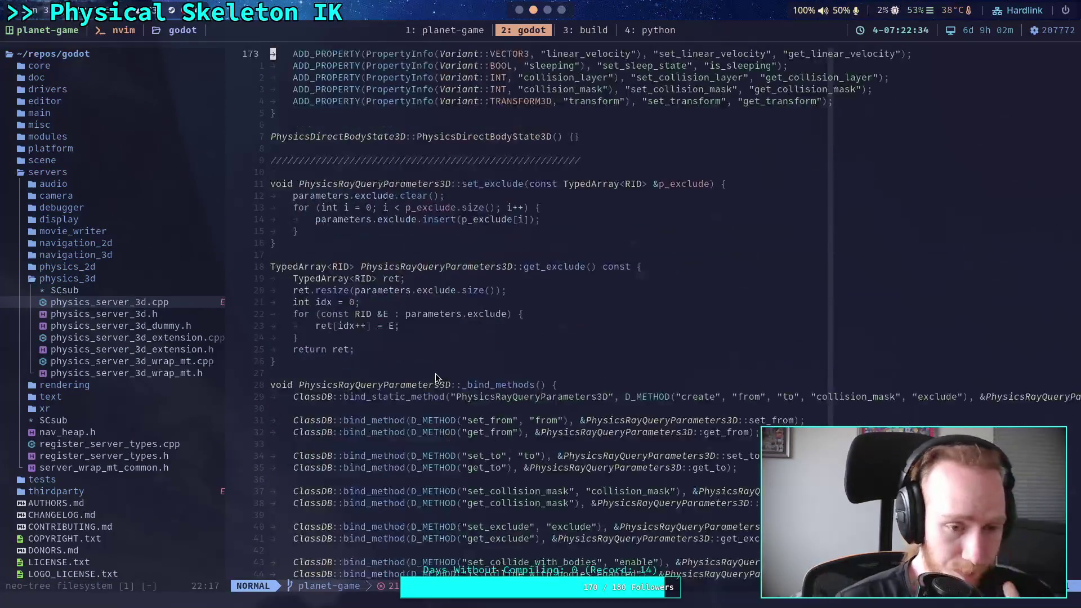
pyautogui.click(58, 172)
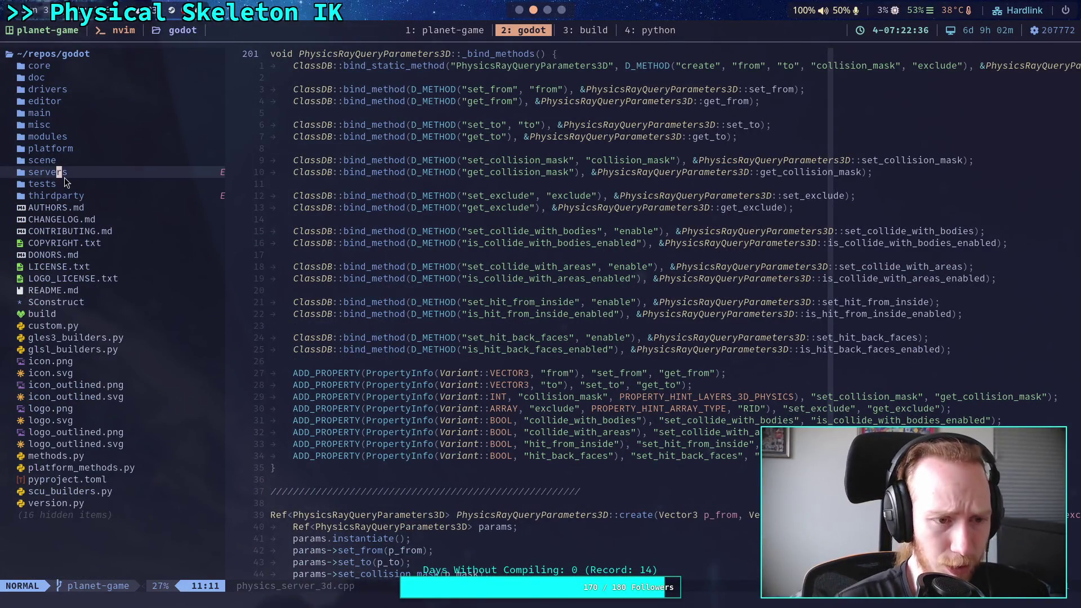
pyautogui.press('Return')
pyautogui.scroll(-20, 490, 374)
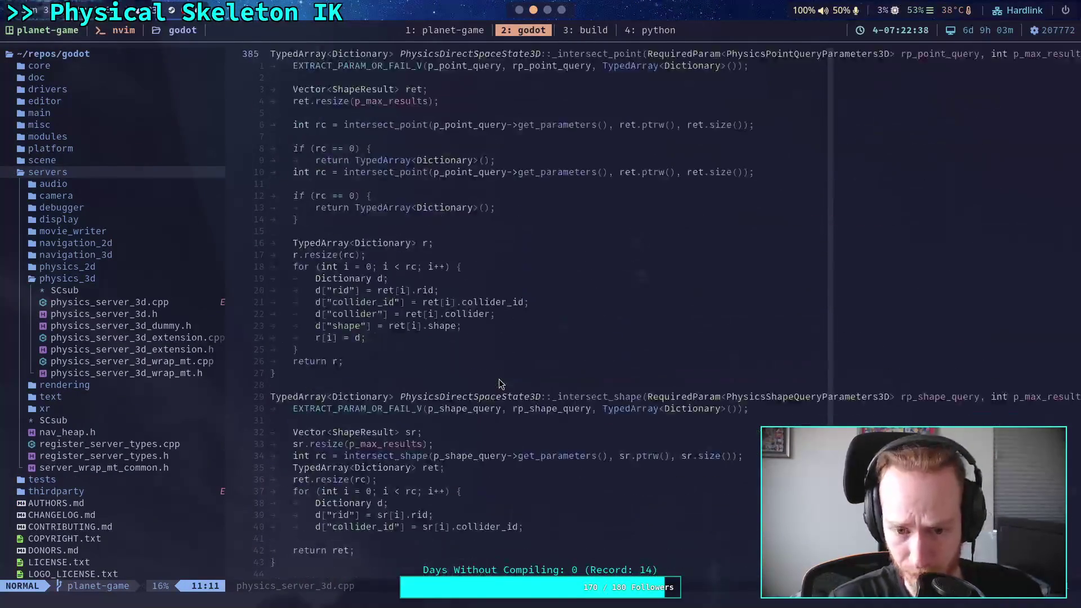
pyautogui.scroll(-20, 482, 371)
pyautogui.scroll(20, 480, 365)
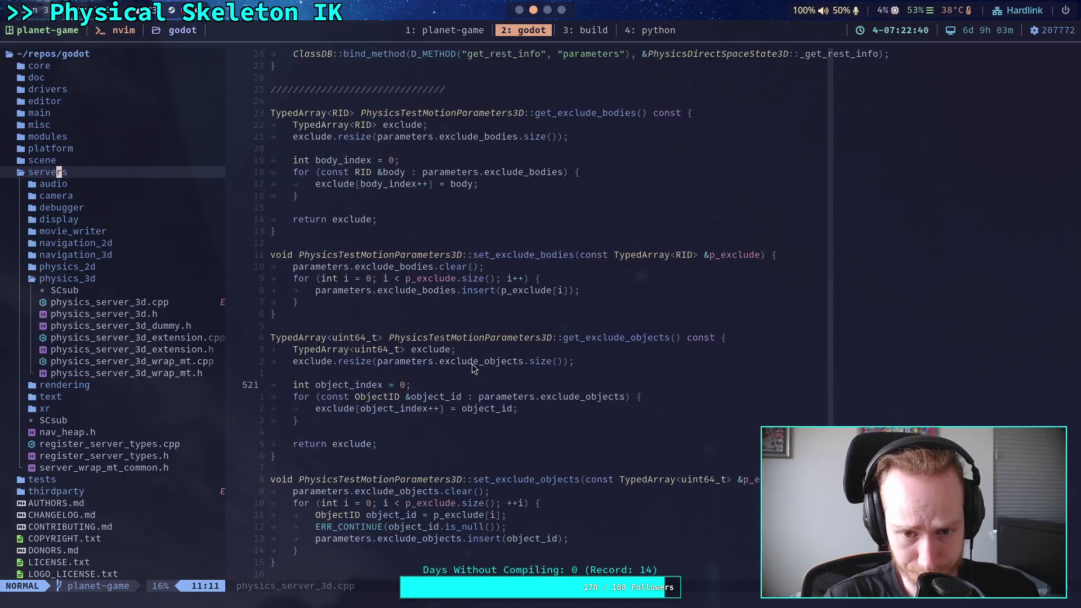
# Collapse the servers tree, expand the main folder and open main.cpp
pyautogui.click(74, 176)
pyautogui.click(65, 177)
pyautogui.doubleClick(96, 278)
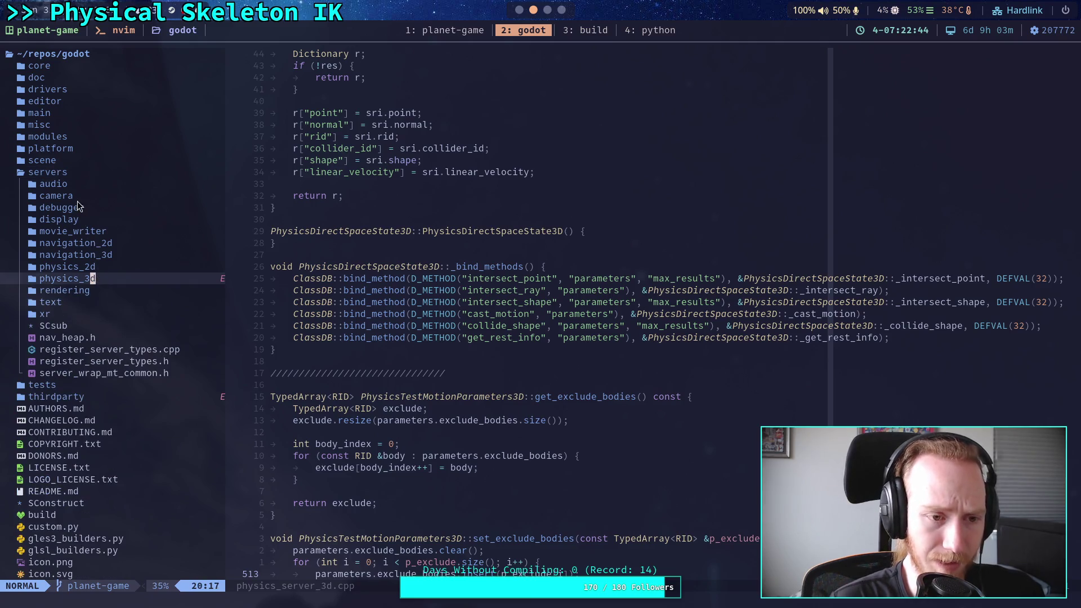
pyautogui.click(79, 173)
pyautogui.click(88, 112)
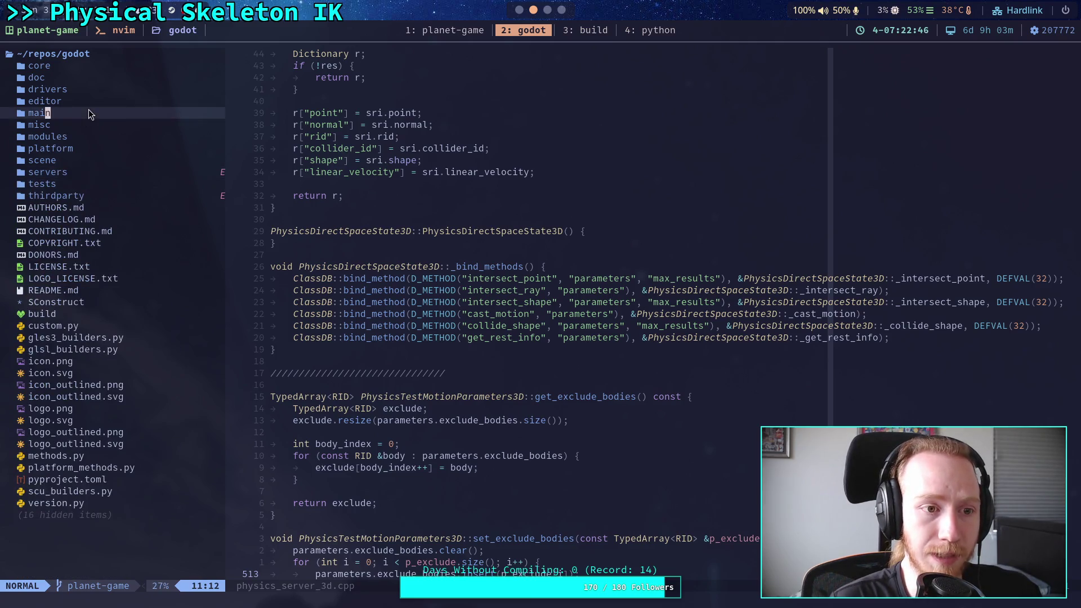
pyautogui.click(63, 148)
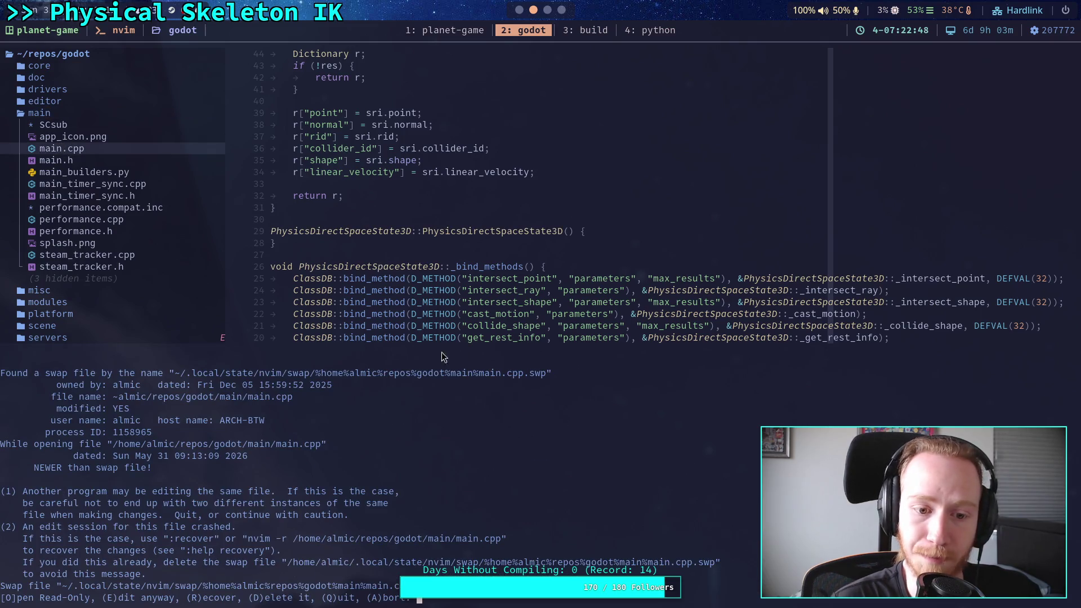
# Choose Edit at main.cpp's swap-file prompt, scroll down toward line 765 and start a search
pyautogui.press('e')
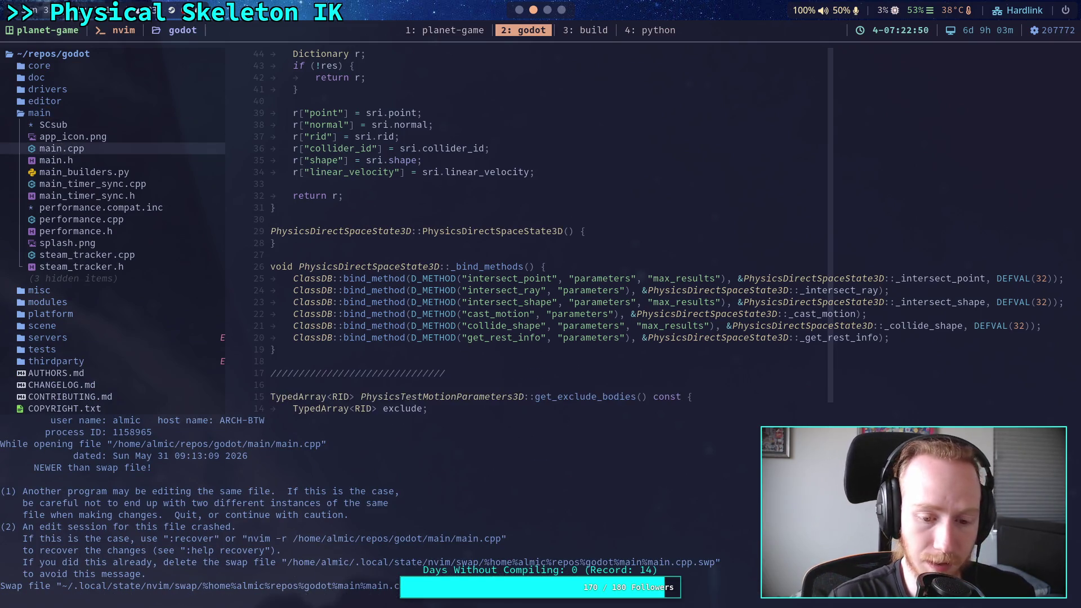
pyautogui.press('Return')
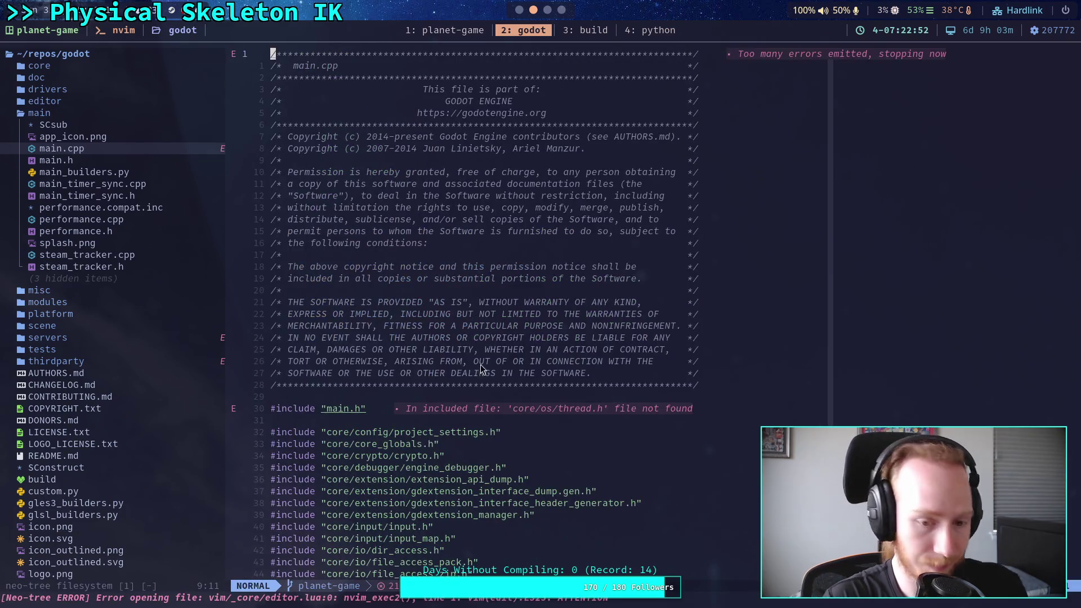
pyautogui.scroll(-20, 481, 364)
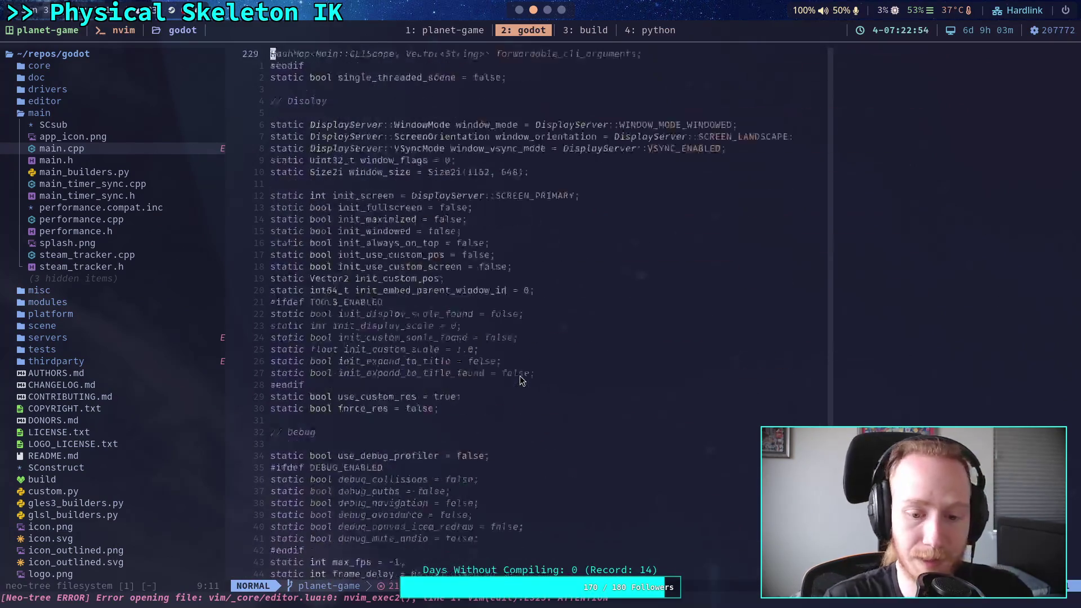
pyautogui.scroll(-20, 519, 376)
pyautogui.scroll(-20, 519, 376)
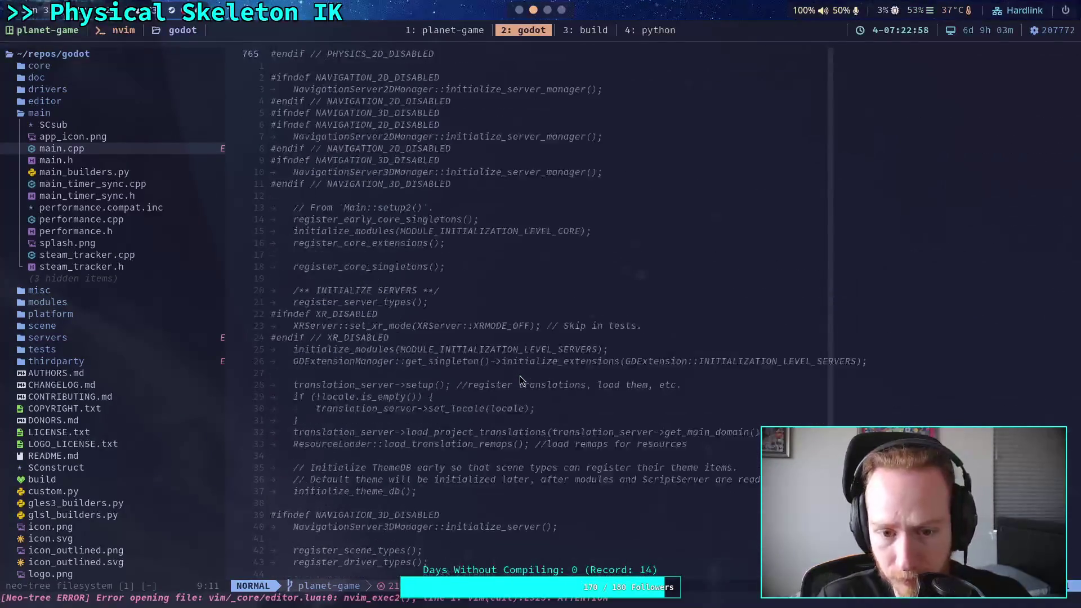
pyautogui.scroll(-20, 519, 376)
pyautogui.press('/')
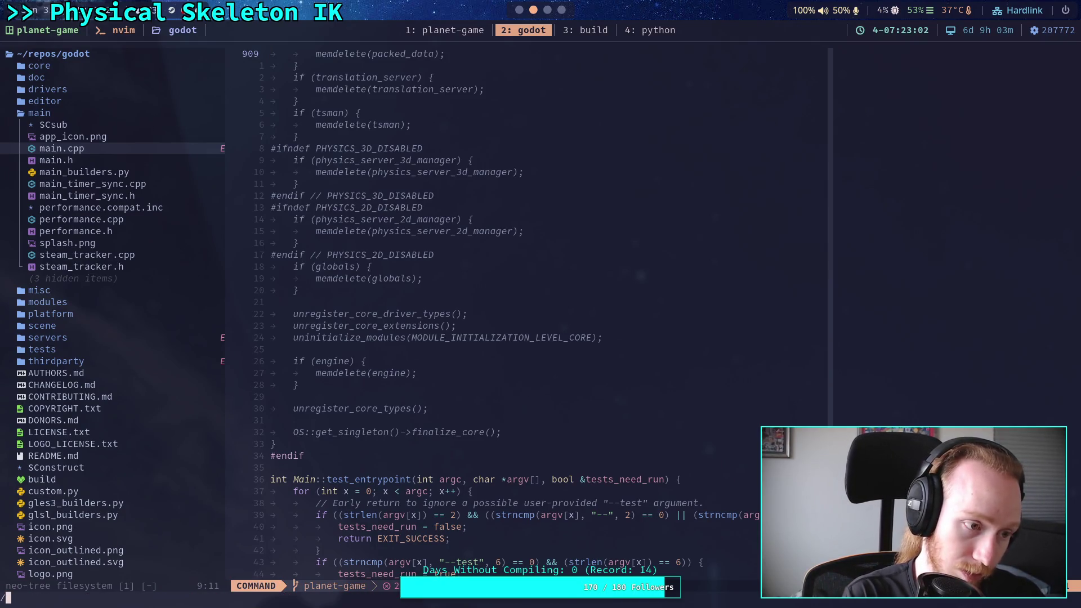
pyautogui.write('ba')
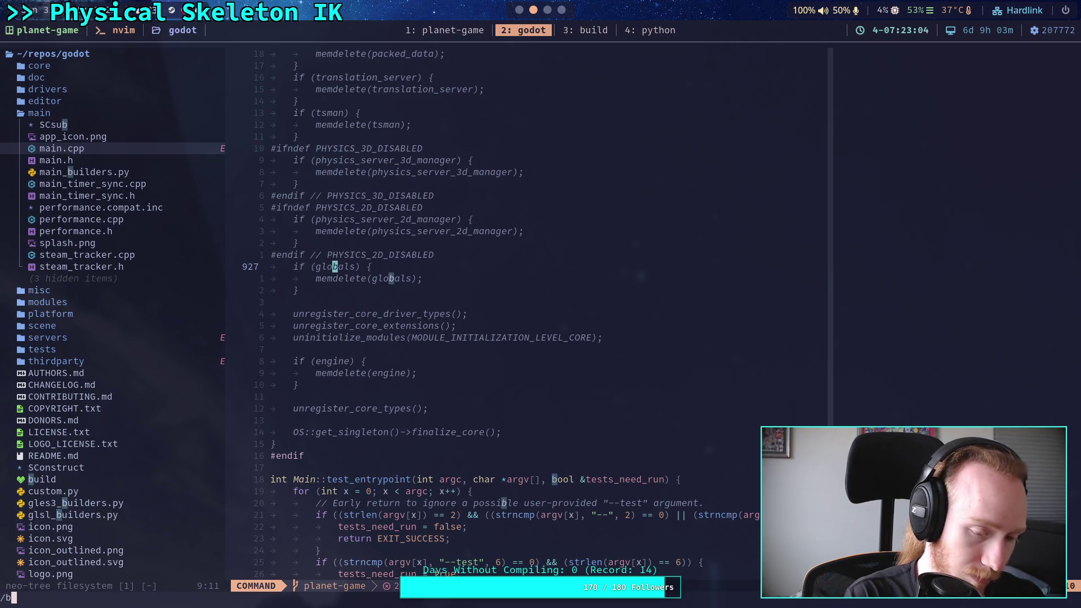
pyautogui.press('BackSpace')
pyautogui.press('BackSpace')
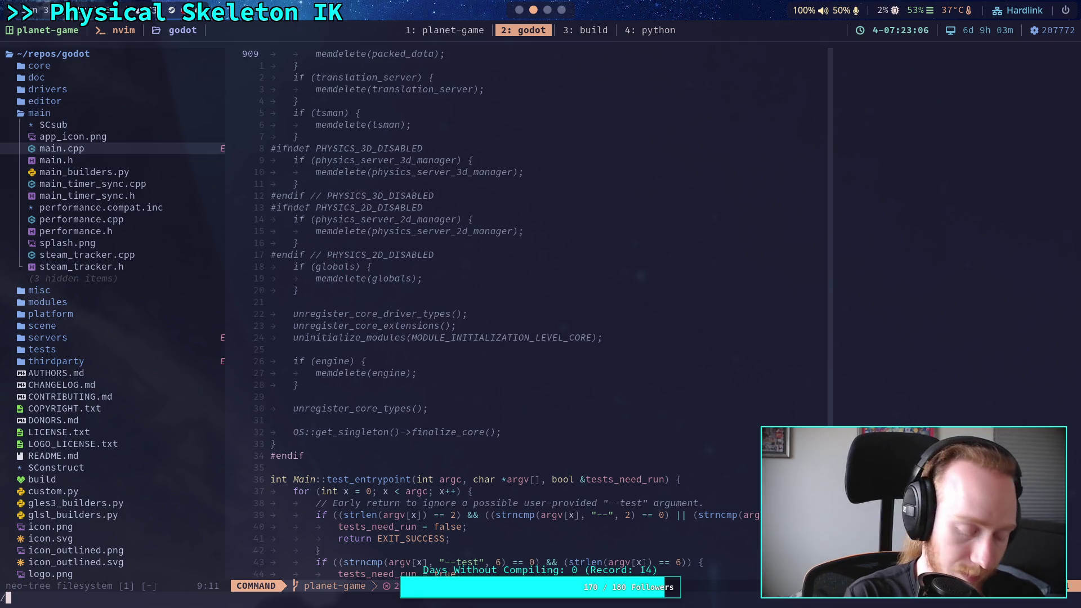
pyautogui.write('step')
pyautogui.press('Return')
pyautogui.press('n')
pyautogui.press('n')
pyautogui.press('n')
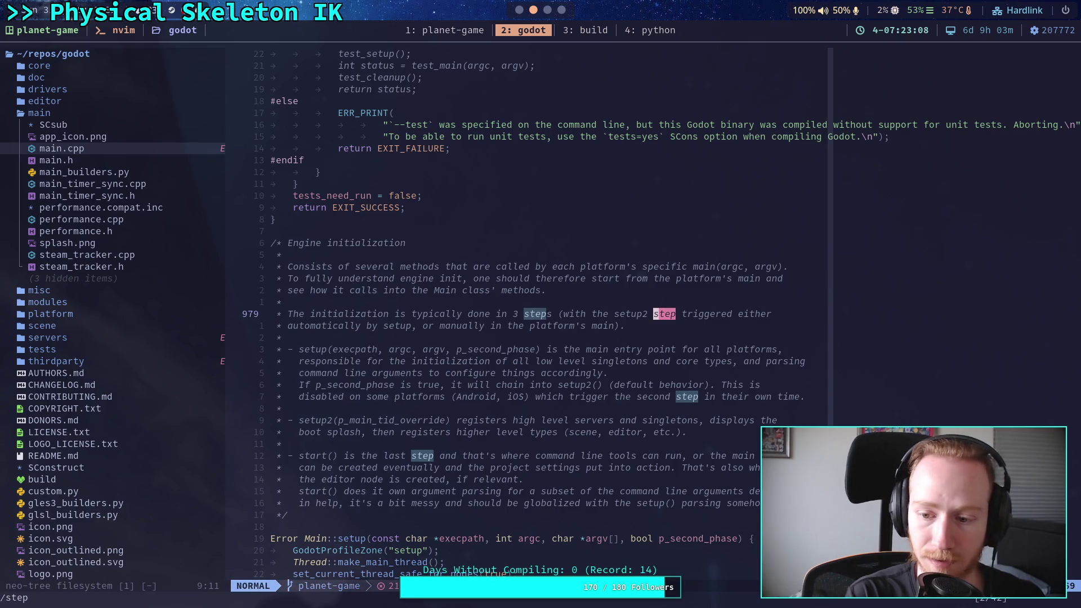
pyautogui.press('n')
pyautogui.press('n')
pyautogui.press('n')
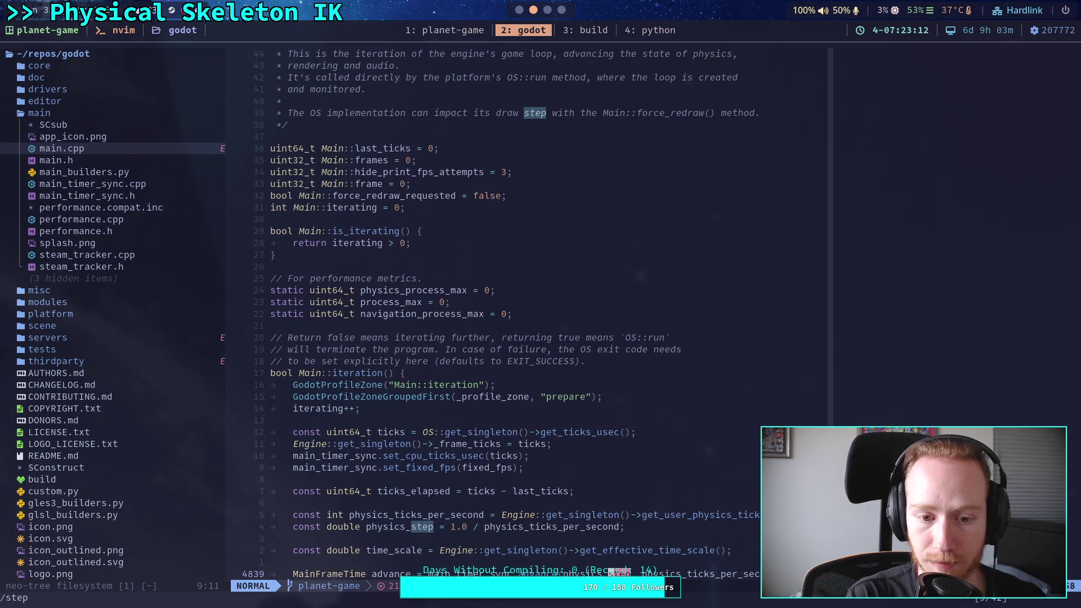
pyautogui.scroll(-20, 528, 378)
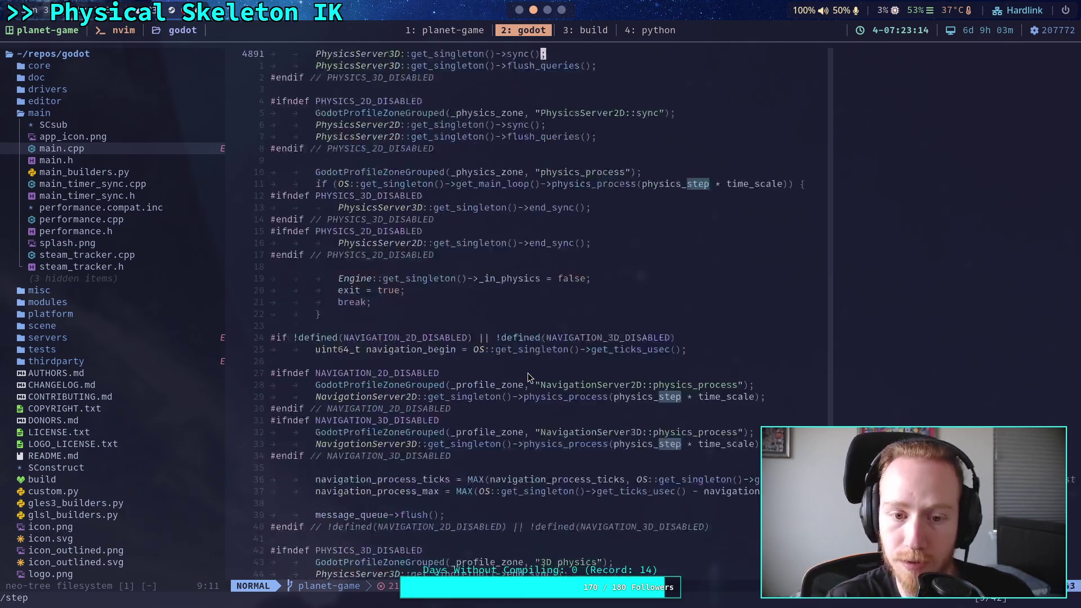
pyautogui.scroll(5, 528, 377)
pyautogui.moveTo(316, 314)
pyautogui.mouseDown()
pyautogui.moveTo(641, 326)
pyautogui.moveTo(670, 338)
pyautogui.mouseUp()
pyautogui.scroll(-1, 620, 373)
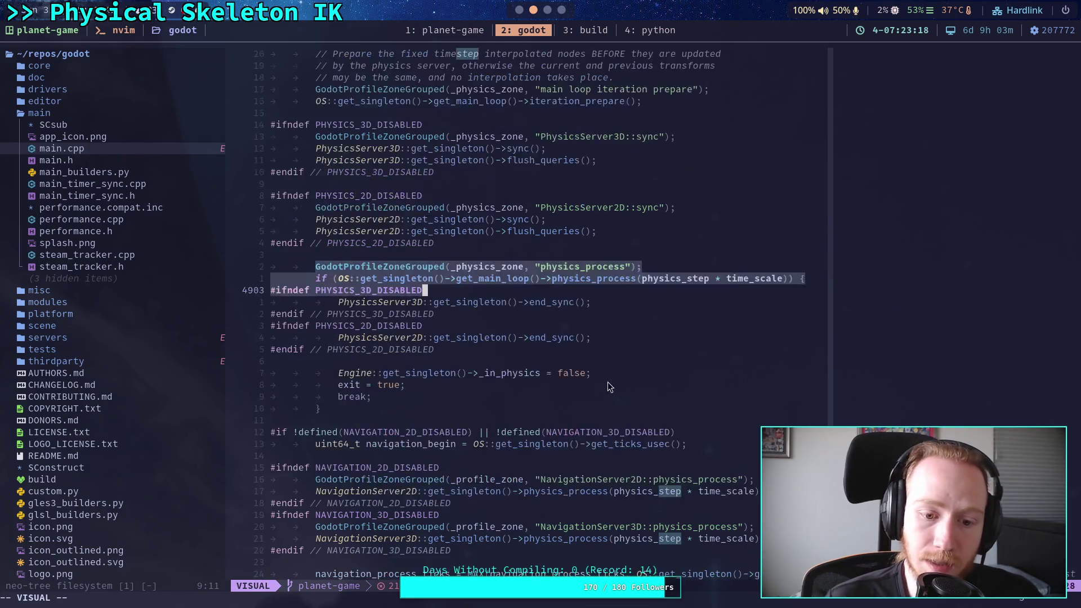
pyautogui.scroll(-3, 607, 382)
pyautogui.moveTo(394, 384); pyautogui.dragTo(577, 432)
pyautogui.scroll(-3, 553, 417)
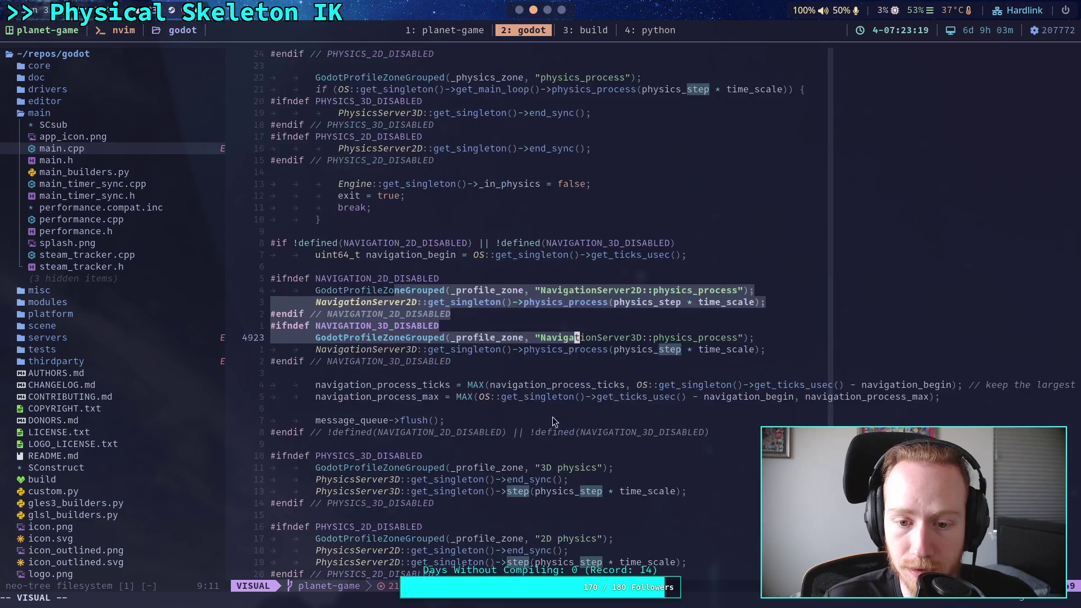
pyautogui.scroll(-4, 506, 383)
pyautogui.moveTo(360, 337)
pyautogui.mouseDown()
pyautogui.moveTo(473, 352)
pyautogui.moveTo(499, 377)
pyautogui.mouseUp()
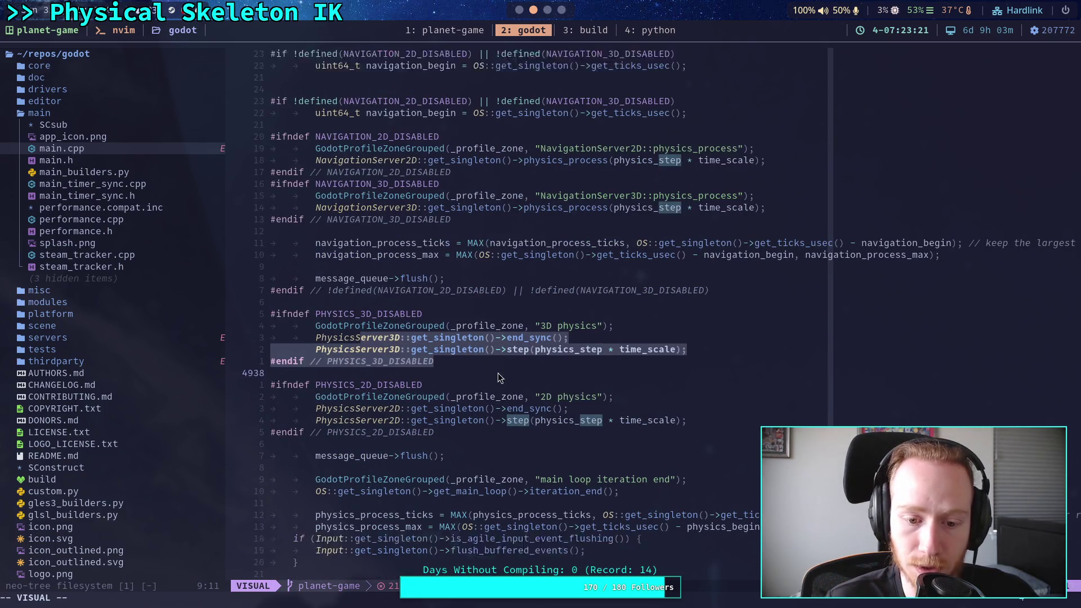
pyautogui.scroll(-3, 490, 375)
pyautogui.moveTo(321, 360); pyautogui.dragTo(447, 361)
pyautogui.click(465, 384)
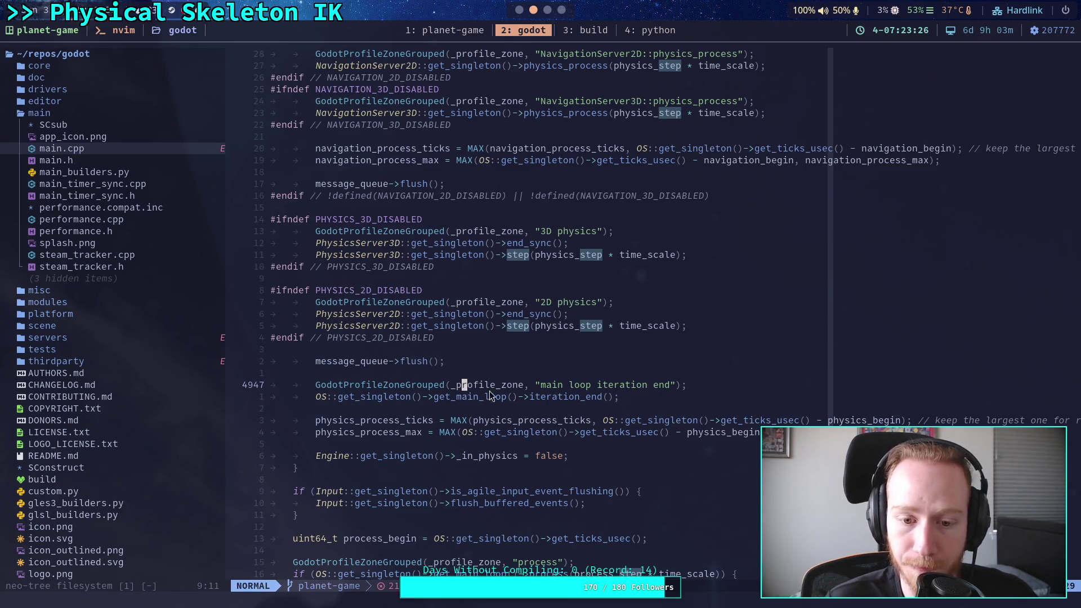
pyautogui.click(556, 371)
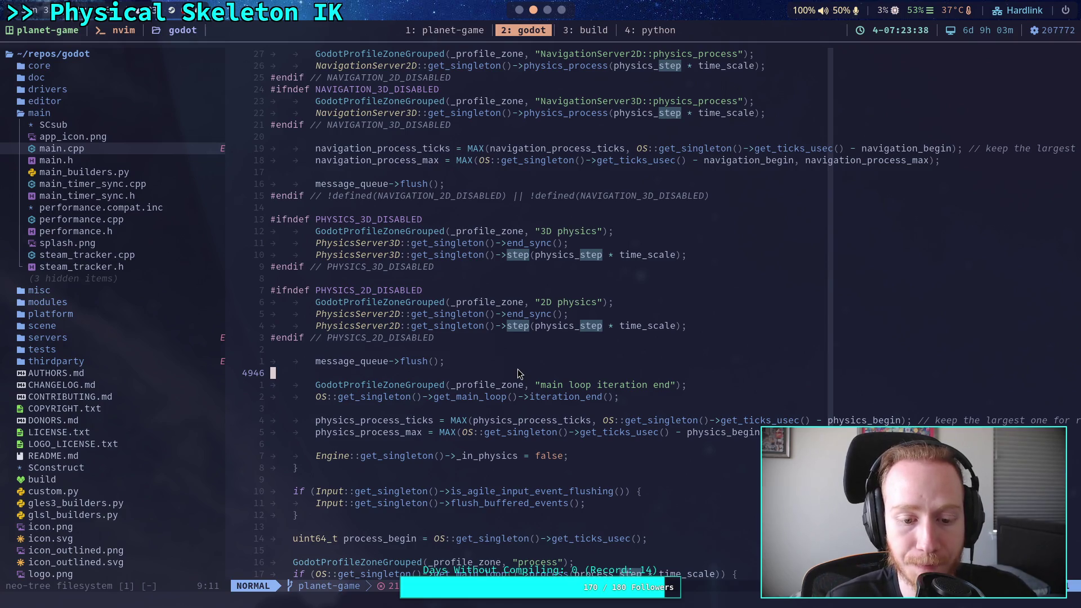
pyautogui.scroll(-5, 518, 369)
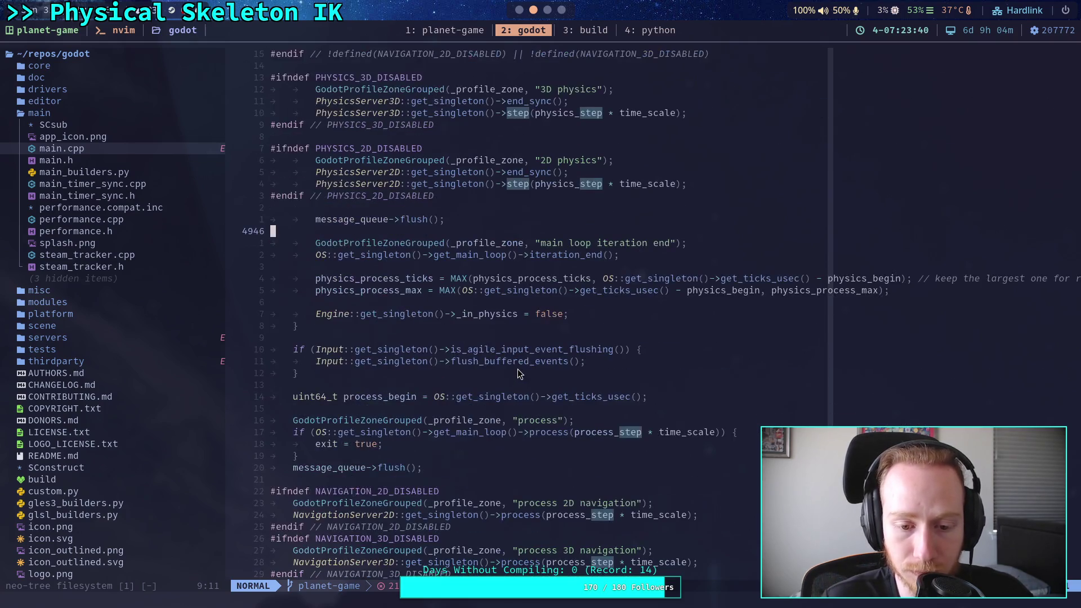
pyautogui.scroll(5, 519, 373)
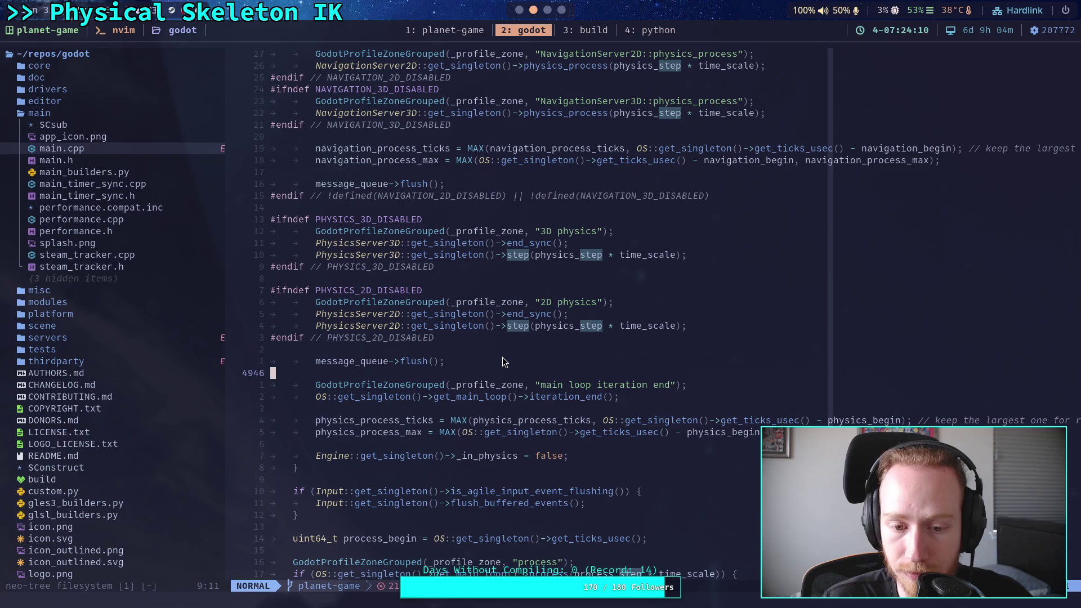
pyautogui.scroll(5, 503, 362)
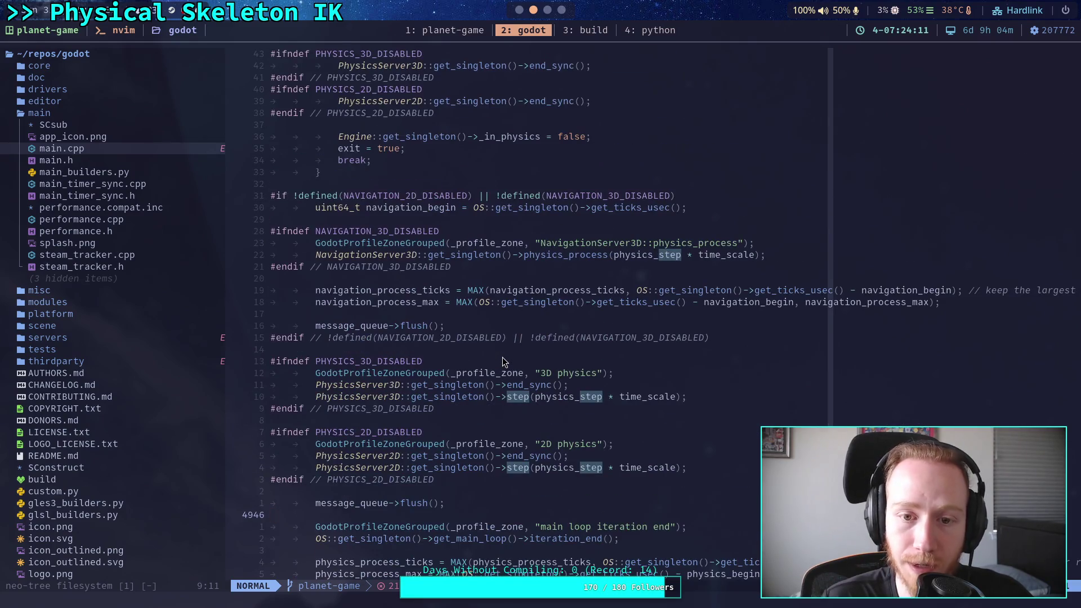
pyautogui.scroll(9, 502, 362)
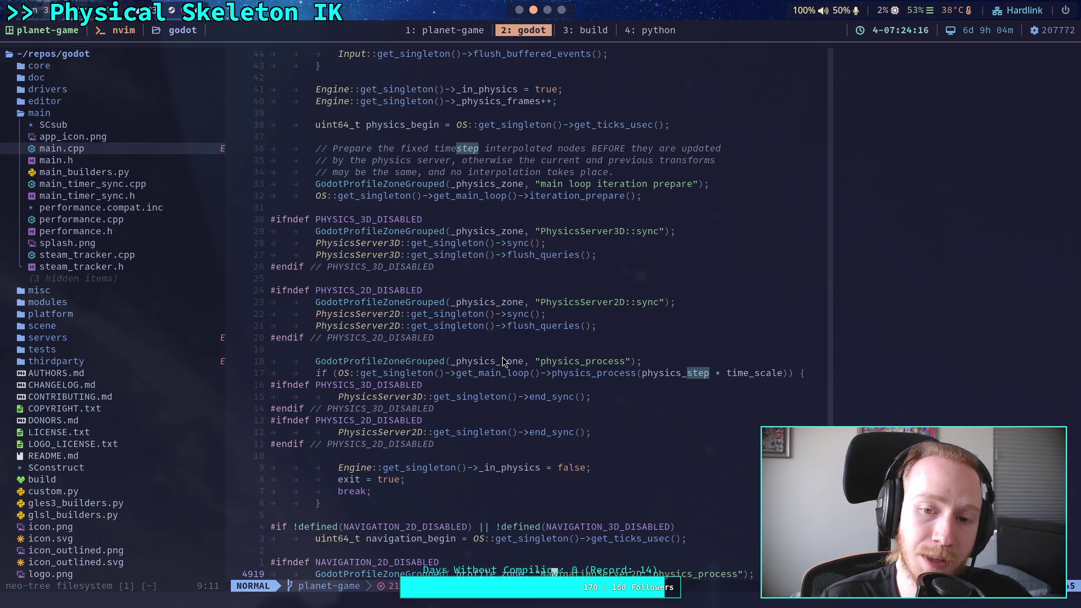
pyautogui.scroll(-15, 502, 361)
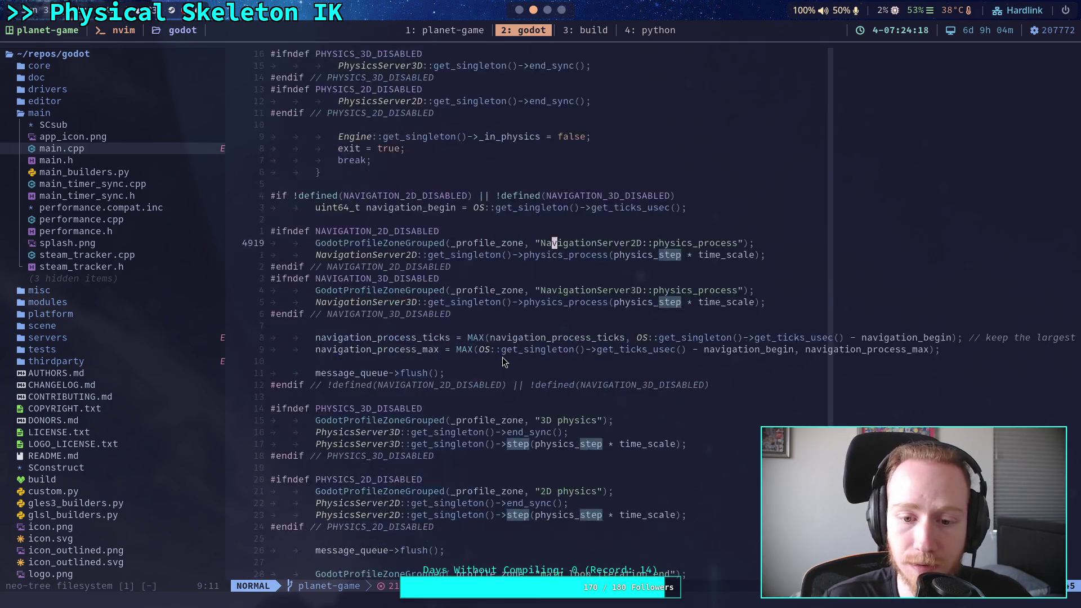
pyautogui.click(476, 395)
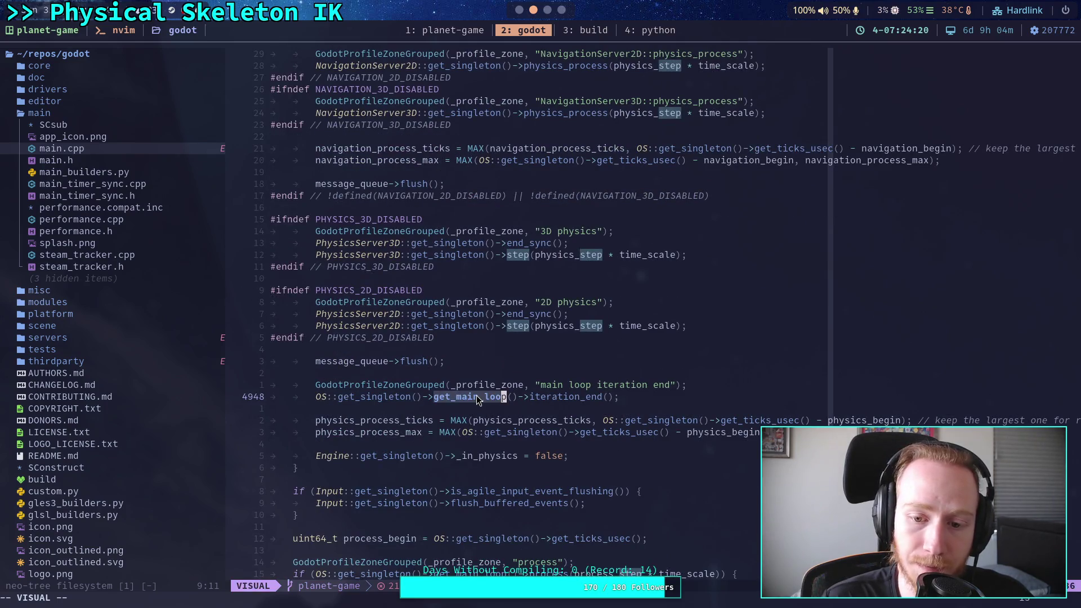
pyautogui.moveTo(477, 395); pyautogui.dragTo(556, 397)
pyautogui.doubleClick(556, 398)
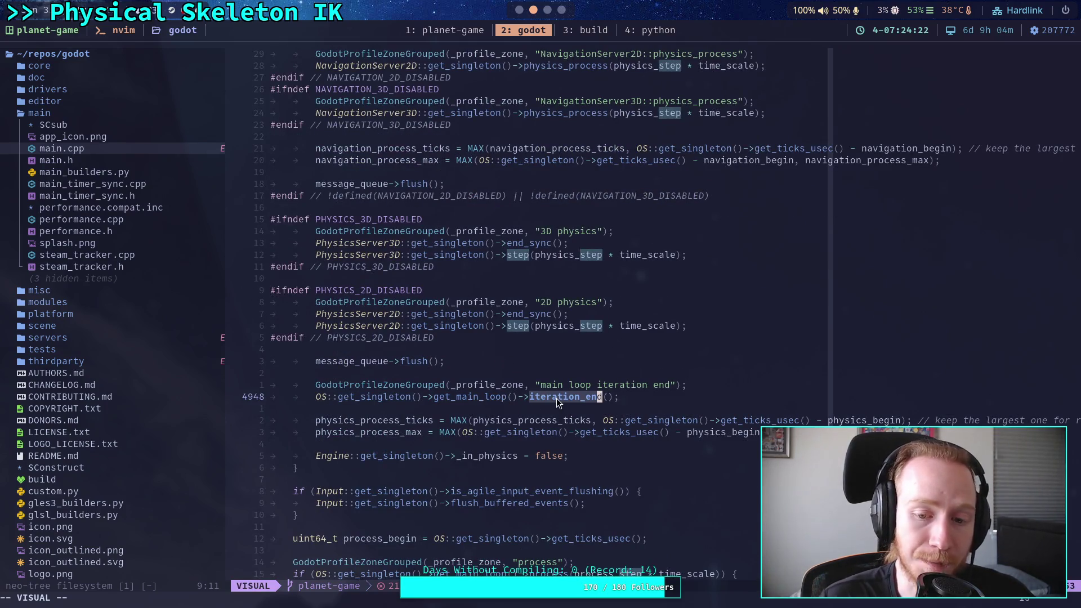
pyautogui.click(621, 394)
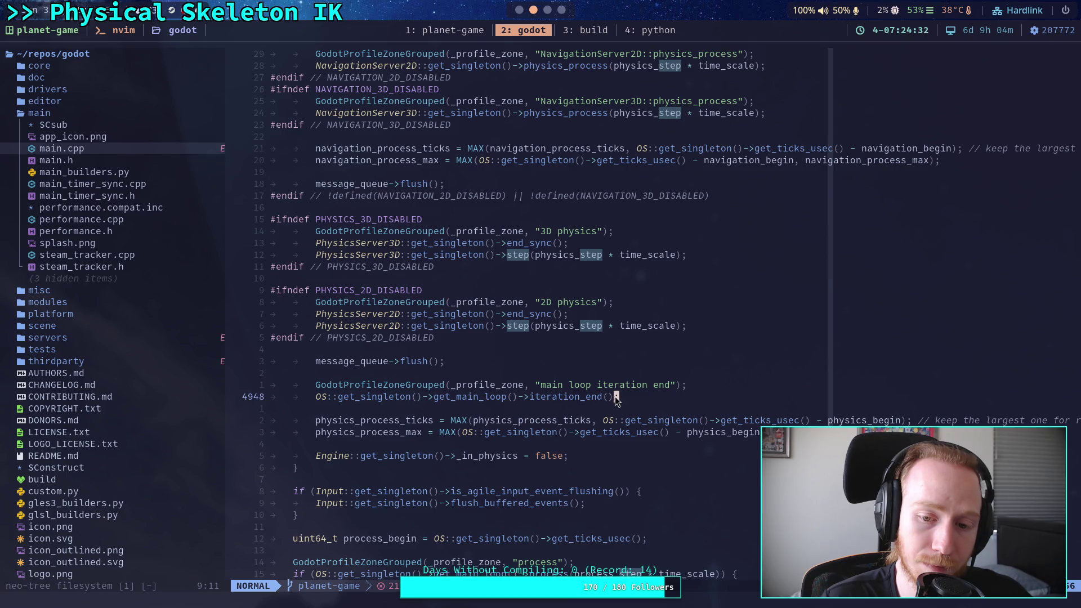
pyautogui.scroll(2, 542, 408)
pyautogui.scroll(-2, 542, 408)
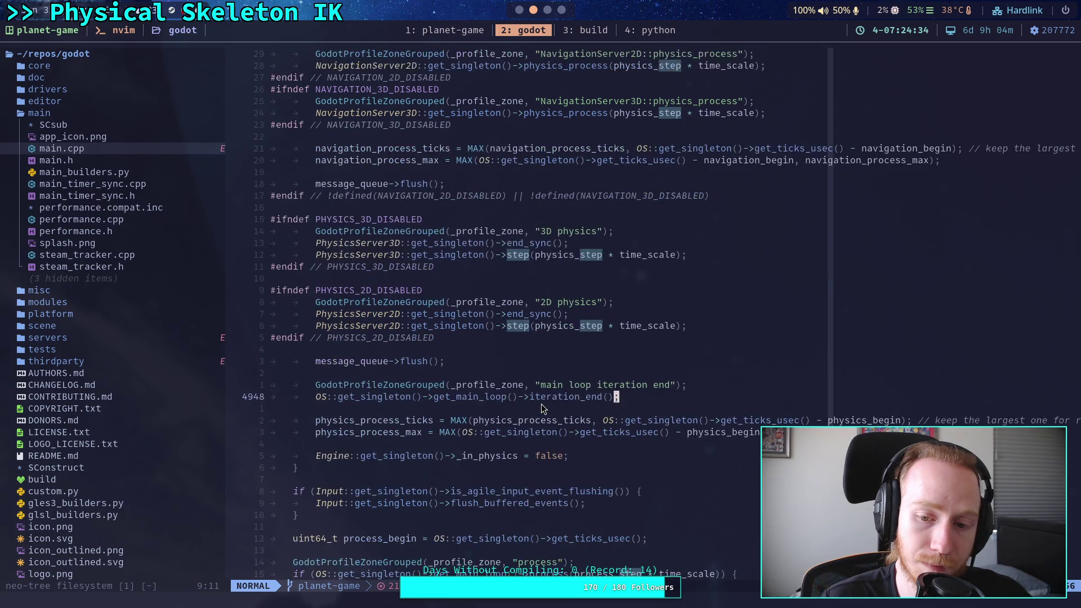
pyautogui.scroll(11, 542, 408)
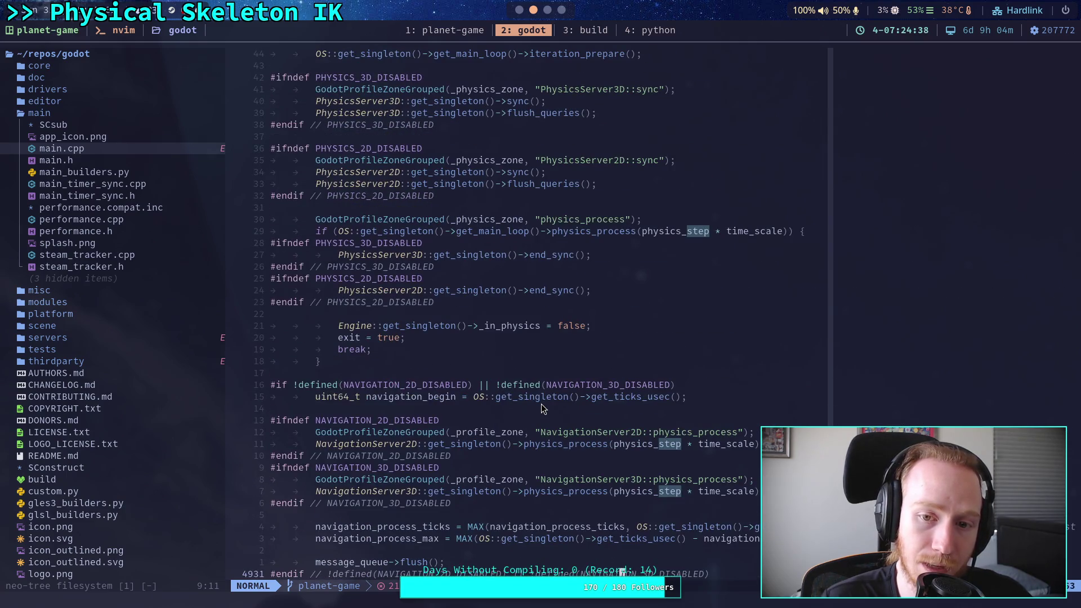
pyautogui.scroll(2, 542, 408)
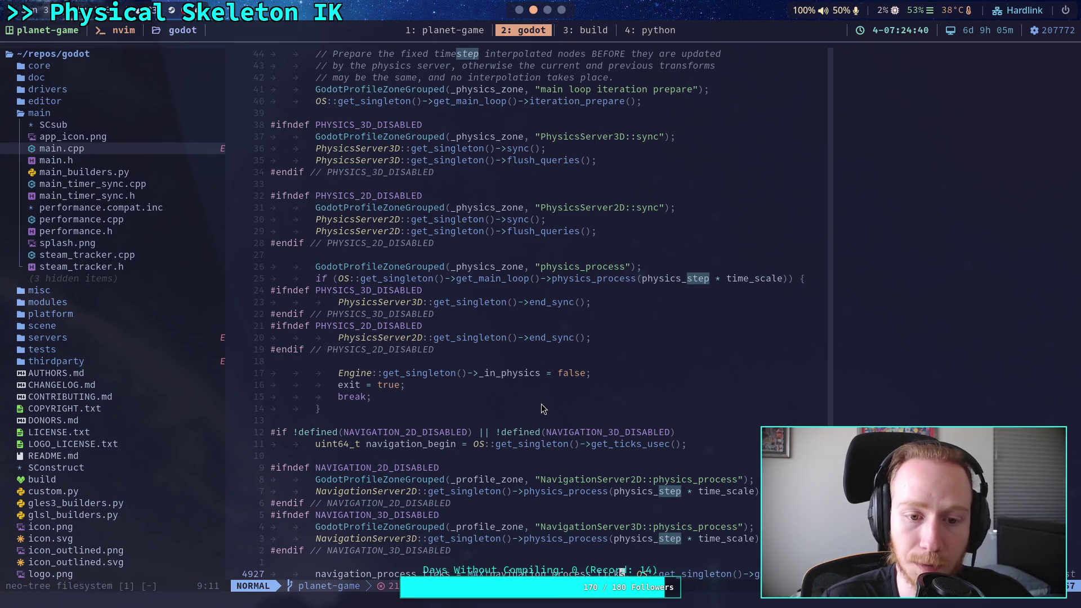
pyautogui.scroll(-4, 542, 408)
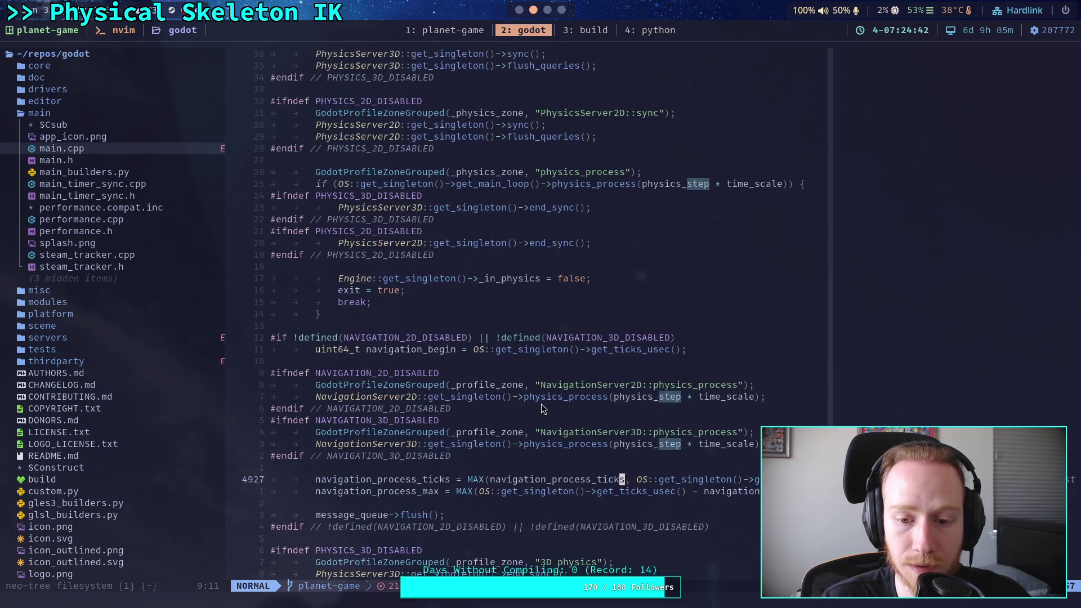
pyautogui.scroll(-12, 541, 408)
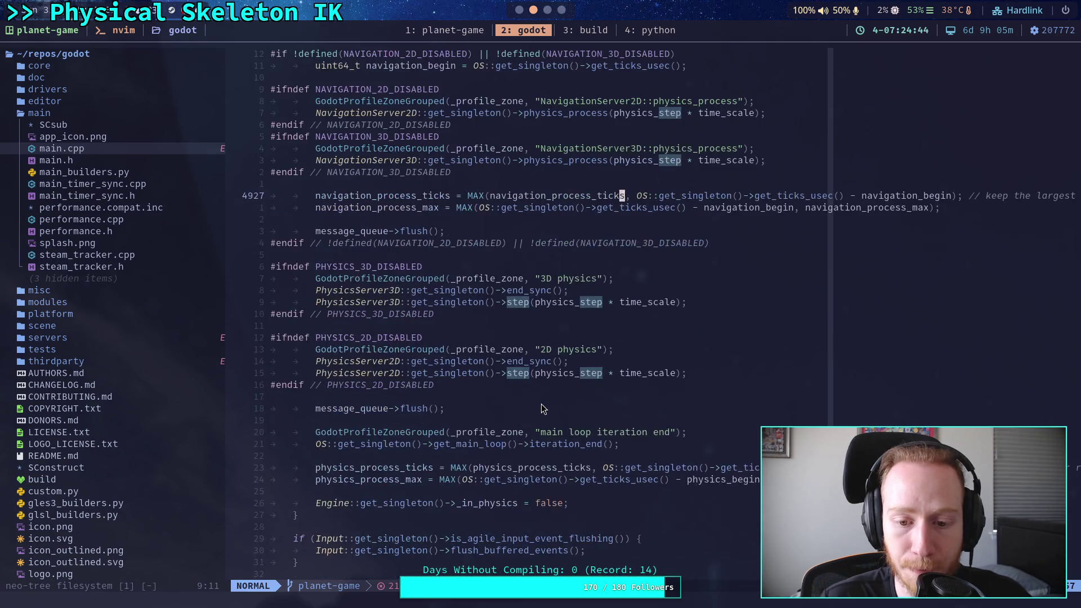
pyautogui.click(705, 302)
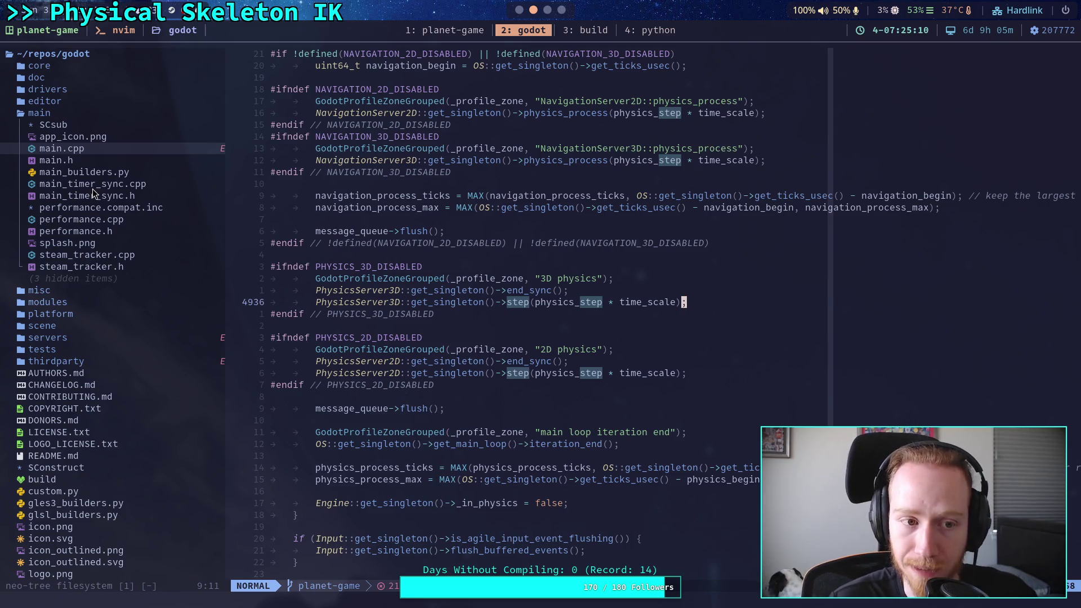
# Switch to the Godot editor workspace showing physical_skeleton.gd and the CrawlerBot scene
pyautogui.click(519, 10)
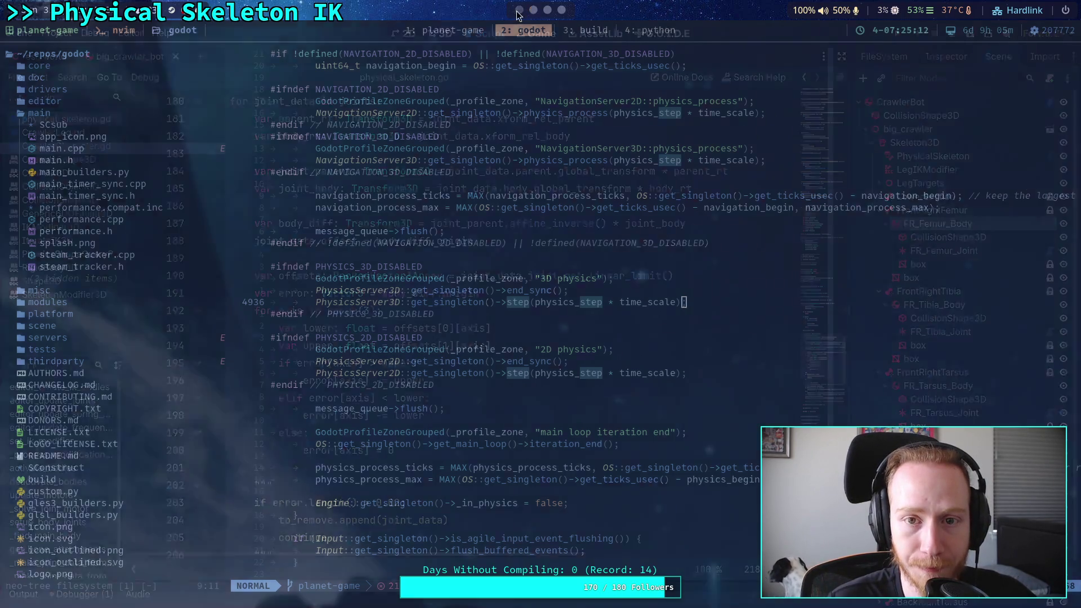
# Search the help for 'MainLoo' and open the MainLoop class documentation
pyautogui.scroll(4, 357, 327)
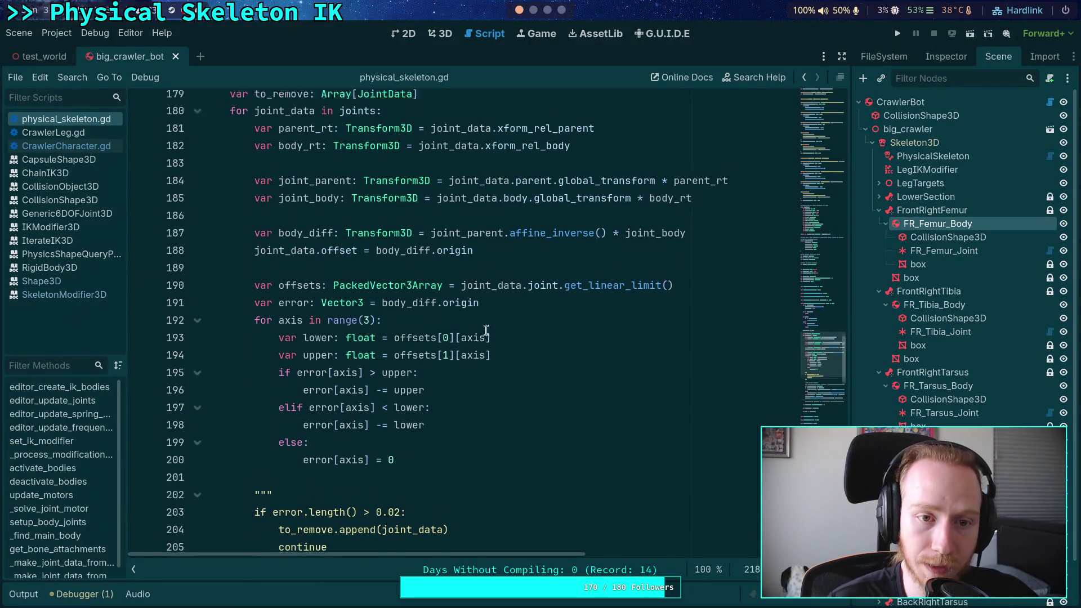
pyautogui.click(743, 79)
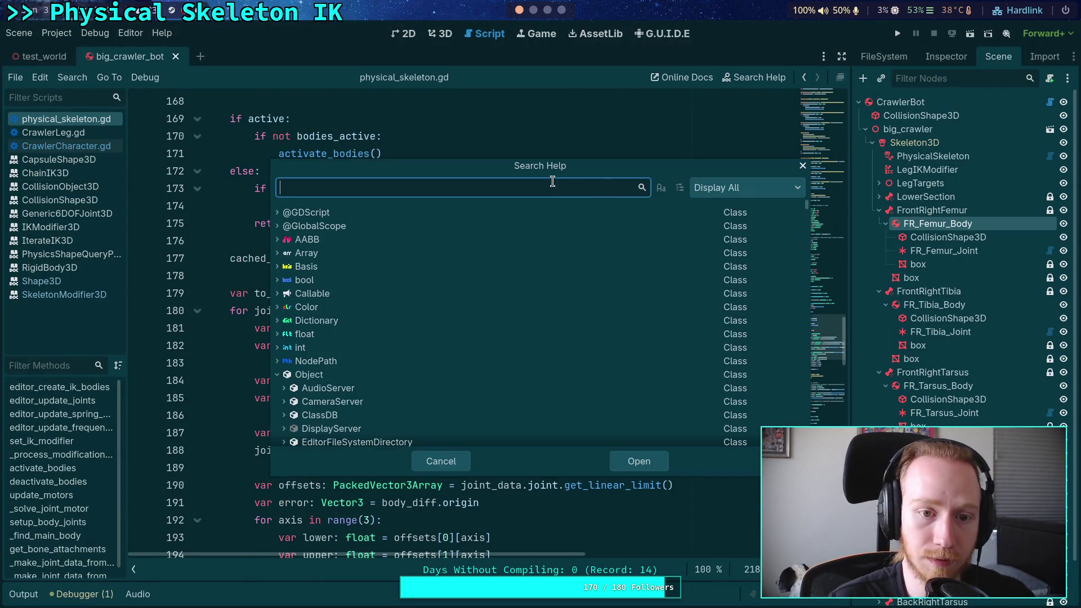
pyautogui.write('MainLoo')
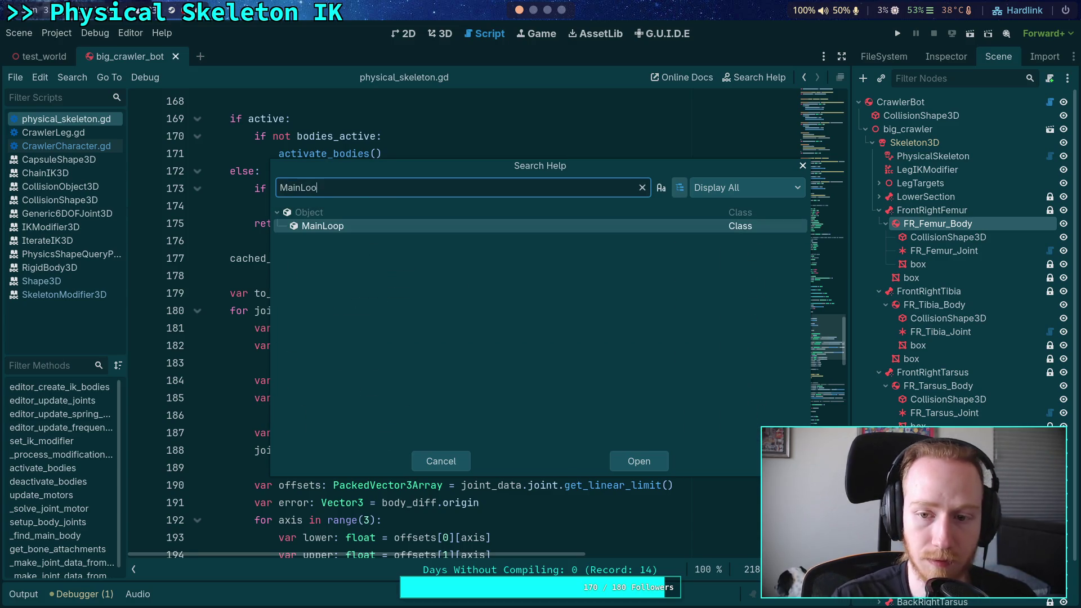
pyautogui.click(660, 470)
pyautogui.scroll(-10, 519, 308)
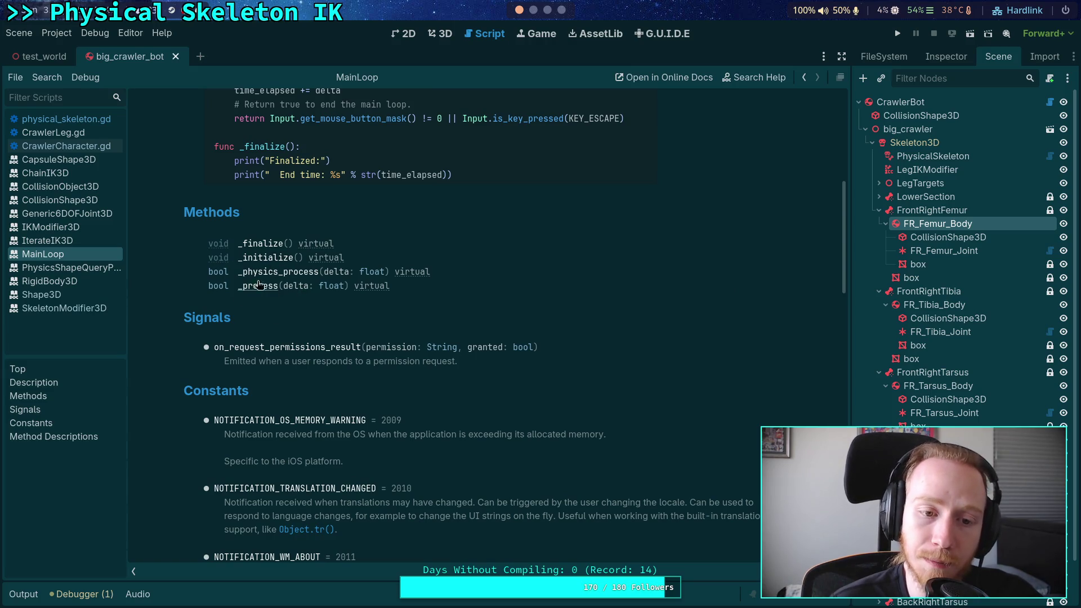
pyautogui.scroll(-4, 332, 307)
pyautogui.scroll(-5, 337, 298)
pyautogui.scroll(11, 343, 287)
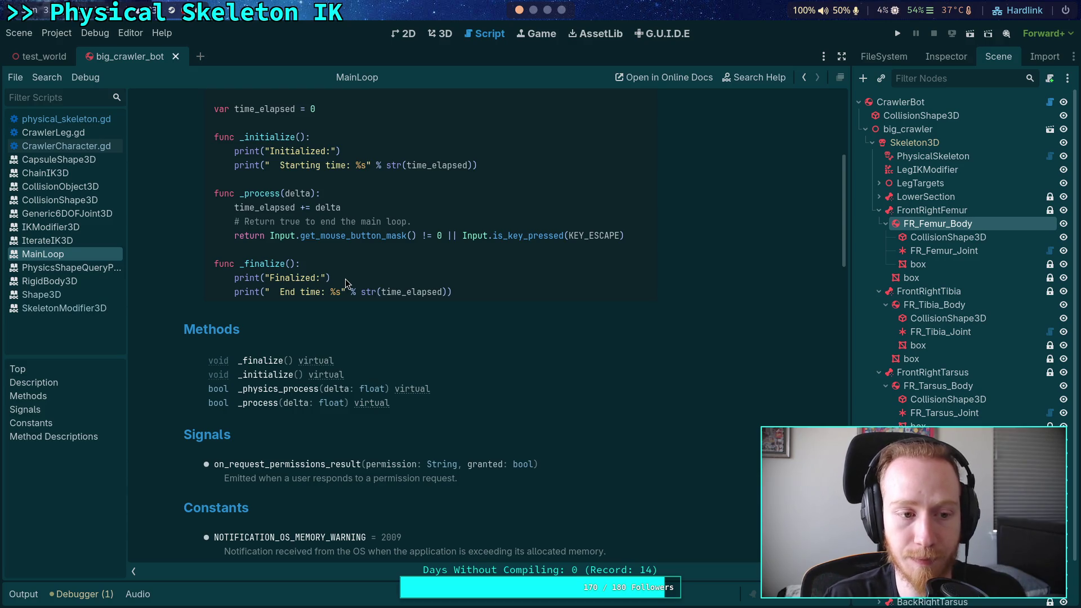
pyautogui.scroll(6, 569, 167)
# Open SceneTree from MainLoop's subclasses, scroll to its Signals, then return to Neovim
pyautogui.click(284, 132)
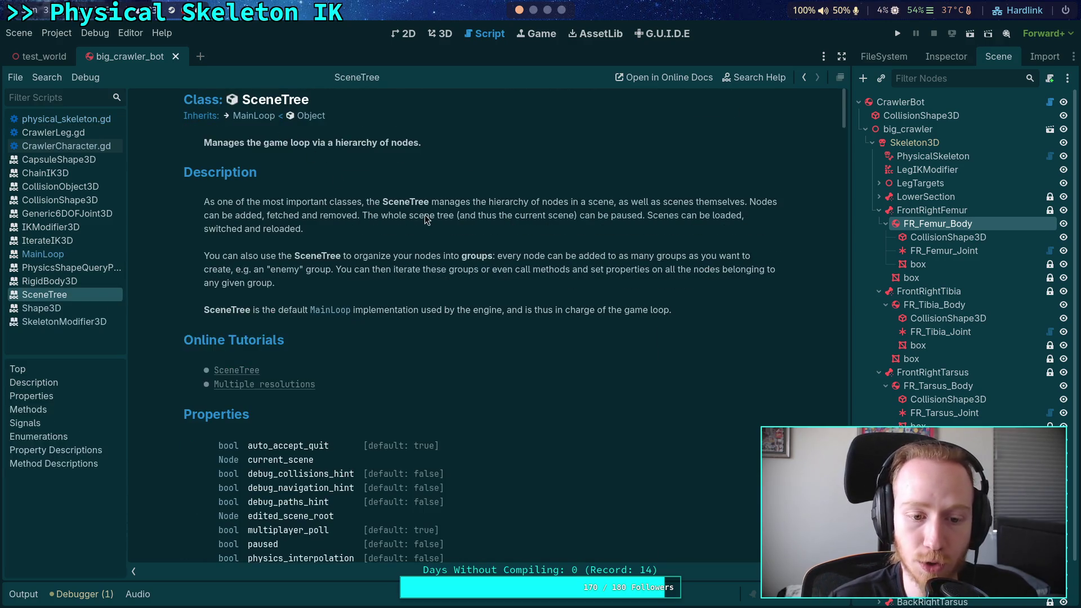
pyautogui.scroll(-4, 425, 219)
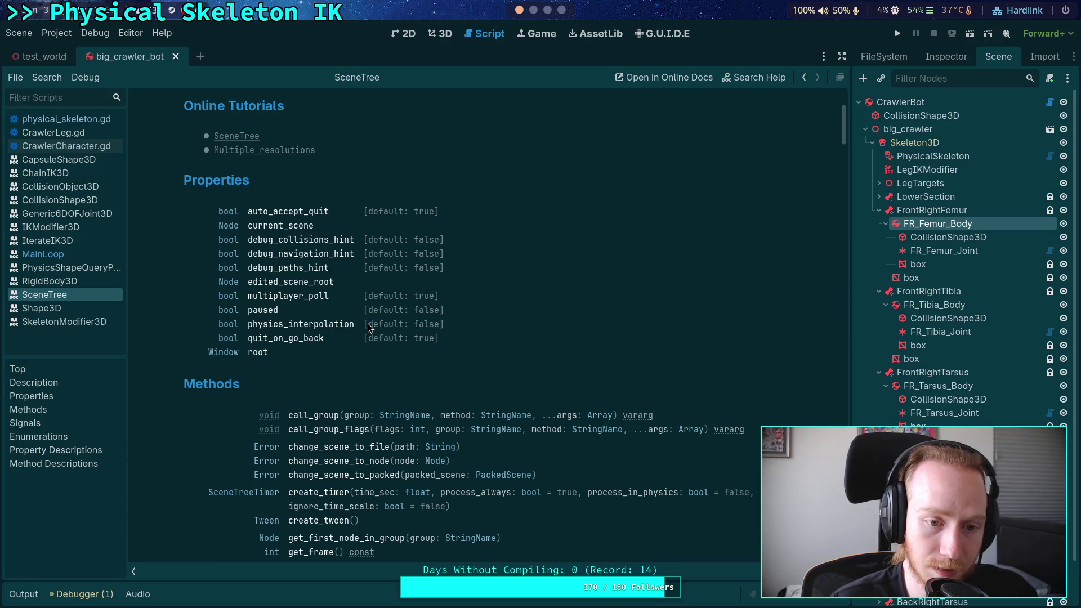
pyautogui.scroll(-15, 368, 328)
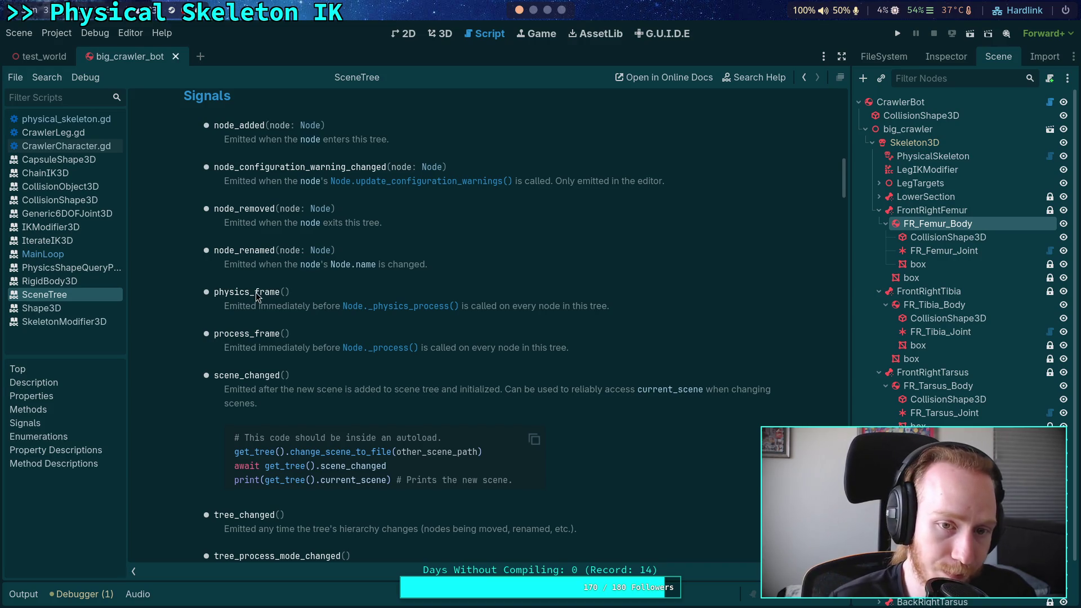
pyautogui.scroll(-1, 256, 297)
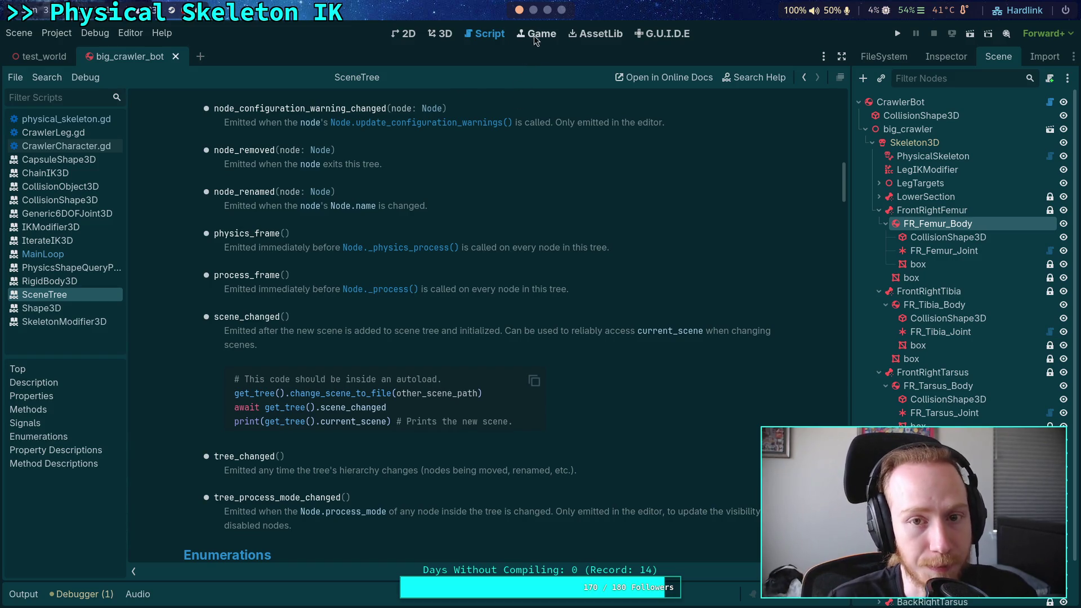
pyautogui.press('super+2')
pyautogui.scroll(-3, 481, 305)
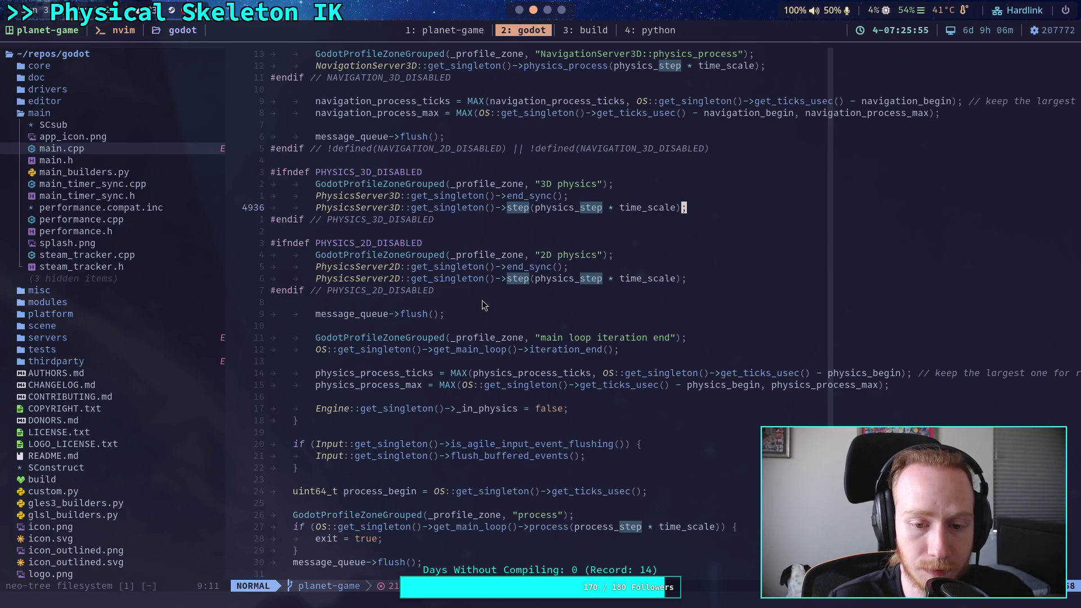
pyautogui.scroll(-3, 482, 300)
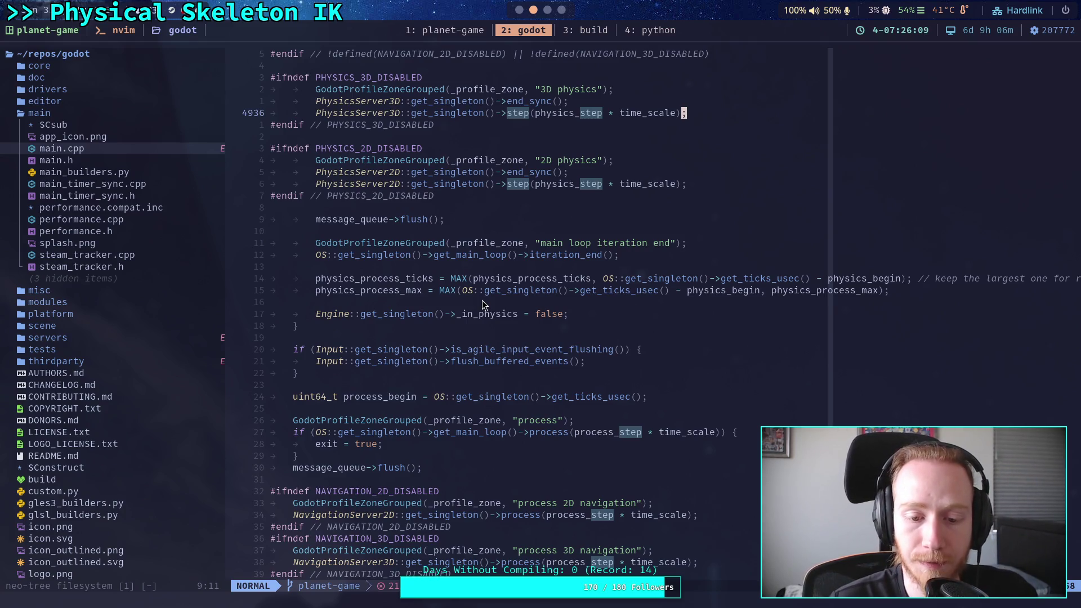
pyautogui.scroll(-3, 483, 303)
pyautogui.click(534, 337)
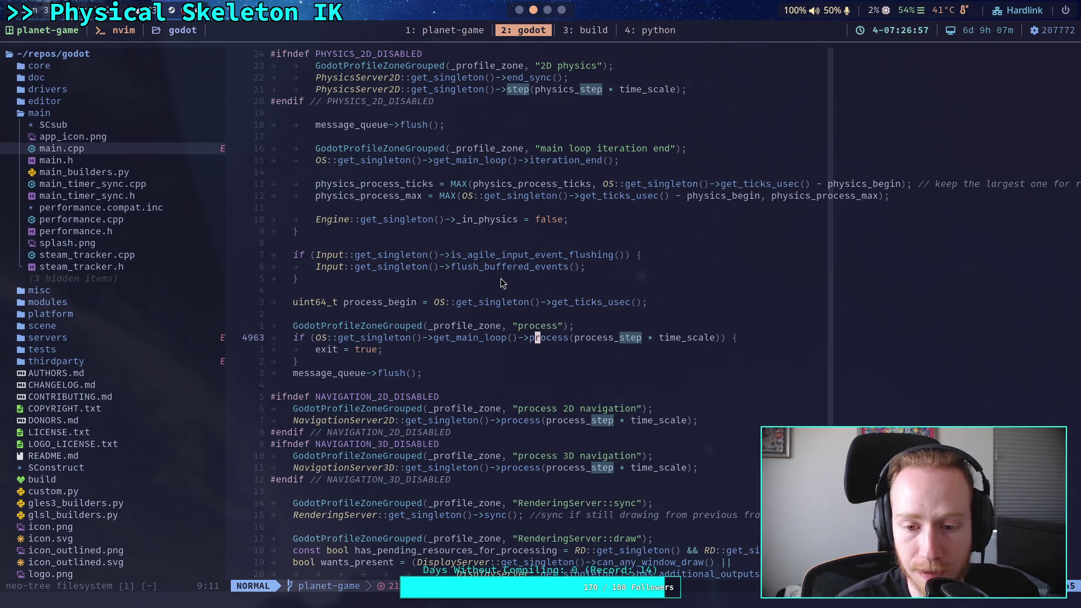
pyautogui.scroll(4, 509, 262)
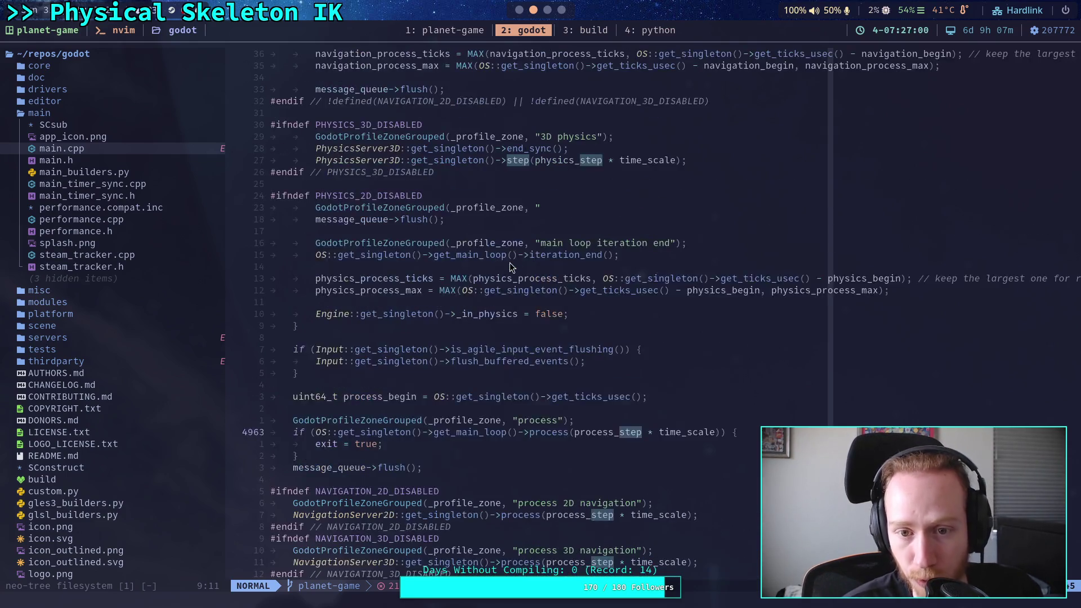
pyautogui.moveTo(322, 210); pyautogui.dragTo(427, 248)
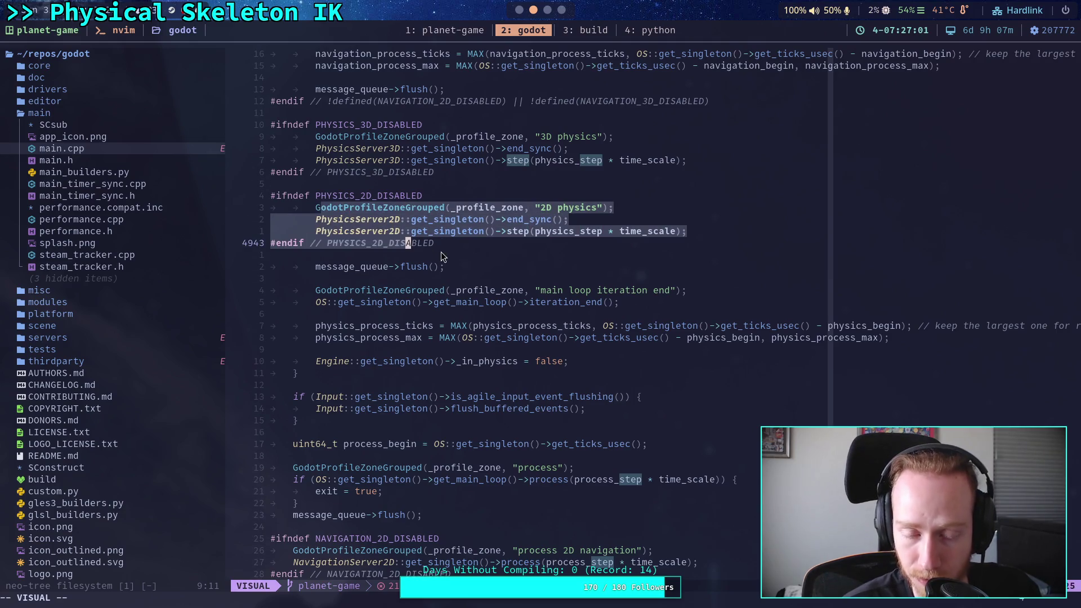
pyautogui.click(443, 315)
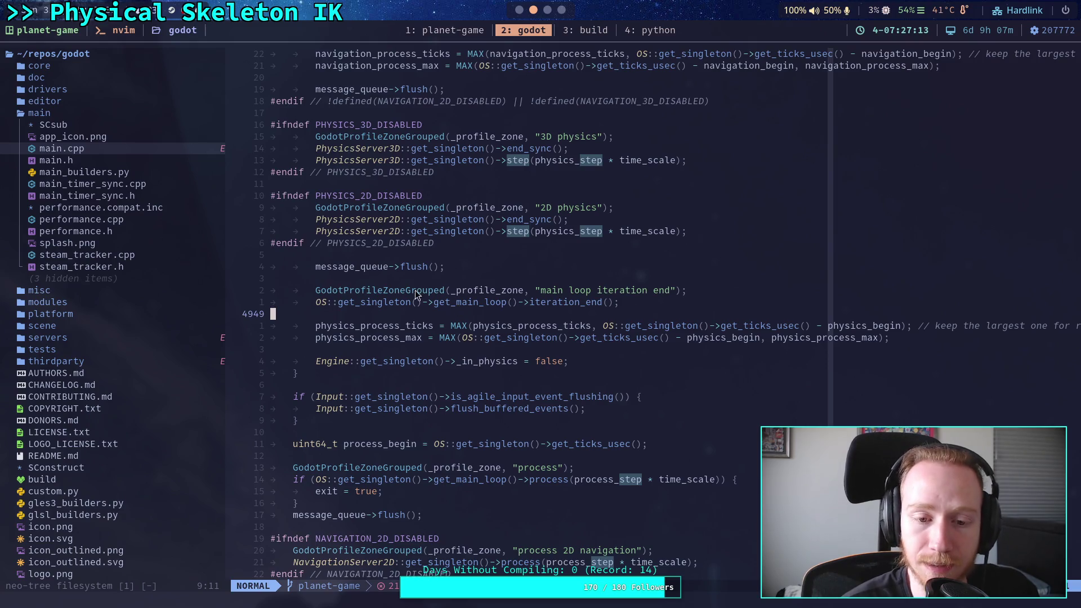
pyautogui.moveTo(350, 172); pyautogui.dragTo(490, 341)
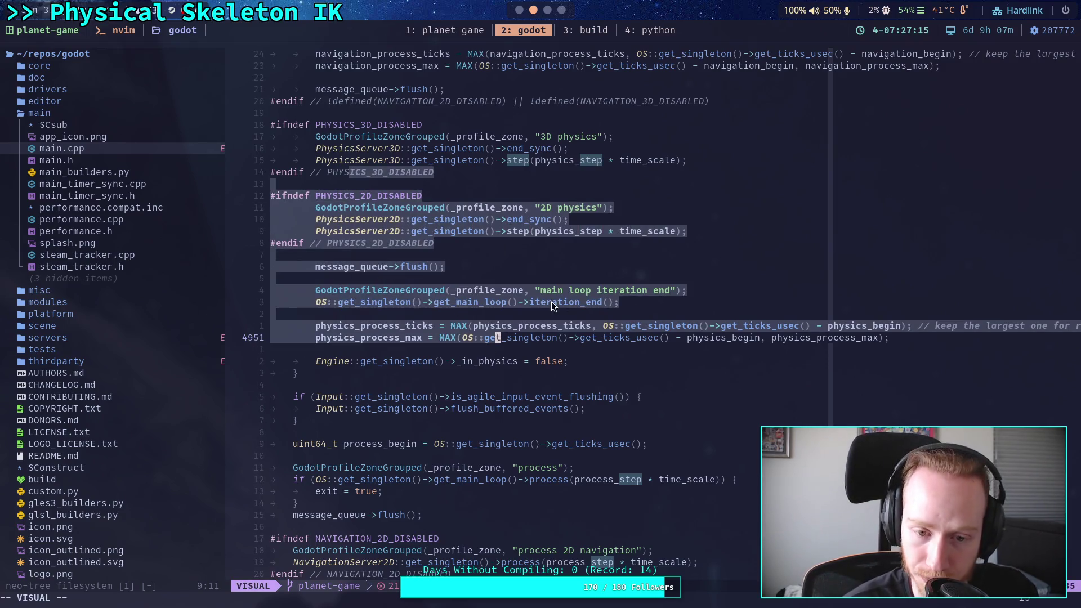
pyautogui.moveTo(323, 195); pyautogui.dragTo(484, 307)
pyautogui.click(478, 301)
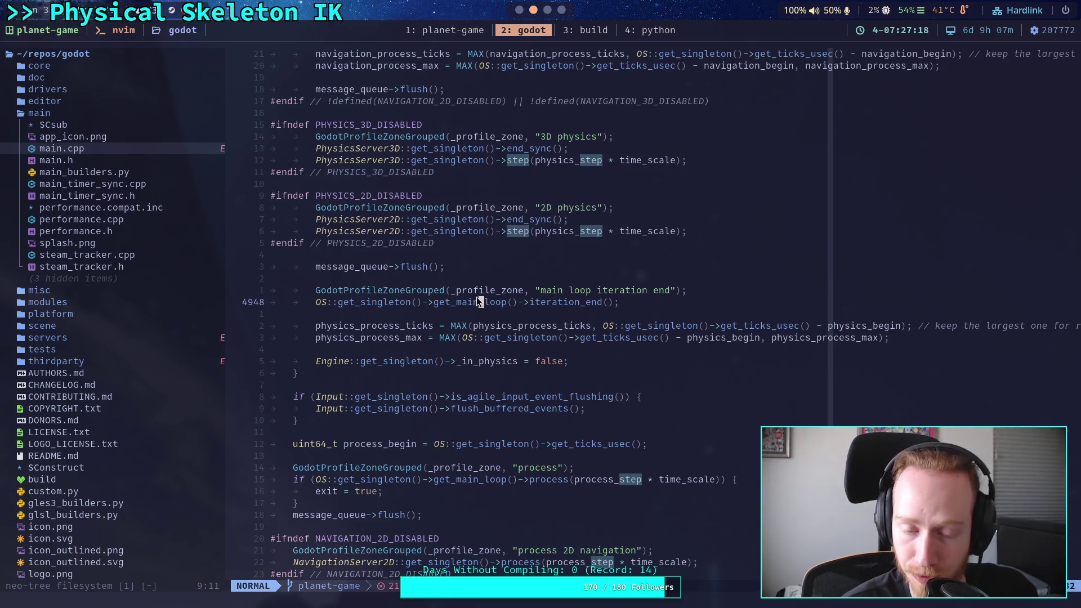
pyautogui.scroll(3, 501, 305)
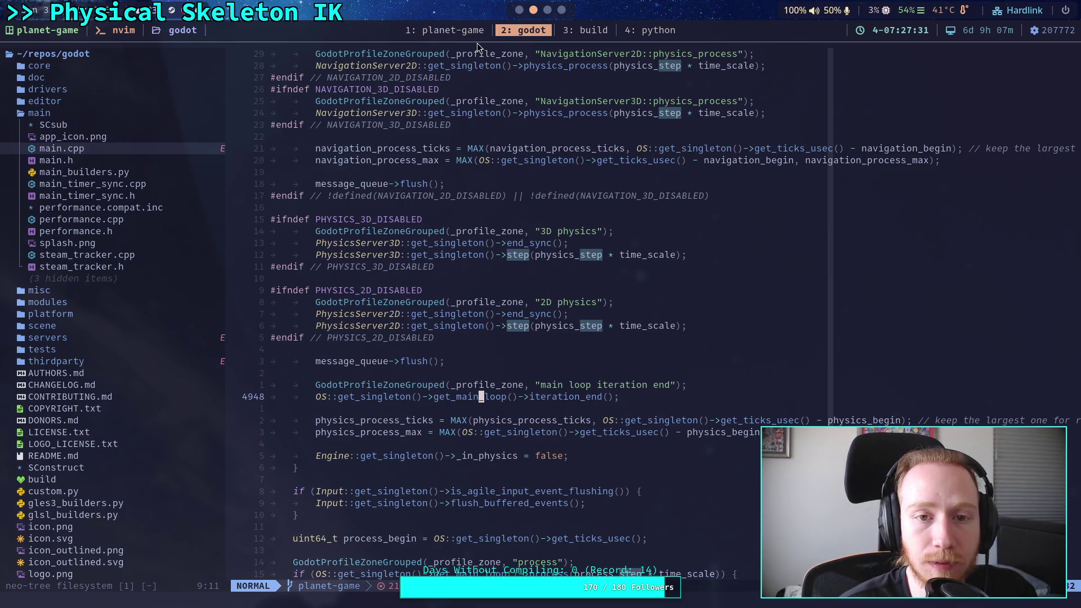
# Switch to Godot and scroll the SceneTree help around its Signals section
pyautogui.click(519, 10)
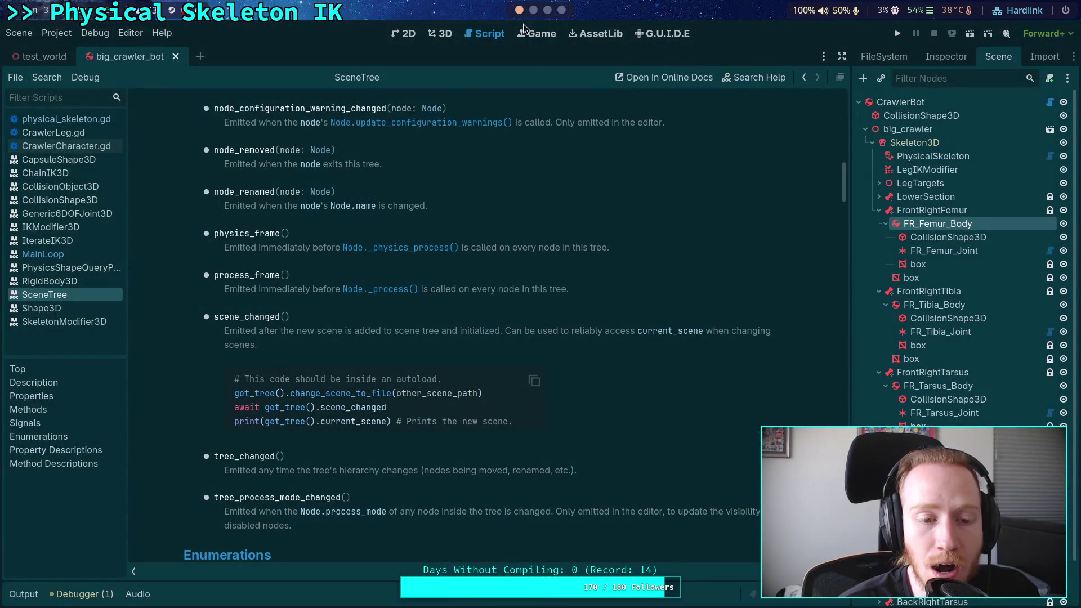
pyautogui.scroll(-3, 519, 310)
pyautogui.scroll(5, 520, 310)
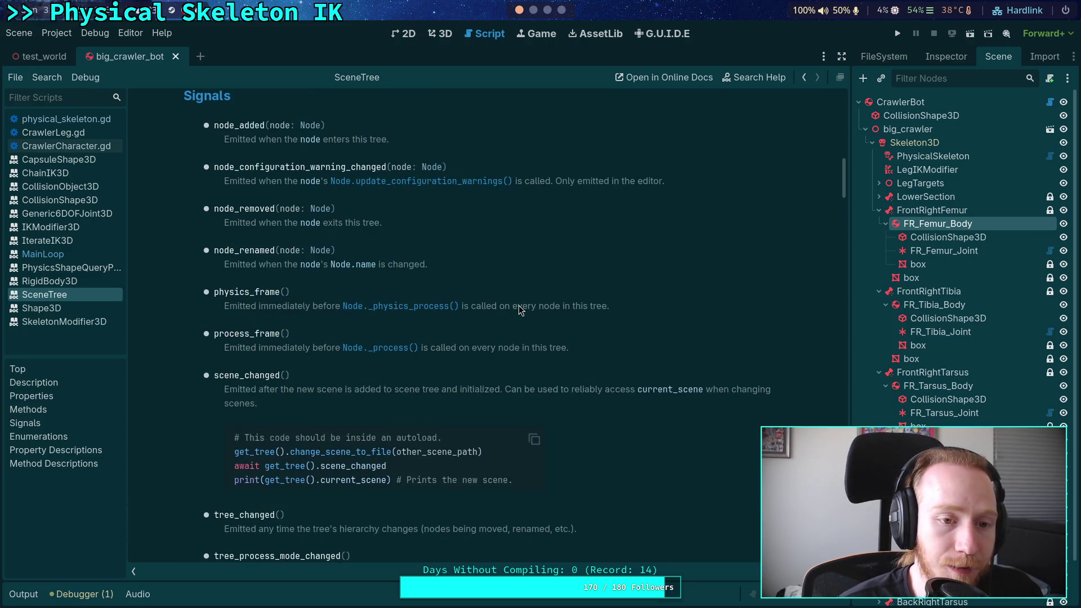
pyautogui.scroll(2, 519, 310)
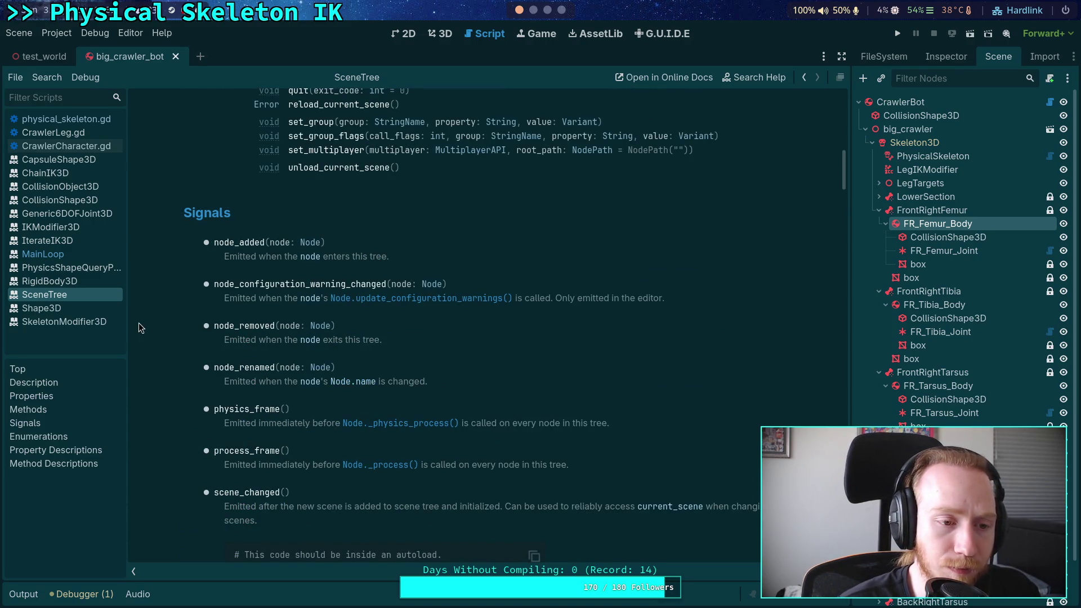
# Browse the RigidBody3D class reference, then return to main.cpp in Neovim
pyautogui.click(49, 281)
pyautogui.scroll(-10, 414, 287)
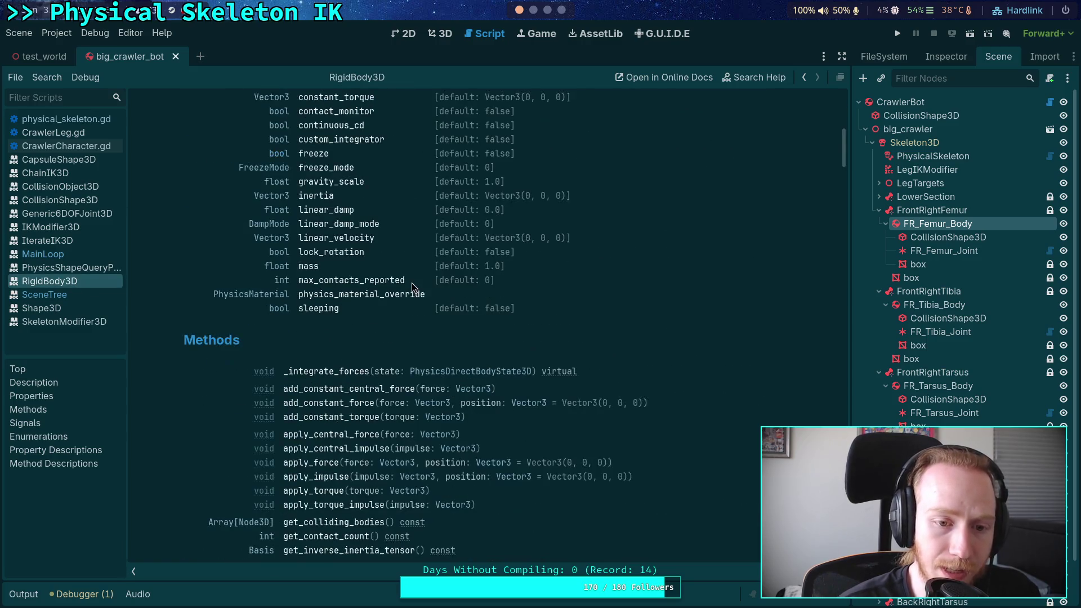
pyautogui.scroll(-4, 414, 287)
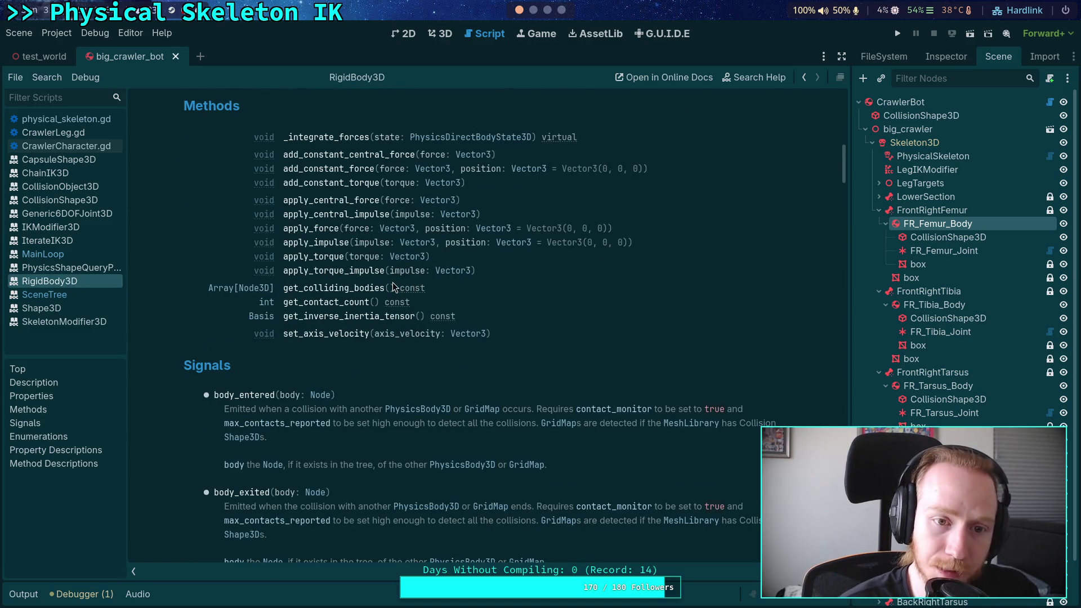
pyautogui.scroll(-3, 393, 288)
pyautogui.scroll(-7, 393, 288)
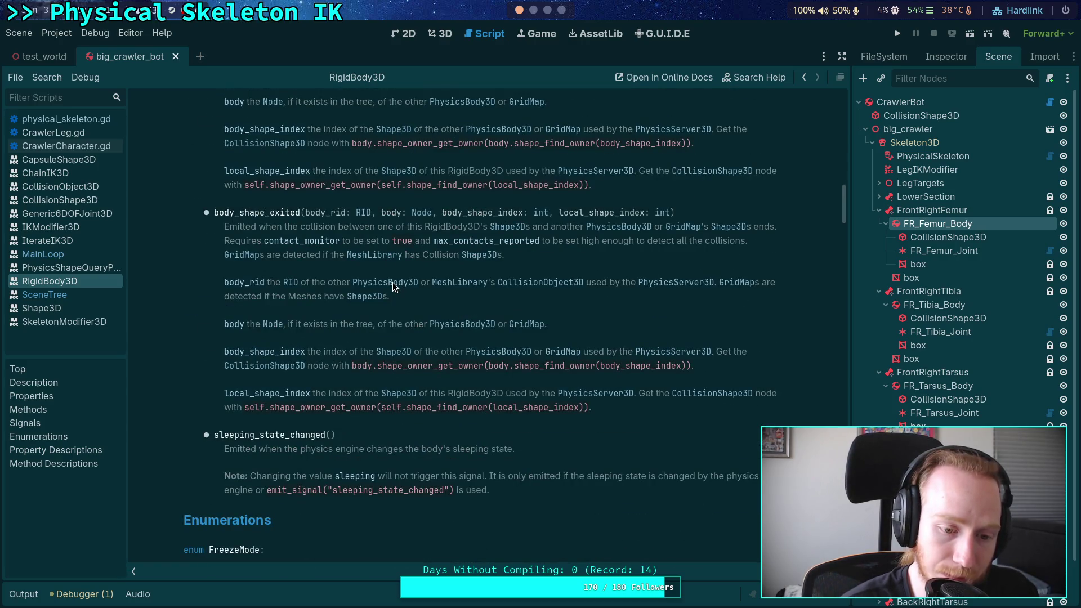
pyautogui.scroll(-9, 393, 288)
pyautogui.scroll(20, 393, 287)
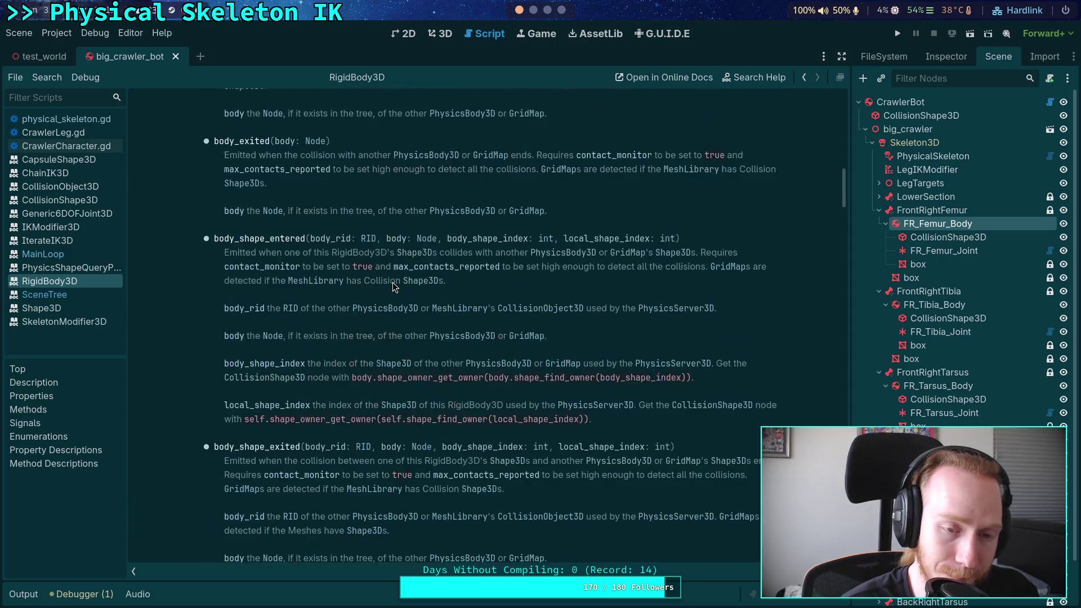
pyautogui.scroll(4, 393, 287)
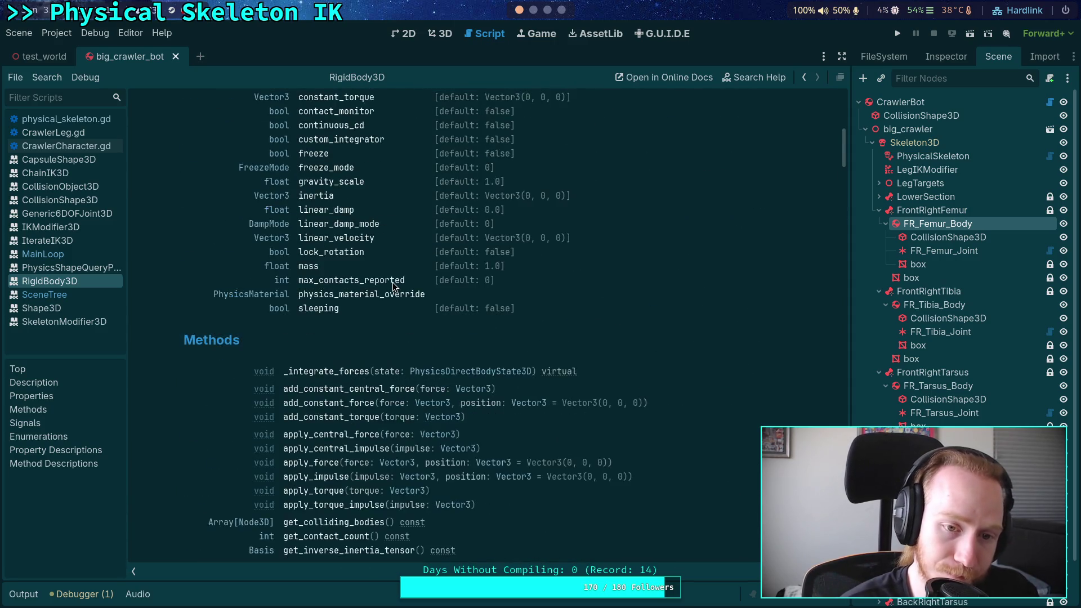
pyautogui.scroll(1, 393, 288)
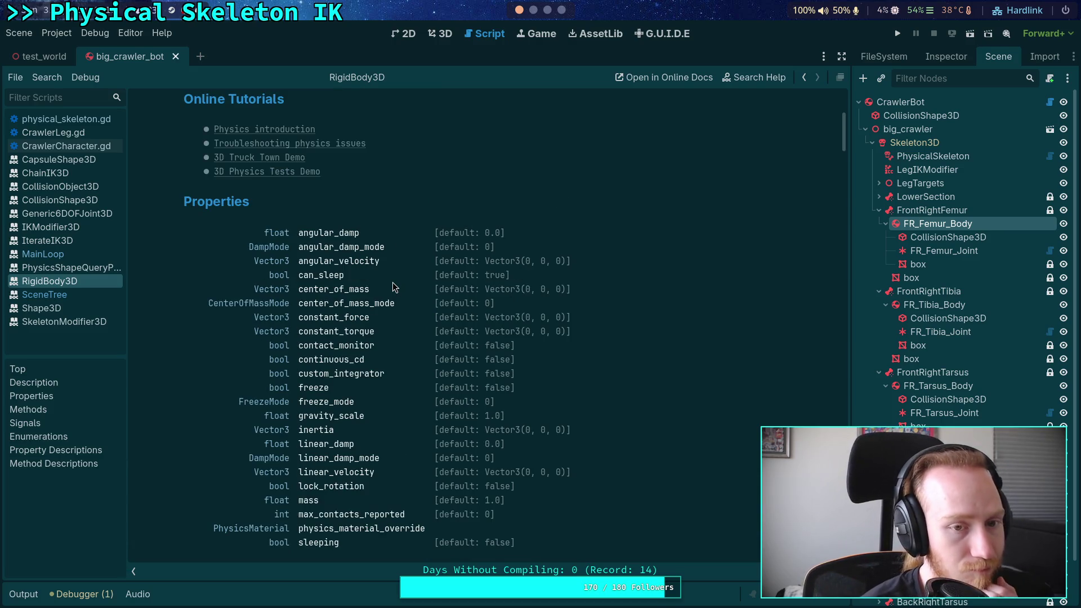
pyautogui.scroll(4, 393, 288)
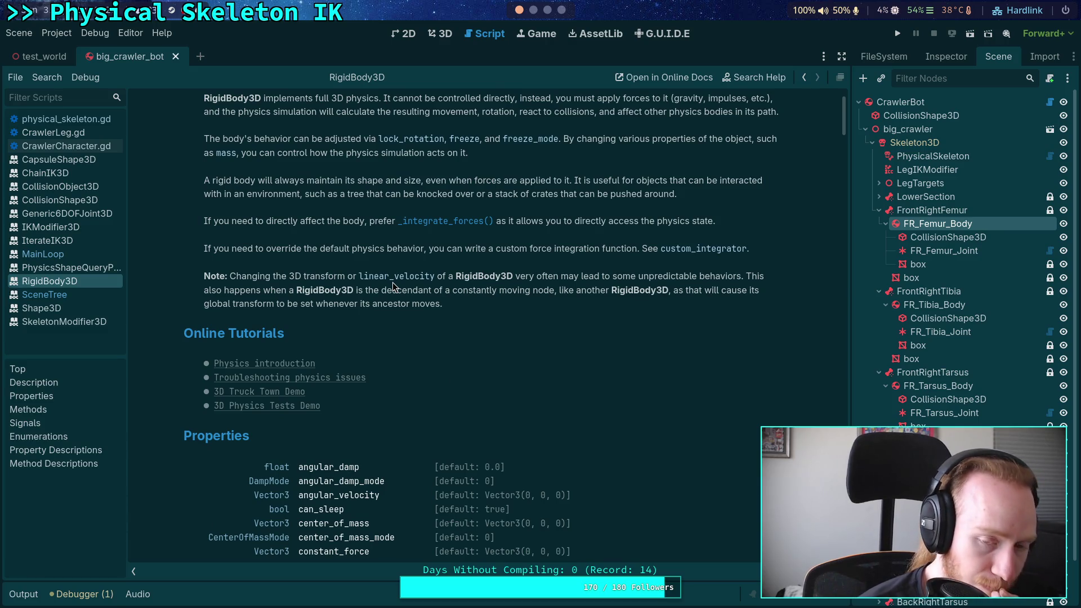
pyautogui.scroll(2, 393, 287)
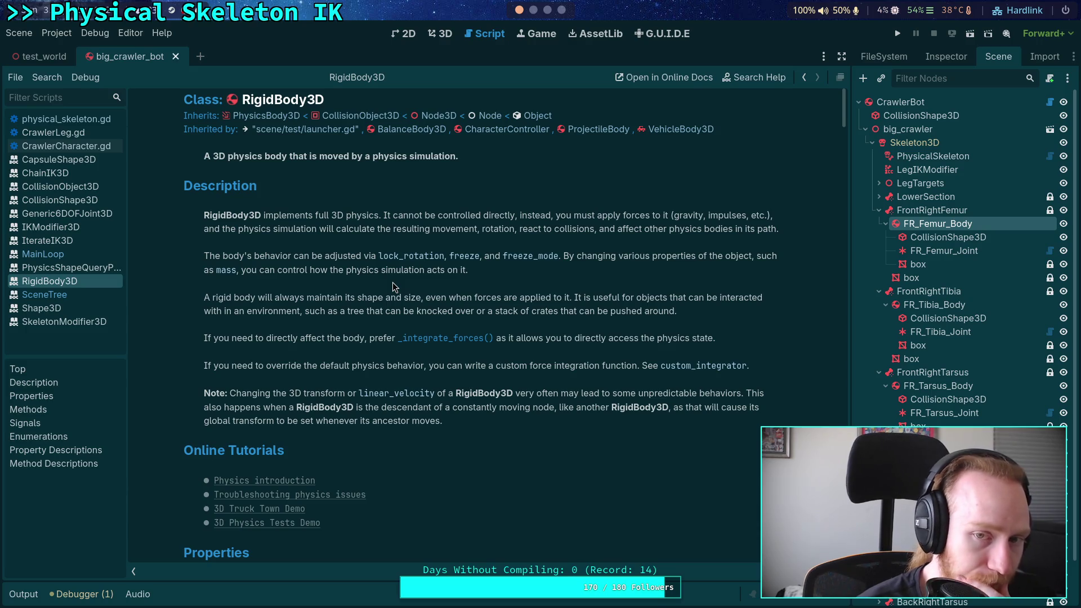
pyautogui.click(533, 10)
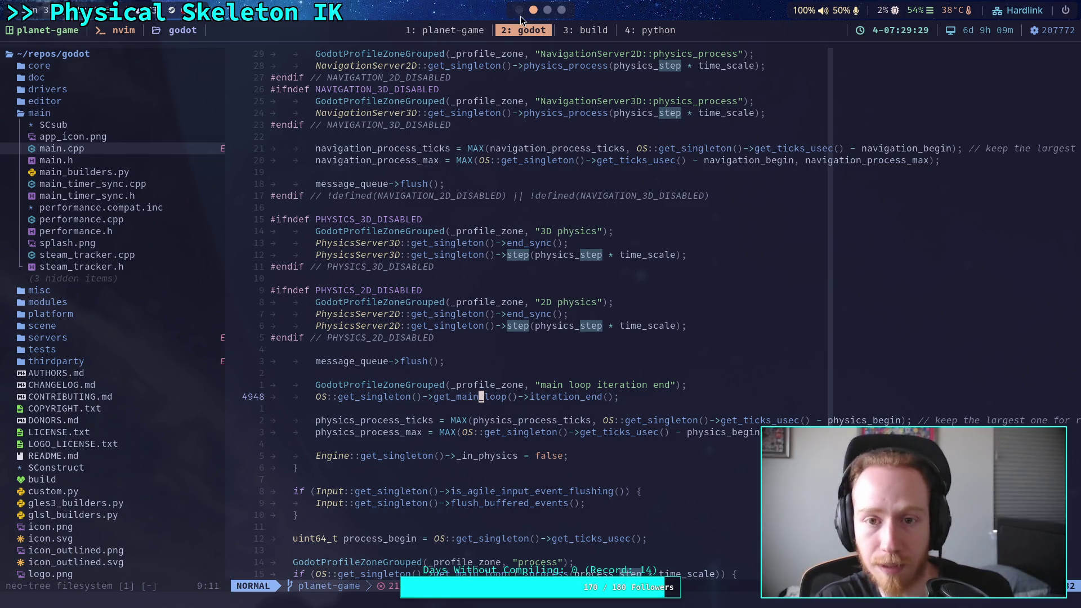
# Open physical_skeleton.gd in the Godot script editor and fold _process_modification_with_delta
pyautogui.press('super+1')
pyautogui.click(69, 147)
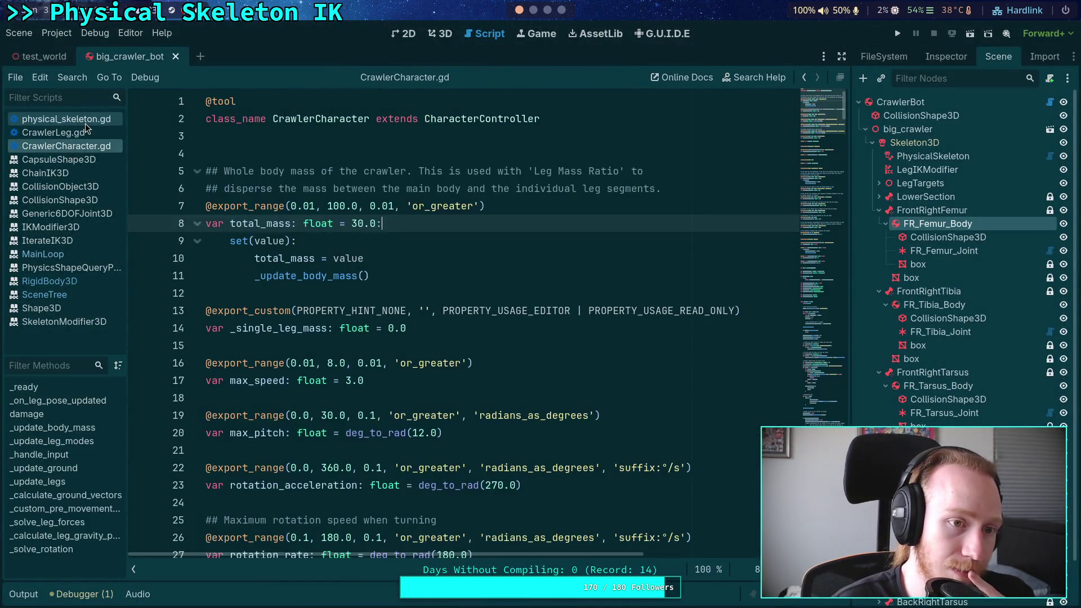
pyautogui.click(83, 121)
pyautogui.click(827, 270)
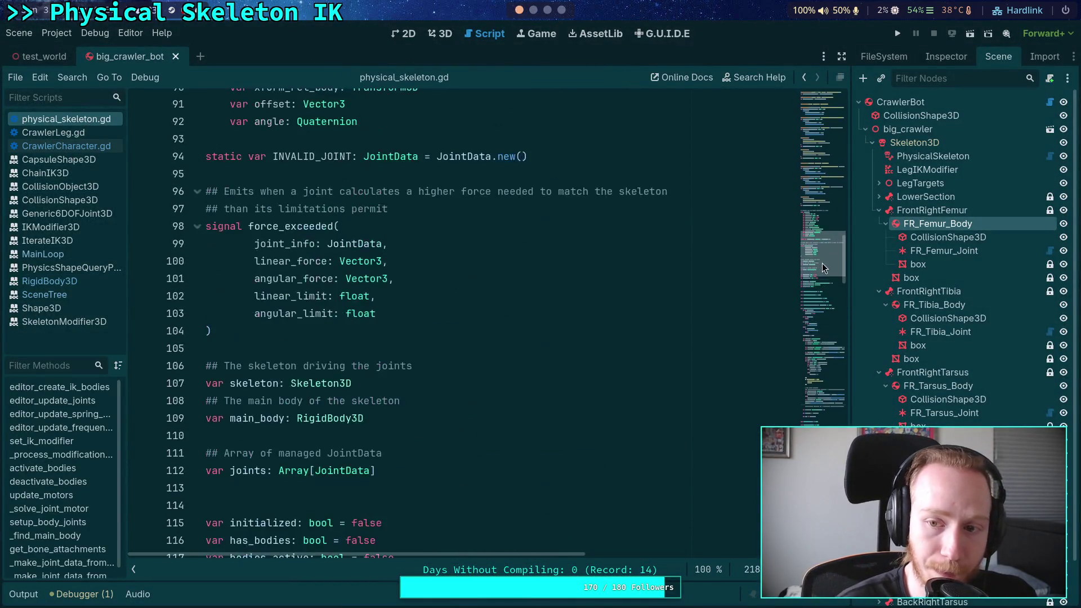
pyautogui.scroll(4, 828, 251)
pyautogui.moveTo(827, 251); pyautogui.dragTo(827, 320)
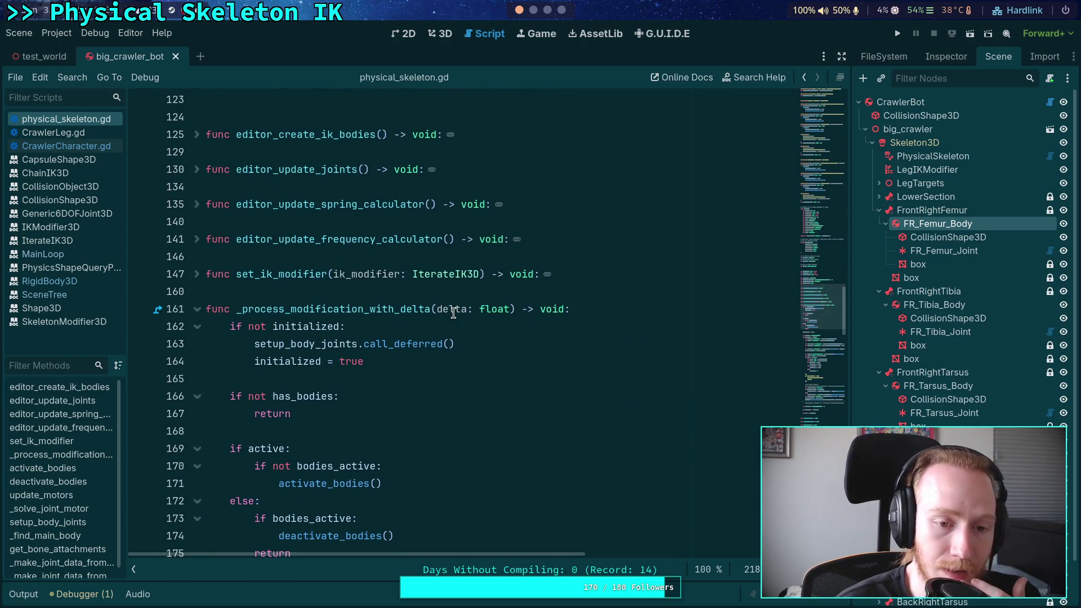
pyautogui.click(197, 310)
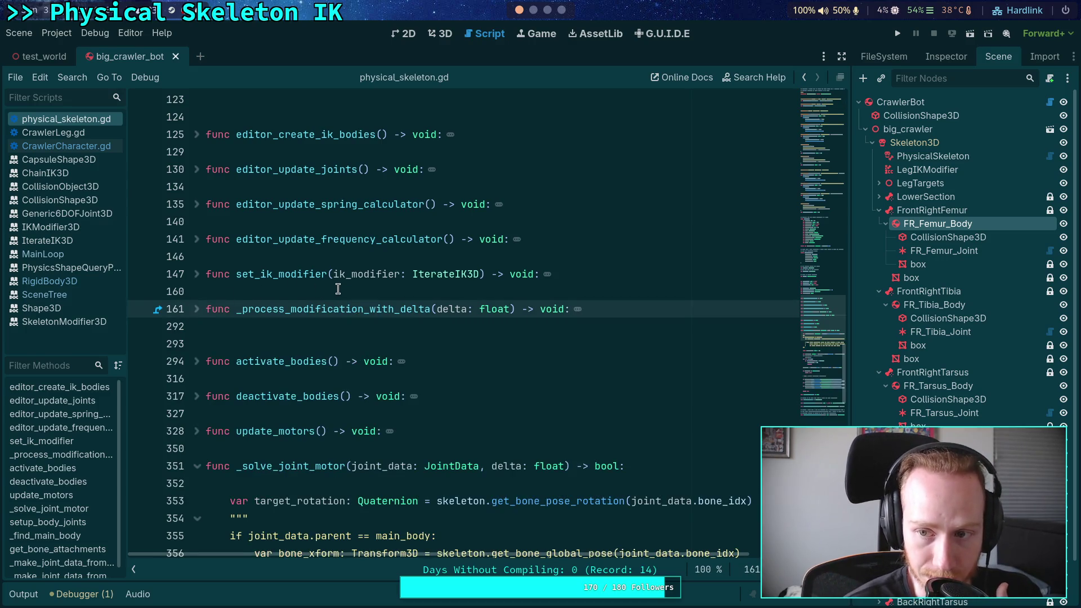
pyautogui.click(273, 326)
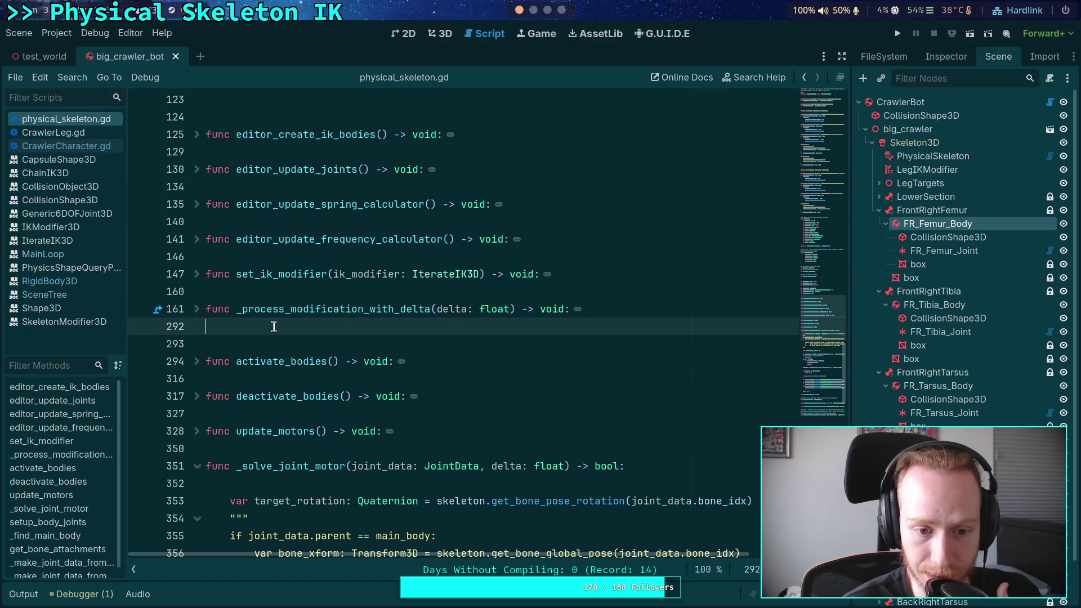
pyautogui.scroll(3, 289, 322)
pyautogui.scroll(-3, 298, 323)
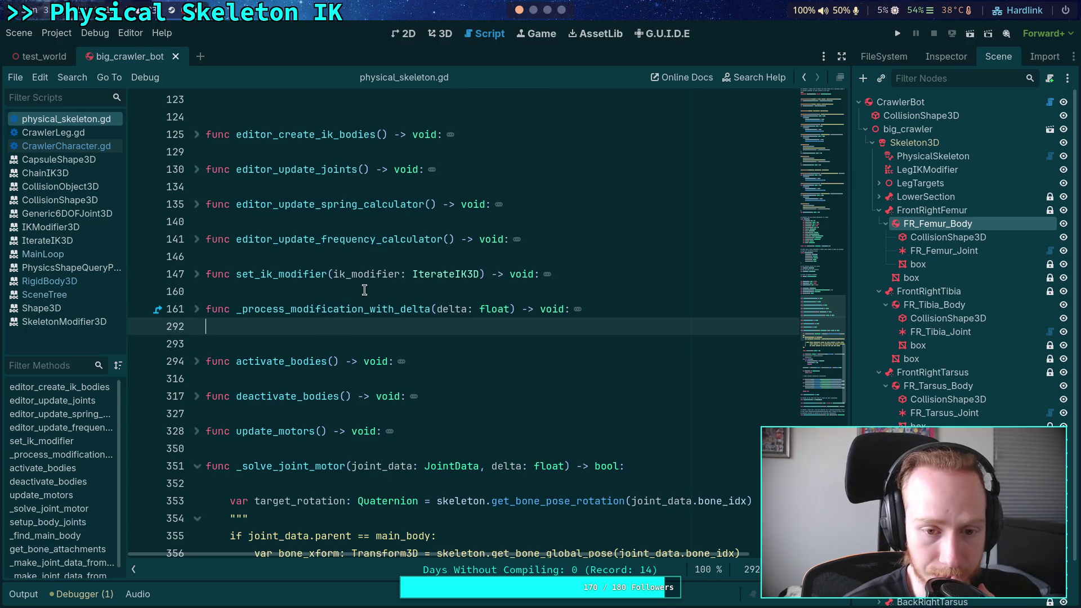
pyautogui.click(363, 291)
# Start a _process function above it with an 'if snap_joints' condition and a body line
pyautogui.write('func _pro')
pyautogui.press('Return')
pyautogui.press('Return')
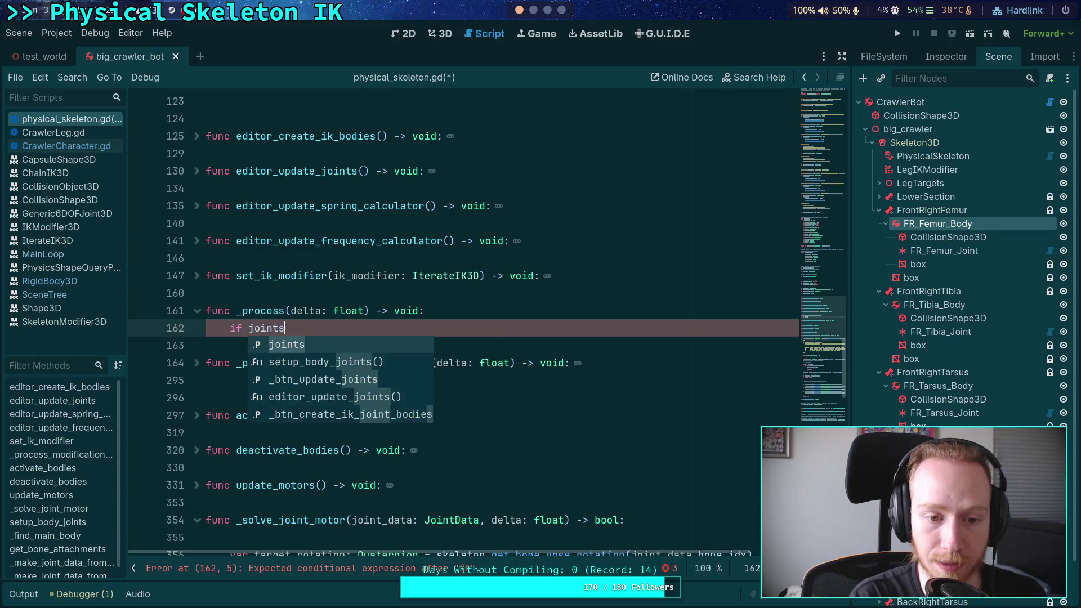
pyautogui.write('if ')
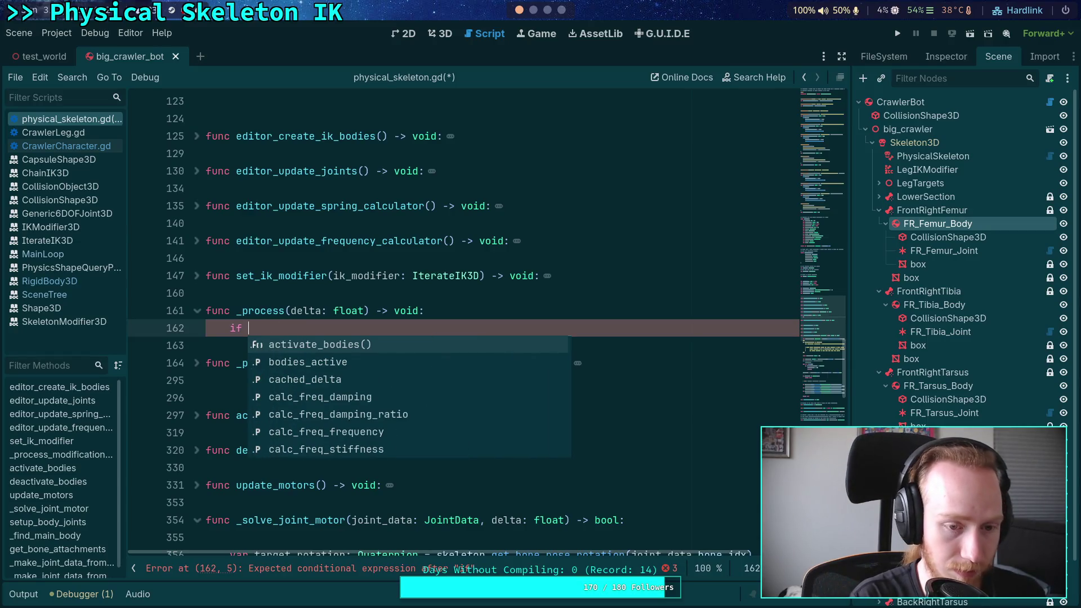
pyautogui.write('snap_joi')
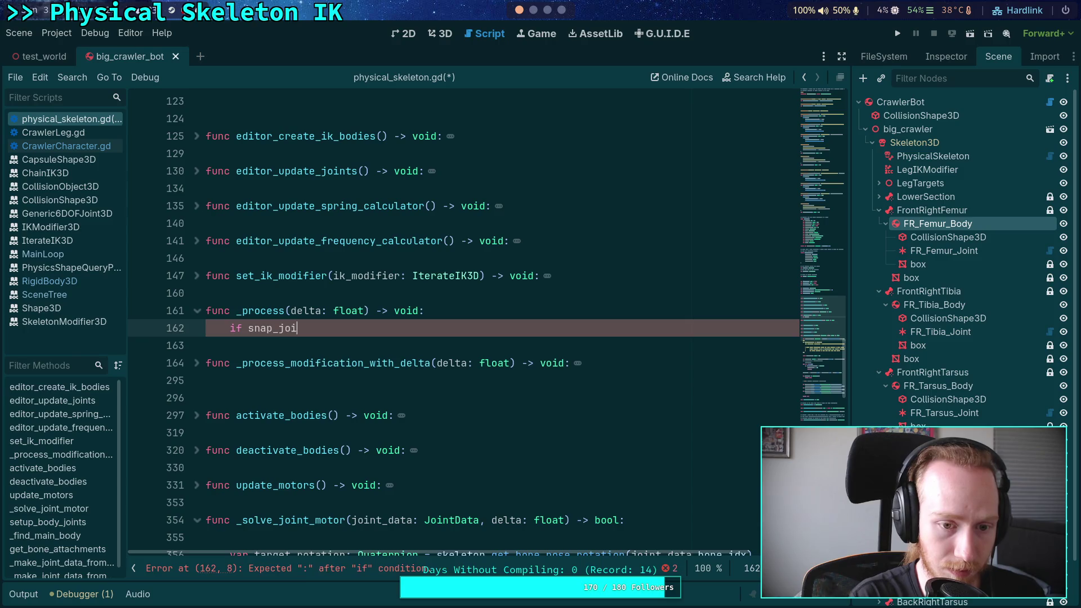
pyautogui.write('nts:')
pyautogui.press('Return')
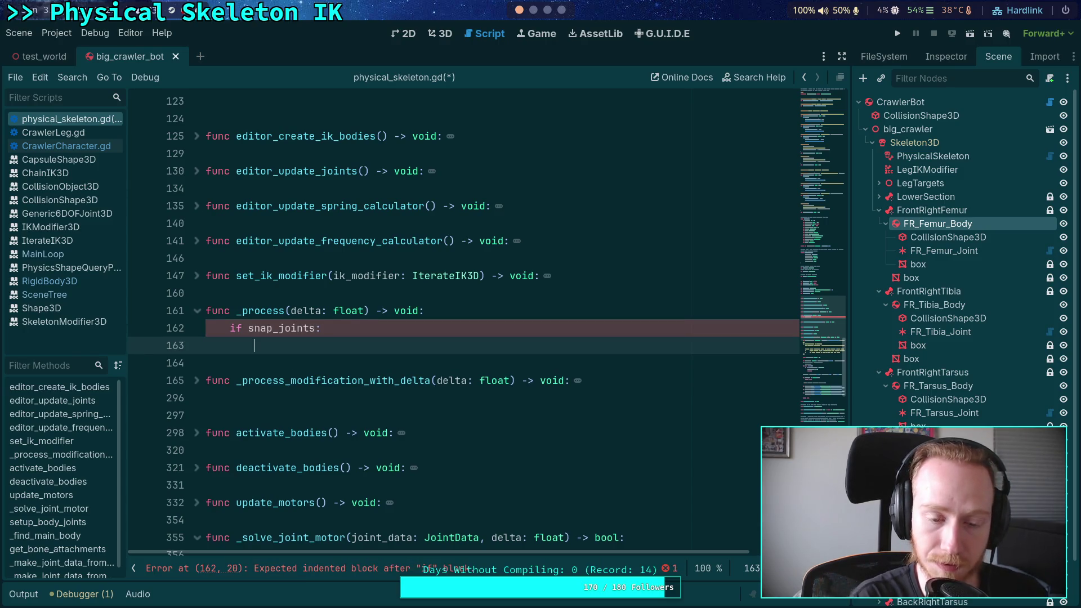
pyautogui.write('_')
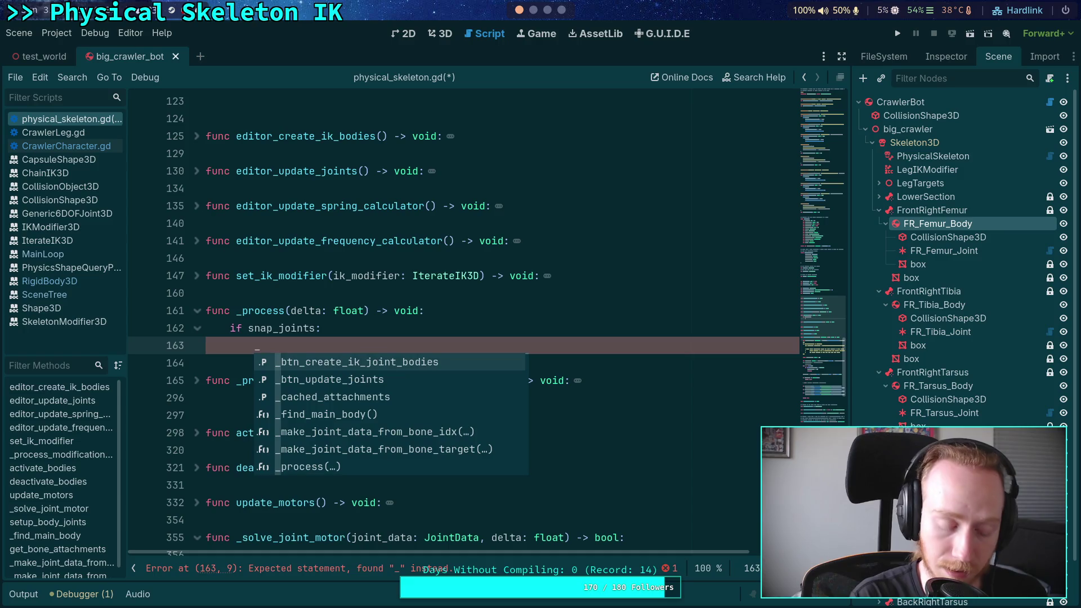
pyautogui.write('snape')
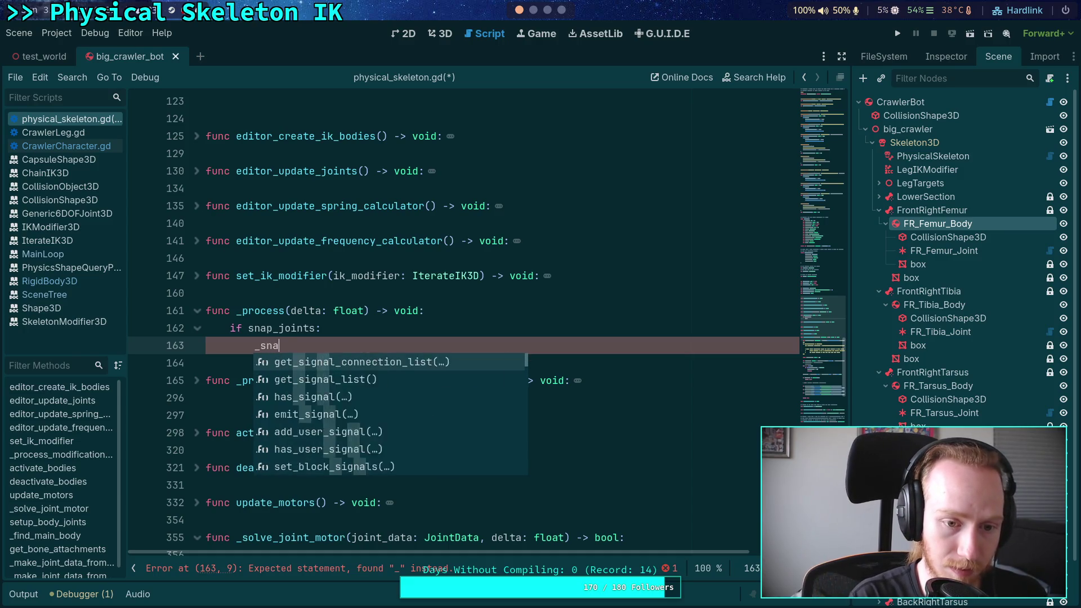
pyautogui.press('BackSpace')
pyautogui.press('BackSpace')
pyautogui.press('BackSpace')
pyautogui.press('BackSpace')
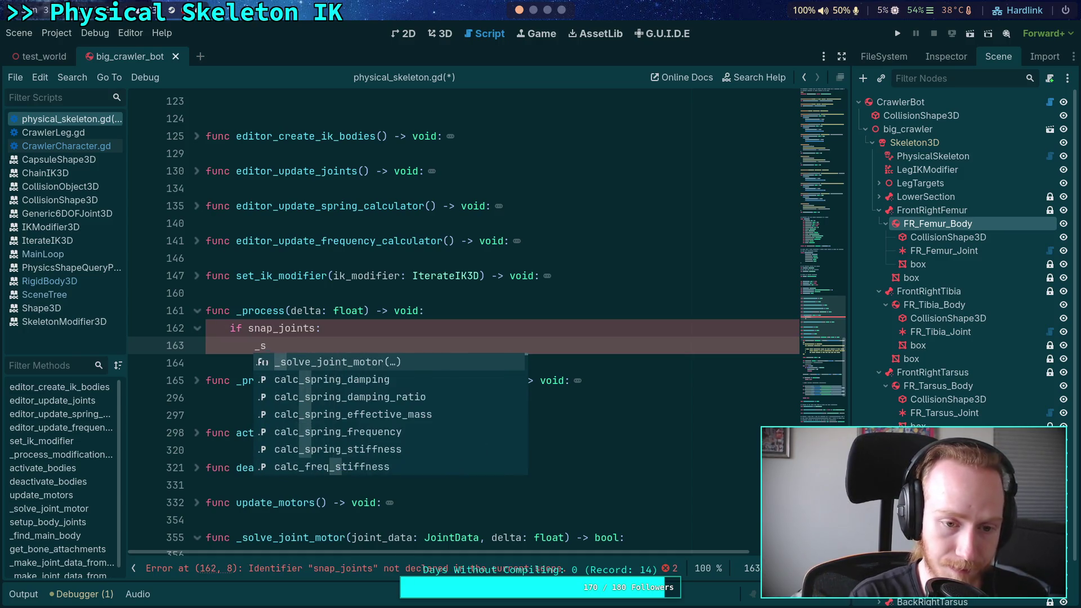
pyautogui.press('Escape')
# Change the _process condition to 'if has_physics_ticked:'
pyautogui.click(248, 327)
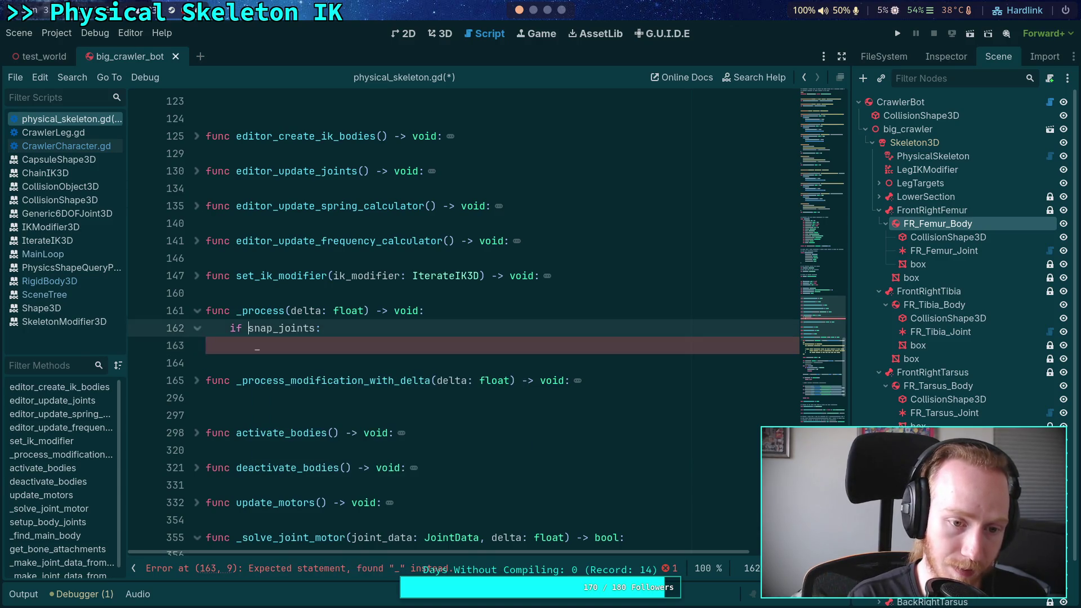
pyautogui.write('call_')
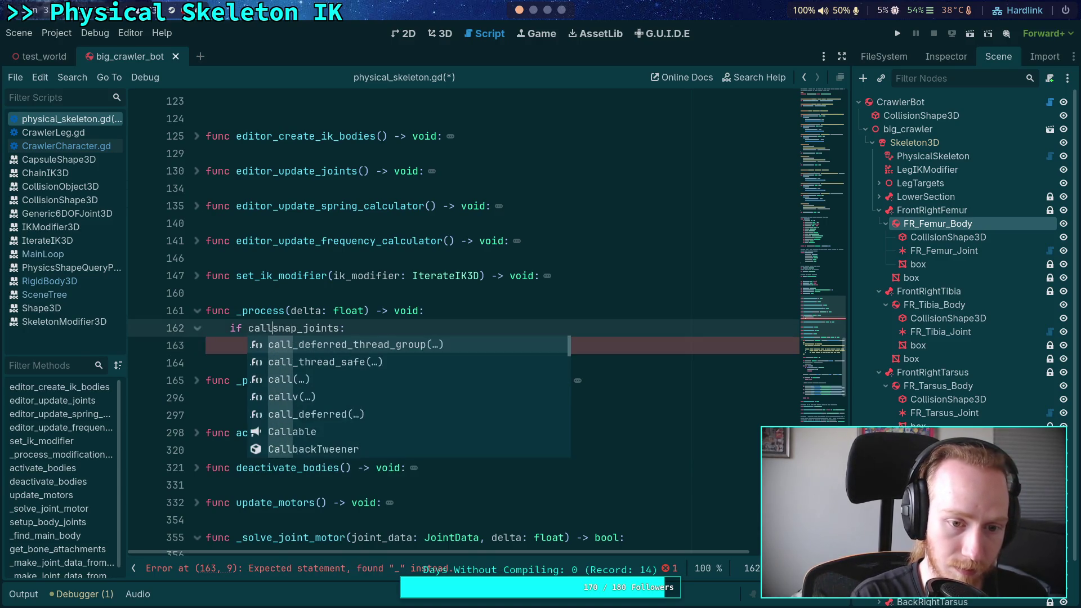
pyautogui.press('Escape')
pyautogui.click(260, 345)
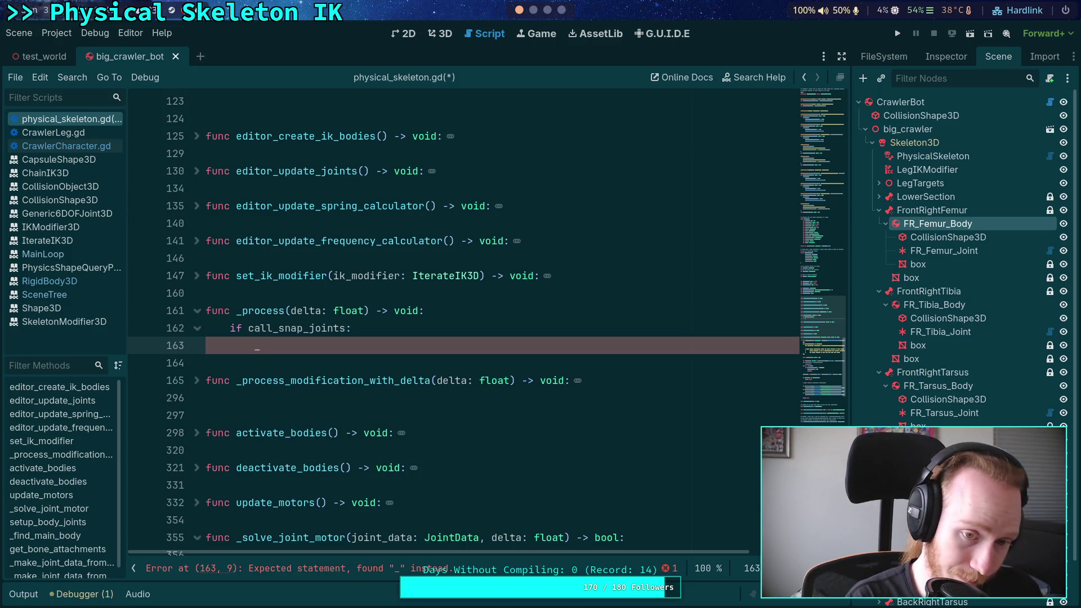
pyautogui.write('sn')
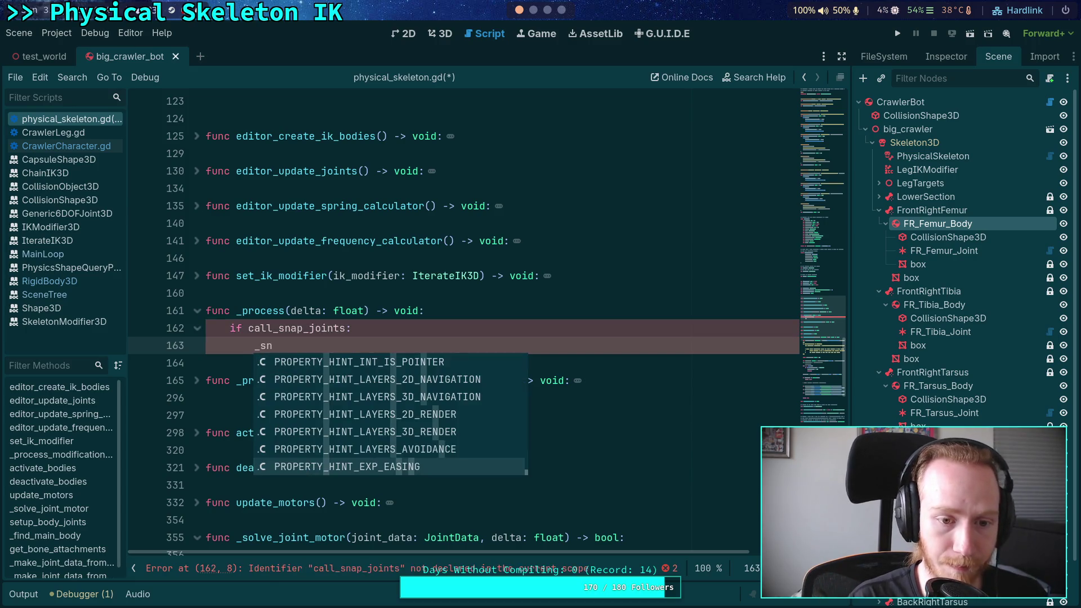
pyautogui.press('Escape')
pyautogui.hotkey('shift', 'Up')
pyautogui.hotkey('ctrl', 'shift', 'Right')
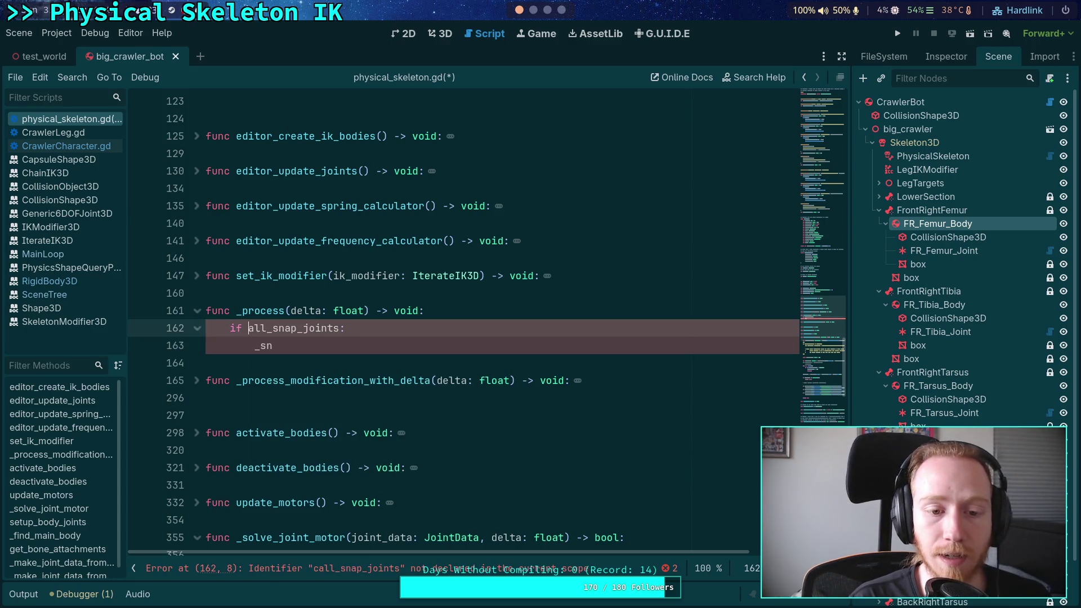
pyautogui.press('BackSpace')
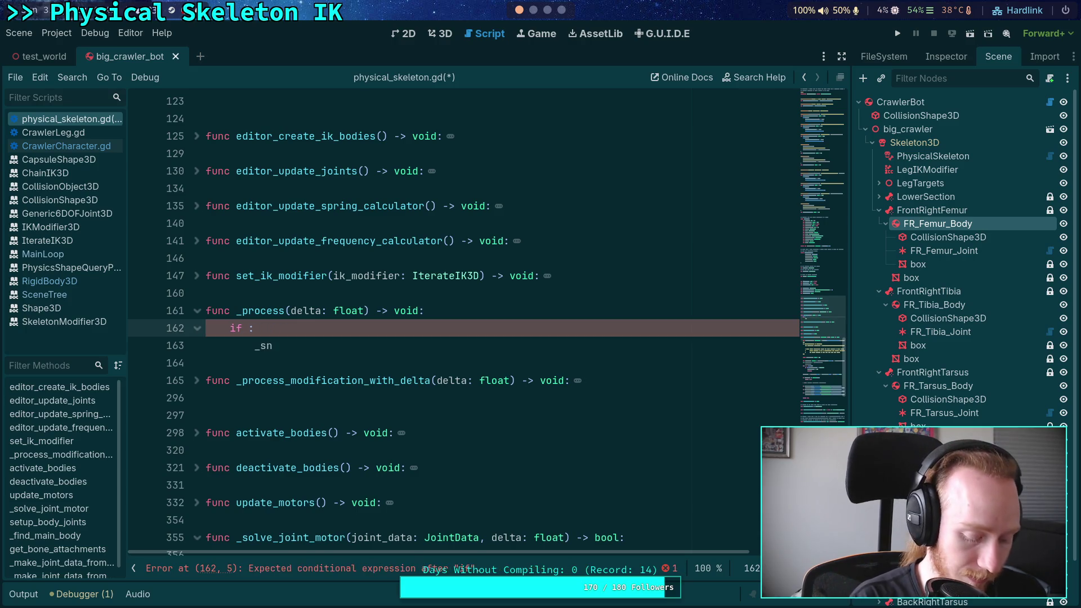
pyautogui.write('has_physics_tic')
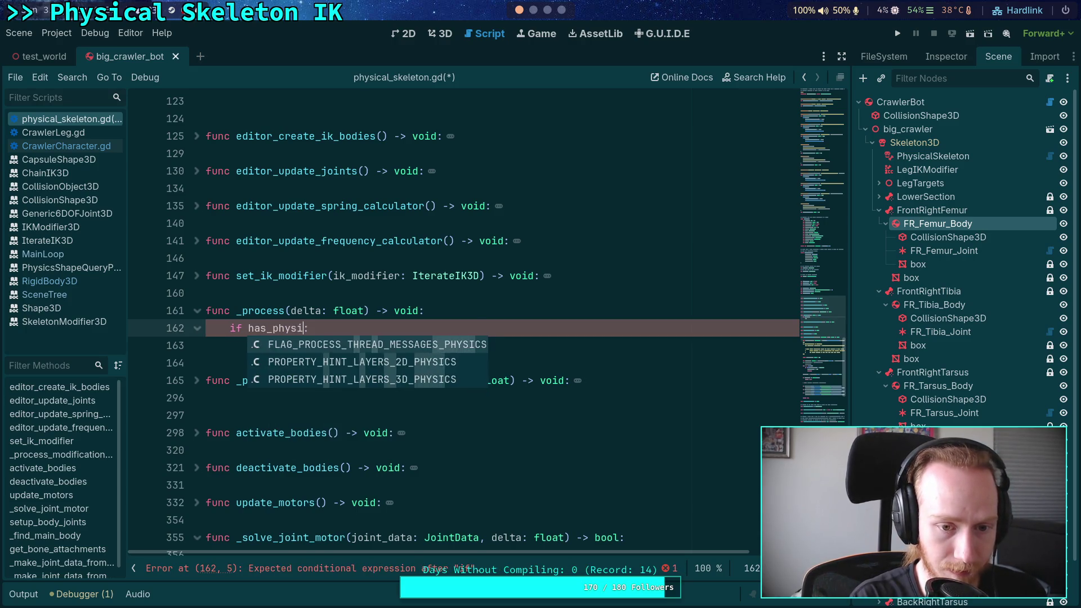
pyautogui.write('ked')
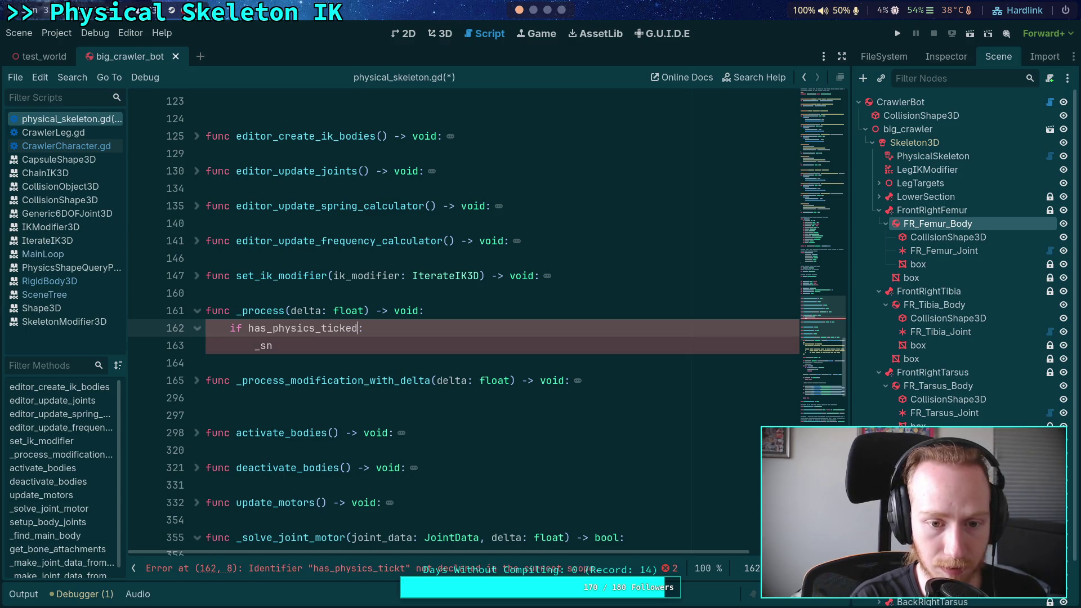
pyautogui.press('Down')
pyautogui.press('BackSpace')
pyautogui.press('BackSpace')
pyautogui.press('BackSpace')
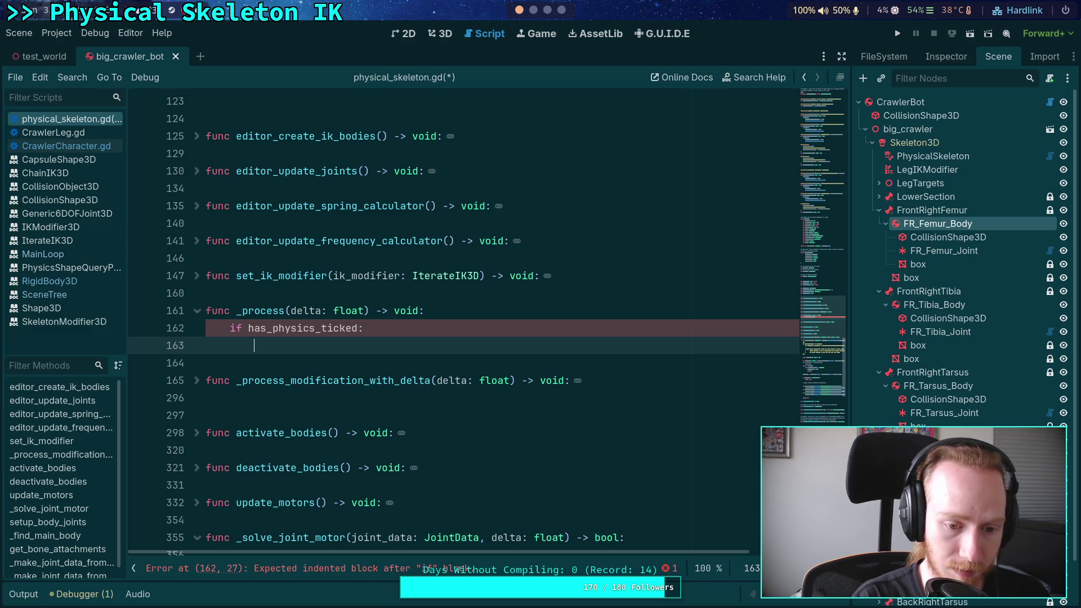
# Add snap_joints() and 'has_physics_ticked = false' under the condition, then save the script
pyautogui.write('snap_')
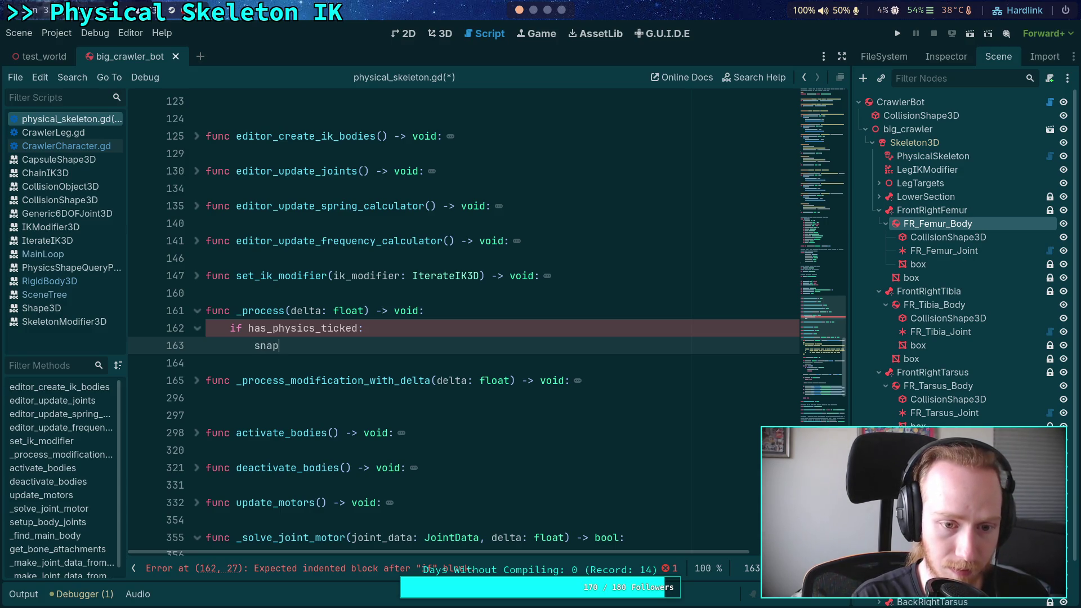
pyautogui.write('joints(')
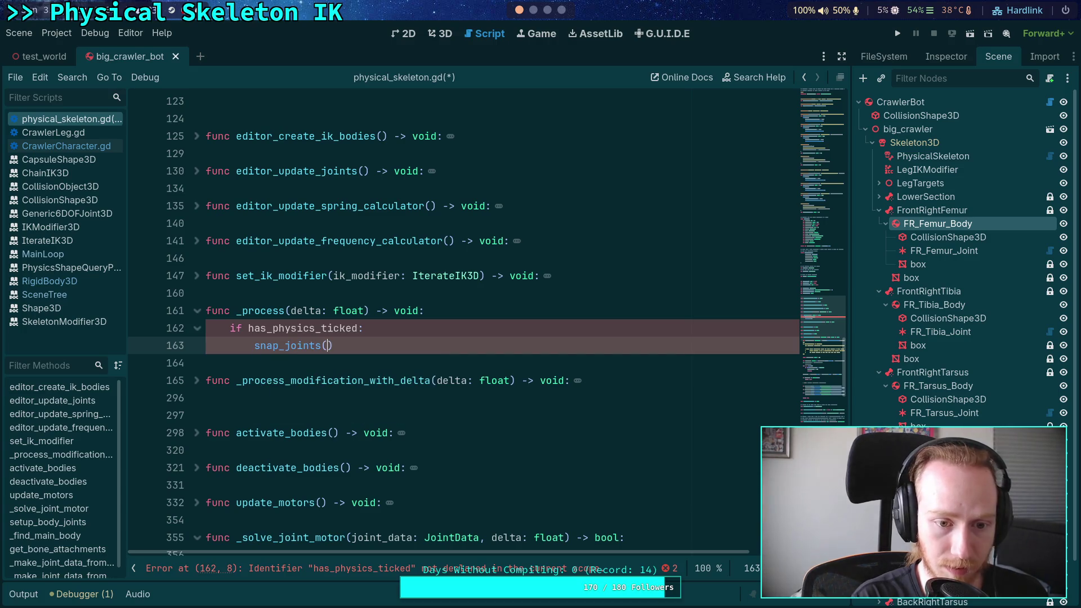
pyautogui.write(')')
pyautogui.press('Return')
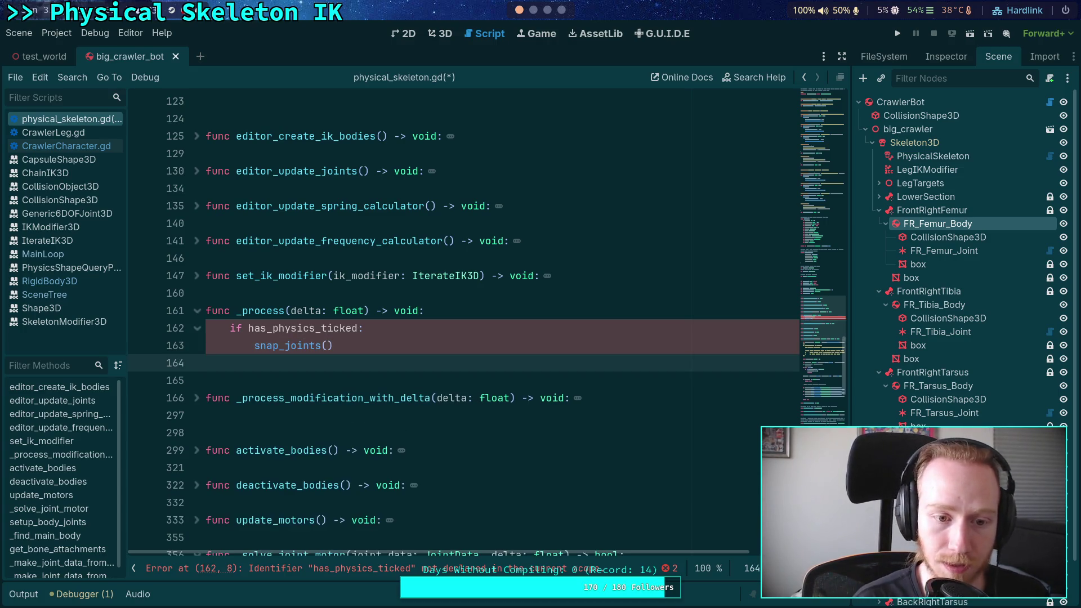
pyautogui.write('has')
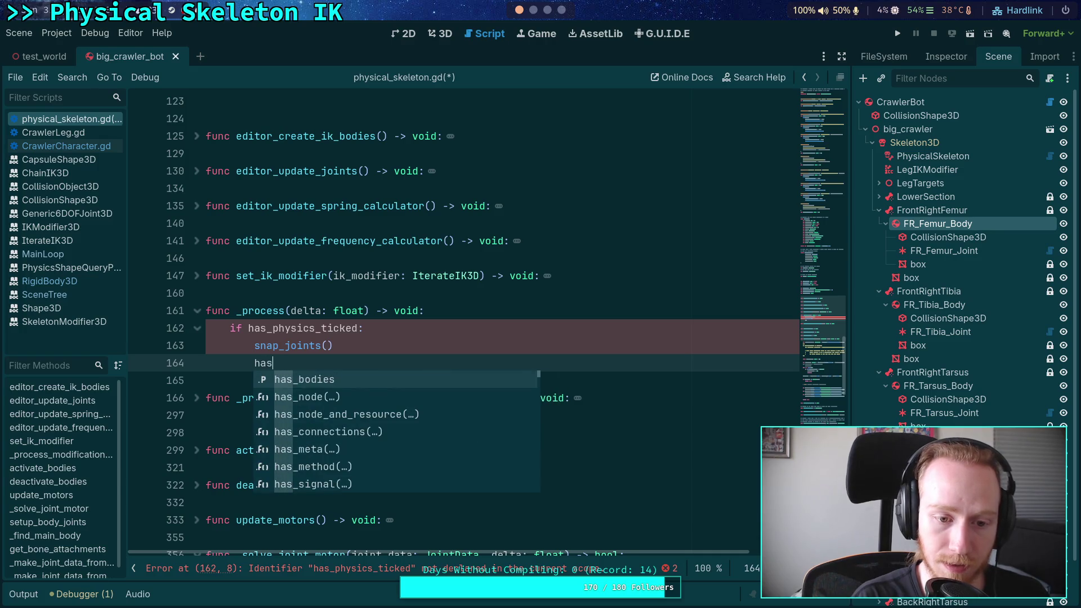
pyautogui.write('_physics')
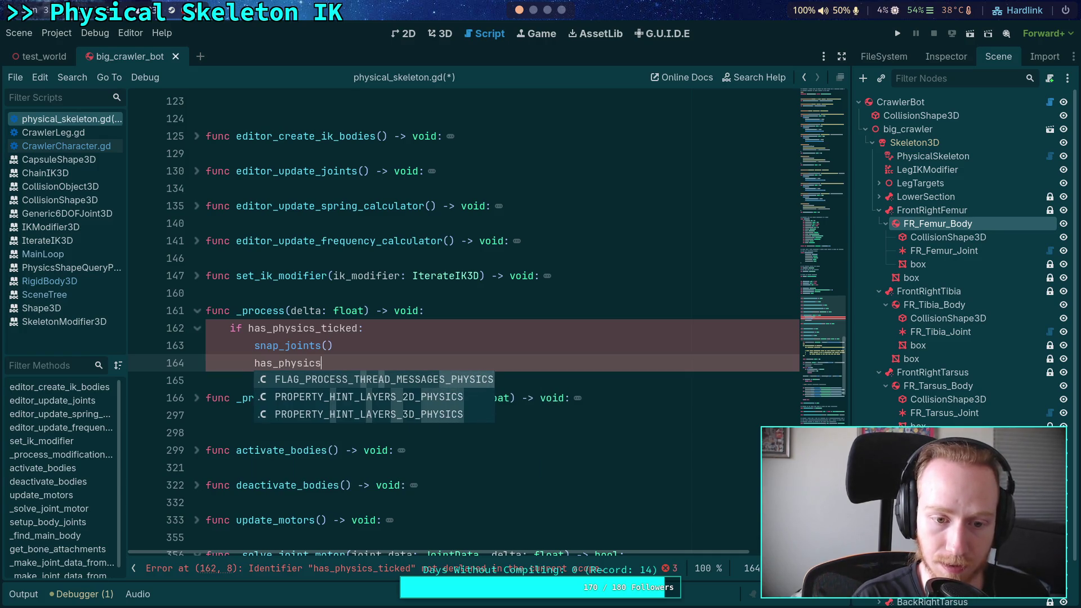
pyautogui.write('_ticked = false')
pyautogui.hotkey('ctrl', 's')
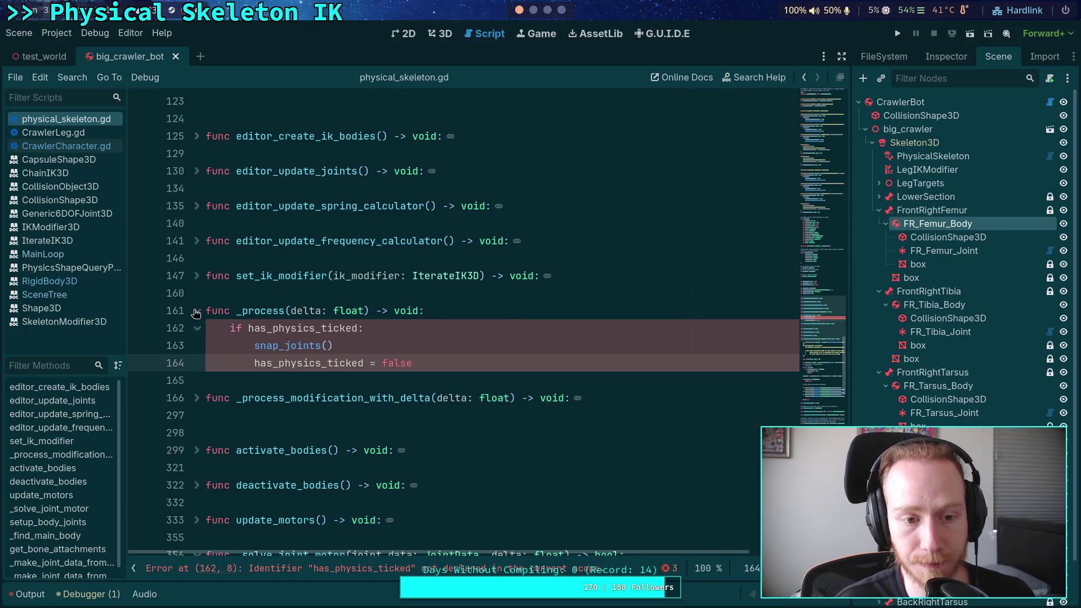
pyautogui.click(197, 310)
pyautogui.click(197, 345)
pyautogui.scroll(-2, 395, 417)
pyautogui.scroll(-3, 396, 418)
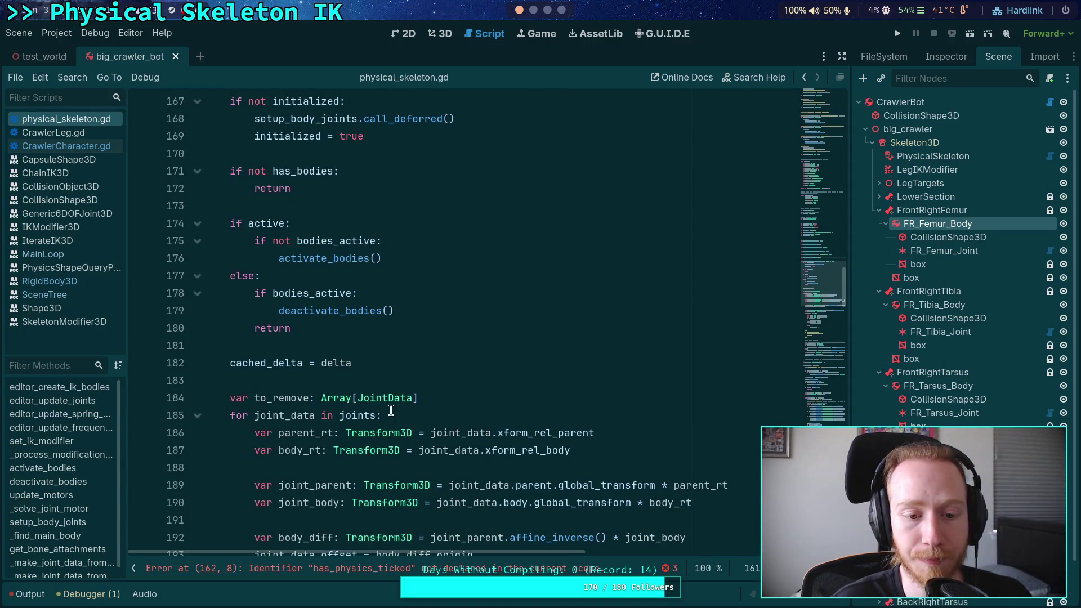
pyautogui.scroll(2, 391, 411)
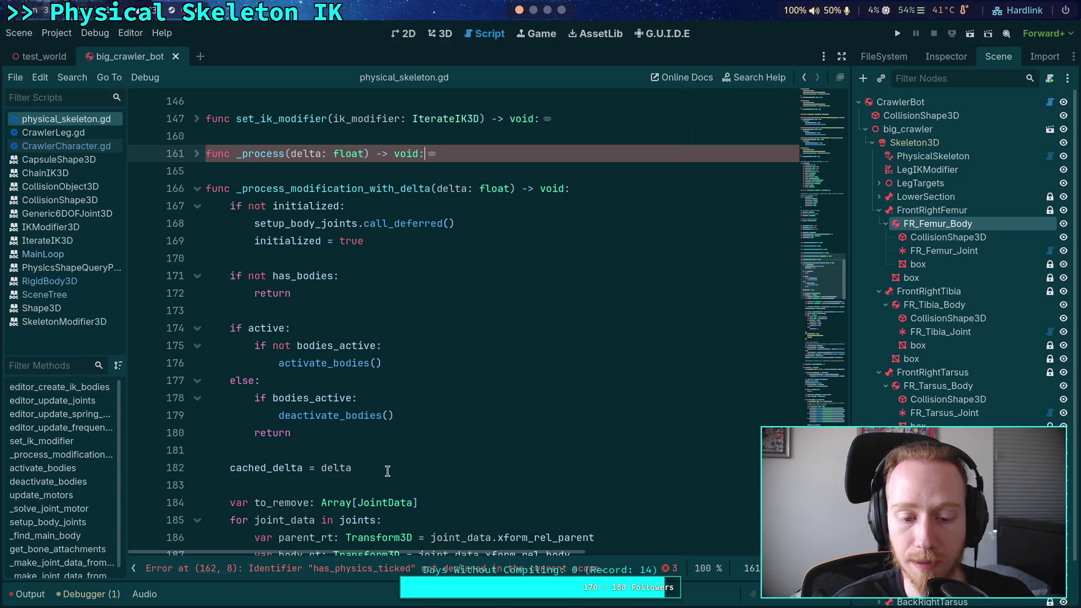
pyautogui.scroll(-10, 387, 471)
pyautogui.scroll(-5, 302, 404)
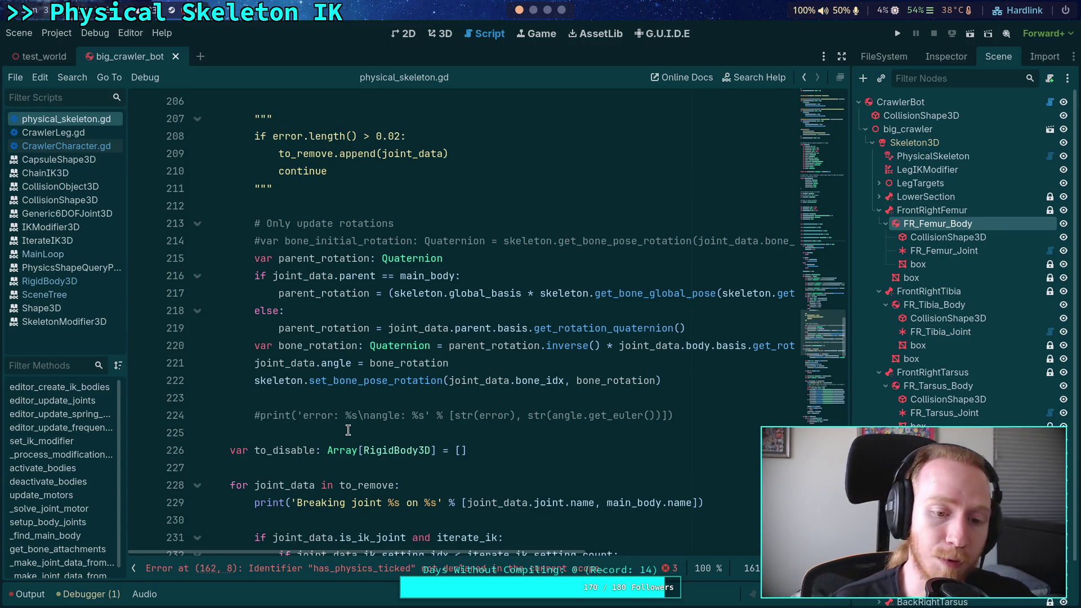
pyautogui.scroll(3, 349, 416)
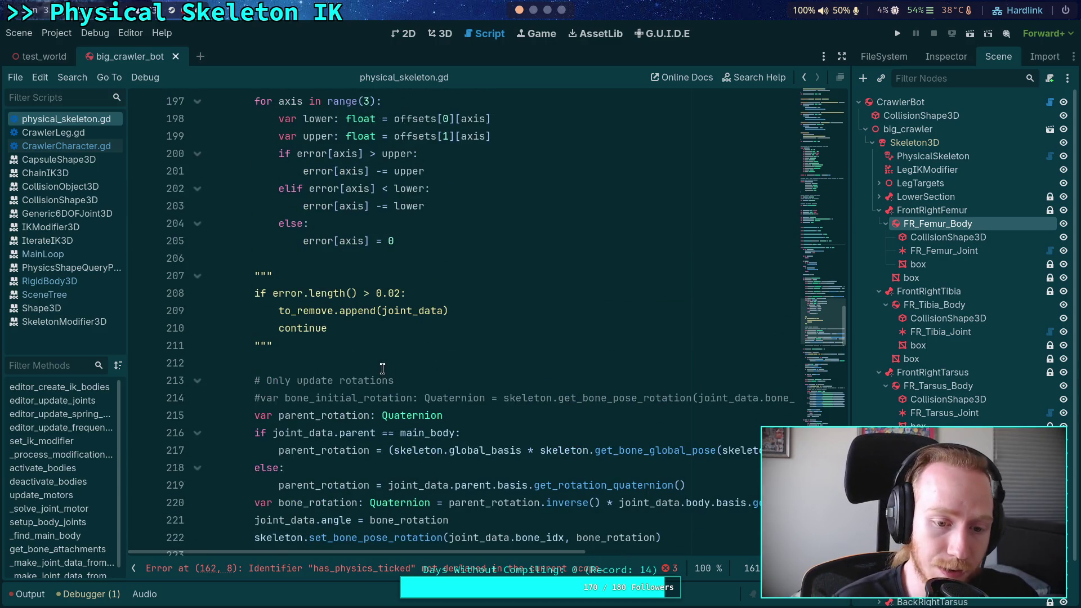
pyautogui.scroll(4, 360, 378)
pyautogui.doubleClick(295, 276)
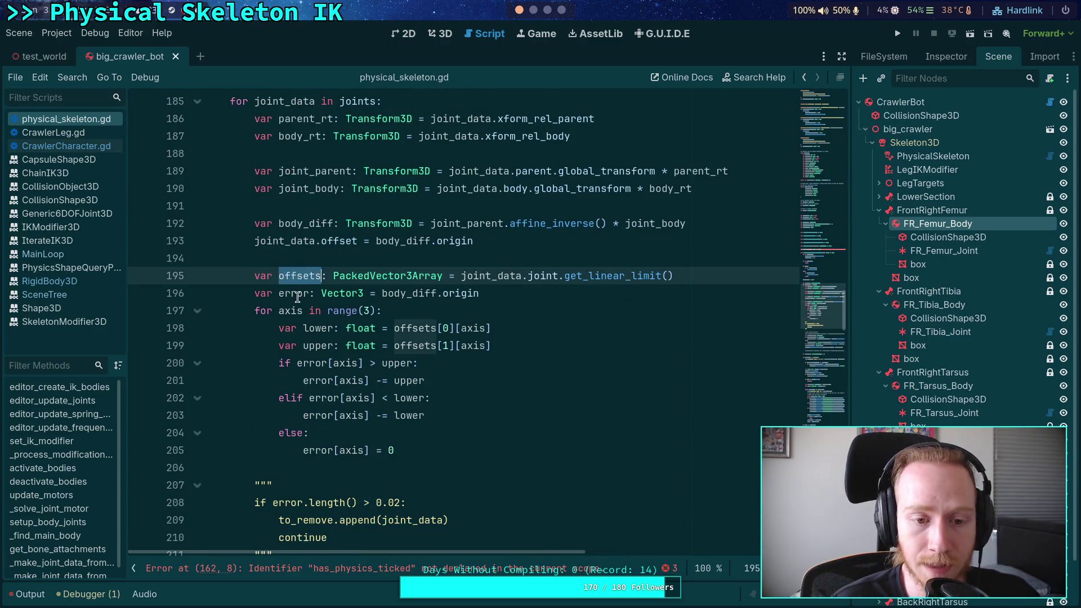
pyautogui.doubleClick(298, 294)
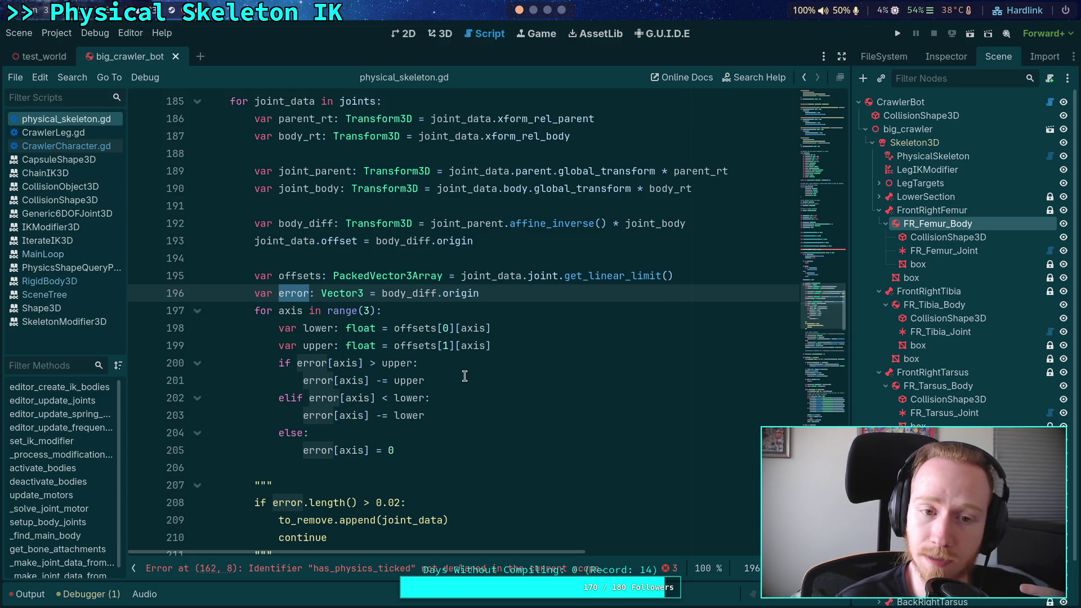
pyautogui.scroll(-7, 464, 376)
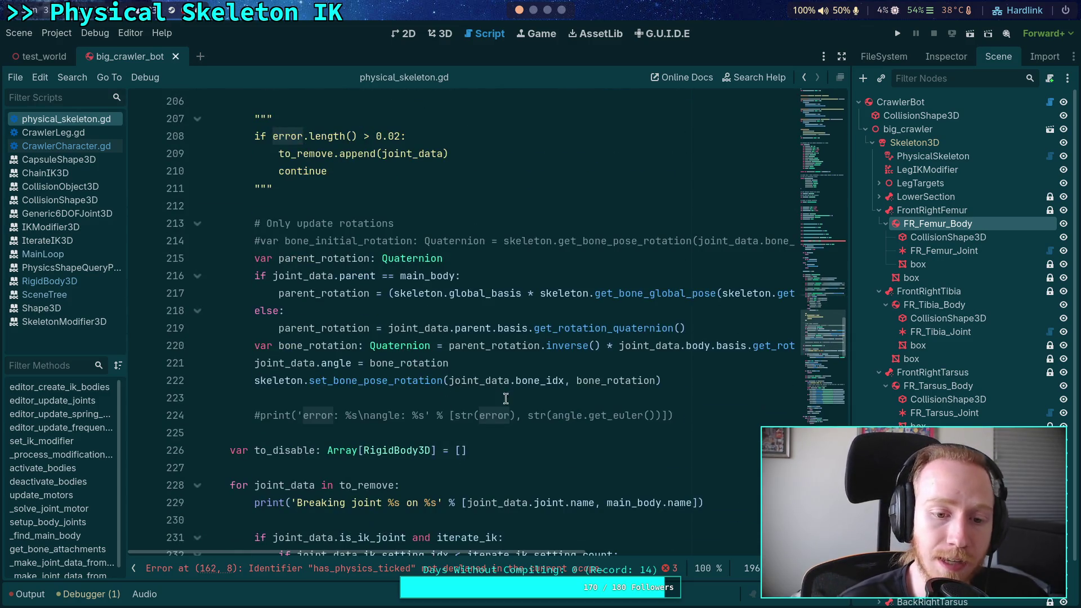
pyautogui.moveTo(690, 381)
pyautogui.mouseDown()
pyautogui.moveTo(310, 319)
pyautogui.moveTo(250, 225)
pyautogui.mouseUp()
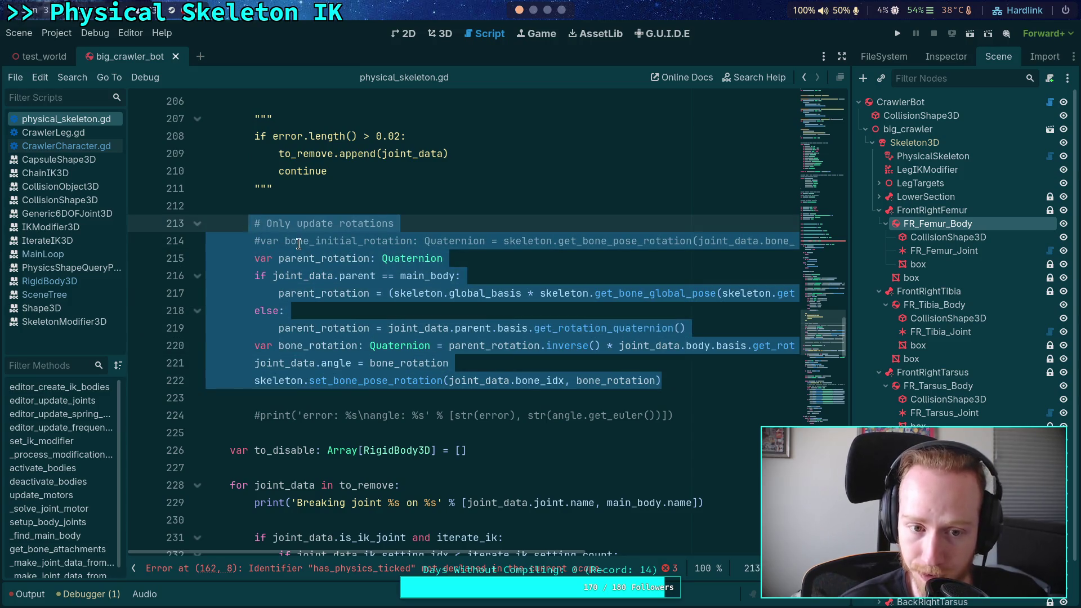
pyautogui.click(313, 242)
pyautogui.moveTo(845, 288); pyautogui.dragTo(875, 290)
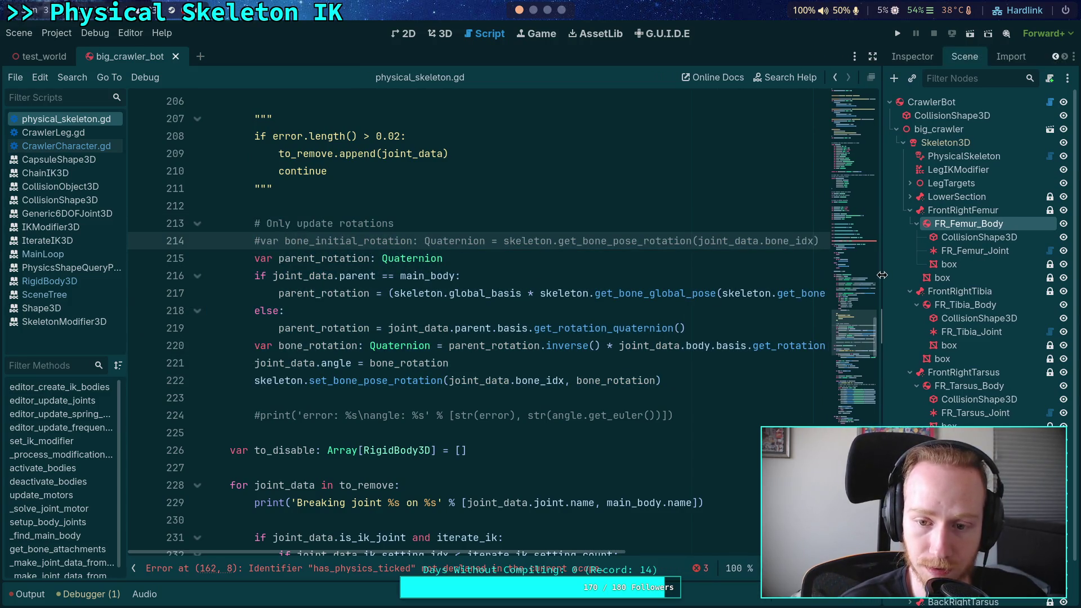
pyautogui.scroll(5, 550, 350)
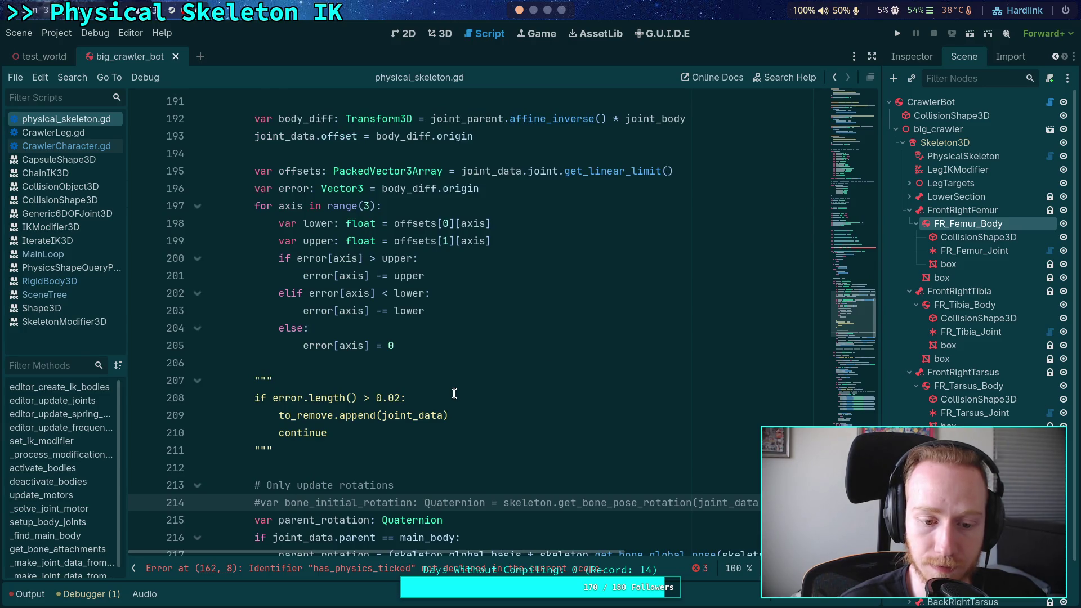
pyautogui.scroll(-3, 454, 393)
pyautogui.click(350, 299)
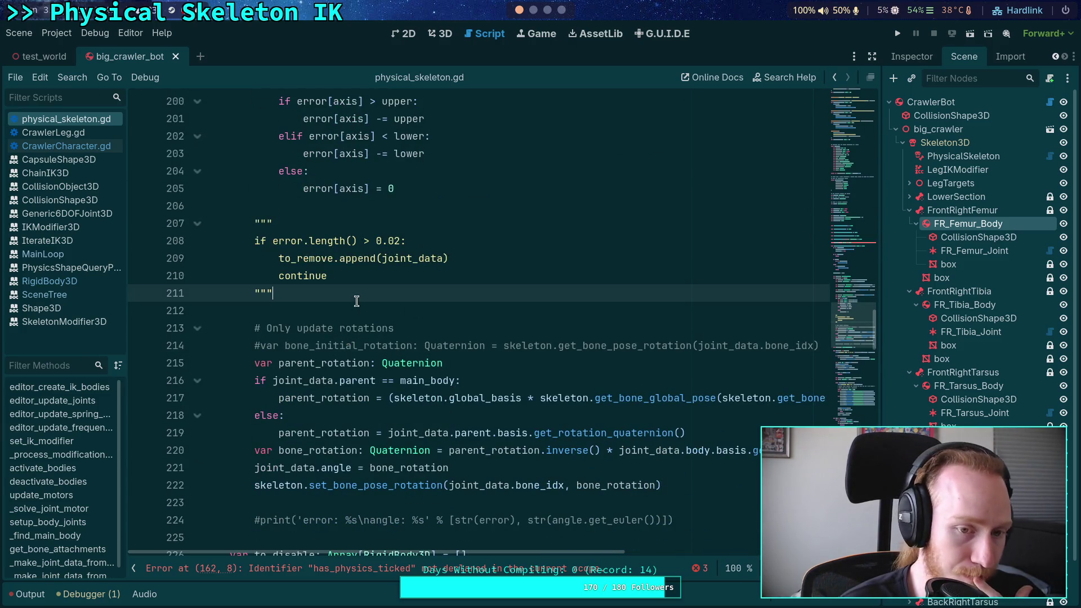
pyautogui.scroll(3, 350, 298)
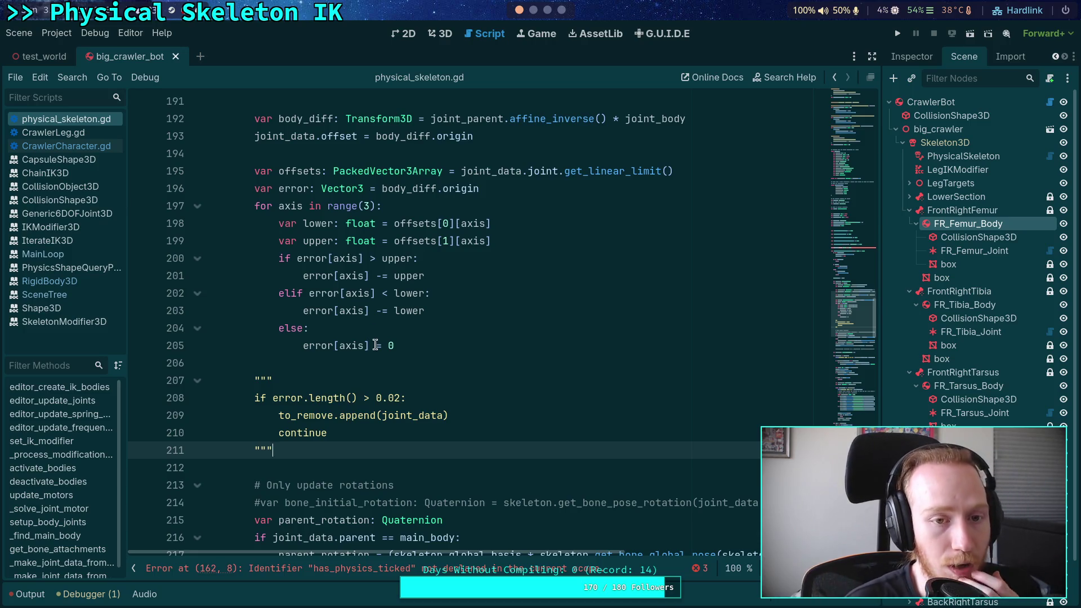
pyautogui.scroll(4, 370, 335)
pyautogui.scroll(2, 369, 341)
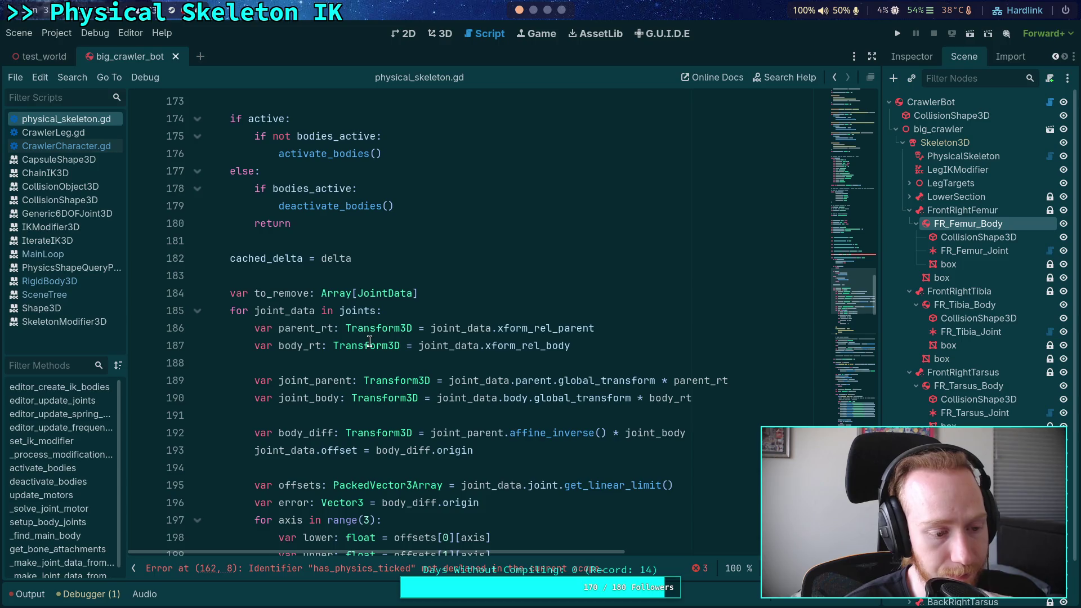
pyautogui.scroll(5, 370, 341)
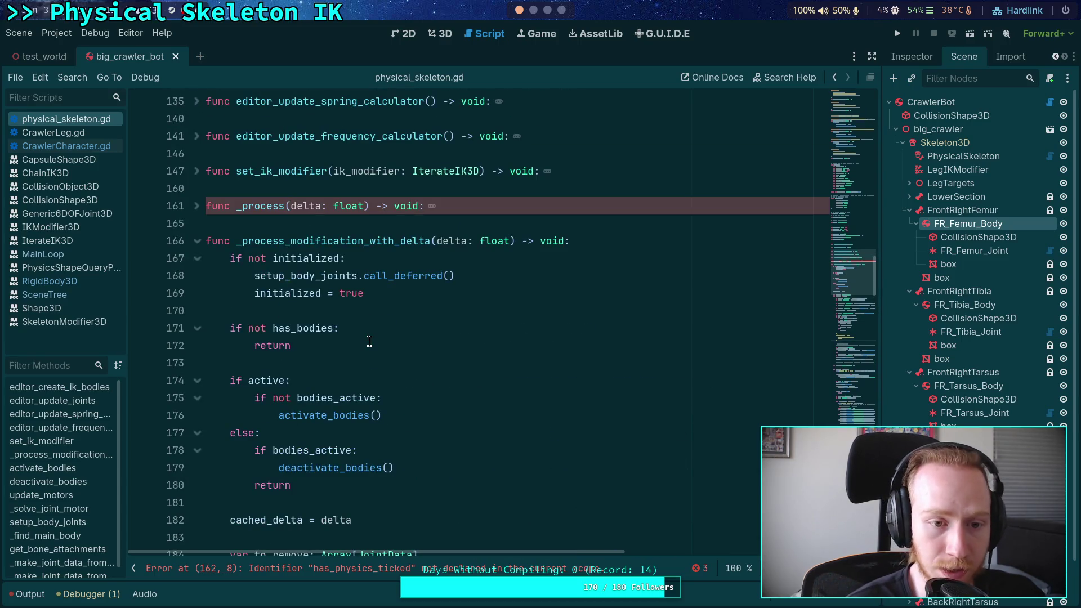
pyautogui.scroll(10, 369, 340)
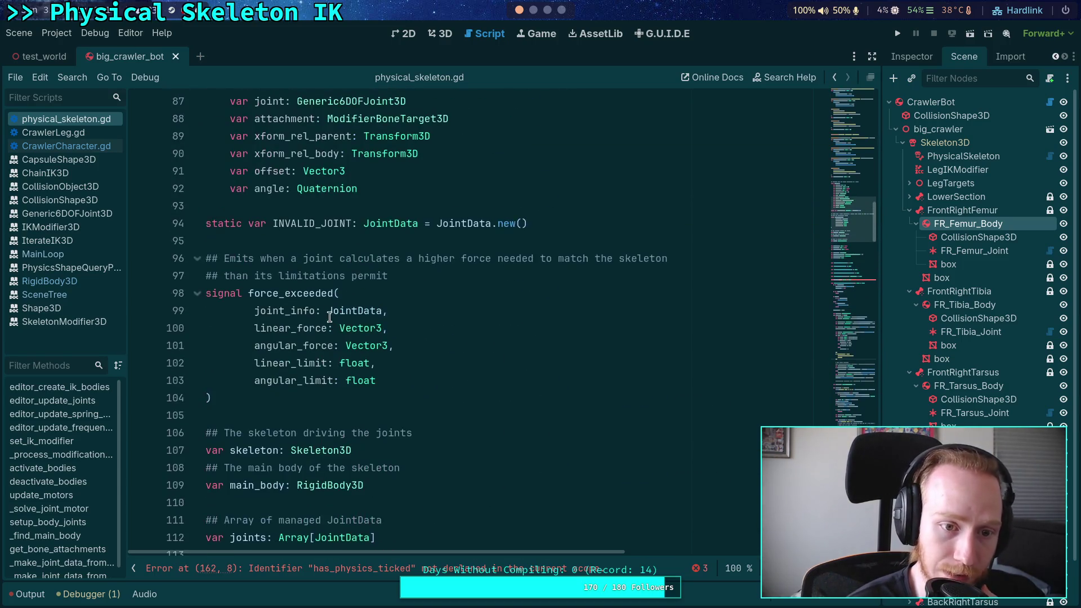
pyautogui.doubleClick(284, 293)
pyautogui.scroll(-5, 487, 332)
pyautogui.scroll(4, 337, 270)
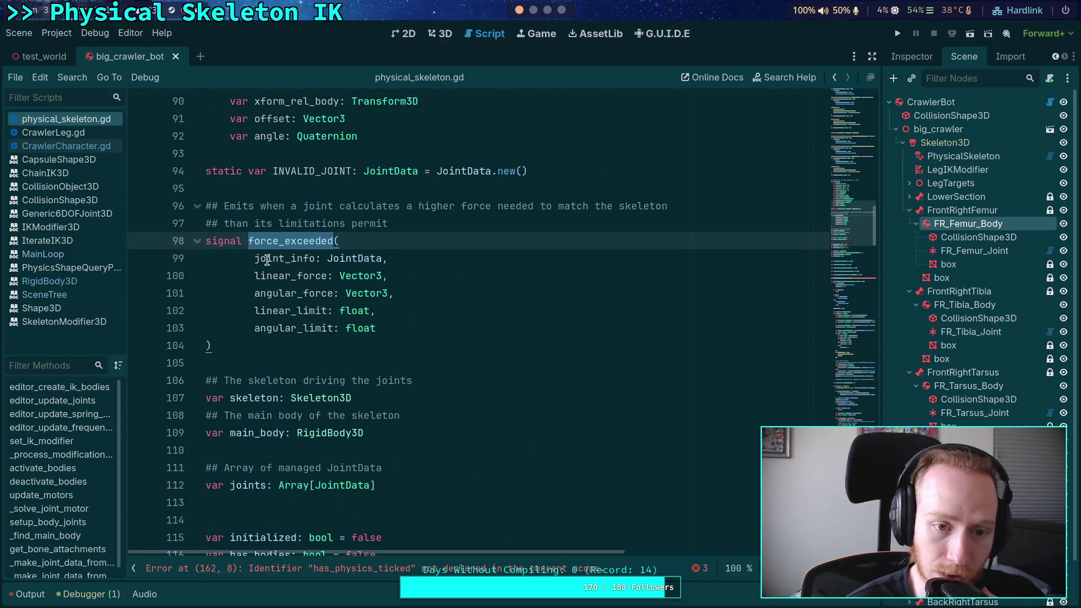
pyautogui.click(406, 291)
pyautogui.scroll(-10, 419, 298)
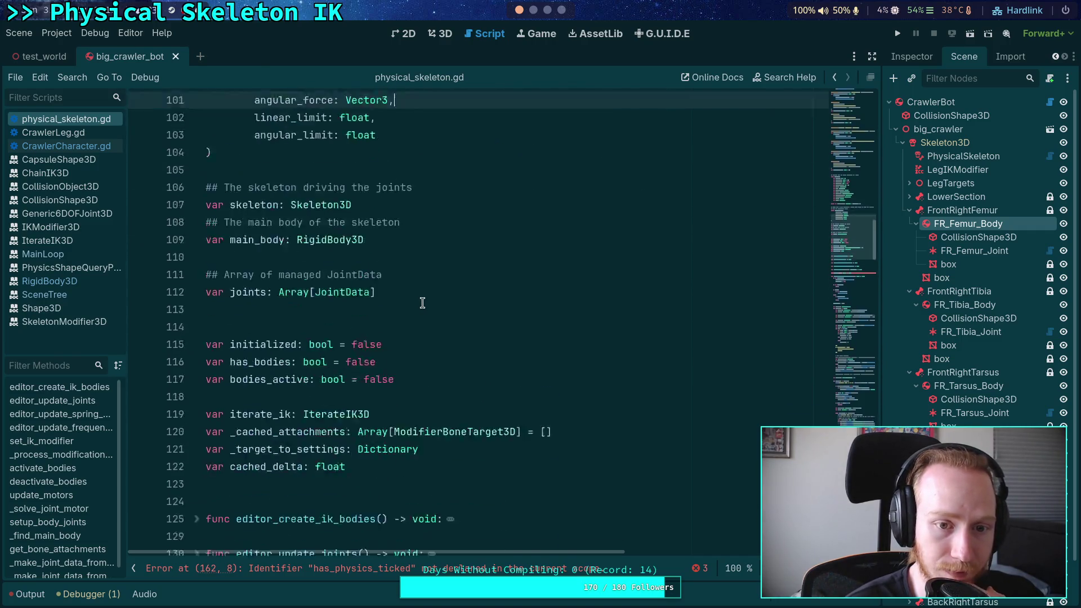
pyautogui.scroll(-5, 417, 296)
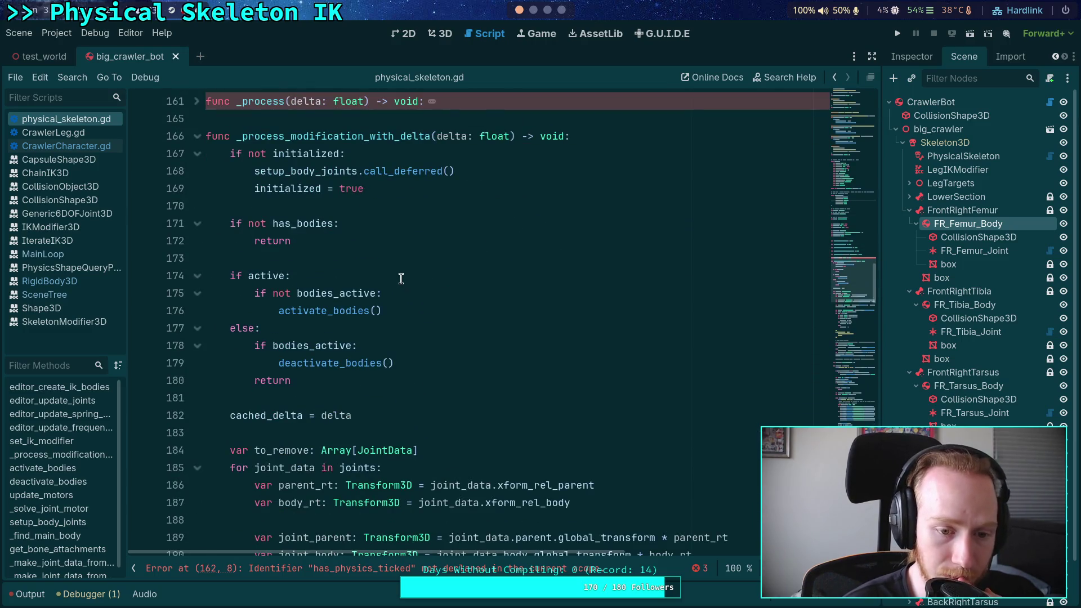
pyautogui.scroll(-5, 401, 278)
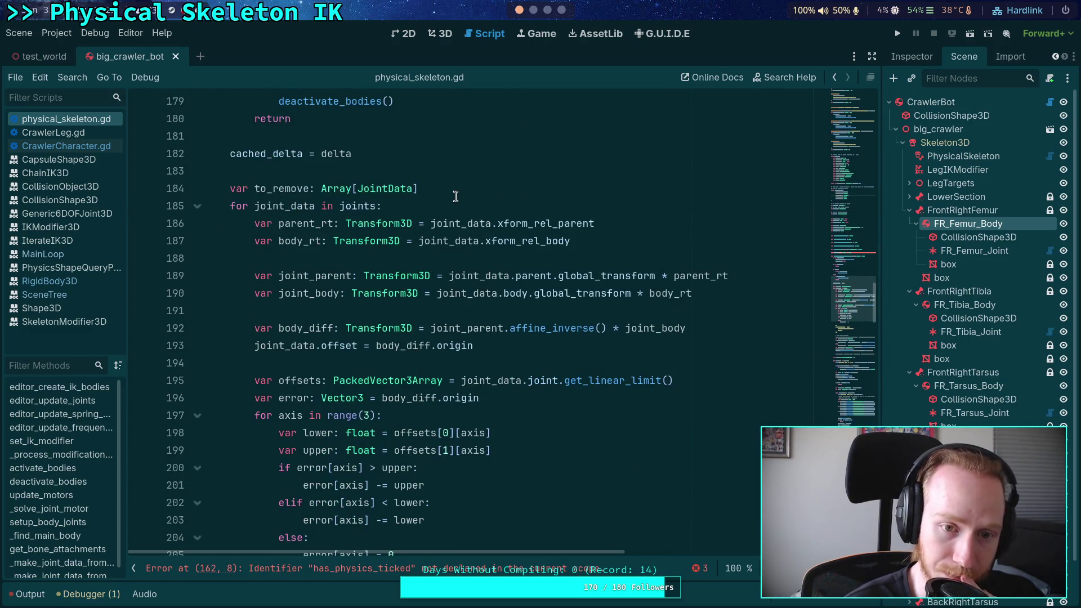
pyautogui.scroll(3, 390, 195)
pyautogui.click(387, 311)
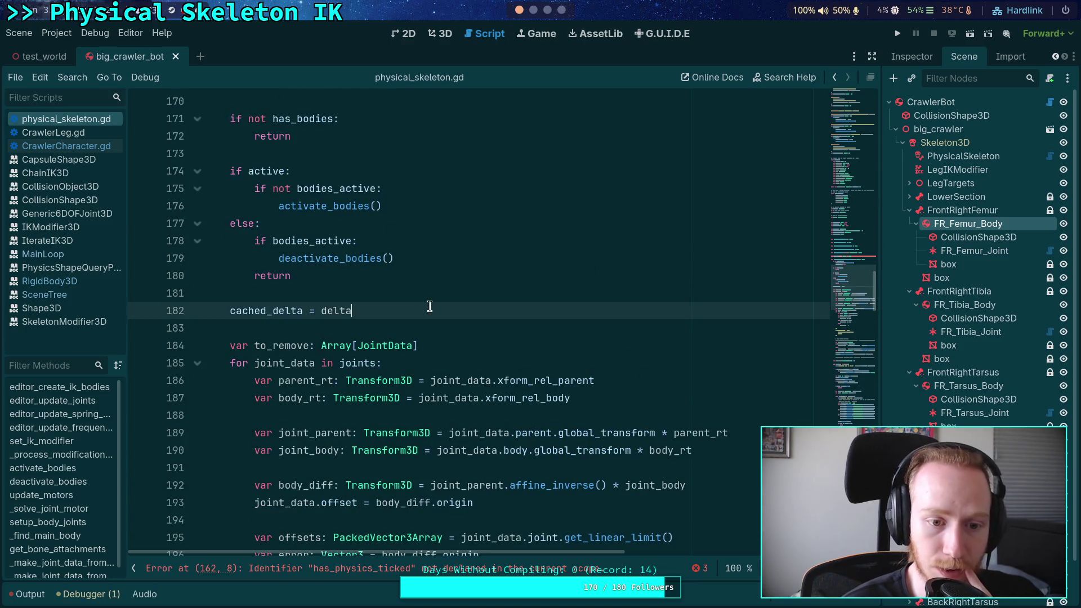
# Declare 'var has_physics_ticked: bool = false' below the cached_delta declaration
pyautogui.press('Return')
pyautogui.press('Return')
pyautogui.write('if ')
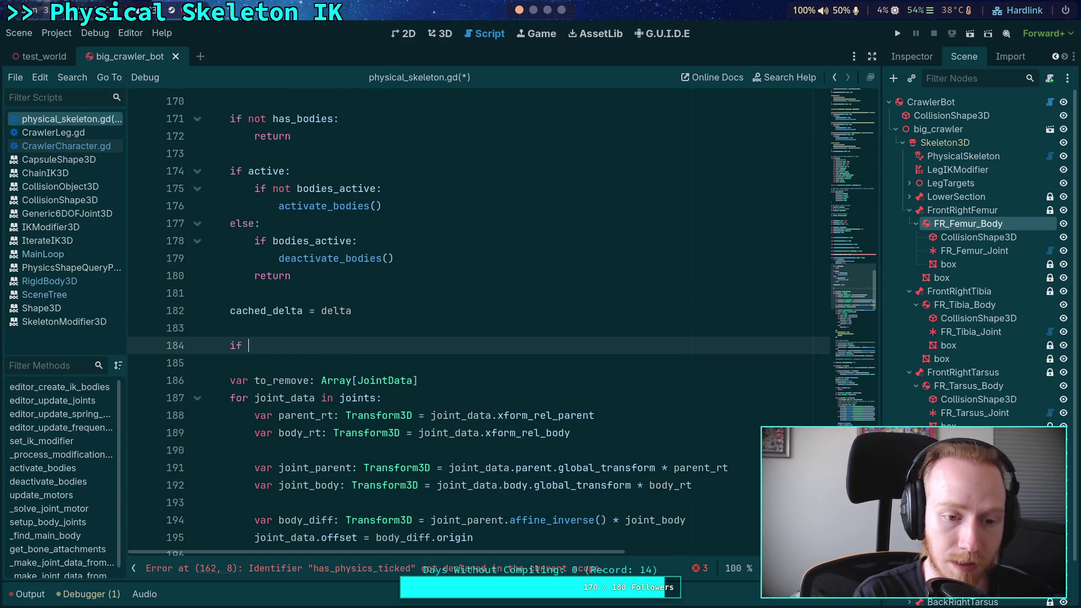
pyautogui.write('hasphy')
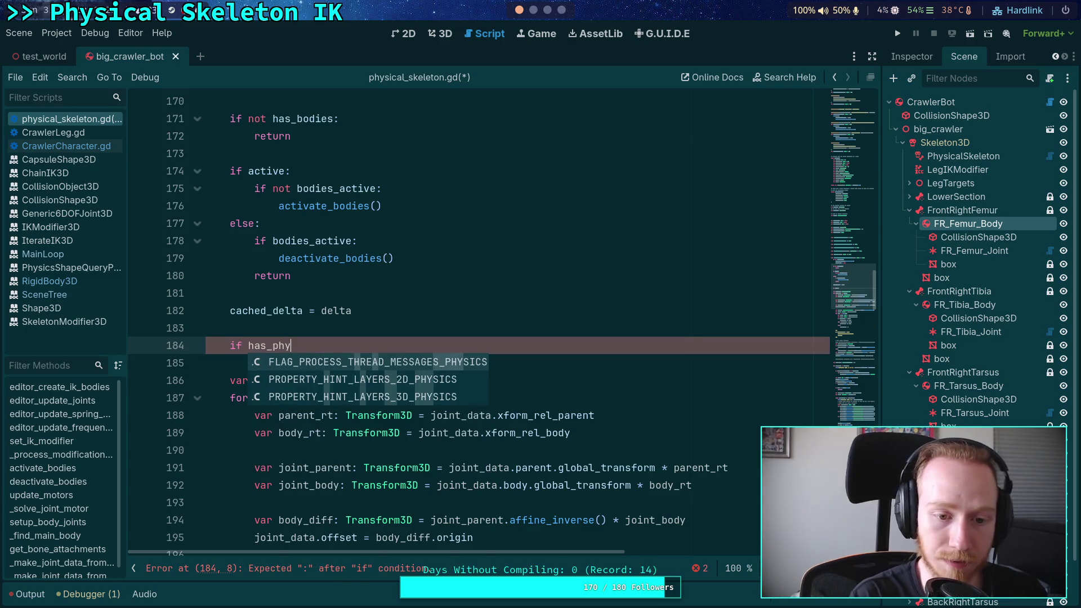
pyautogui.scroll(15, 388, 256)
pyautogui.click(427, 346)
pyautogui.press('Return')
pyautogui.write('var has')
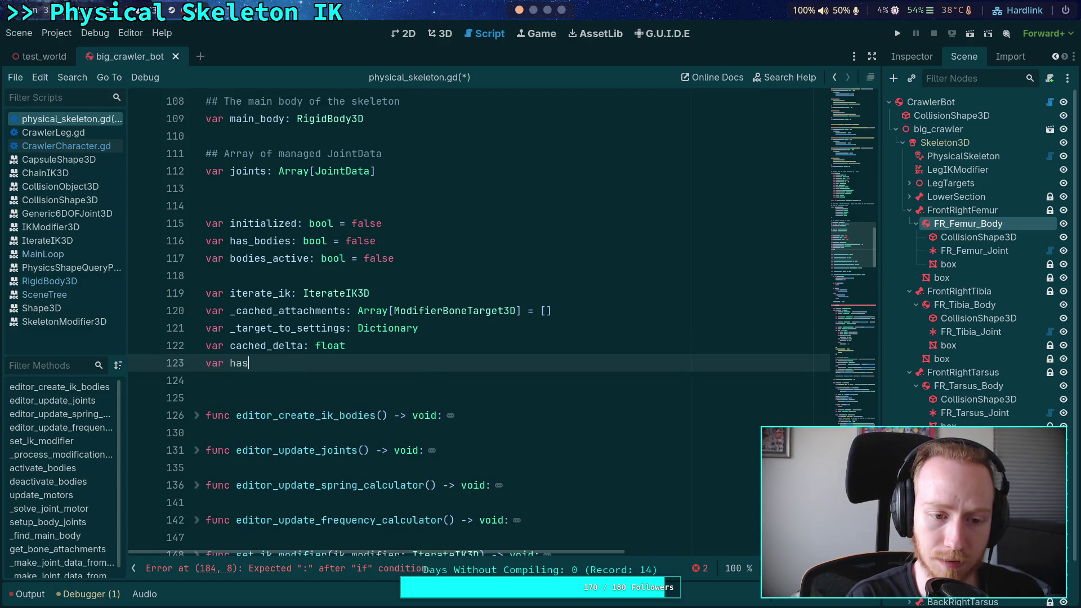
pyautogui.write('_physics_ticked: bool = f')
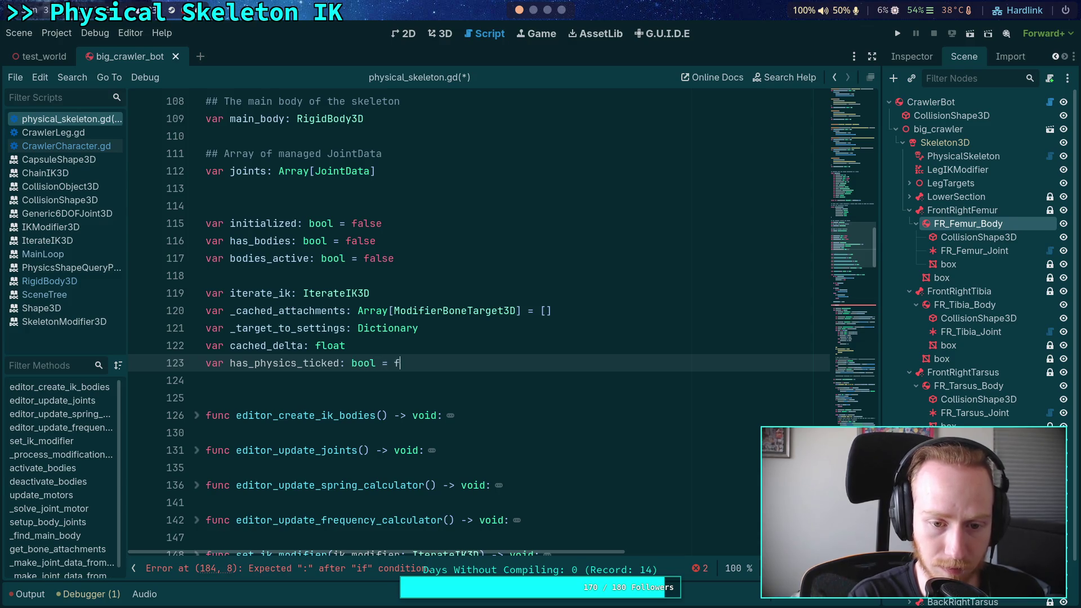
pyautogui.write('alse')
pyautogui.scroll(-4, 430, 265)
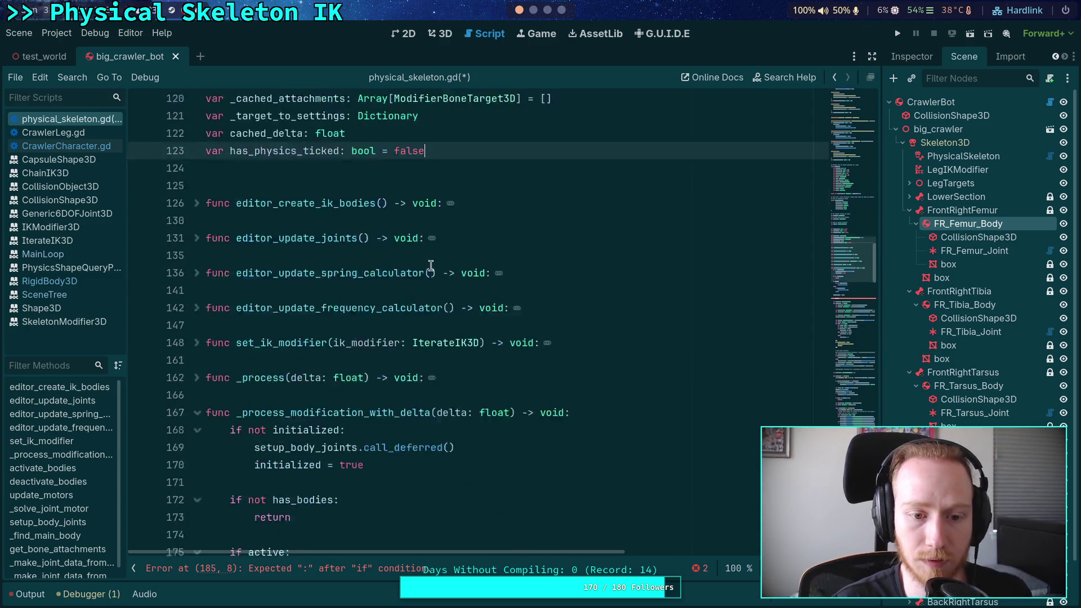
pyautogui.scroll(-9, 430, 265)
# Complete 'if has_physics_ticked:' after cached_delta with a snap_joints() call beneath it
pyautogui.click(361, 260)
pyautogui.write('sics_')
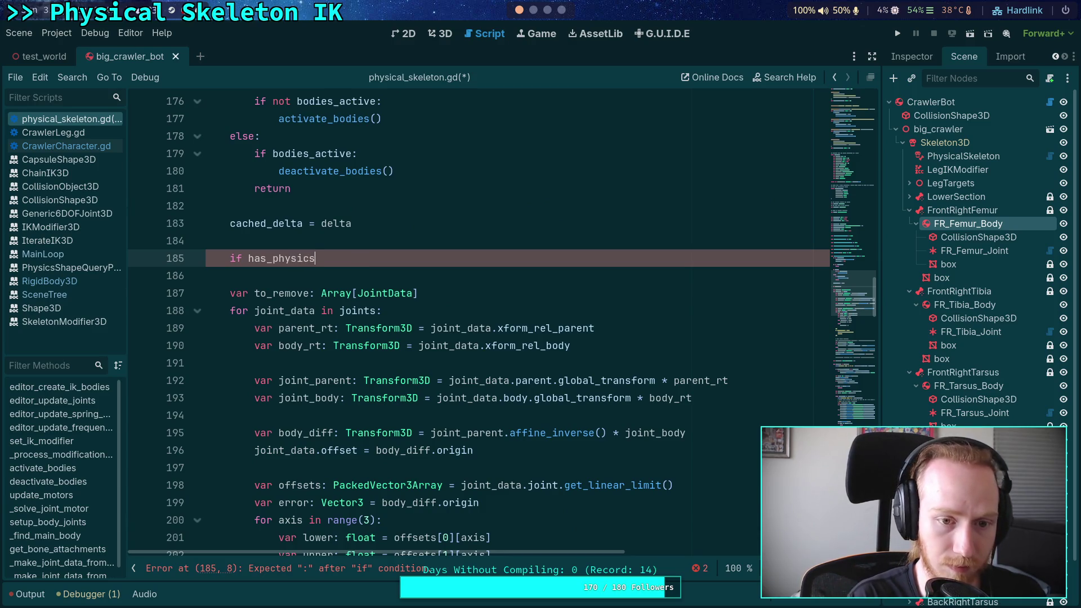
pyautogui.press('Return')
pyautogui.press('Return')
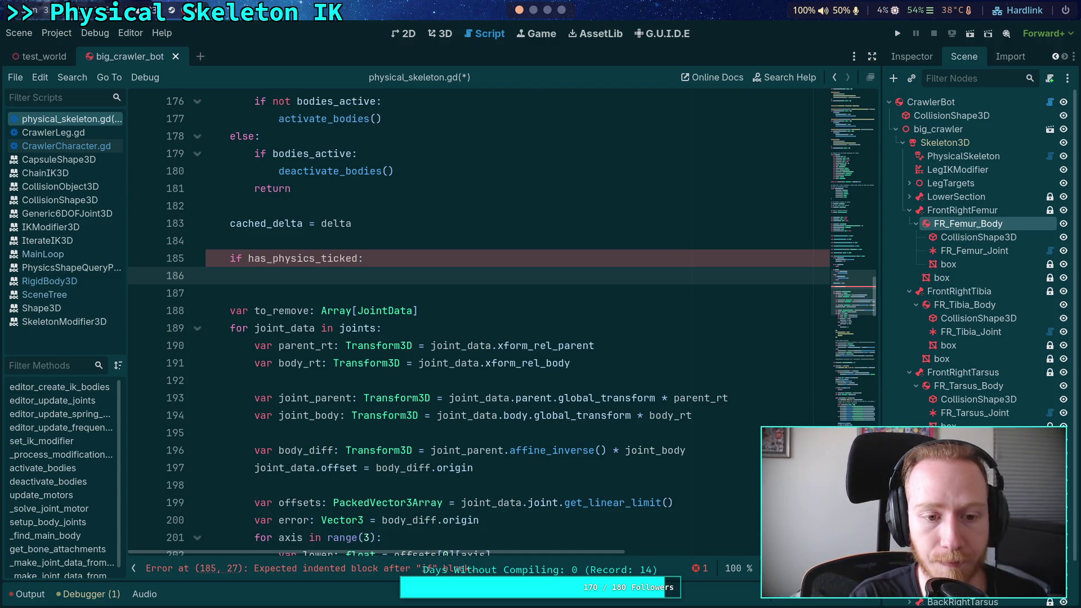
pyautogui.write('snap_joints()')
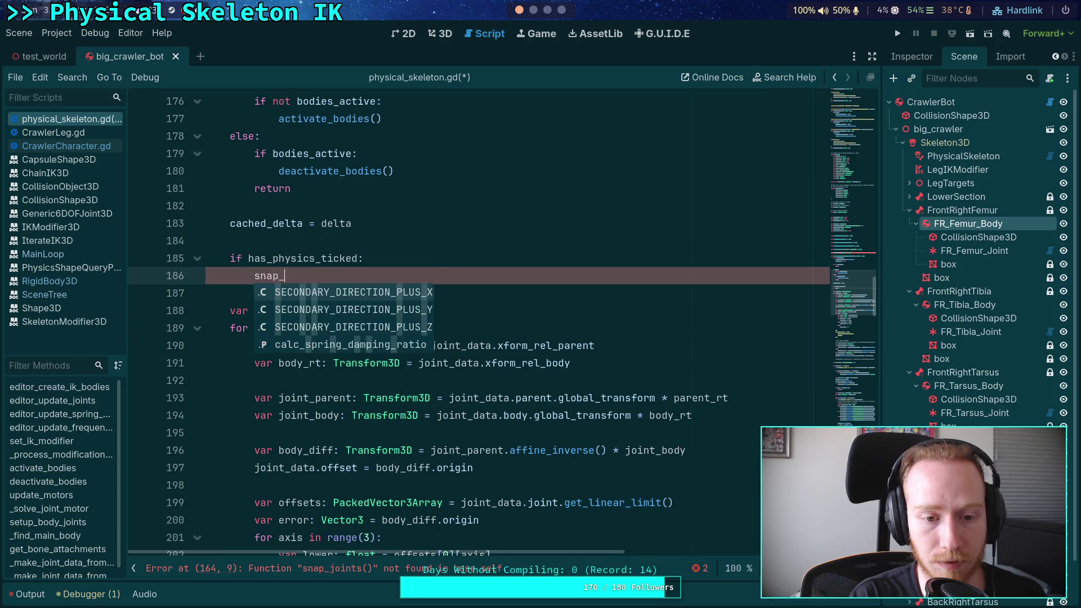
# Define a stub 'func snap_joints() -> void:' with a pass body above update_motors
pyautogui.scroll(-20, 380, 297)
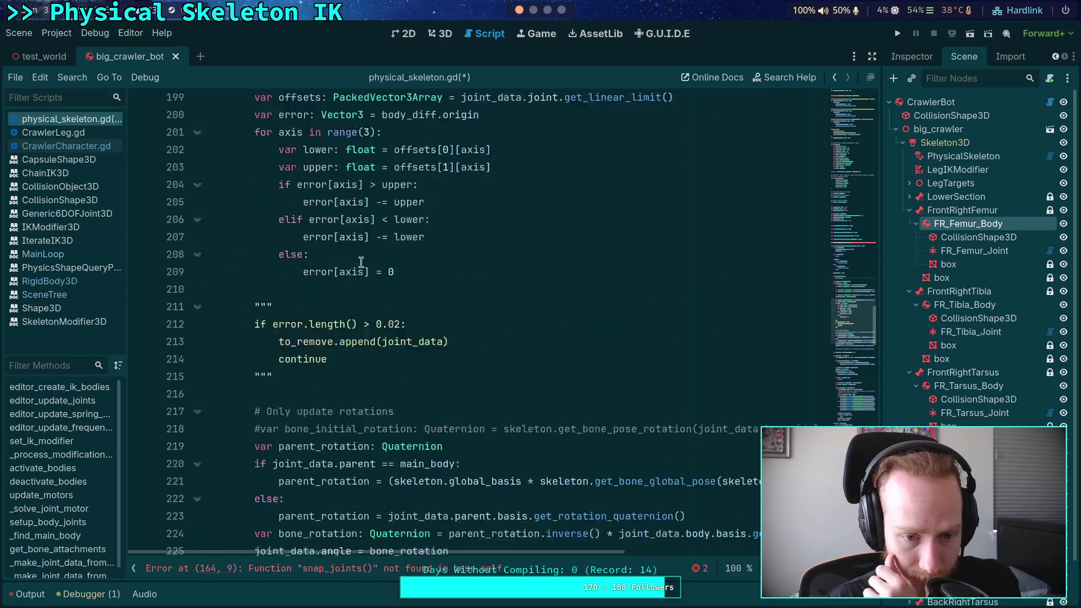
pyautogui.scroll(-15, 380, 296)
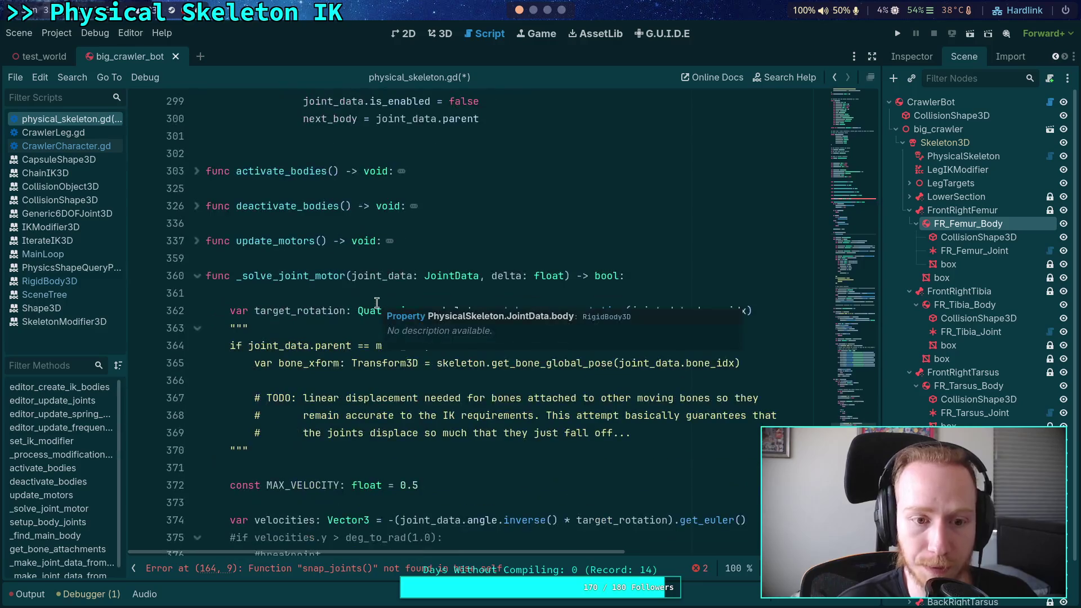
pyautogui.click(263, 227)
pyautogui.press('Return')
pyautogui.press('Return')
pyautogui.press('Up')
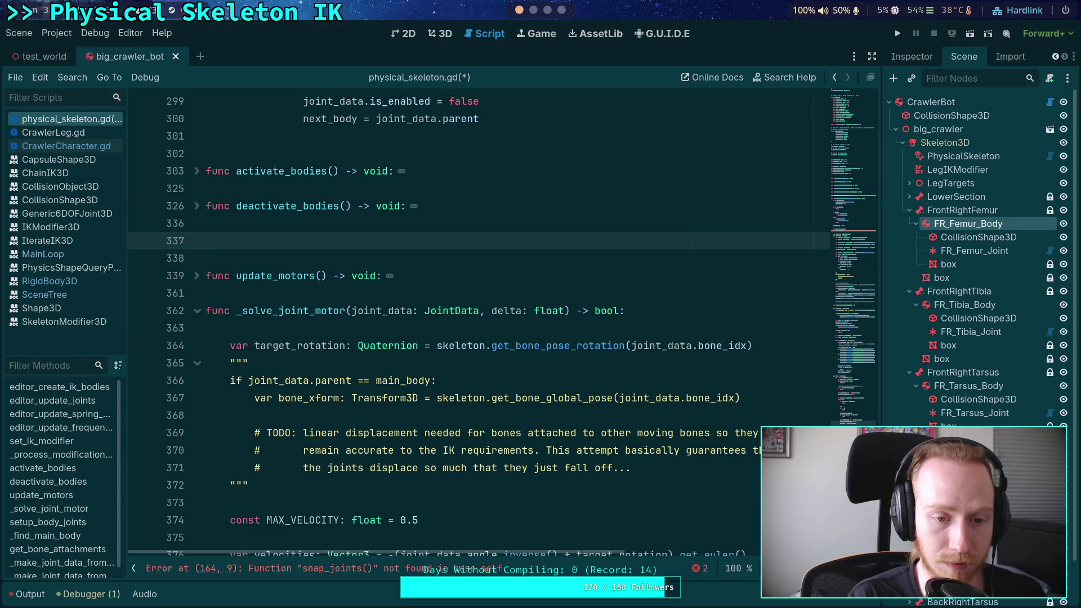
pyautogui.write('func sna')
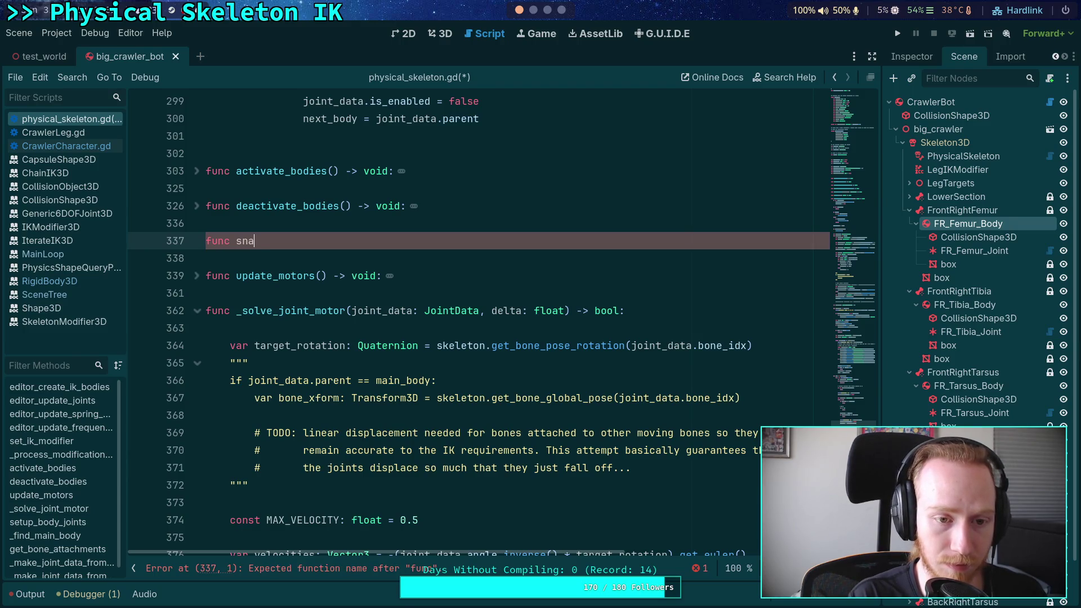
pyautogui.write('p_joints() -> void:')
pyautogui.press('Return')
pyautogui.write('pass')
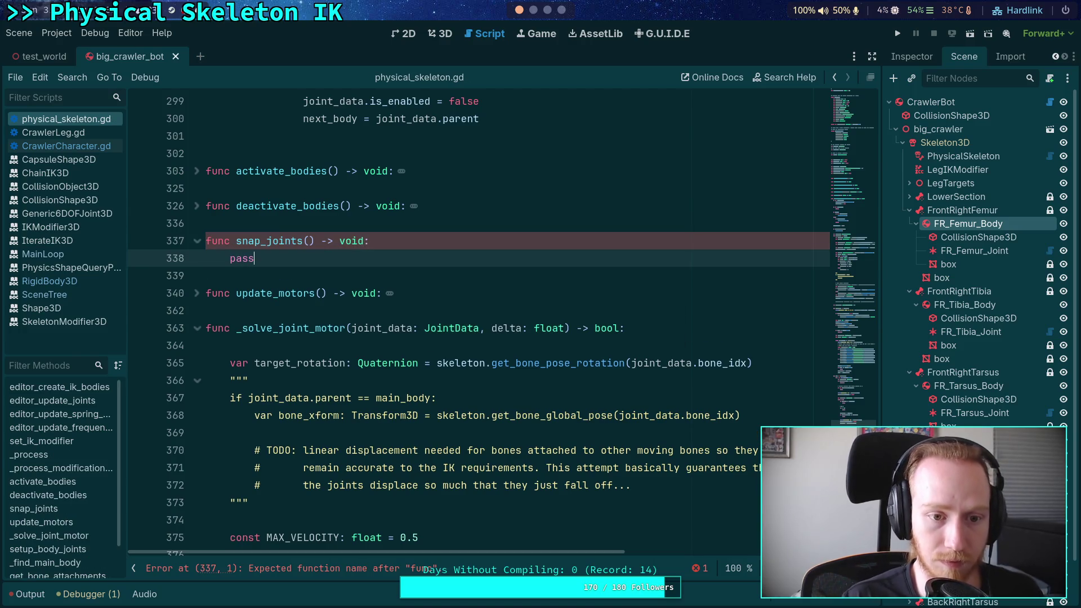
pyautogui.scroll(20, 374, 336)
pyautogui.scroll(20, 374, 336)
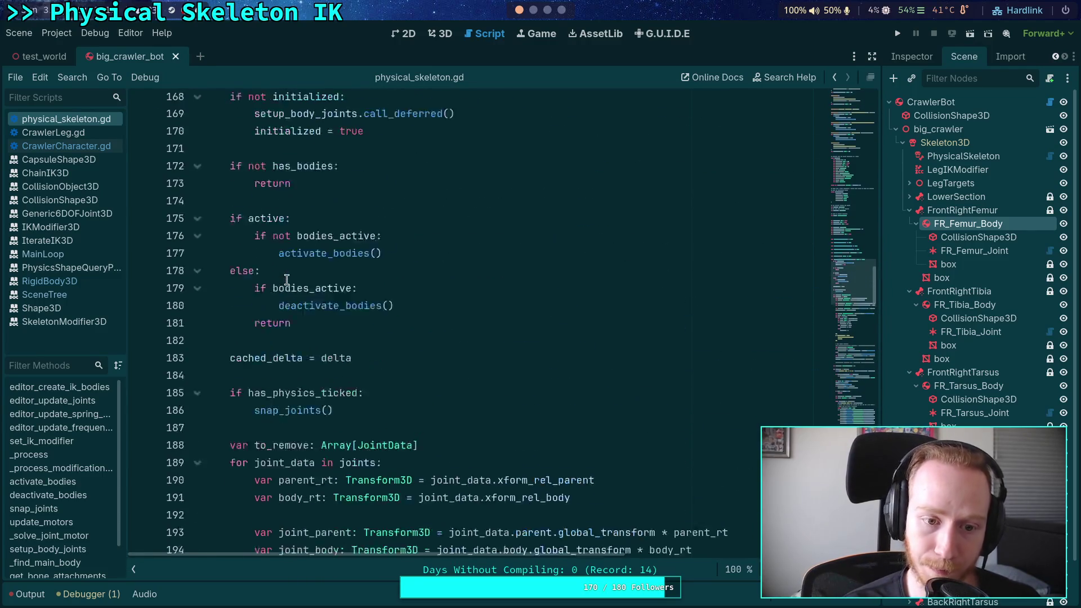
pyautogui.scroll(1, 287, 280)
pyautogui.doubleClick(274, 415)
pyautogui.doubleClick(276, 432)
pyautogui.scroll(-6, 322, 373)
pyautogui.scroll(2, 321, 372)
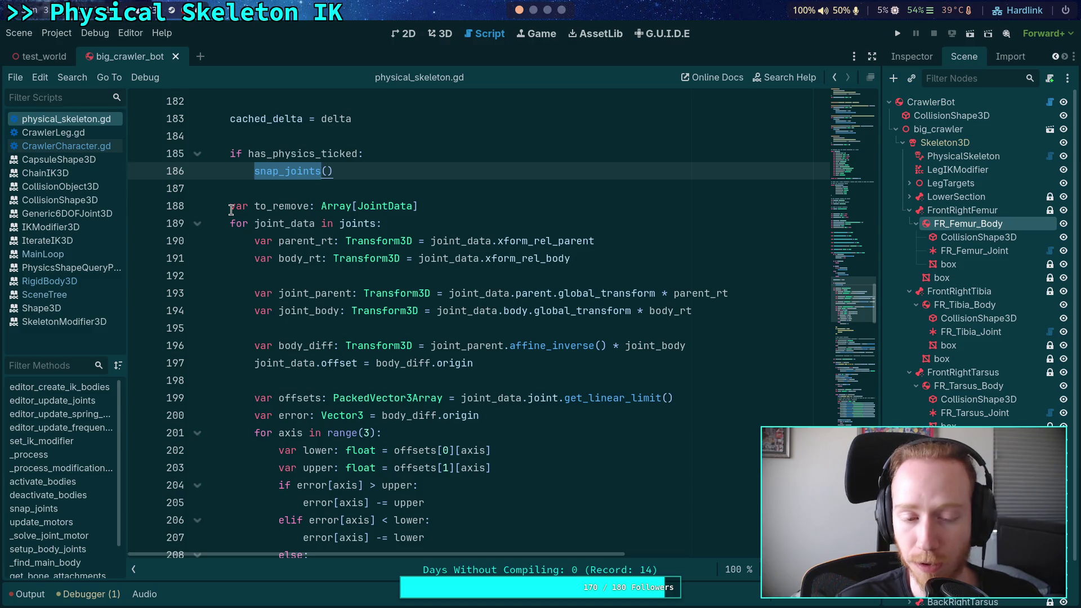
pyautogui.moveTo(231, 210)
pyautogui.mouseDown()
pyautogui.moveTo(430, 301)
pyautogui.moveTo(389, 293)
pyautogui.moveTo(388, 311)
pyautogui.mouseUp()
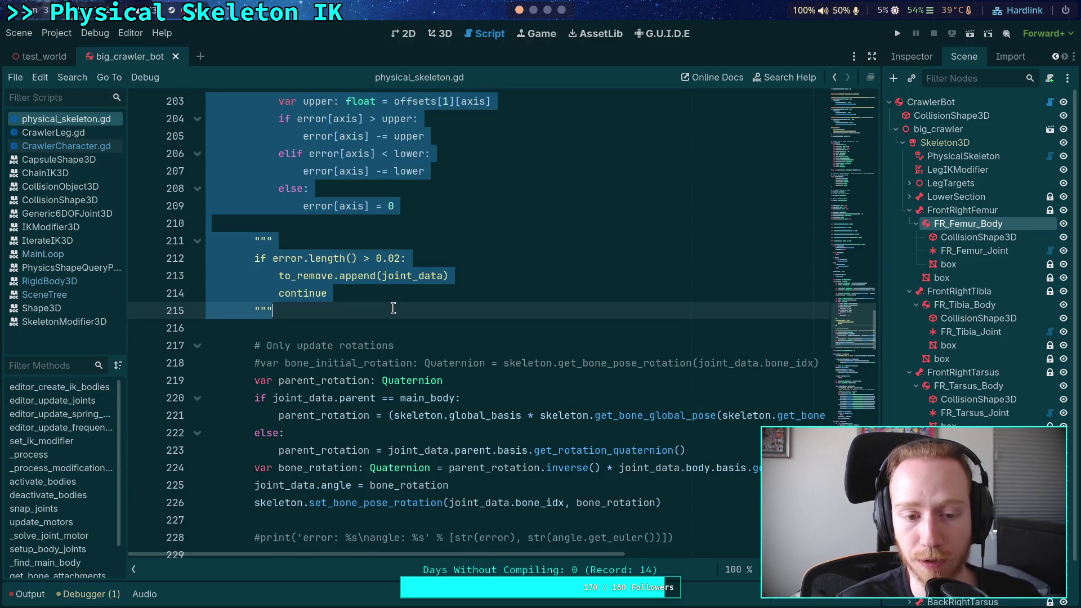
pyautogui.moveTo(679, 500)
pyautogui.mouseDown()
pyautogui.moveTo(236, 345)
pyautogui.moveTo(219, 327)
pyautogui.mouseUp()
pyautogui.click(466, 404)
pyautogui.moveTo(692, 509); pyautogui.dragTo(209, 346)
pyautogui.scroll(-4, 487, 393)
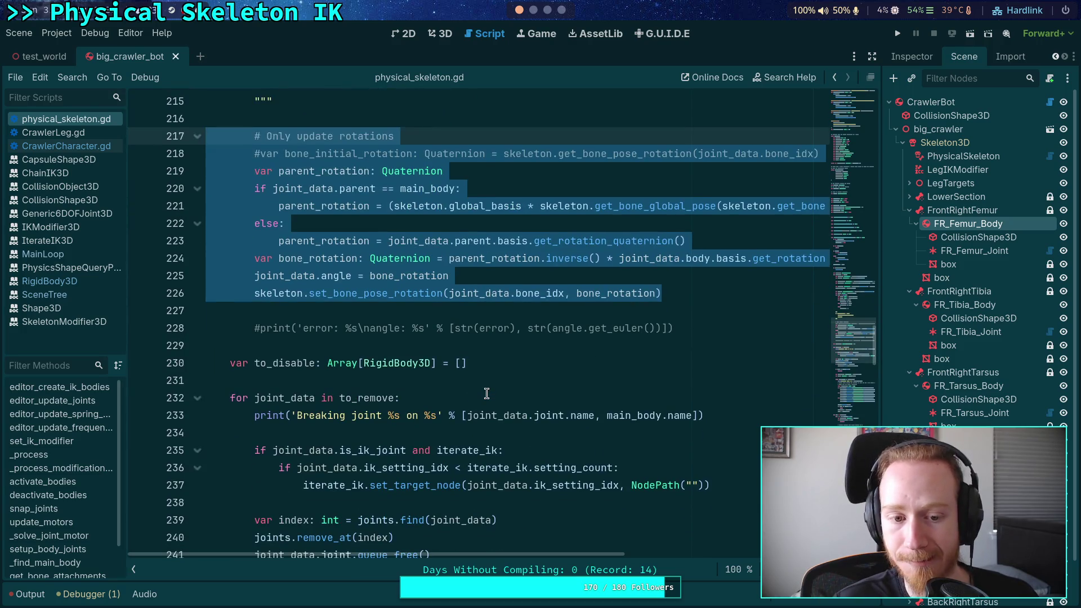
pyautogui.scroll(2, 486, 392)
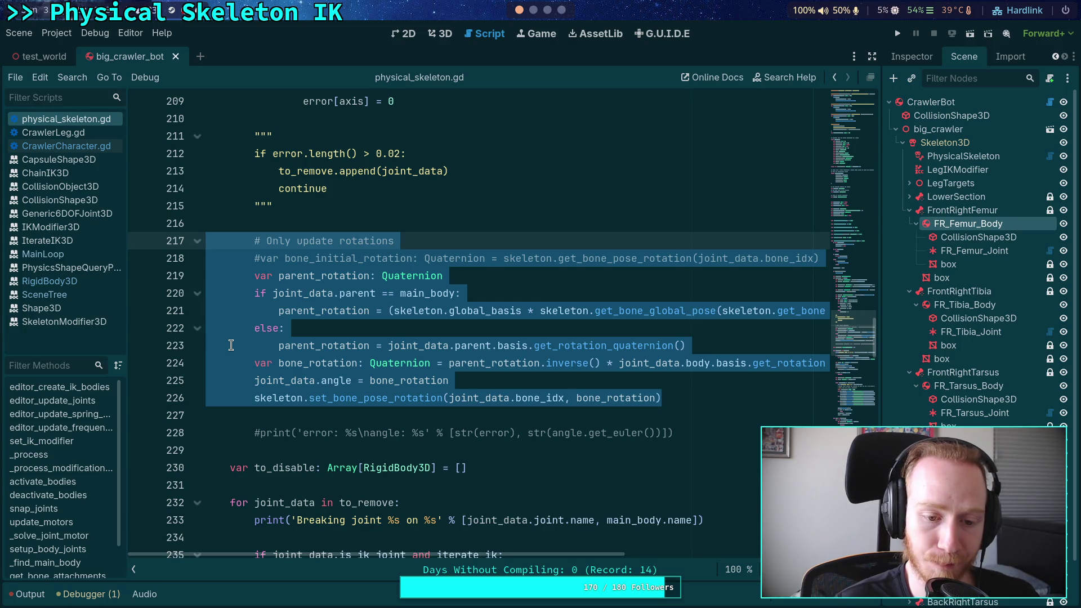
pyautogui.scroll(1, 231, 345)
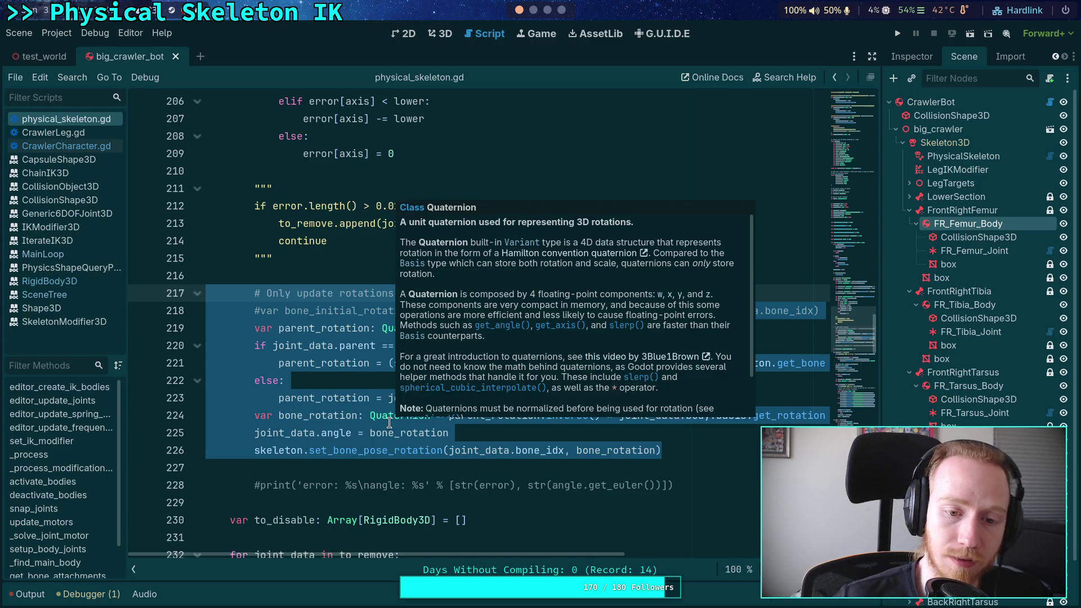
pyautogui.scroll(4, 314, 352)
pyautogui.scroll(6, 313, 352)
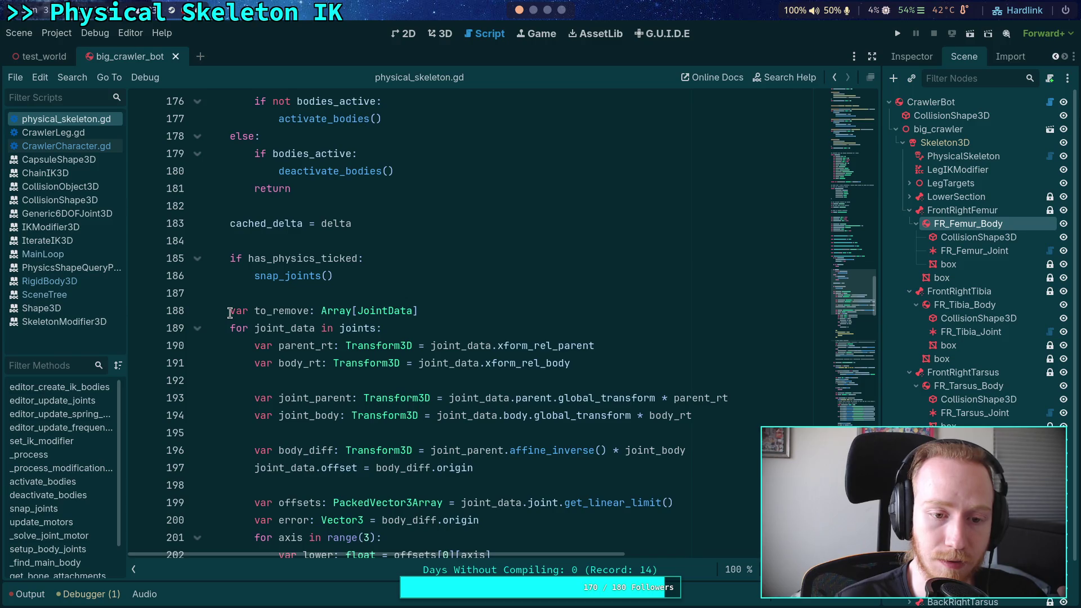
pyautogui.moveTo(230, 313)
pyautogui.mouseDown()
pyautogui.moveTo(324, 345)
pyautogui.moveTo(442, 337)
pyautogui.moveTo(484, 380)
pyautogui.mouseUp()
pyautogui.scroll(-5, 324, 344)
pyautogui.scroll(-17, 360, 338)
pyautogui.scroll(-9, 445, 343)
pyautogui.scroll(-5, 479, 378)
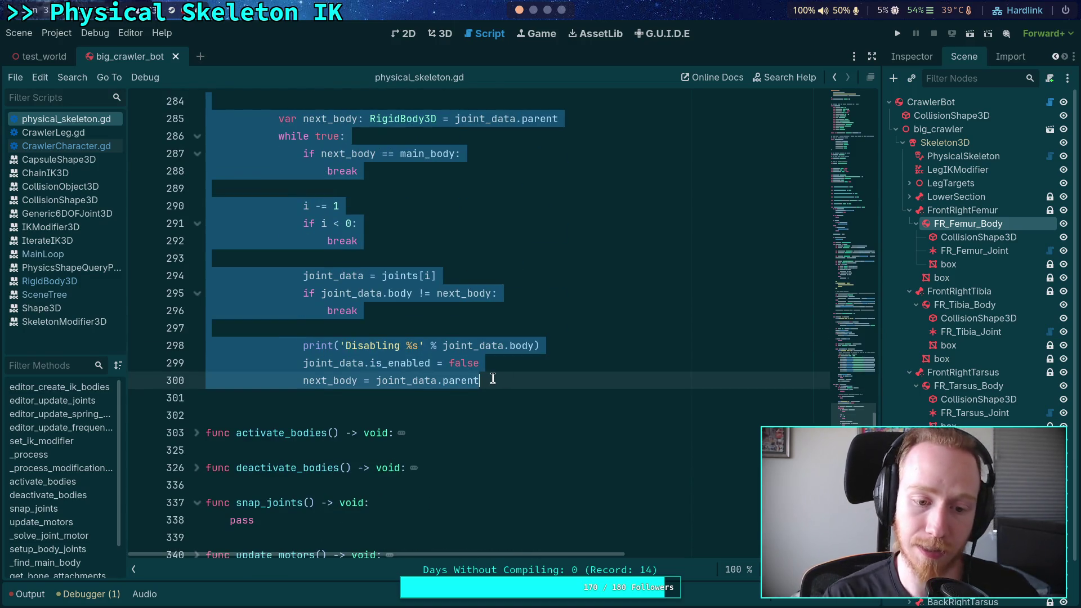
# Move the snap_joints stub to after the joint-disabling loop and remove leftover blank lines
pyautogui.moveTo(266, 523); pyautogui.dragTo(183, 499)
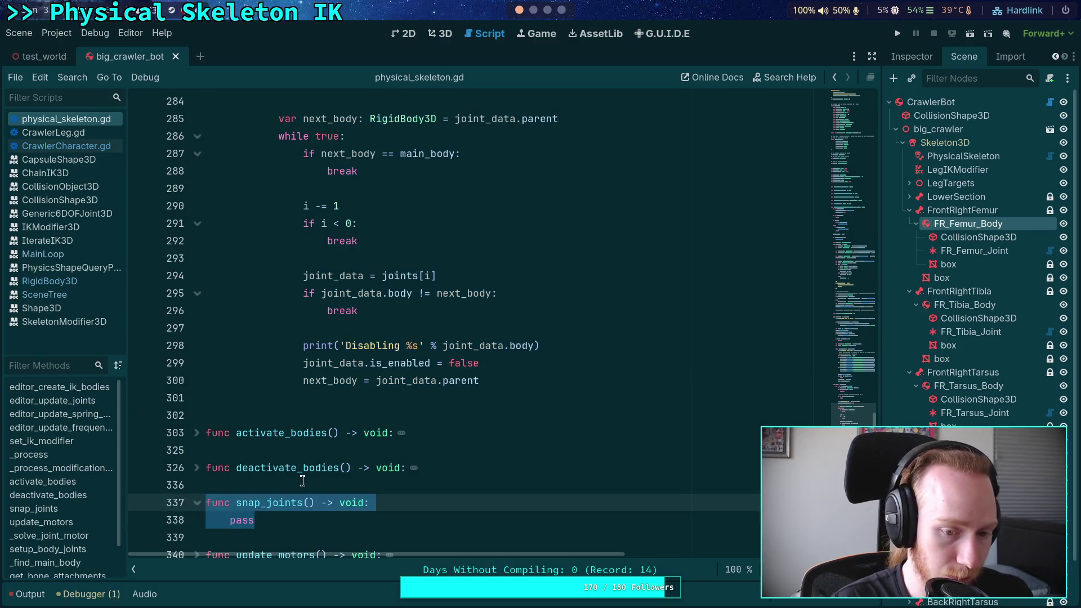
pyautogui.hotkey('ctrl', 'x')
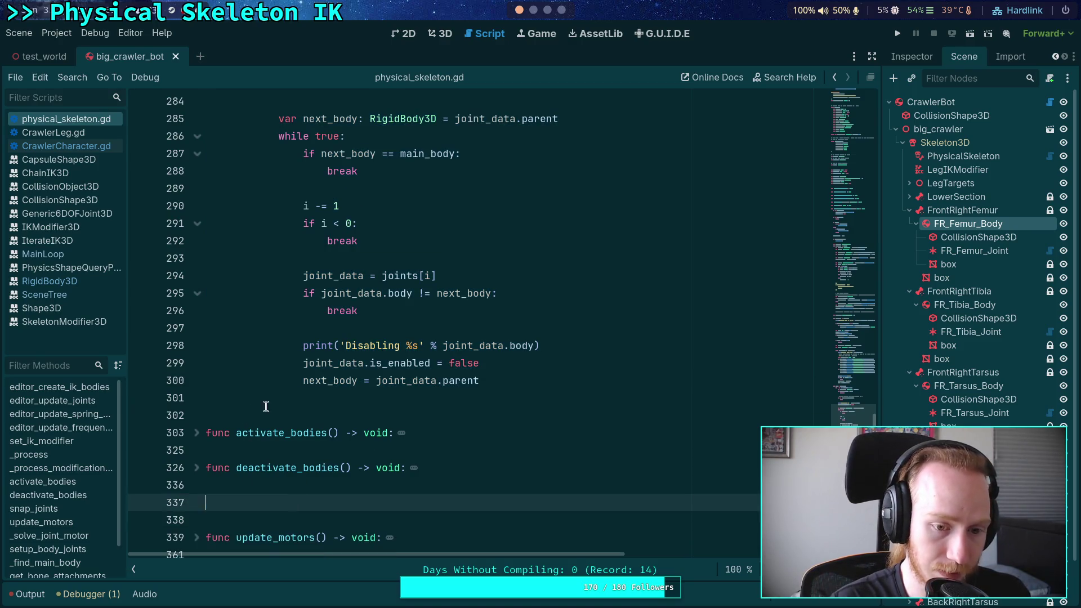
pyautogui.click(274, 401)
pyautogui.hotkey('ctrl', 'v')
pyautogui.click(542, 380)
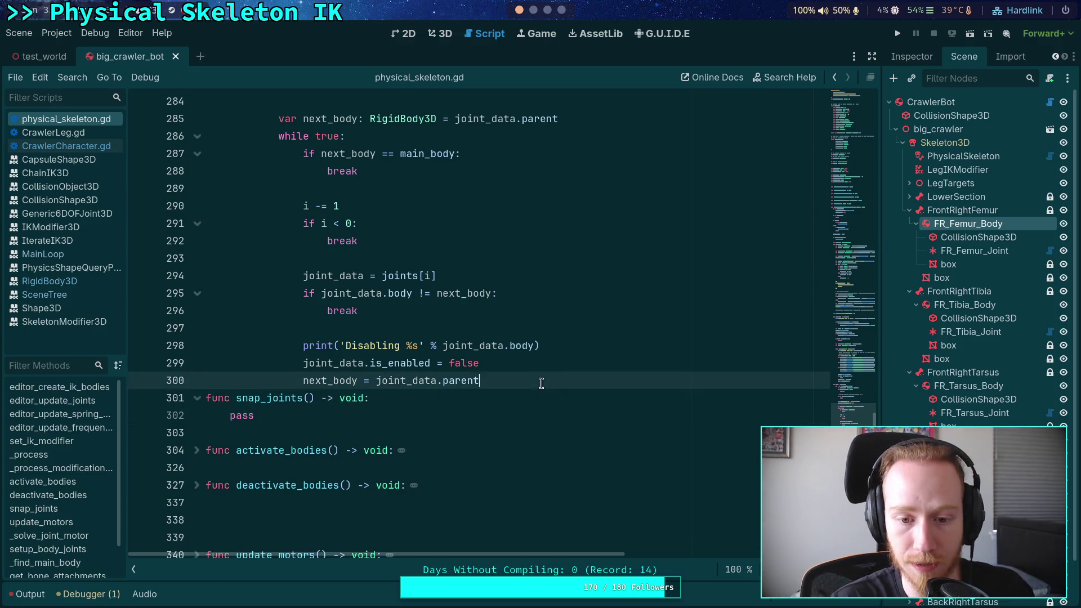
pyautogui.press('Return')
pyautogui.click(313, 451)
pyautogui.scroll(-3, 313, 450)
pyautogui.click(277, 392)
pyautogui.press('BackSpace')
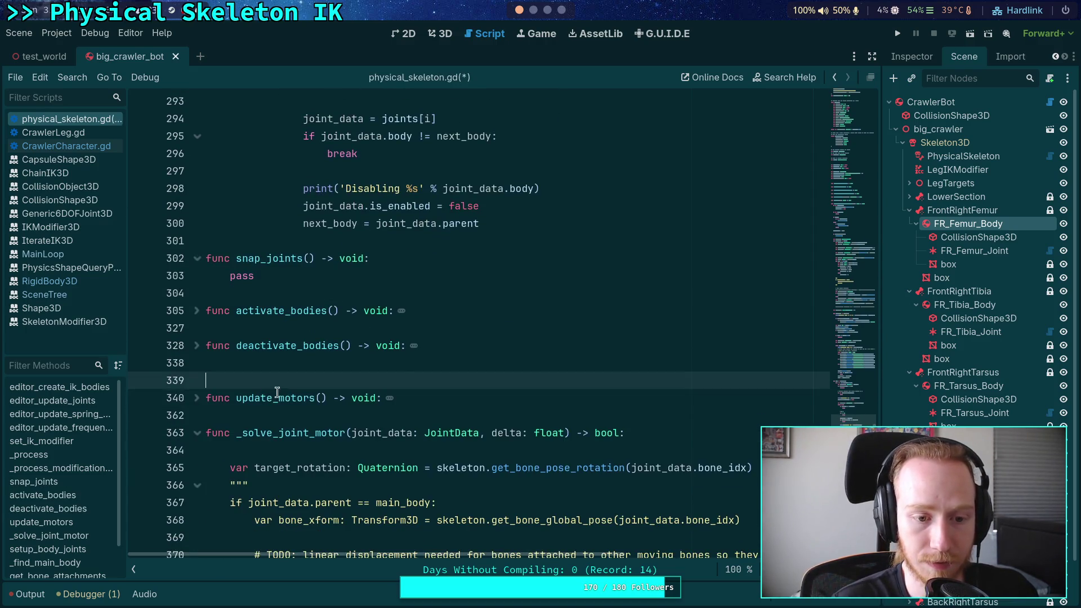
pyautogui.press('BackSpace')
pyautogui.click(371, 293)
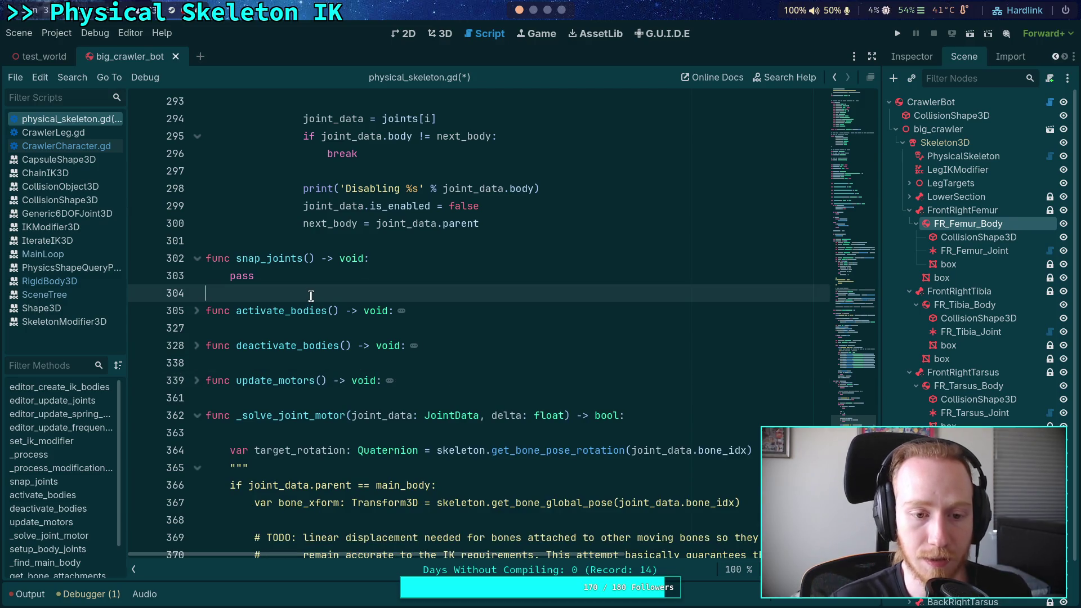
pyautogui.scroll(2, 372, 313)
pyautogui.scroll(3, 372, 312)
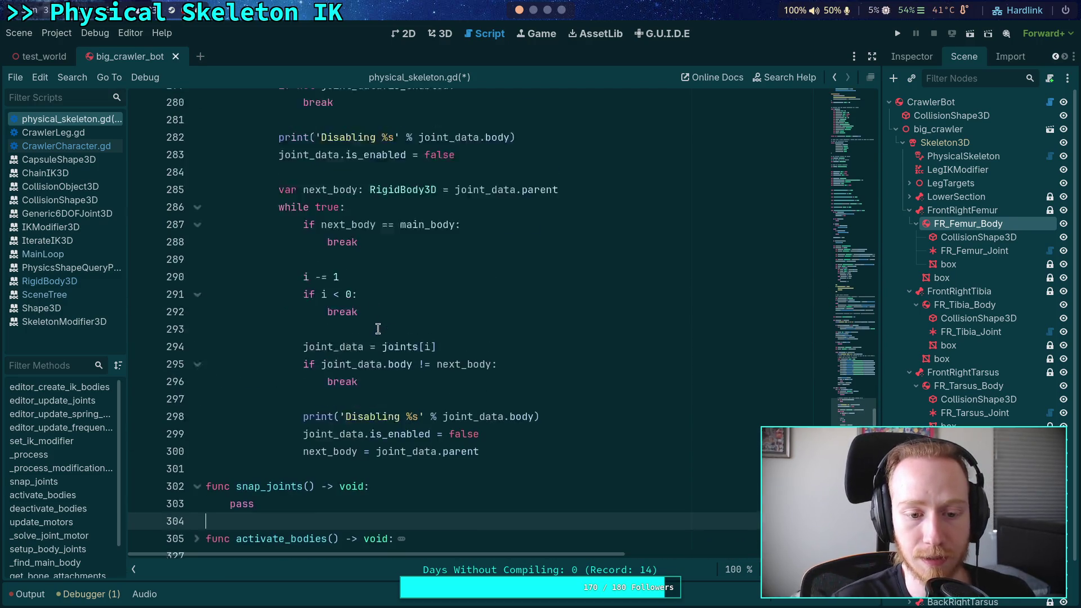
# Cut the joint-snapping code out of process and paste it over pass in snap_joints
pyautogui.click(494, 484)
pyautogui.moveTo(495, 484)
pyautogui.mouseDown()
pyautogui.moveTo(457, 427)
pyautogui.moveTo(214, 380)
pyautogui.moveTo(270, 407)
pyautogui.moveTo(263, 363)
pyautogui.moveTo(228, 311)
pyautogui.moveTo(205, 384)
pyautogui.mouseUp()
pyautogui.scroll(15, 457, 428)
pyautogui.scroll(12, 262, 363)
pyautogui.scroll(8, 227, 311)
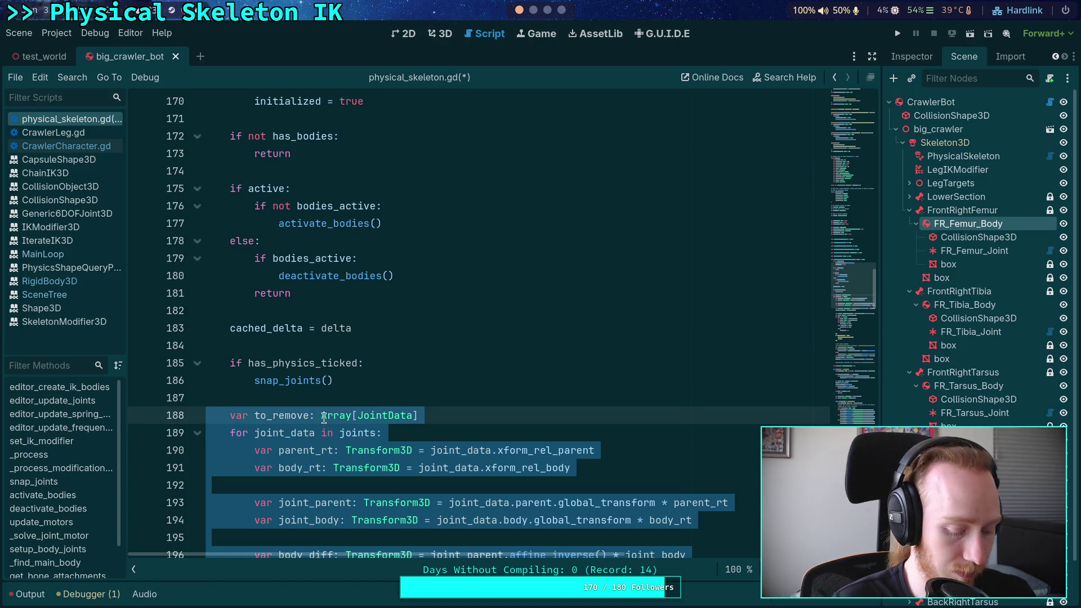
pyautogui.press('BackSpace')
pyautogui.press('BackSpace')
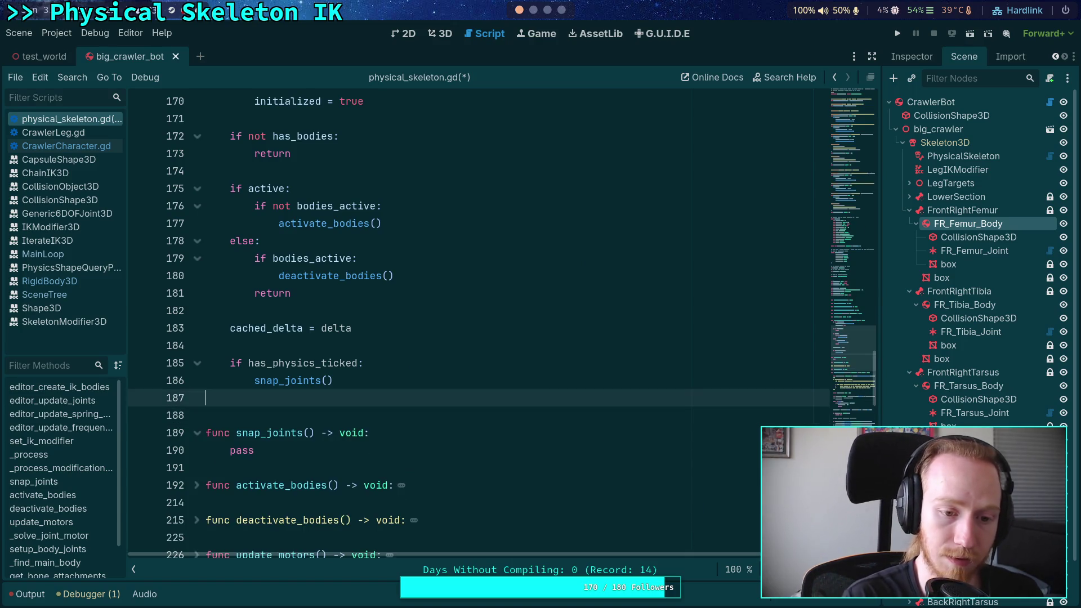
pyautogui.scroll(-4, 283, 241)
pyautogui.moveTo(283, 241); pyautogui.dragTo(228, 241)
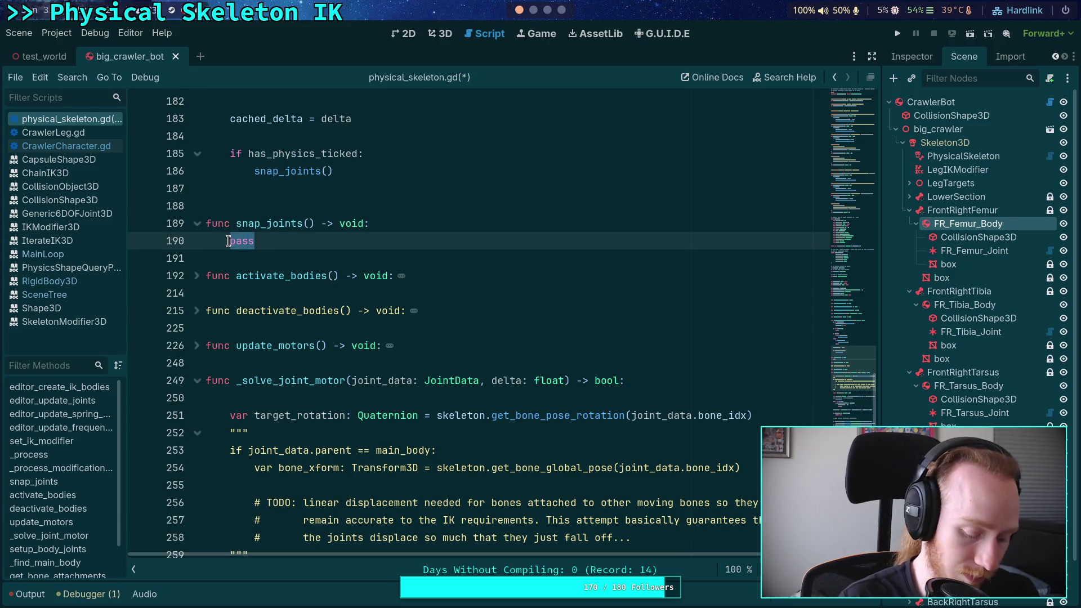
pyautogui.hotkey('ctrl', 'v')
pyautogui.scroll(15, 386, 344)
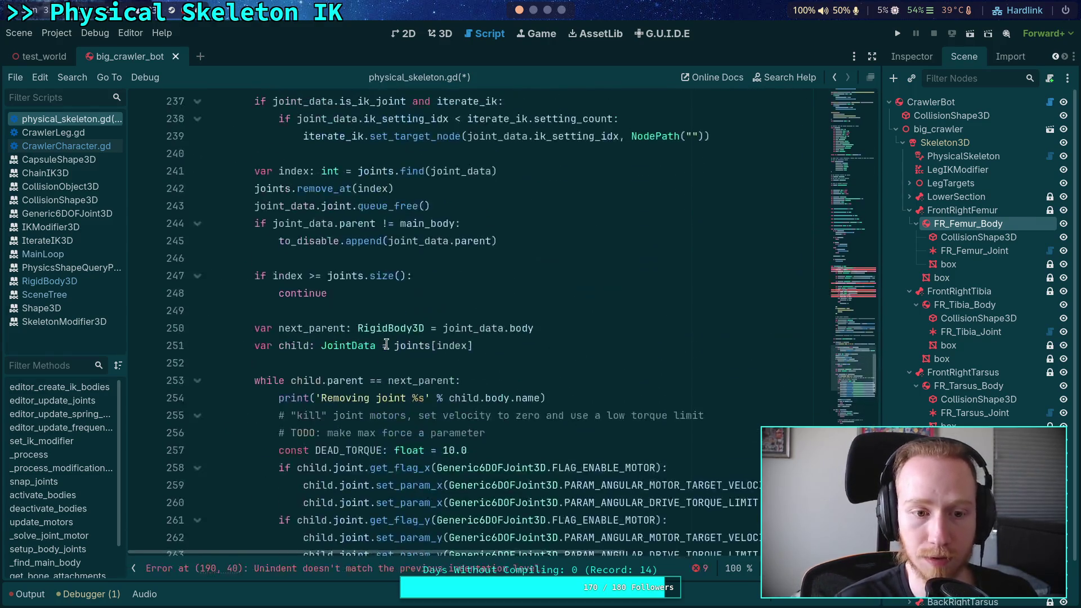
pyautogui.scroll(19, 386, 344)
# Outdent the misindented to_remove line and add an empty line after the snap_joints() call
pyautogui.click(309, 276)
pyautogui.hotkey('shift', 'Tab')
pyautogui.scroll(-2, 447, 322)
pyautogui.scroll(2, 447, 322)
pyautogui.click(426, 222)
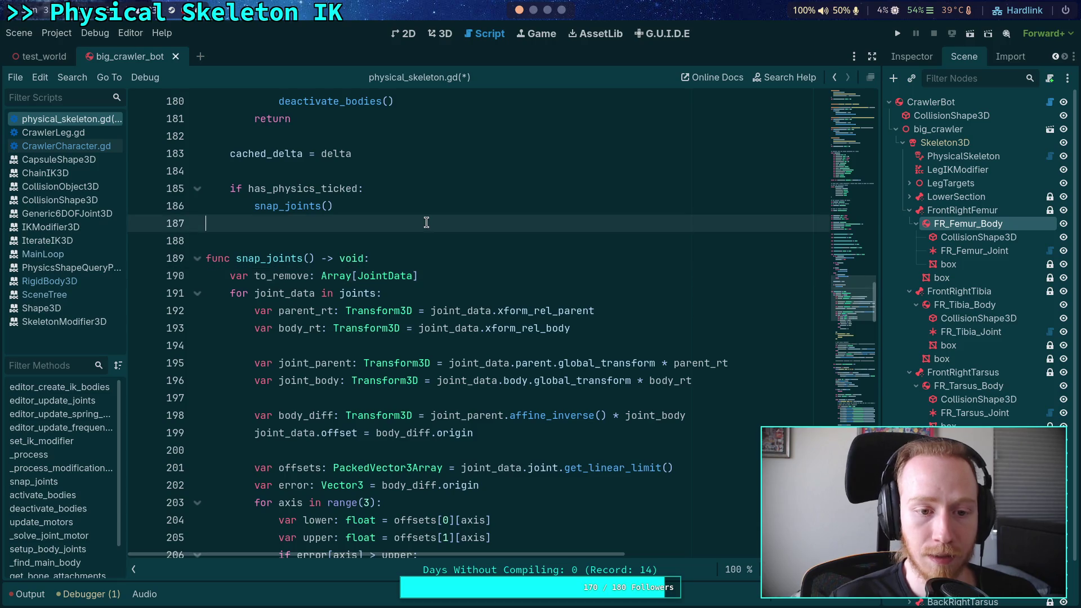
pyautogui.press('Return')
# Add a 'for joint_data in joints:' loop after snap_joints() holding the rotation-update block cut from snap_joints
pyautogui.write('for joint')
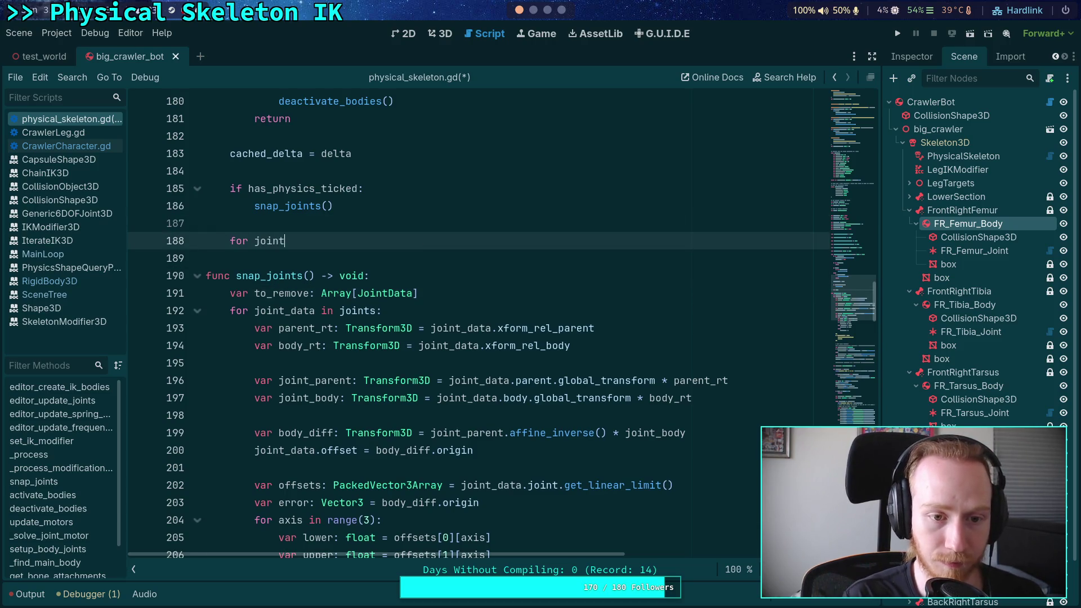
pyautogui.write('_data in joints:')
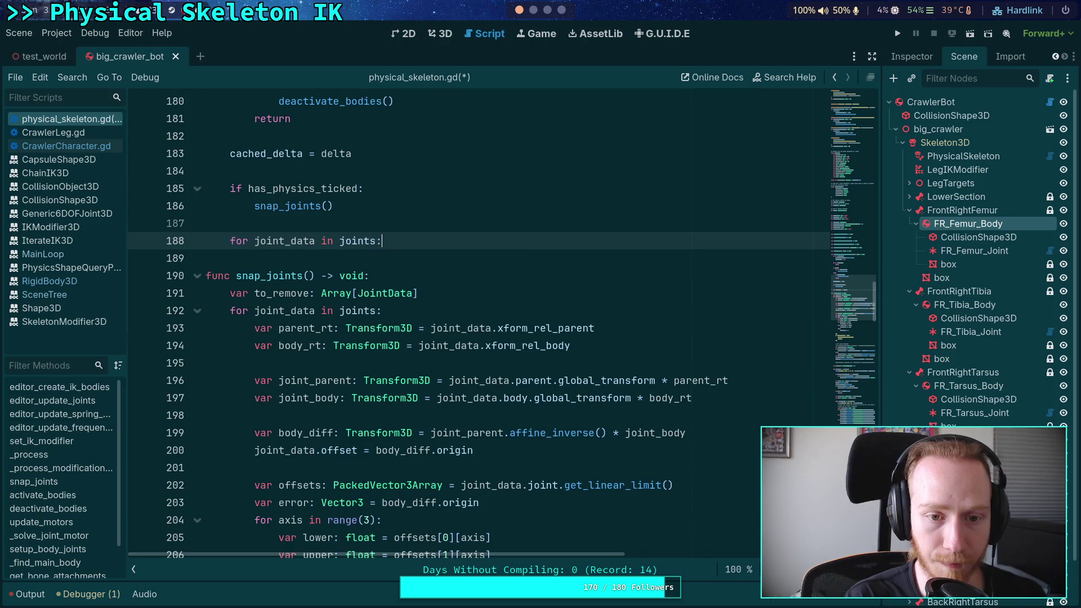
pyautogui.scroll(-10, 649, 352)
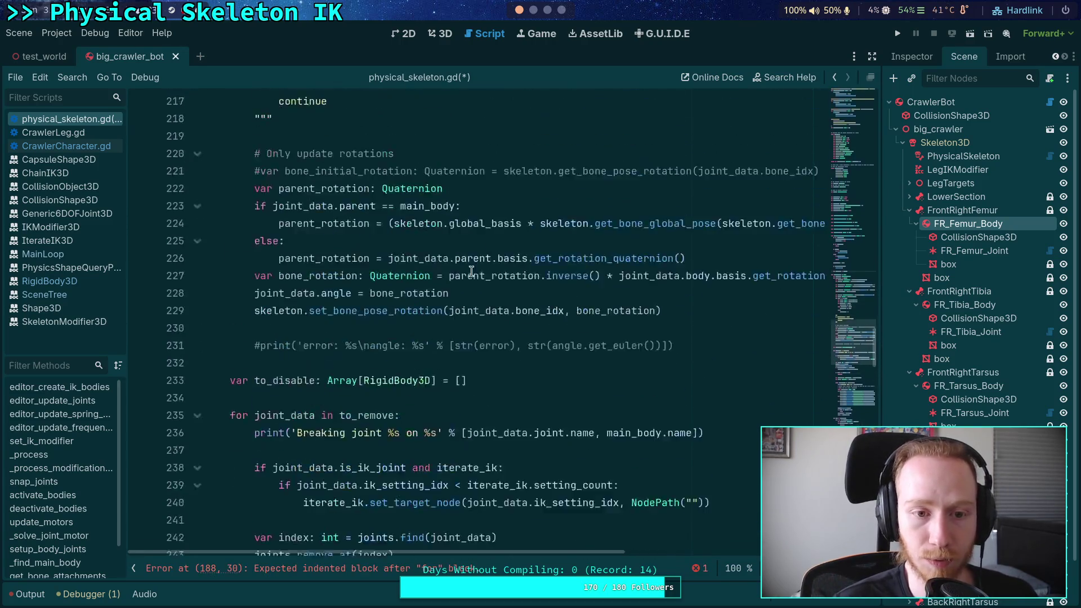
pyautogui.moveTo(690, 360)
pyautogui.mouseDown()
pyautogui.moveTo(507, 345)
pyautogui.moveTo(208, 192)
pyautogui.mouseUp()
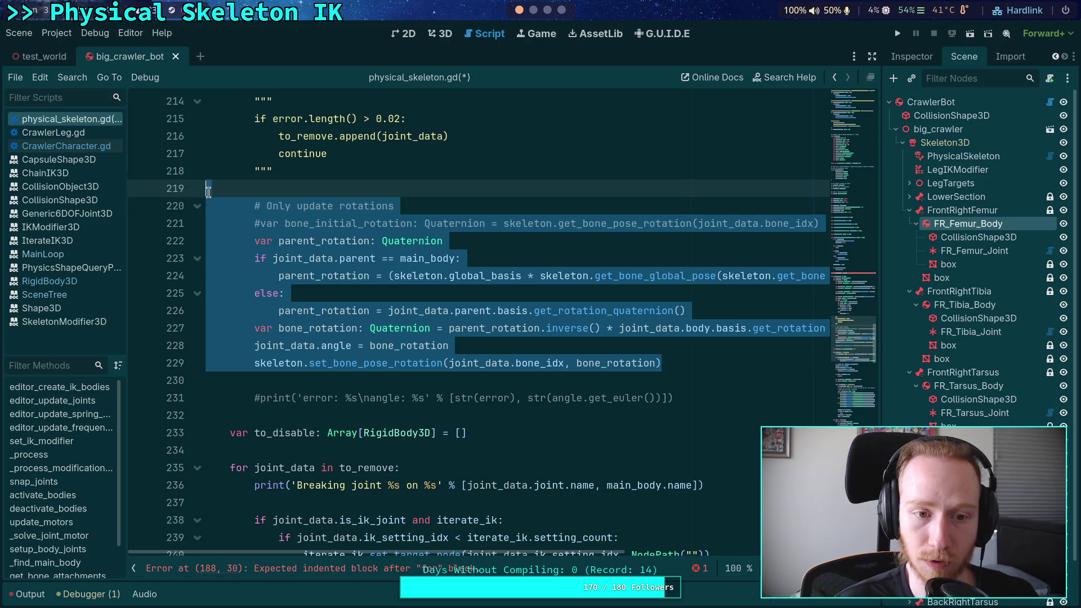
pyautogui.press('Delete')
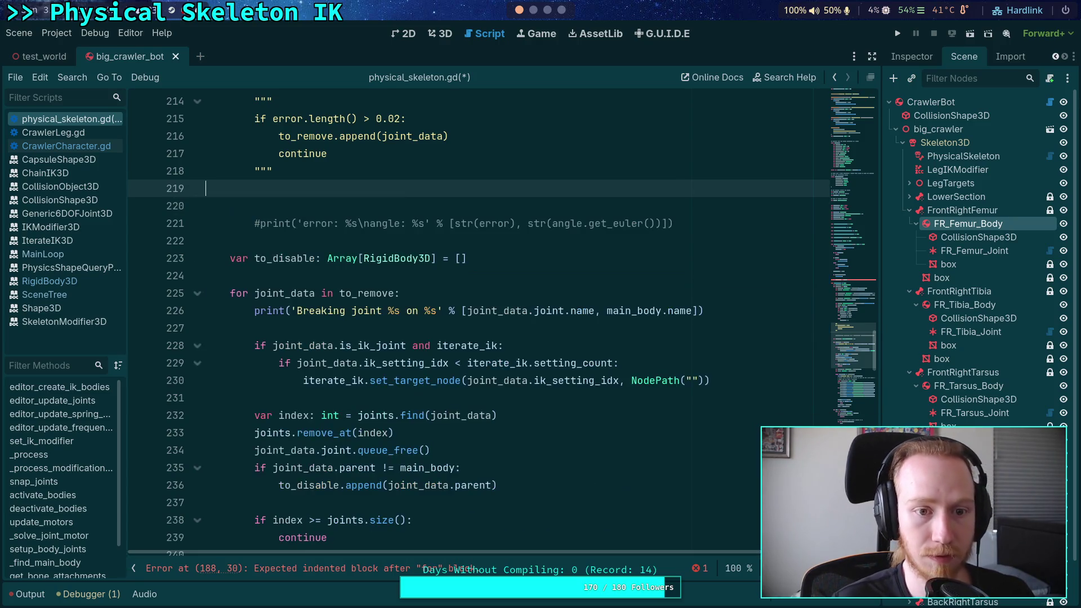
pyautogui.scroll(12, 396, 292)
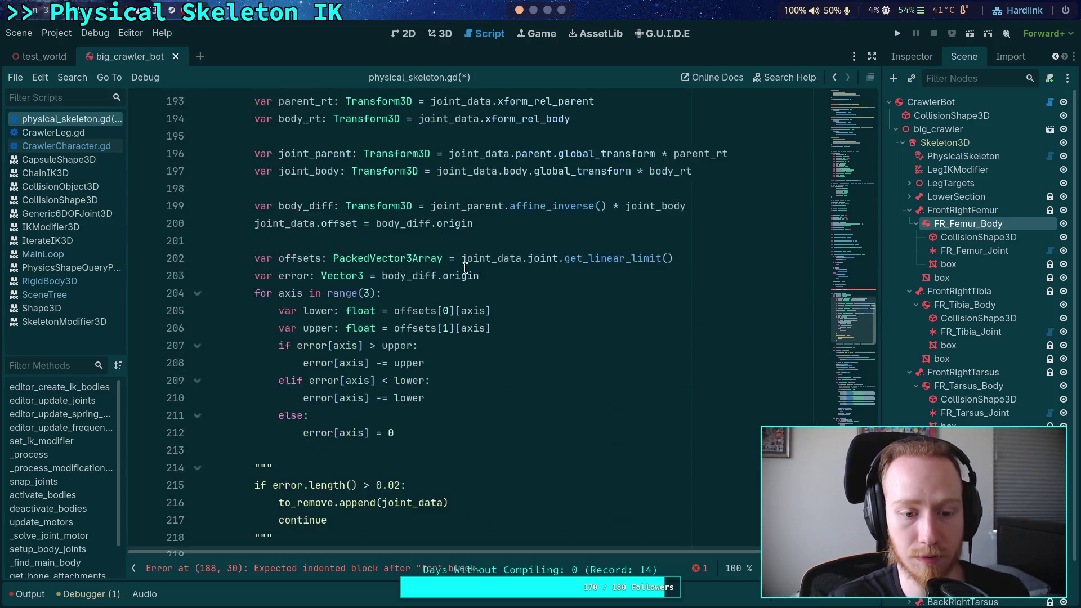
pyautogui.click(413, 325)
pyautogui.press('Return')
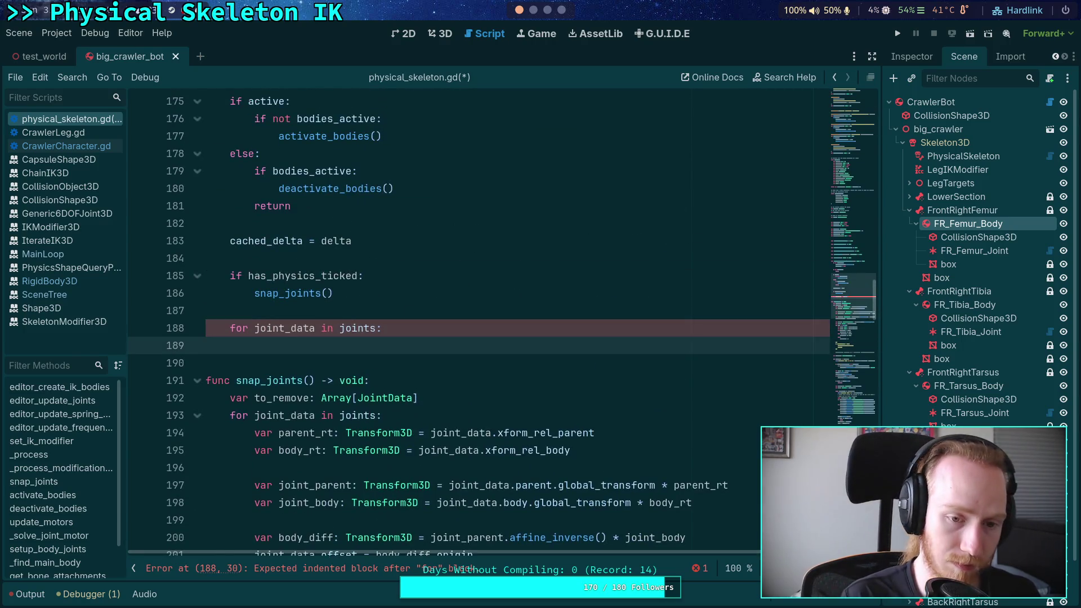
pyautogui.hotkey('ctrl', 'v')
pyautogui.click(383, 346)
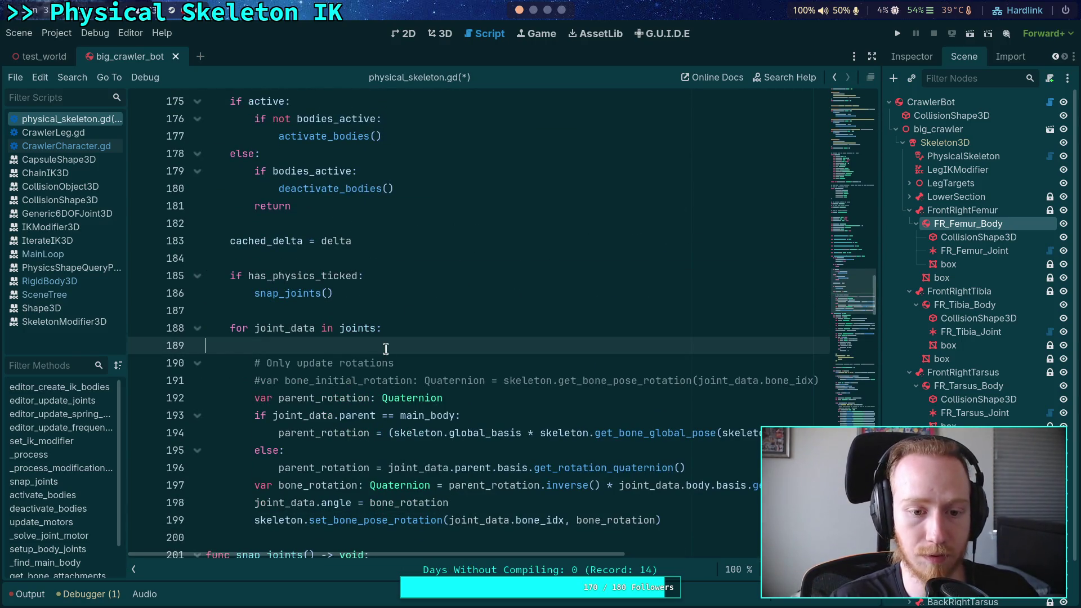
pyautogui.press('BackSpace')
pyautogui.scroll(-20, 497, 359)
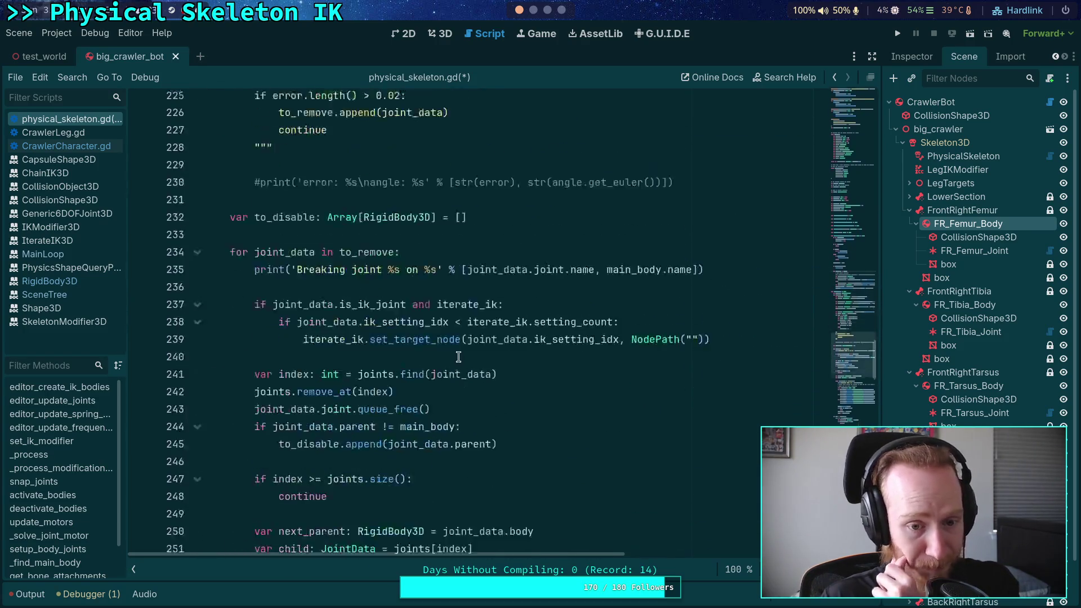
# Review the joint code, highlighting uses of next_body, joint_data and the joints property
pyautogui.scroll(-11, 458, 356)
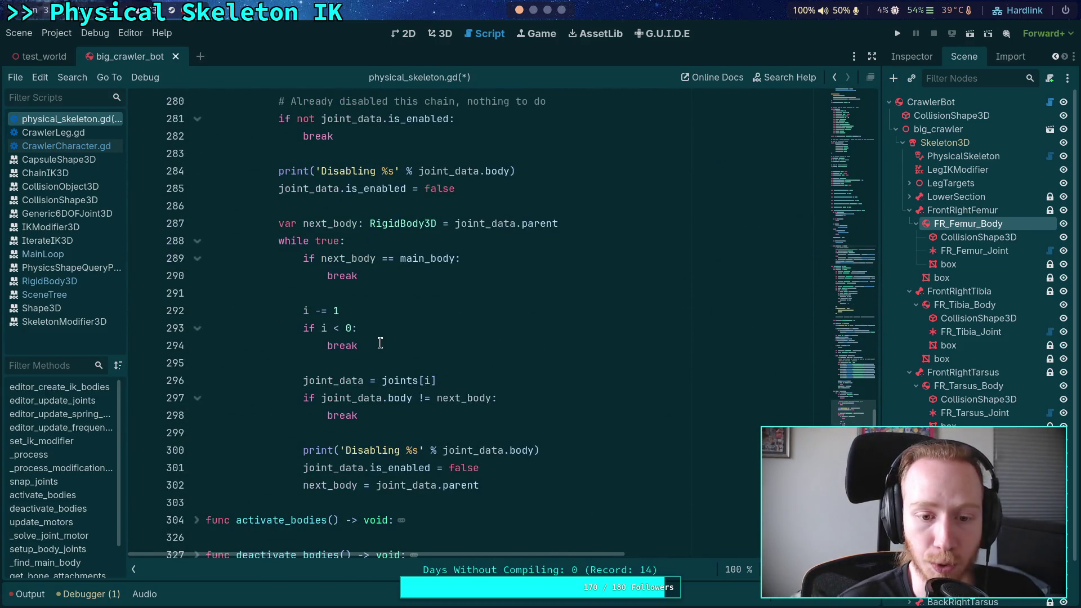
pyautogui.doubleClick(346, 483)
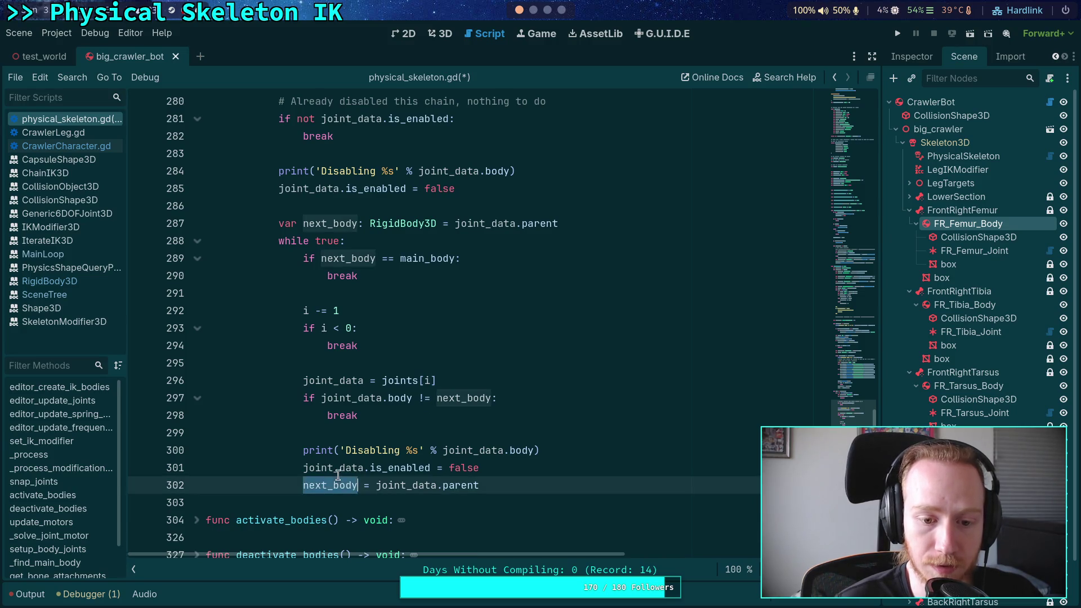
pyautogui.doubleClick(341, 466)
pyautogui.scroll(6, 360, 394)
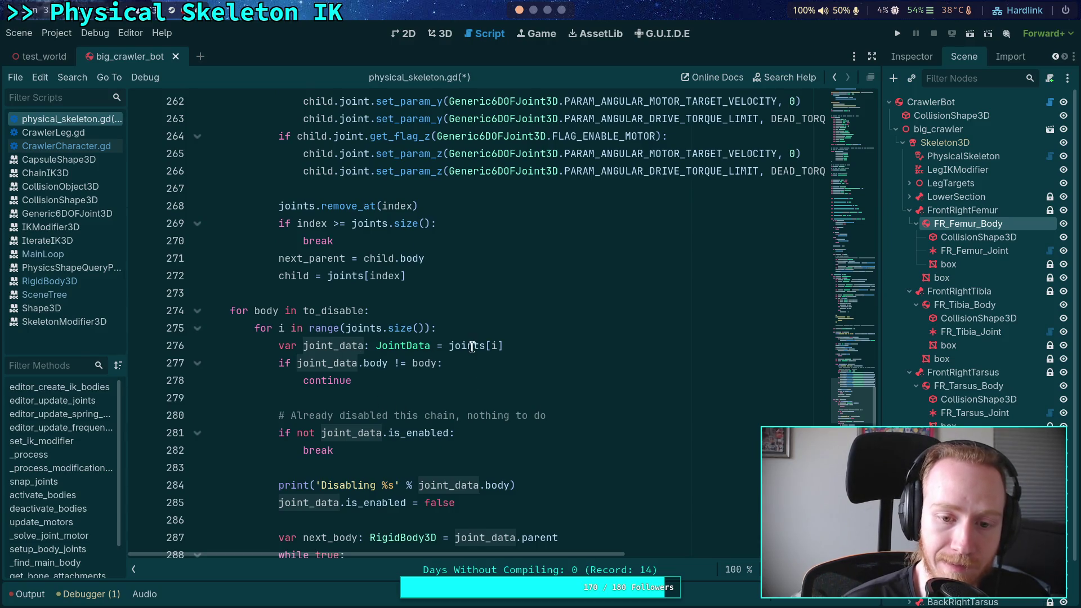
pyautogui.doubleClick(467, 345)
pyautogui.scroll(-2, 357, 363)
pyautogui.scroll(4, 394, 364)
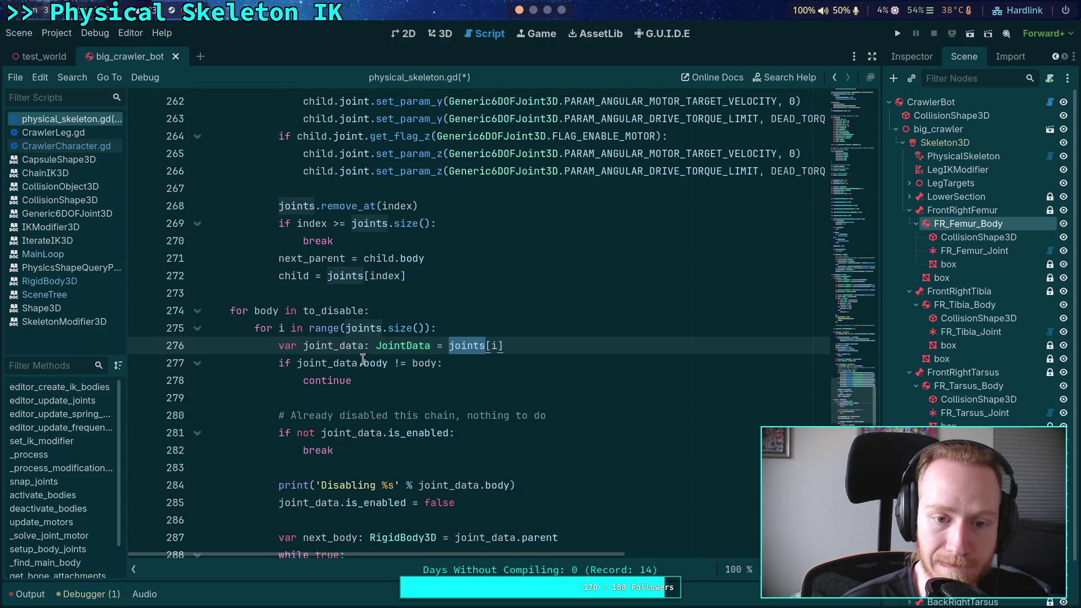
pyautogui.scroll(-4, 412, 365)
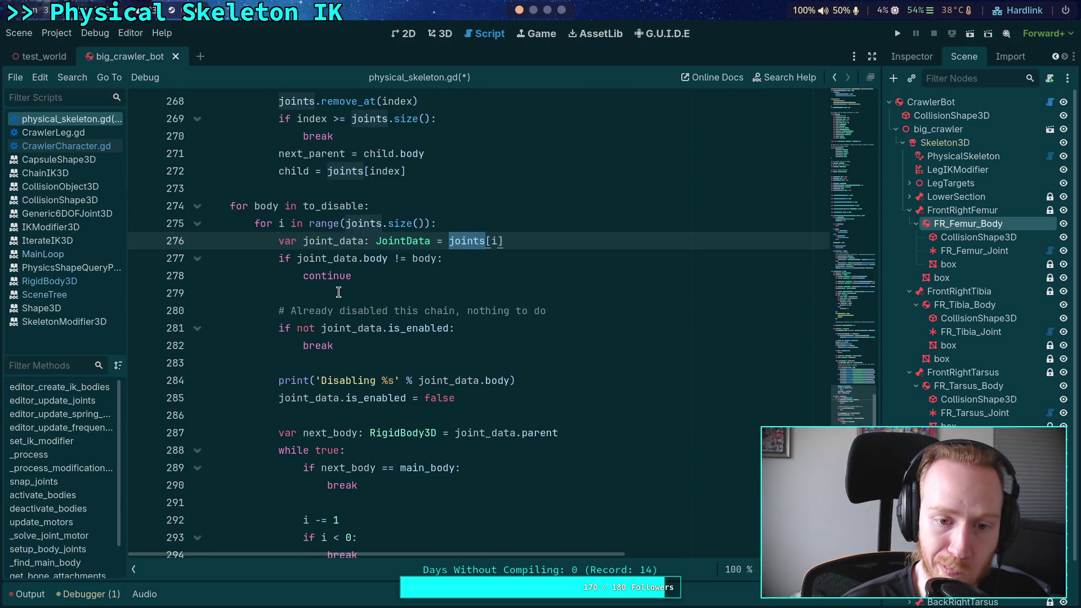
pyautogui.scroll(4, 339, 292)
pyautogui.scroll(13, 338, 291)
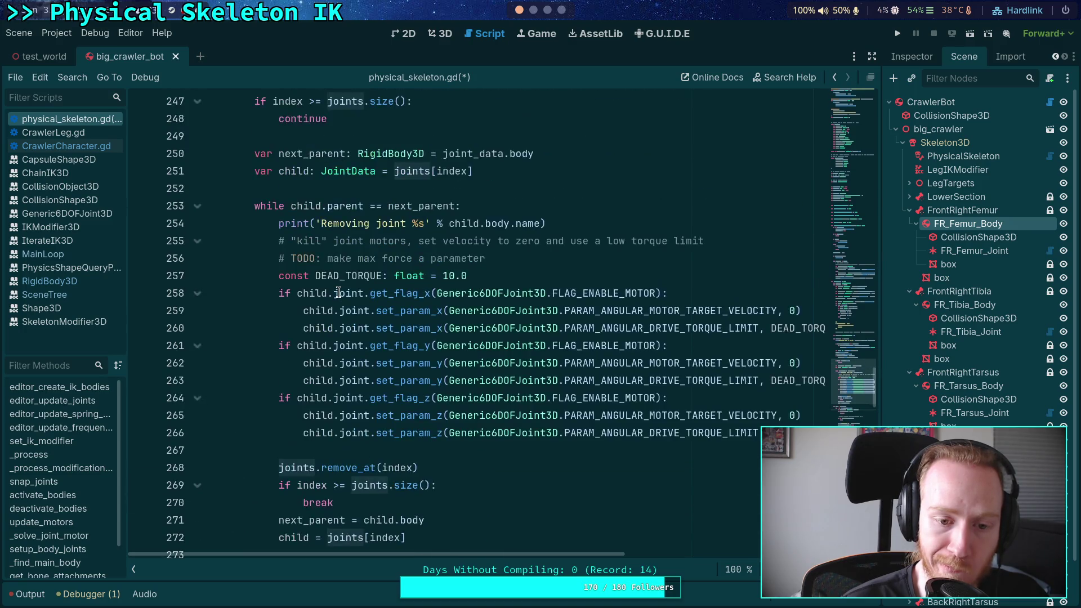
pyautogui.scroll(7, 338, 292)
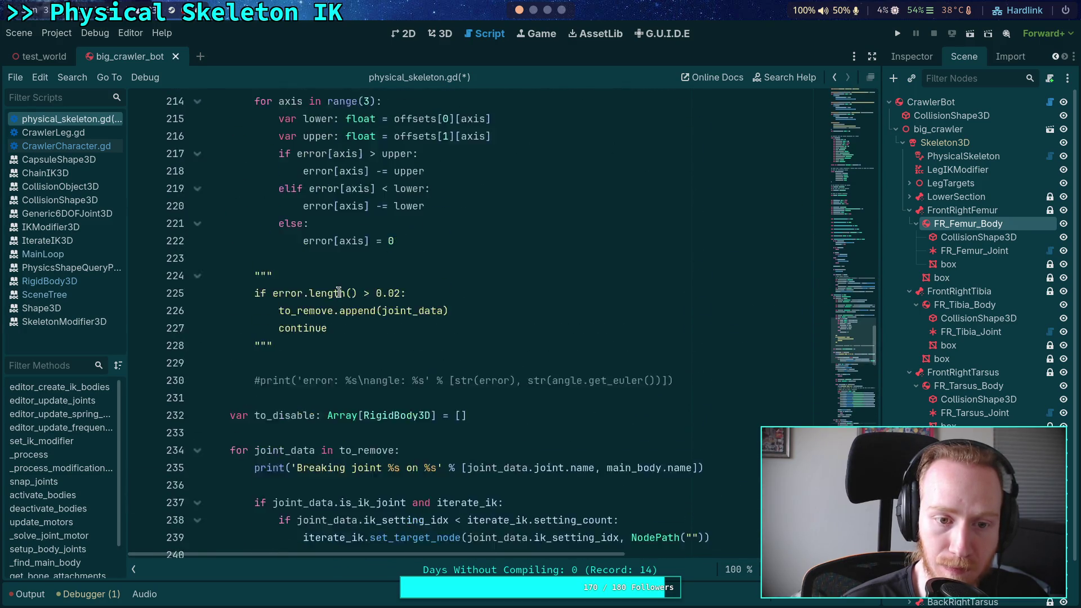
pyautogui.scroll(7, 342, 294)
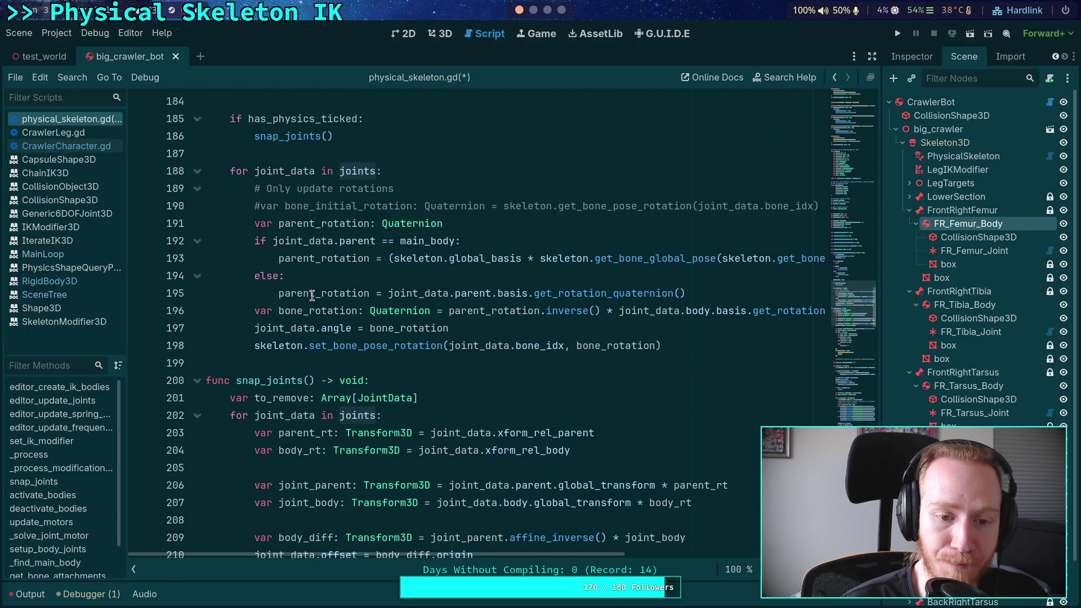
# Inspect the rotation-update loop, including its main_body condition and else branch
pyautogui.click(291, 375)
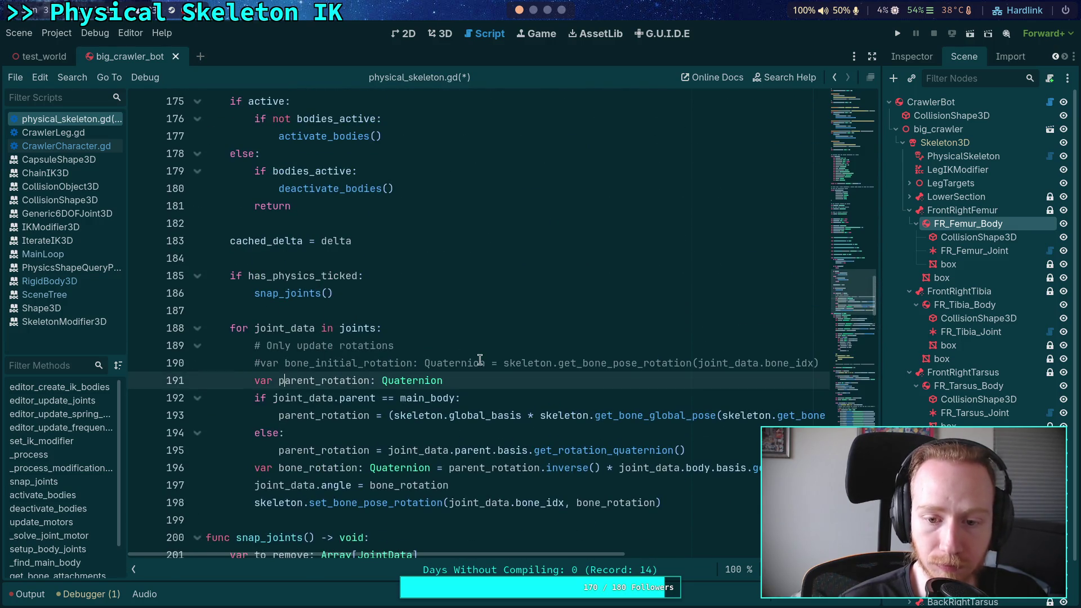
pyautogui.click(557, 395)
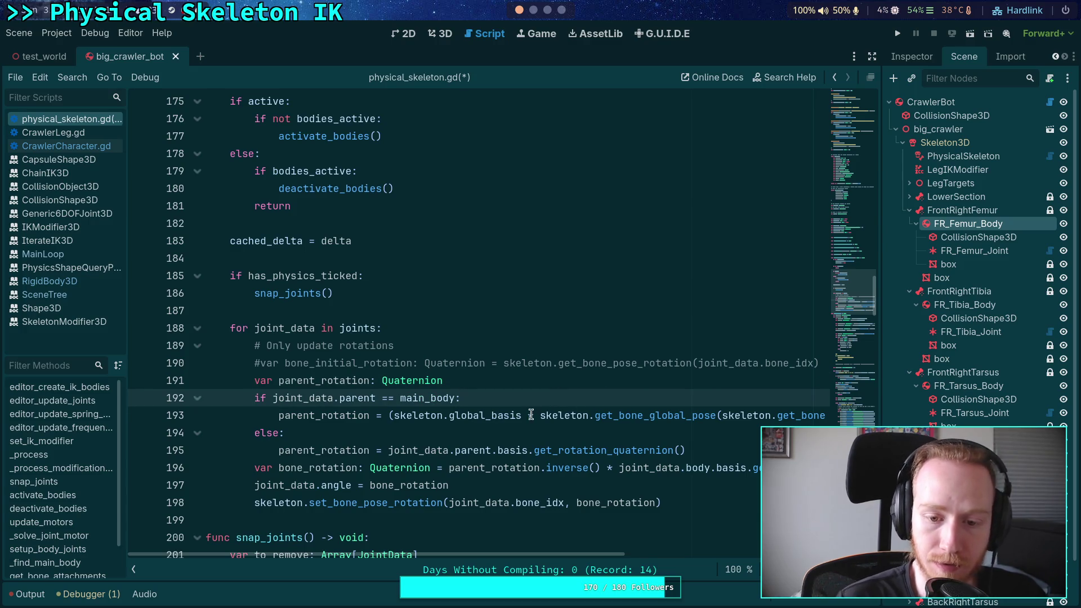
pyautogui.moveTo(529, 554)
pyautogui.mouseDown()
pyautogui.moveTo(782, 556)
pyautogui.moveTo(394, 537)
pyautogui.mouseUp()
pyautogui.click(444, 334)
pyautogui.click(532, 349)
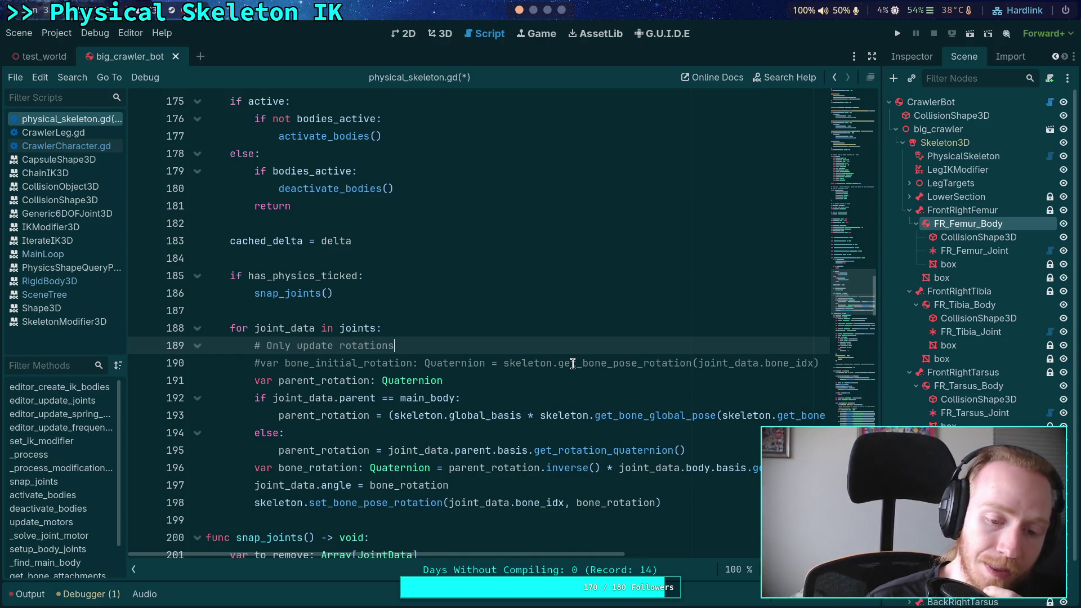
pyautogui.moveTo(675, 502)
pyautogui.mouseDown()
pyautogui.moveTo(366, 421)
pyautogui.moveTo(255, 345)
pyautogui.mouseUp()
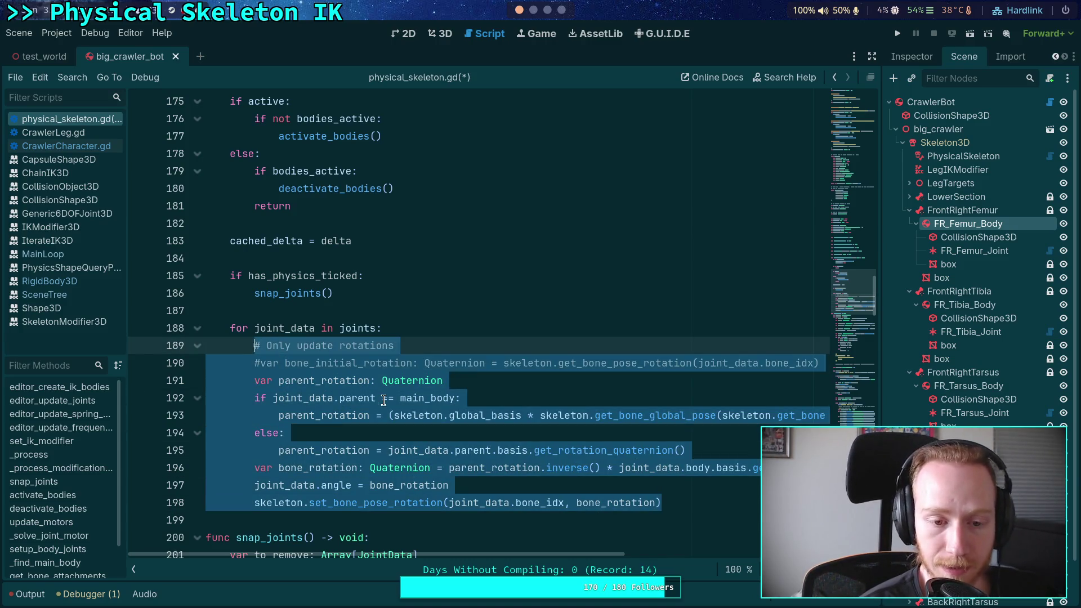
pyautogui.click(344, 309)
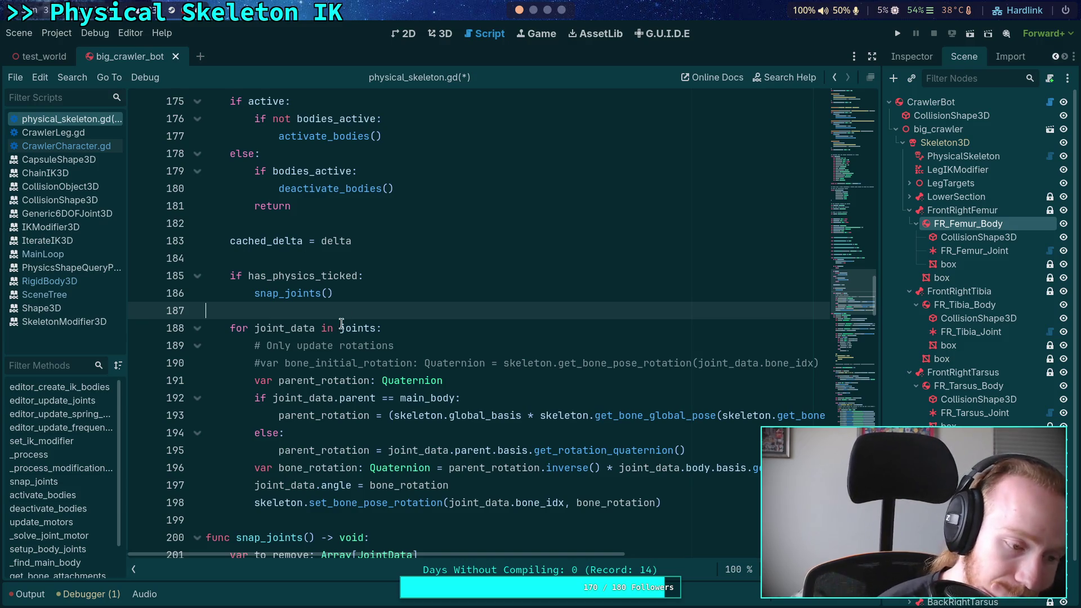
pyautogui.click(345, 256)
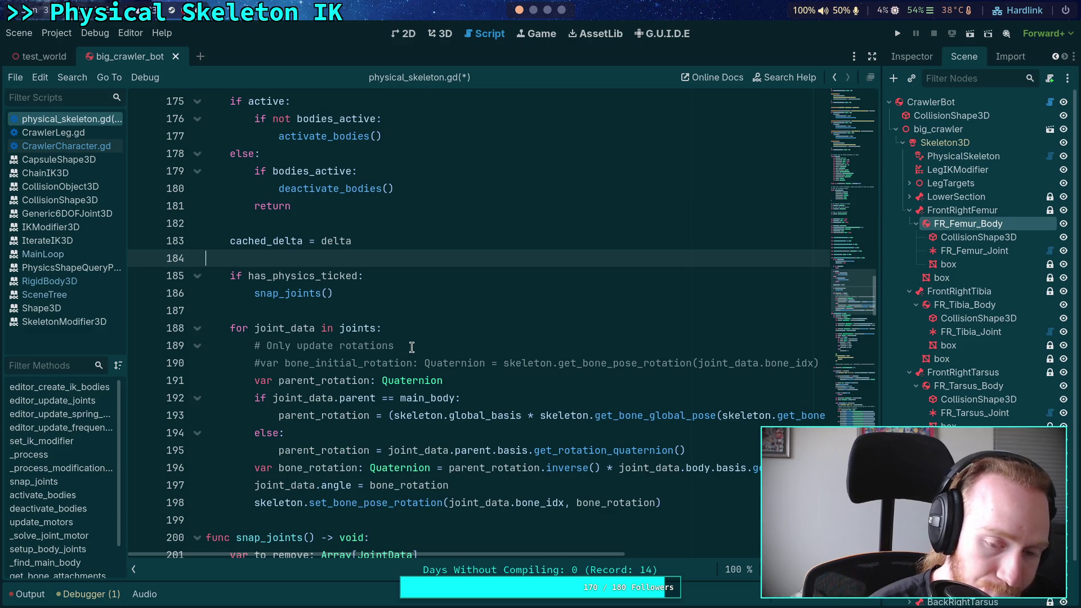
pyautogui.moveTo(707, 499)
pyautogui.mouseDown()
pyautogui.moveTo(205, 501)
pyautogui.moveTo(192, 323)
pyautogui.mouseUp()
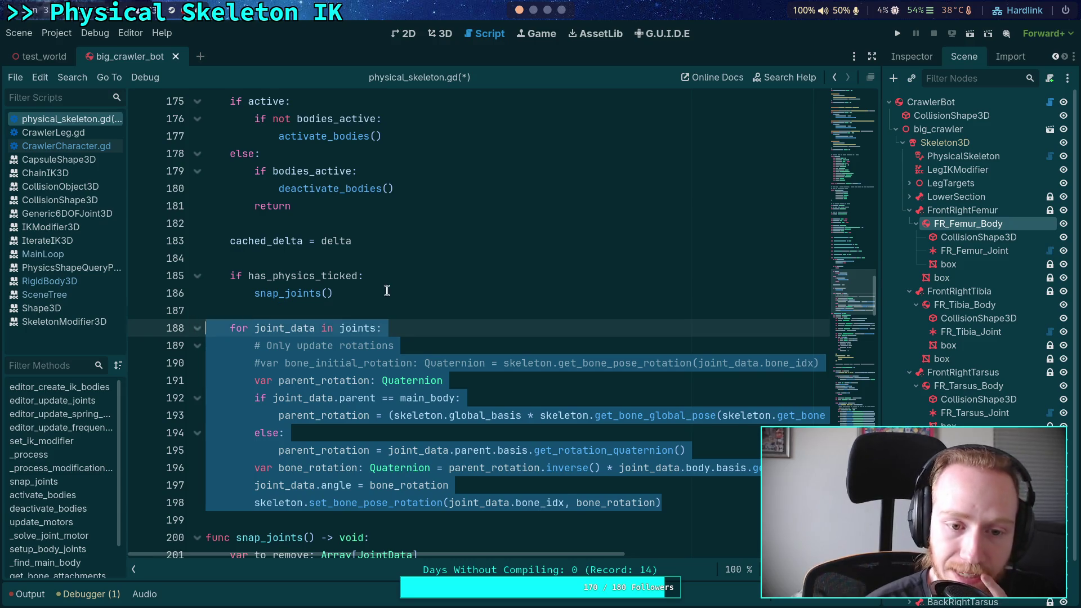
# Insert blank lines between the snap_joints() call and the rotation-update loop
pyautogui.click(387, 292)
pyautogui.press('Return')
pyautogui.press('Return')
pyautogui.scroll(1, 434, 326)
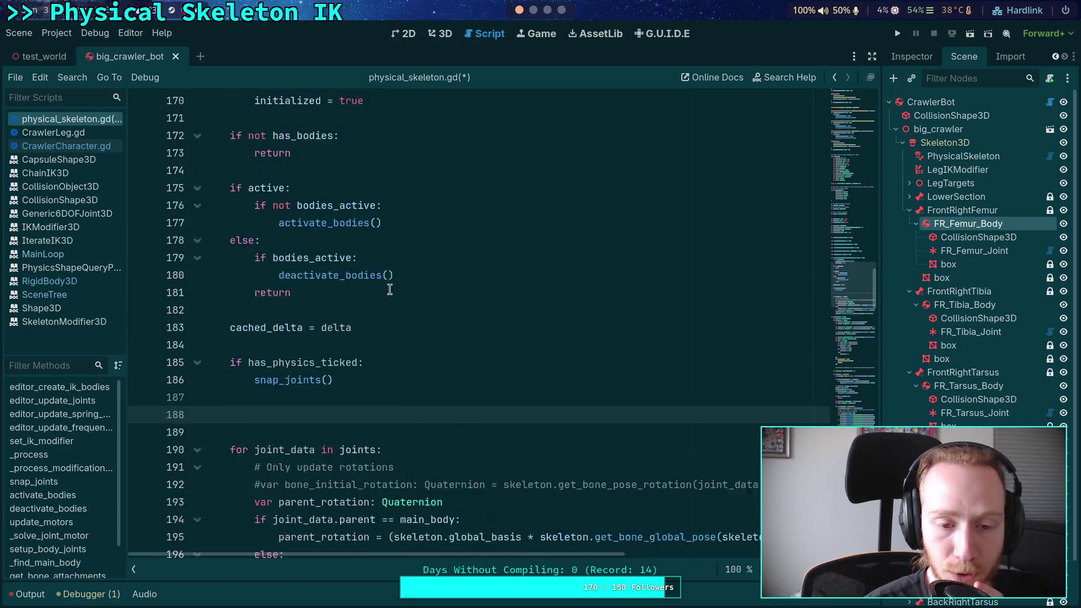
pyautogui.scroll(-7, 434, 326)
pyautogui.scroll(-1, 454, 324)
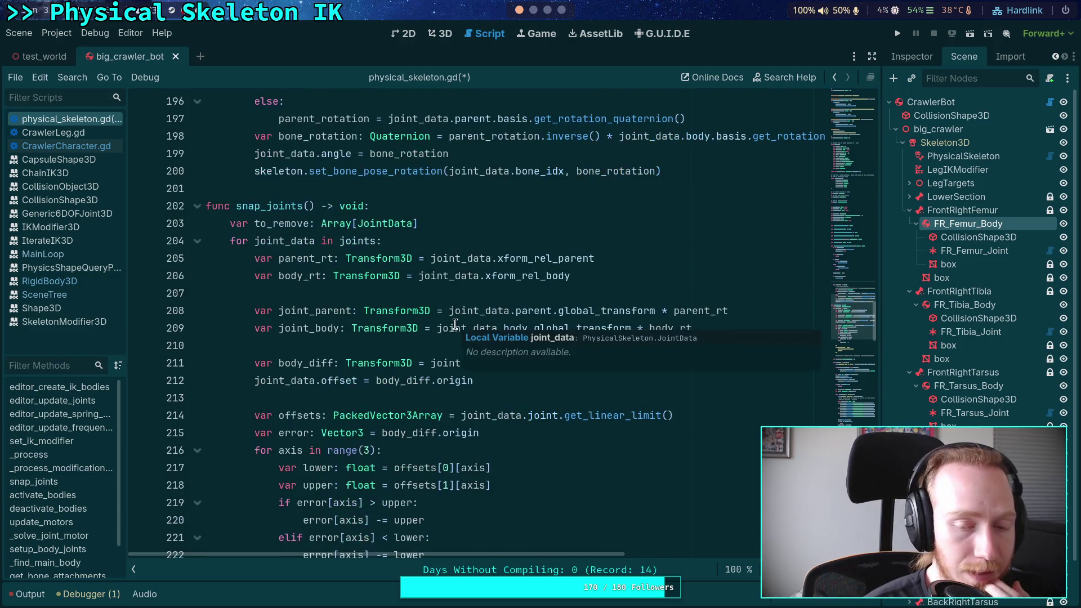
pyautogui.click(344, 290)
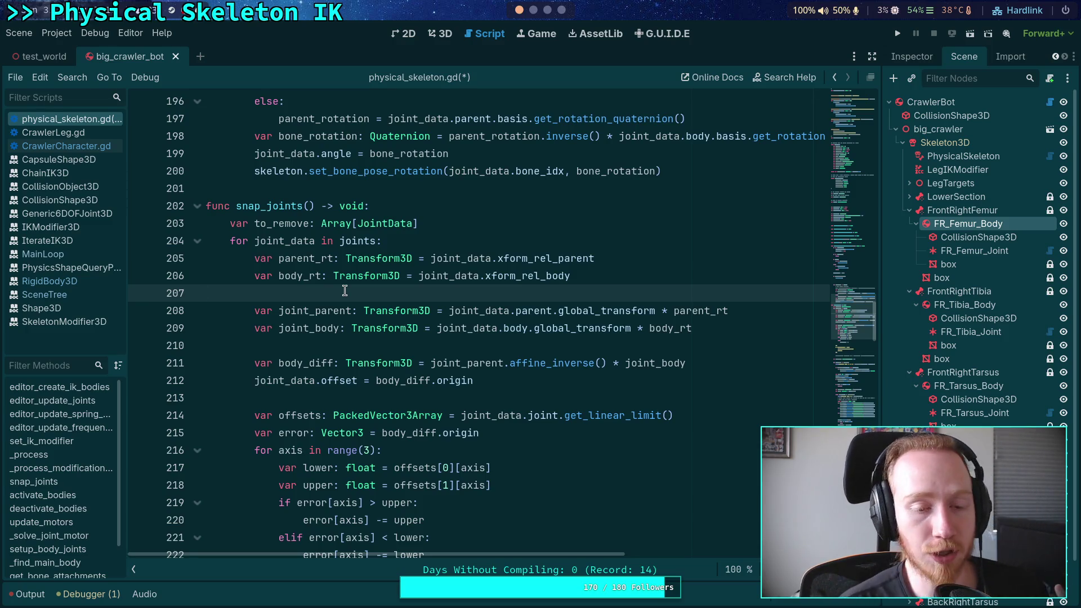
pyautogui.click(360, 188)
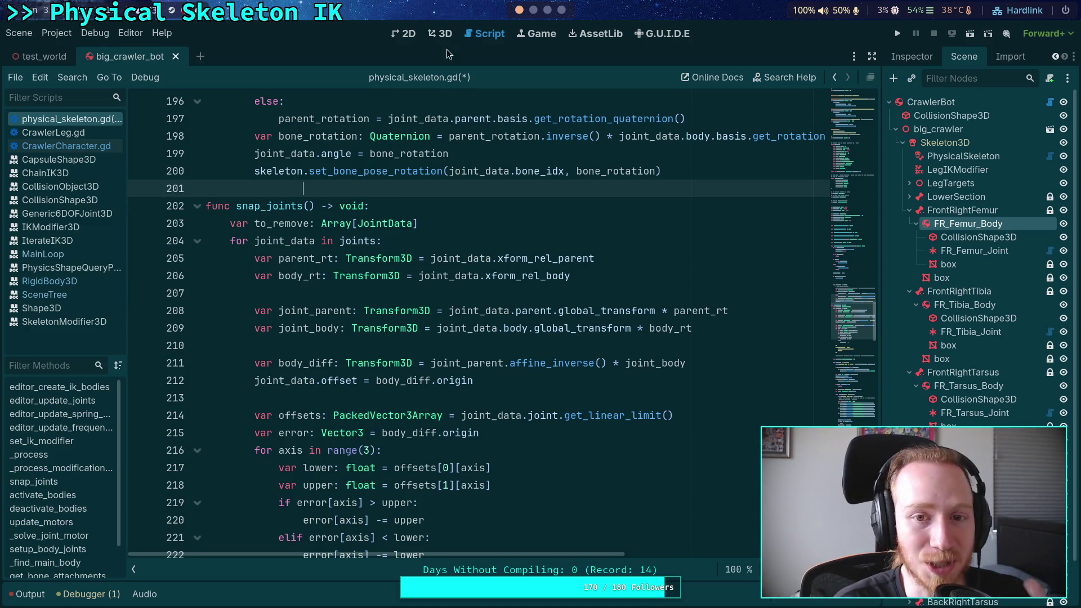
# In main.cpp, locate and select the iteration_end call in the 3D physics step
pyautogui.press('super+2')
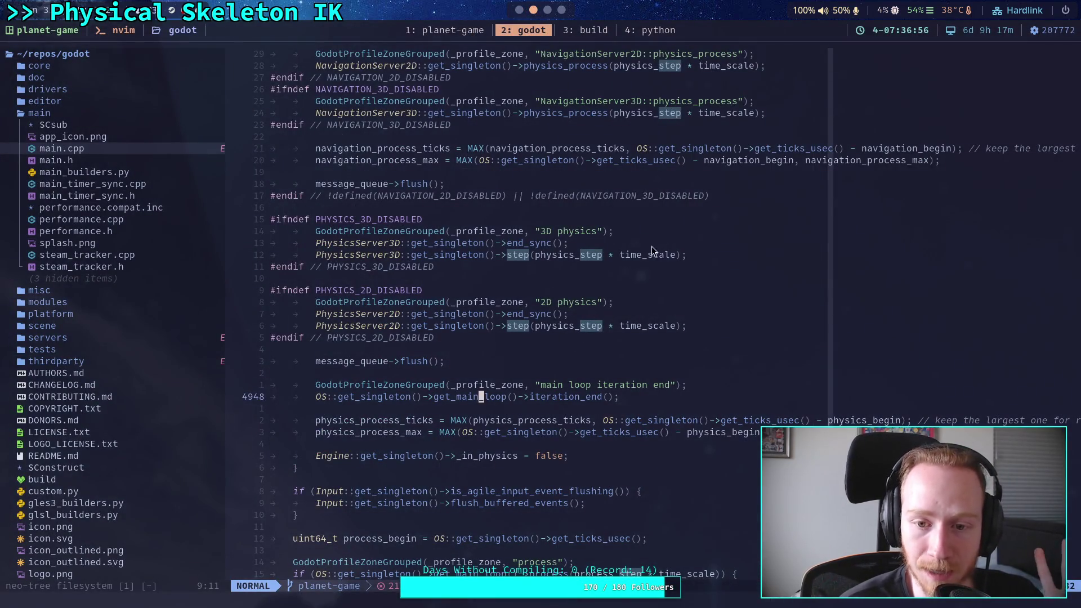
pyautogui.click(715, 258)
pyautogui.click(724, 371)
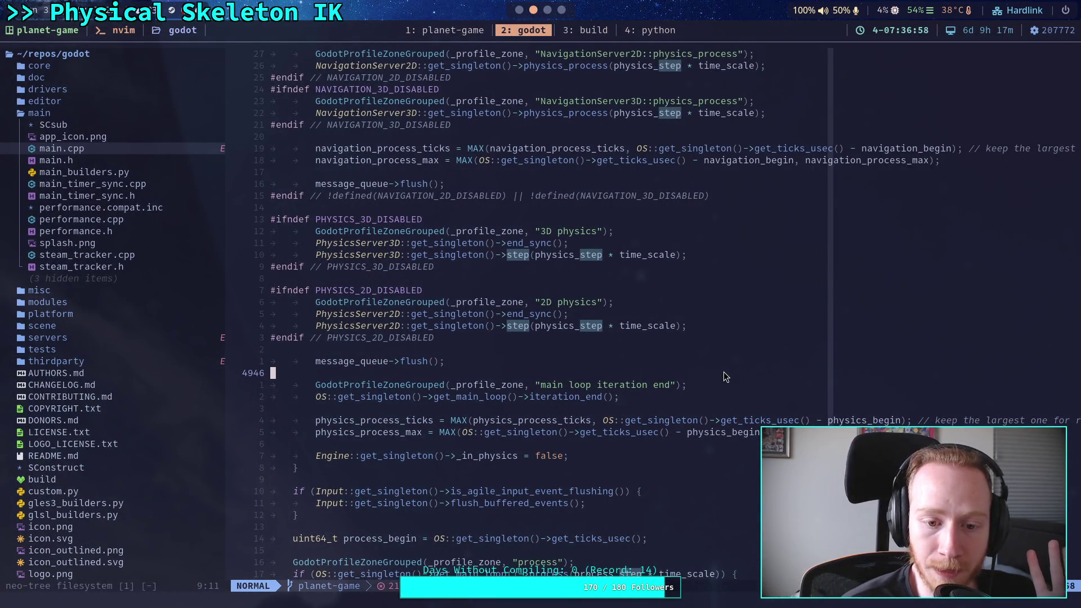
pyautogui.doubleClick(566, 399)
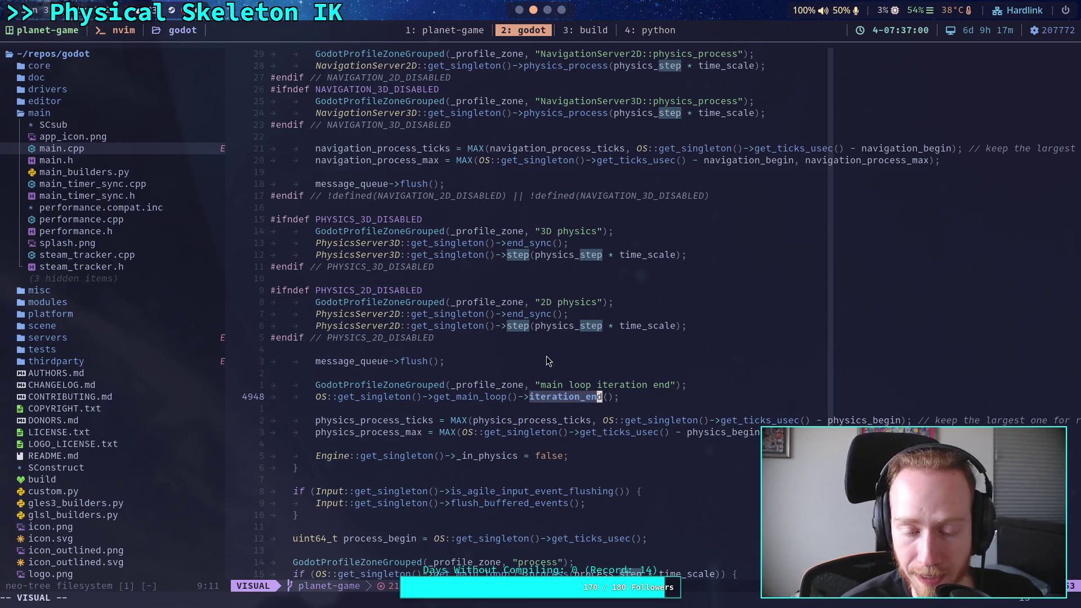
pyautogui.click(544, 373)
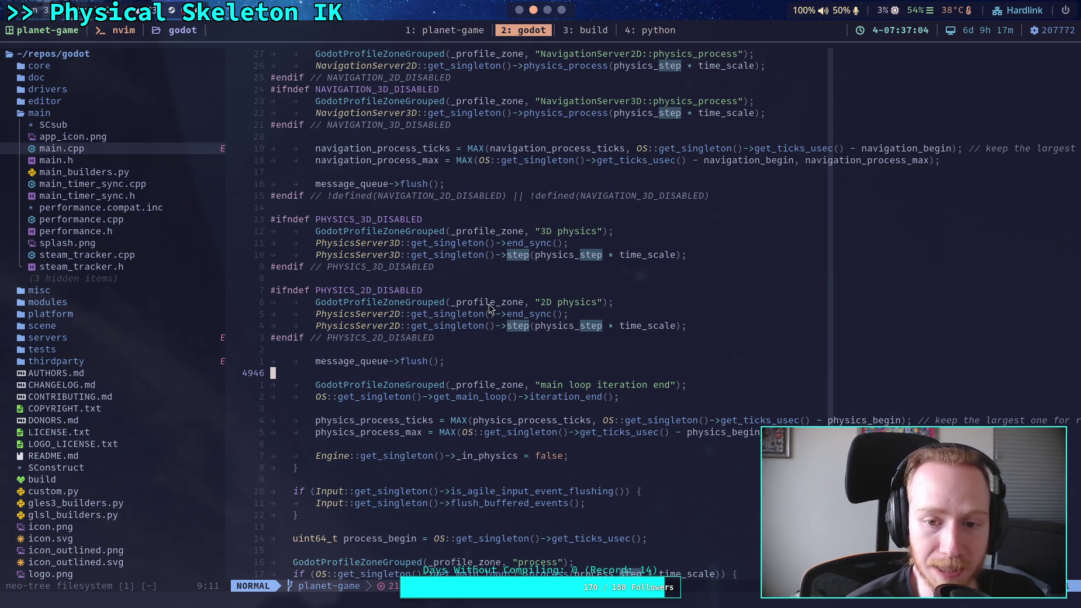
# Focus the neo-tree sidebar and expand the scene folder and its 3d subfolder
pyautogui.click(397, 201)
pyautogui.click(157, 229)
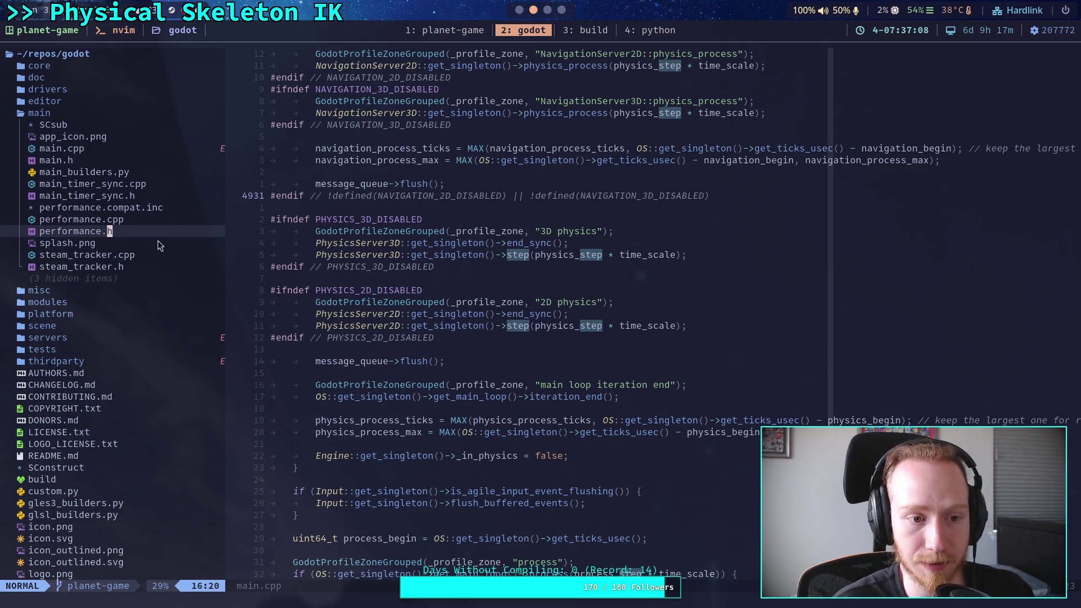
pyautogui.click(103, 325)
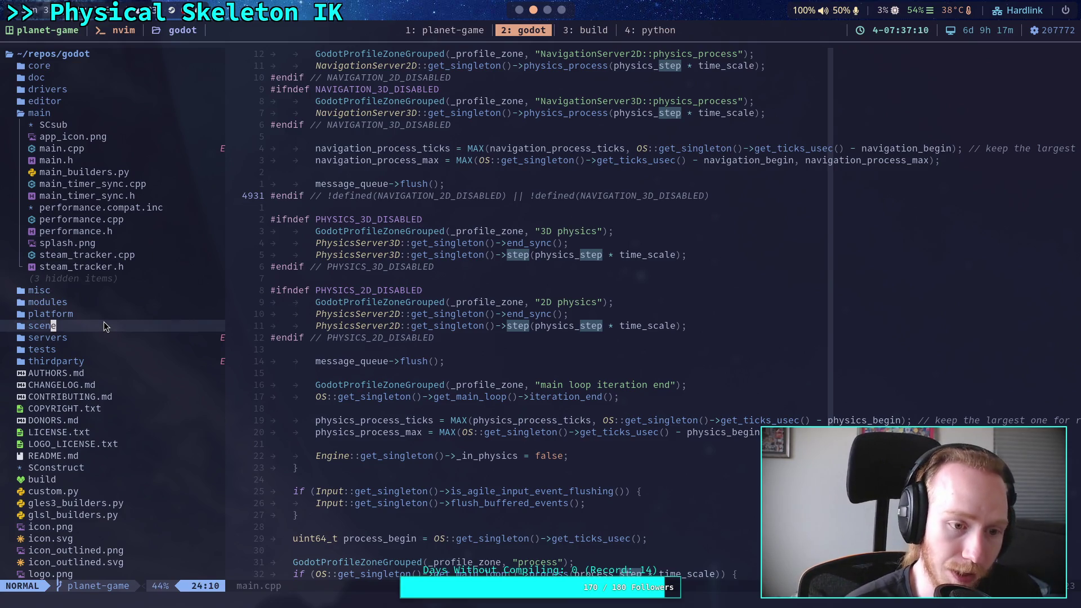
pyautogui.click(103, 325)
pyautogui.scroll(-1, 92, 309)
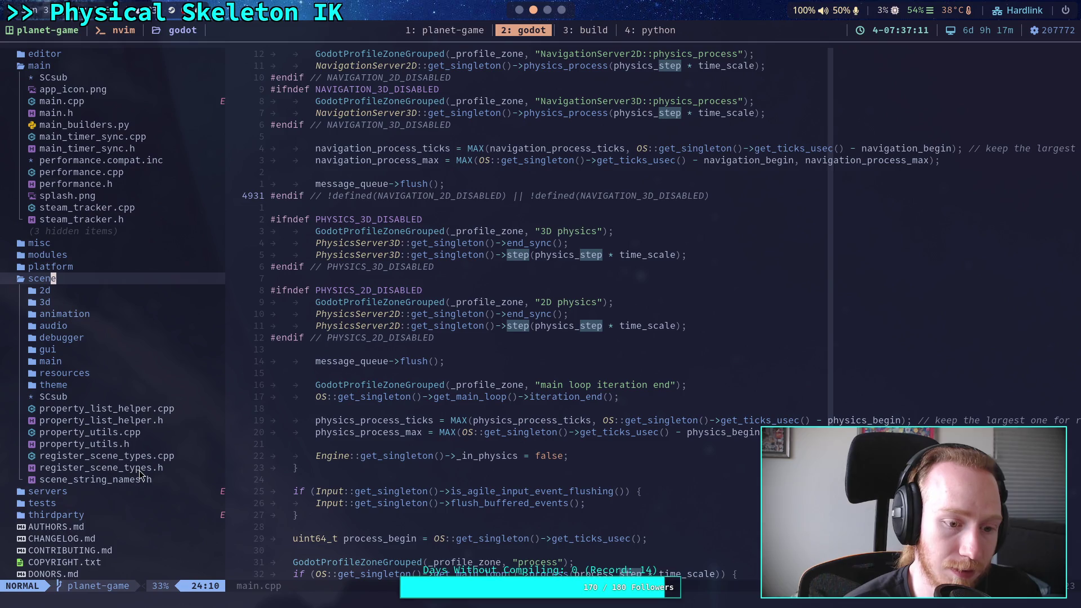
pyautogui.click(59, 306)
pyautogui.scroll(-20, 150, 341)
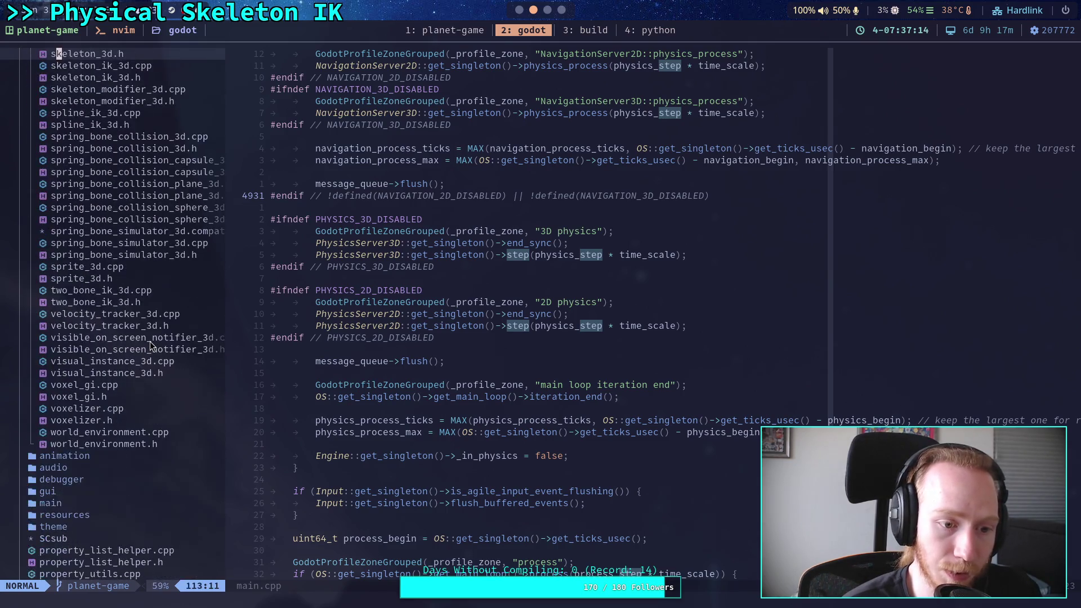
pyautogui.scroll(20, 149, 341)
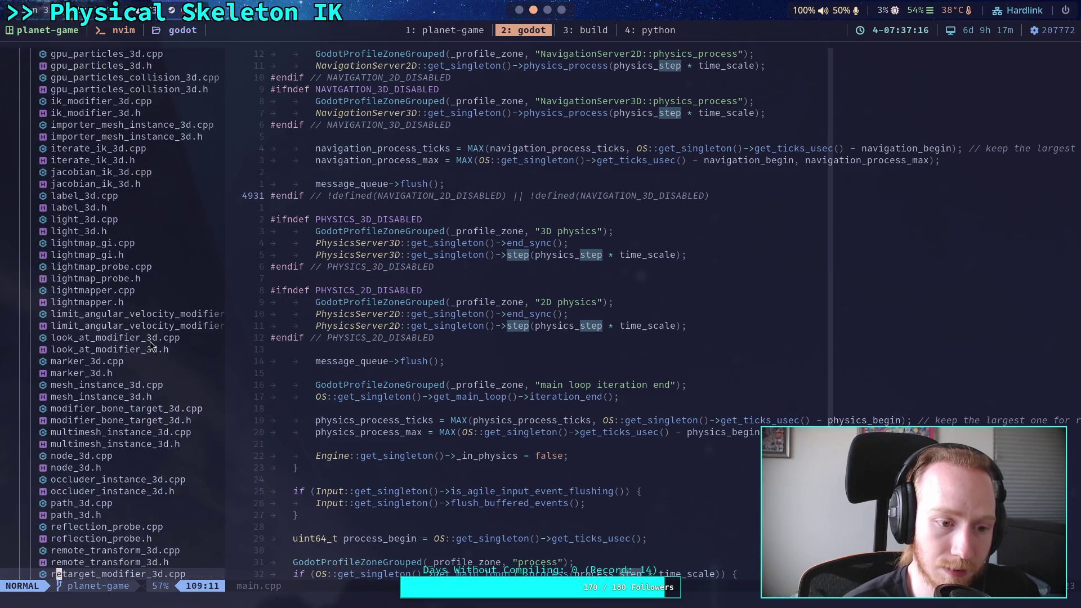
# Collapse the folders again and open scene/scene_string_names.h from the tree
pyautogui.press('C')
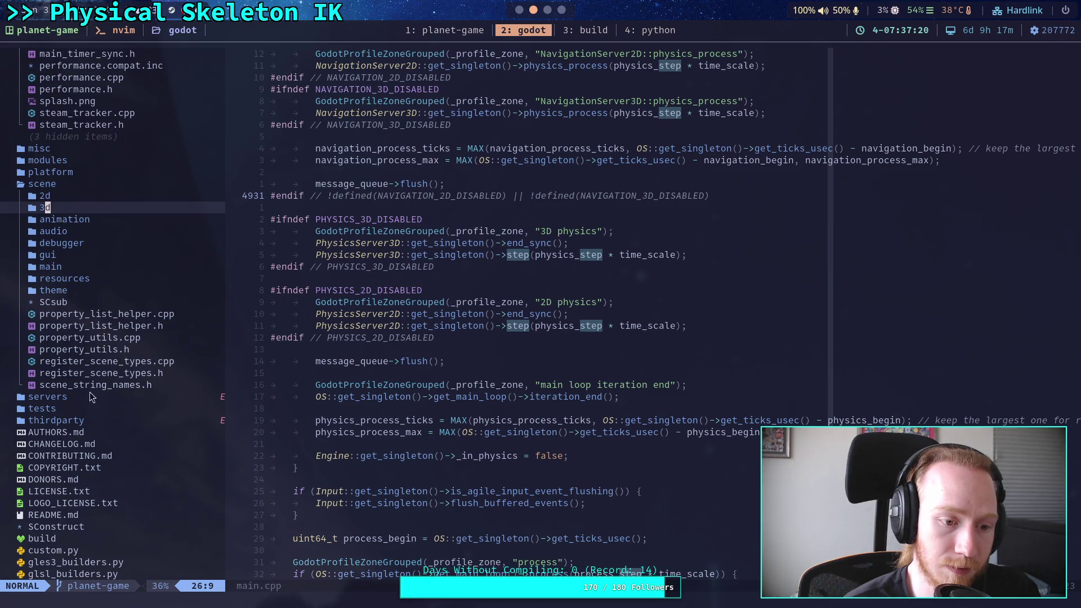
pyautogui.scroll(4, 81, 376)
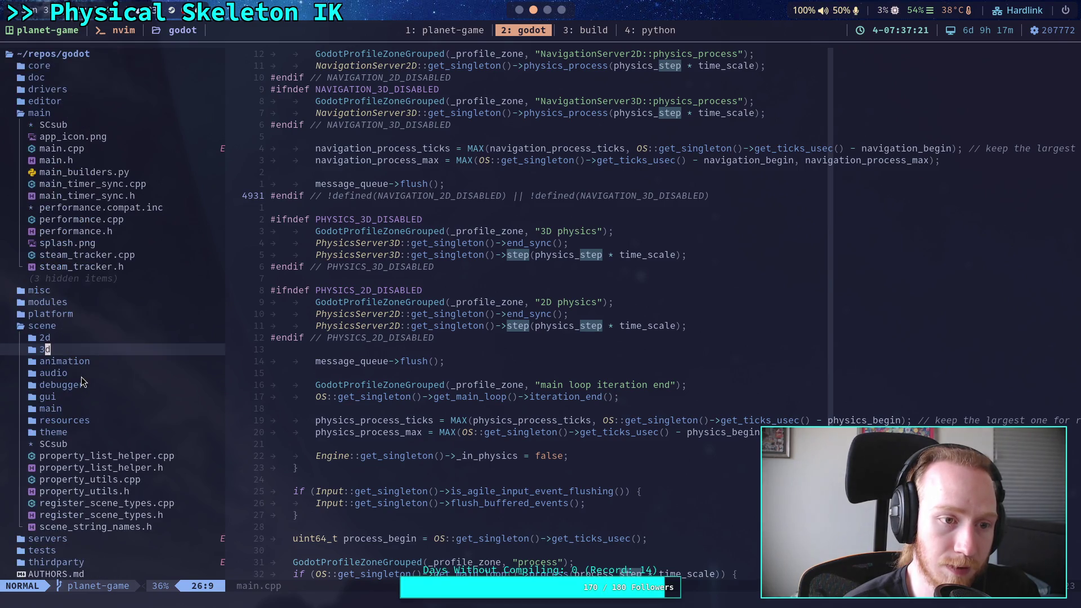
pyautogui.click(82, 313)
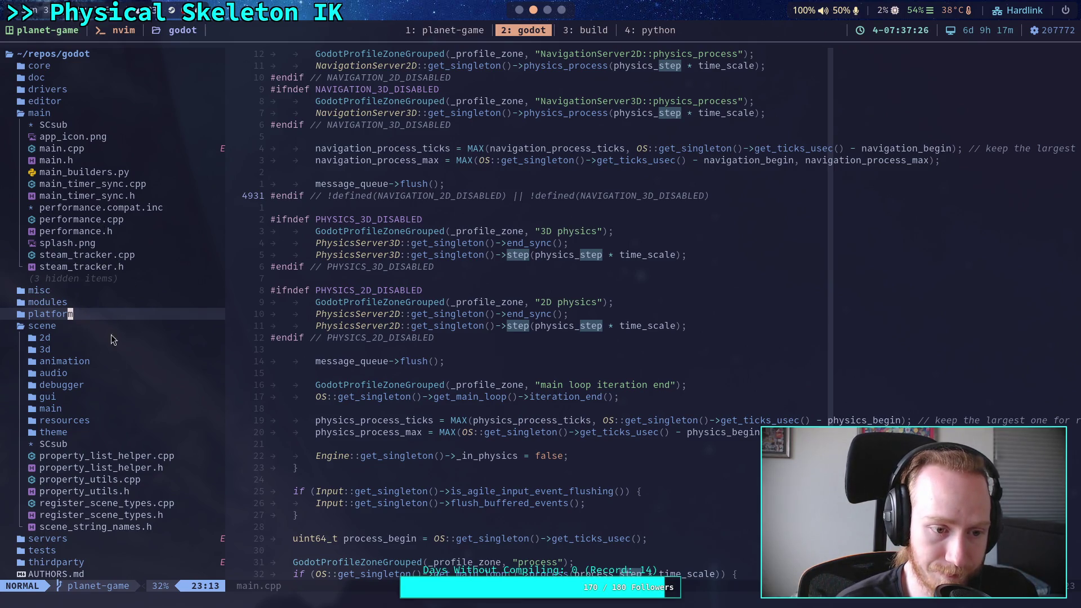
pyautogui.doubleClick(48, 68)
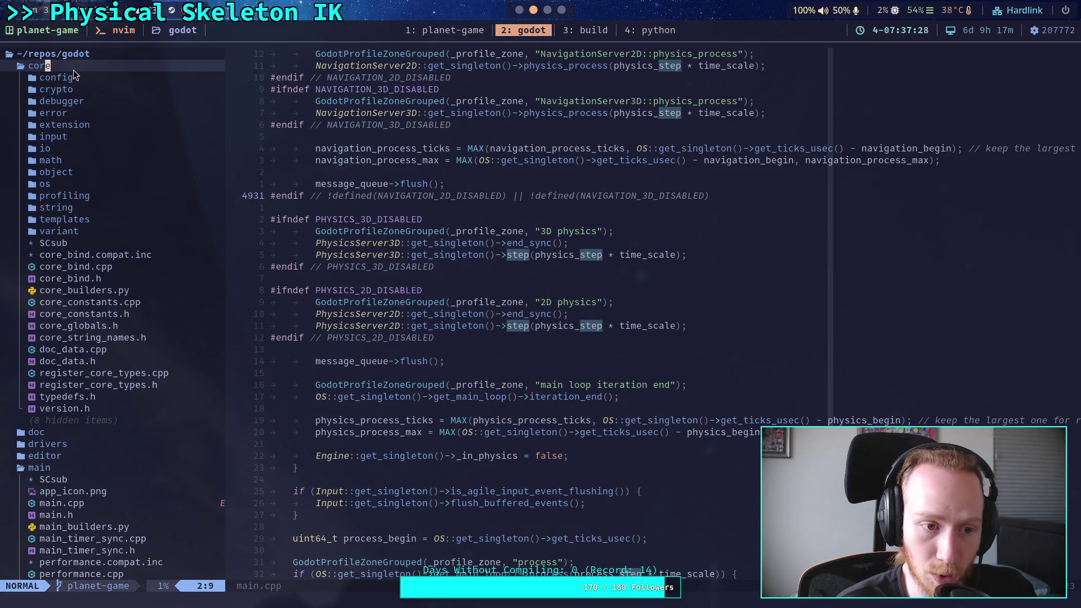
pyautogui.doubleClick(73, 70)
pyautogui.scroll(-2, 127, 306)
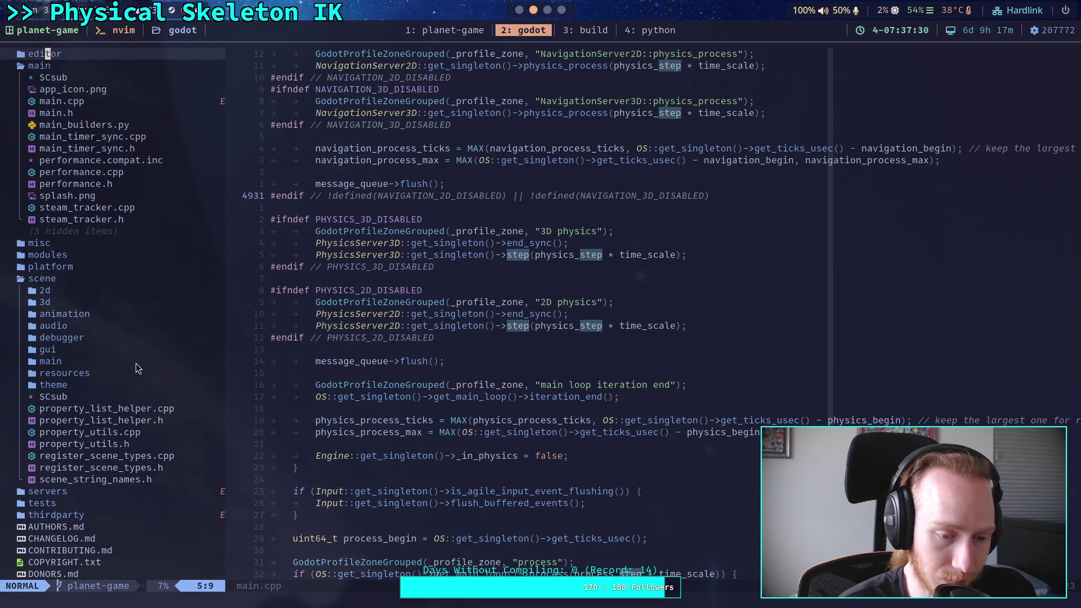
pyautogui.click(111, 479)
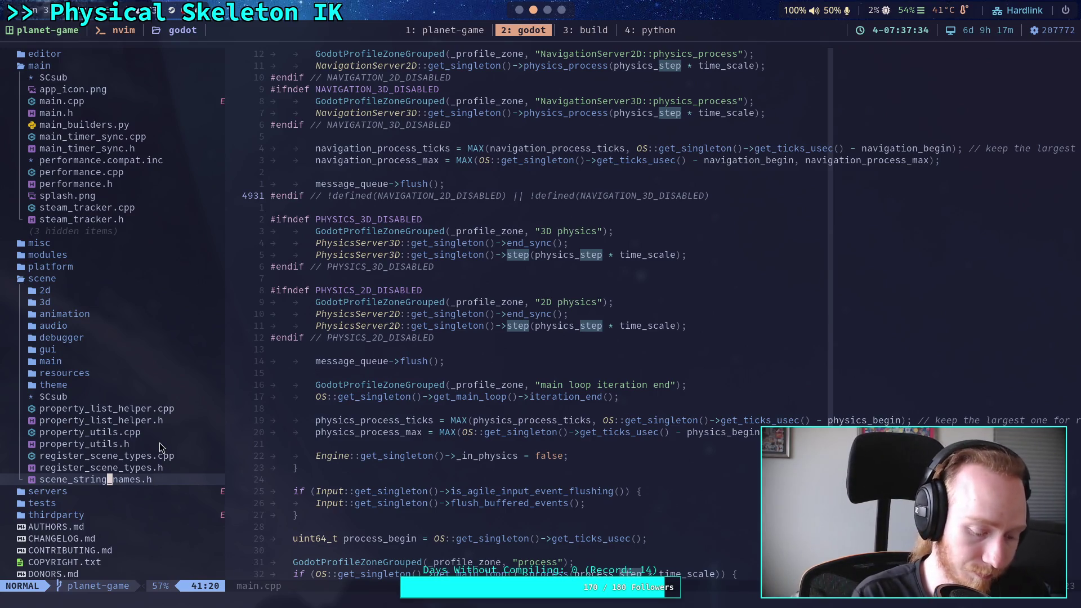
pyautogui.press('Return')
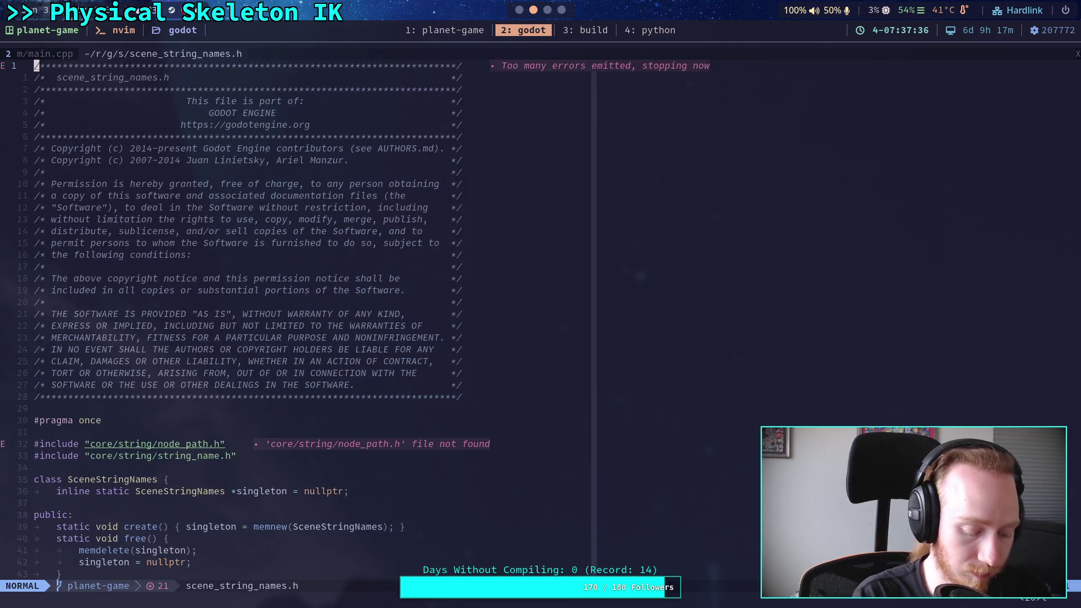
# Start a fuzzy file search for 'scene_tre'
pyautogui.press('space')
pyautogui.press('f')
pyautogui.press('f')
pyautogui.write('scene_tre')
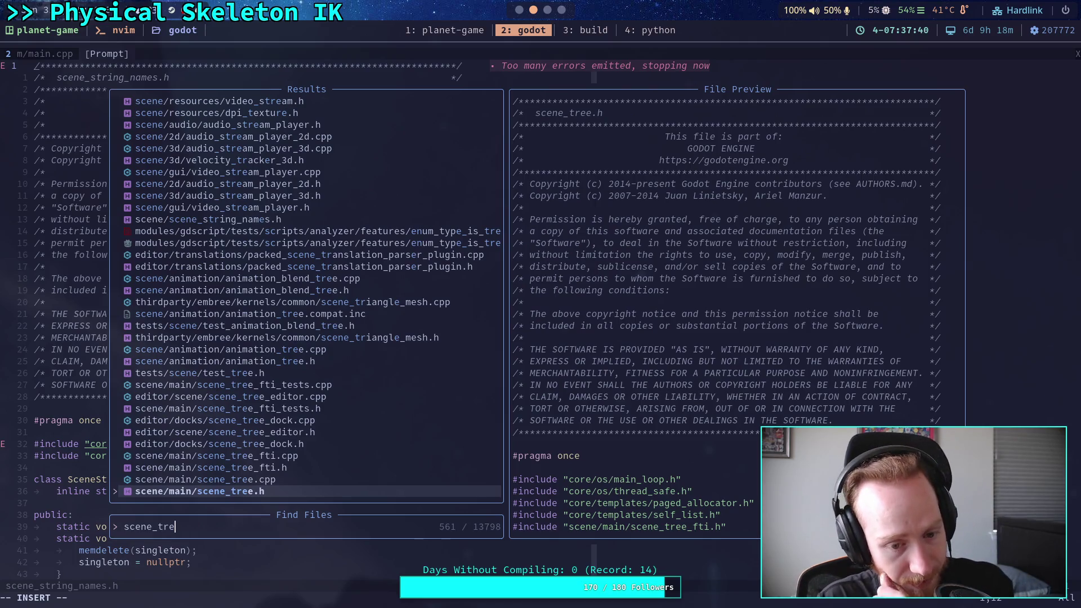
pyautogui.press('Up')
pyautogui.press('Return')
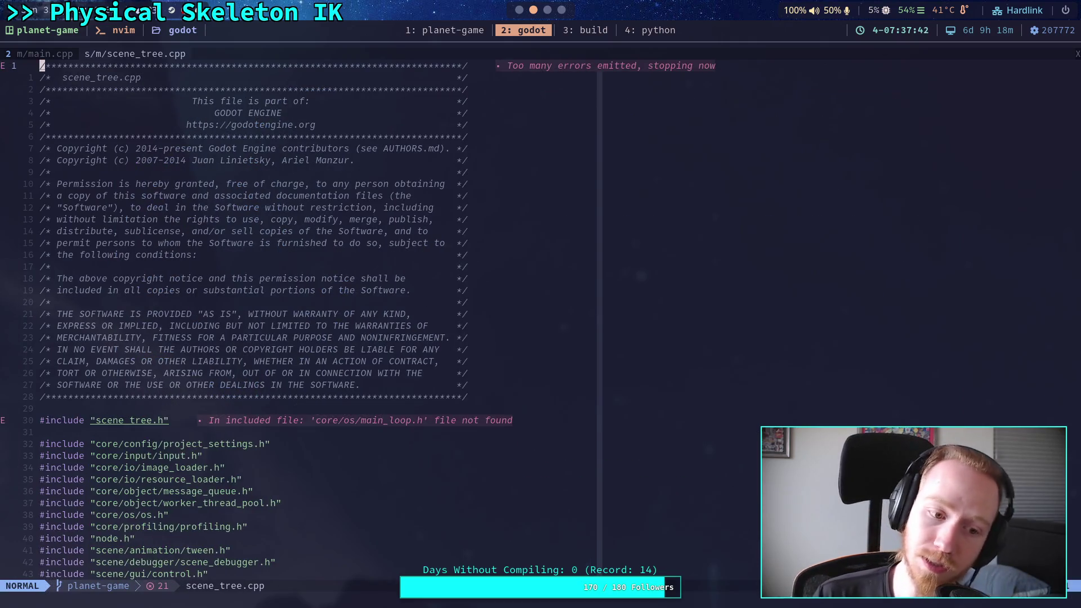
pyautogui.click(52, 56)
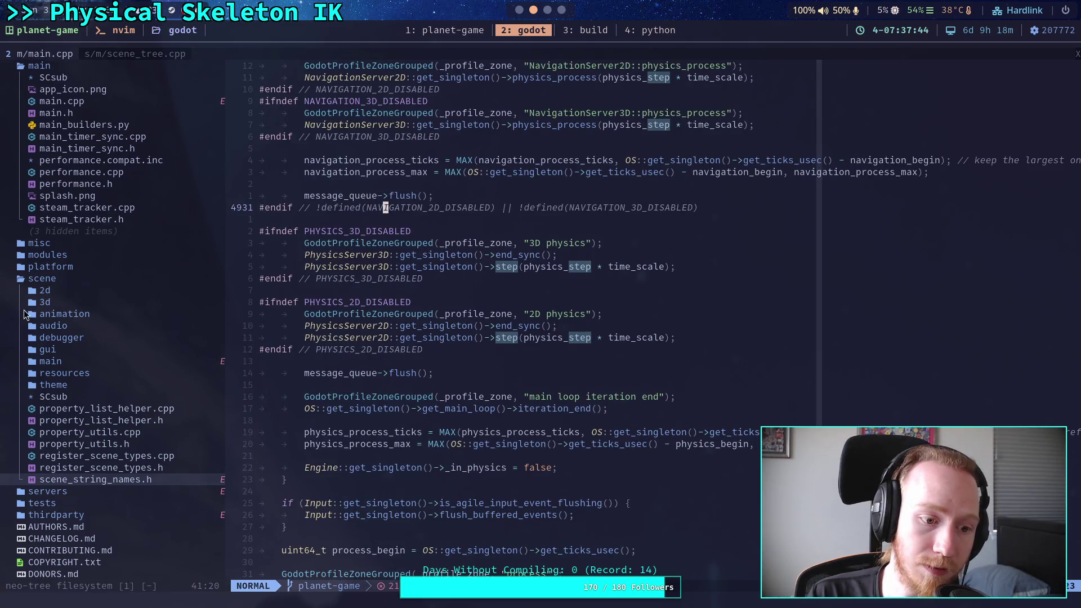
pyautogui.click(51, 360)
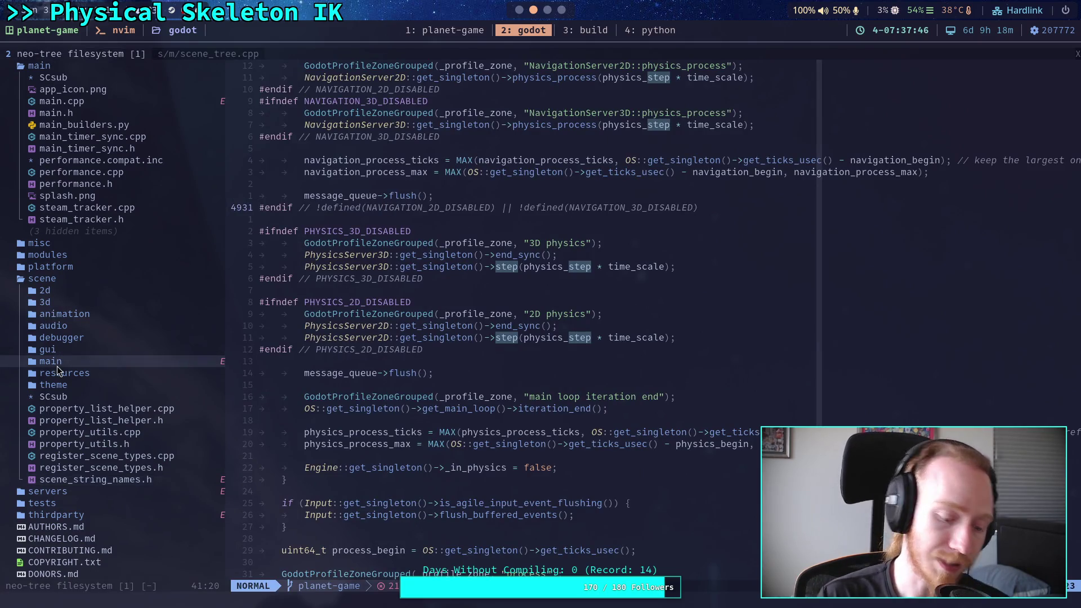
pyautogui.scroll(-8, 158, 401)
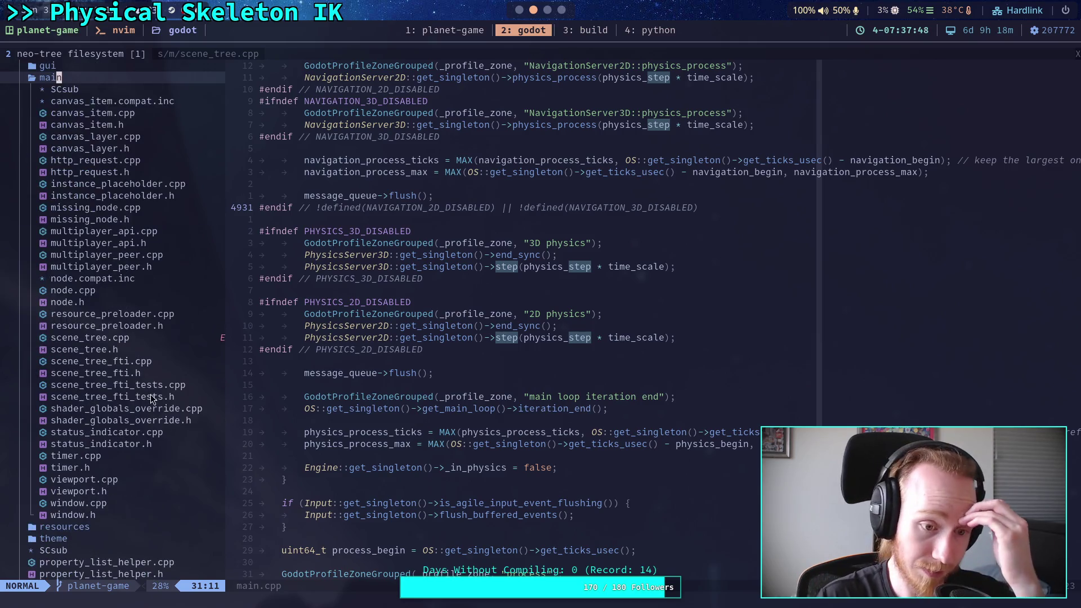
pyautogui.doubleClick(151, 386)
pyautogui.scroll(-20, 266, 376)
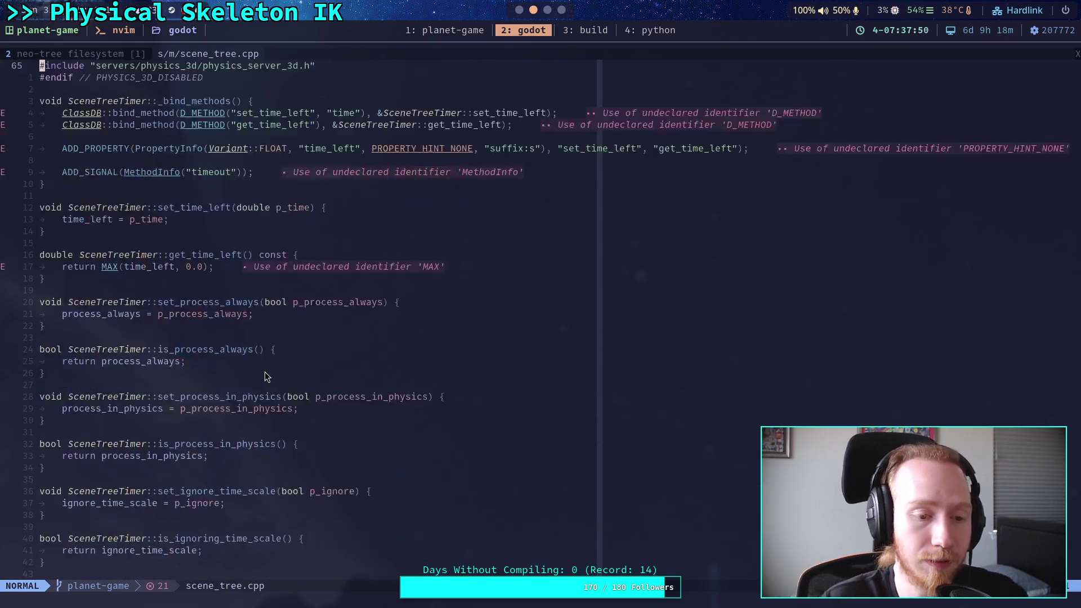
pyautogui.scroll(-13, 265, 372)
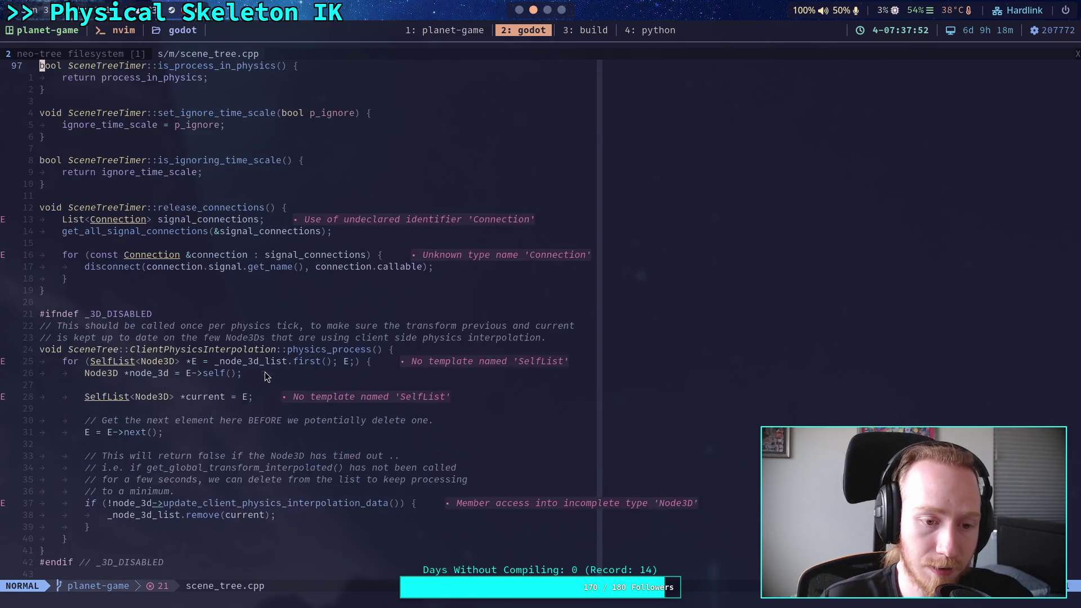
pyautogui.scroll(-5, 264, 386)
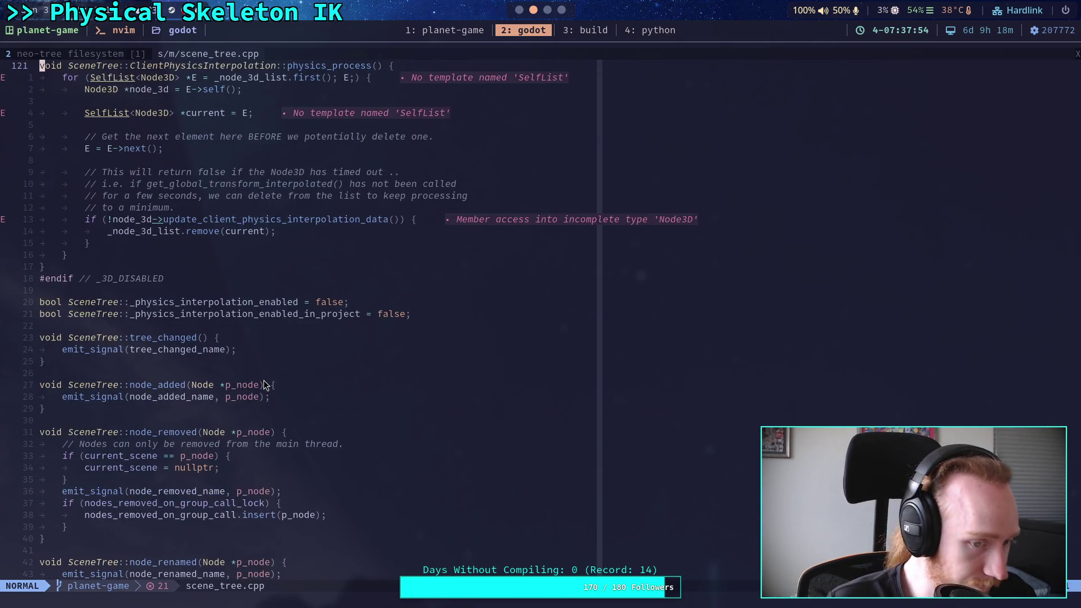
pyautogui.scroll(-6, 265, 385)
pyautogui.scroll(-13, 262, 380)
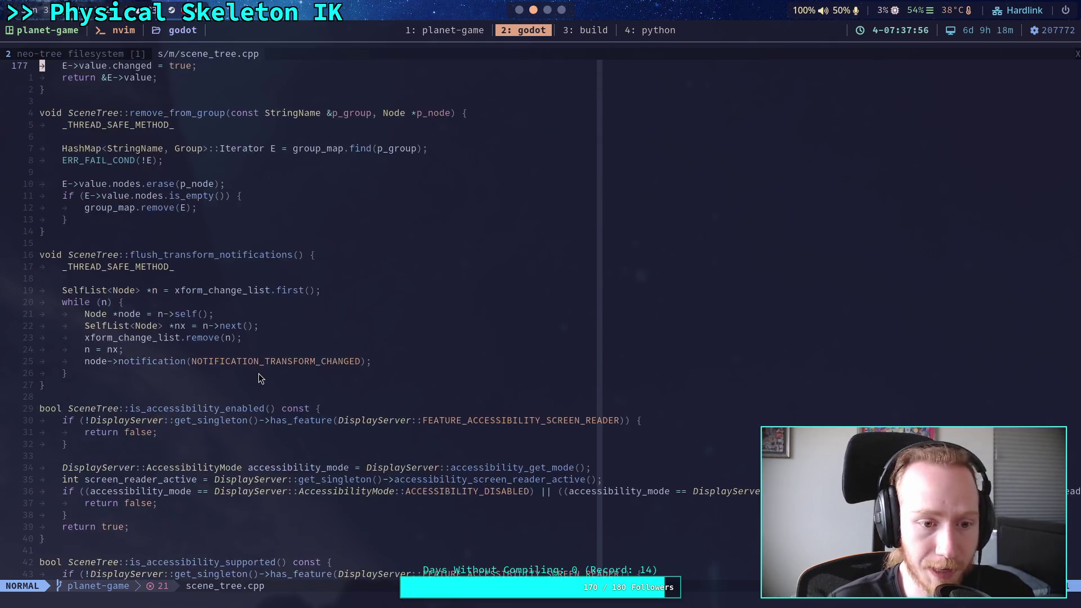
pyautogui.scroll(-20, 260, 377)
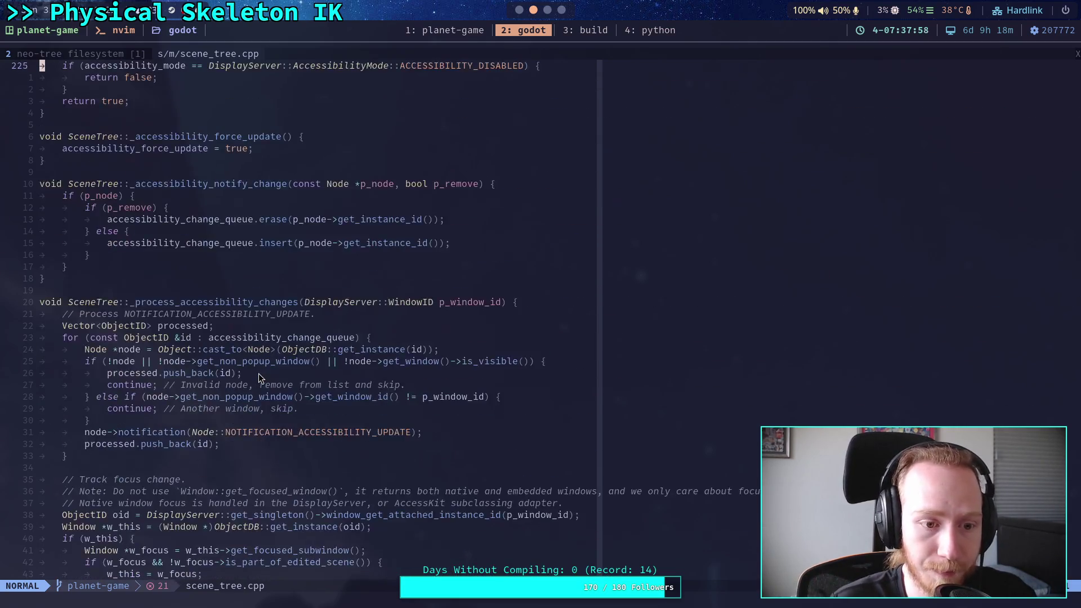
pyautogui.scroll(-20, 260, 377)
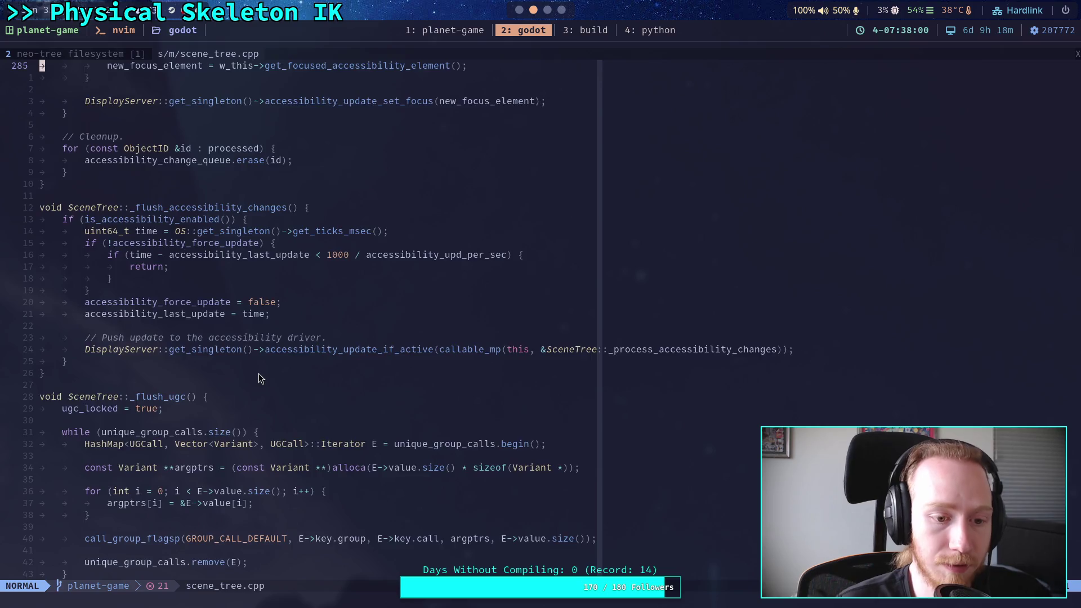
pyautogui.scroll(-12, 259, 373)
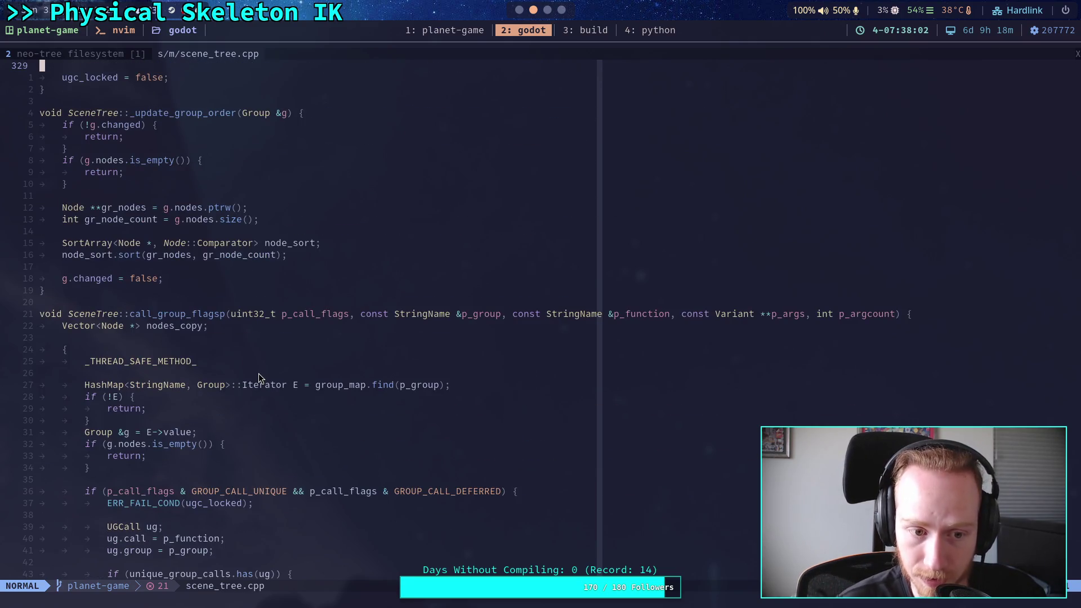
pyautogui.scroll(-20, 258, 373)
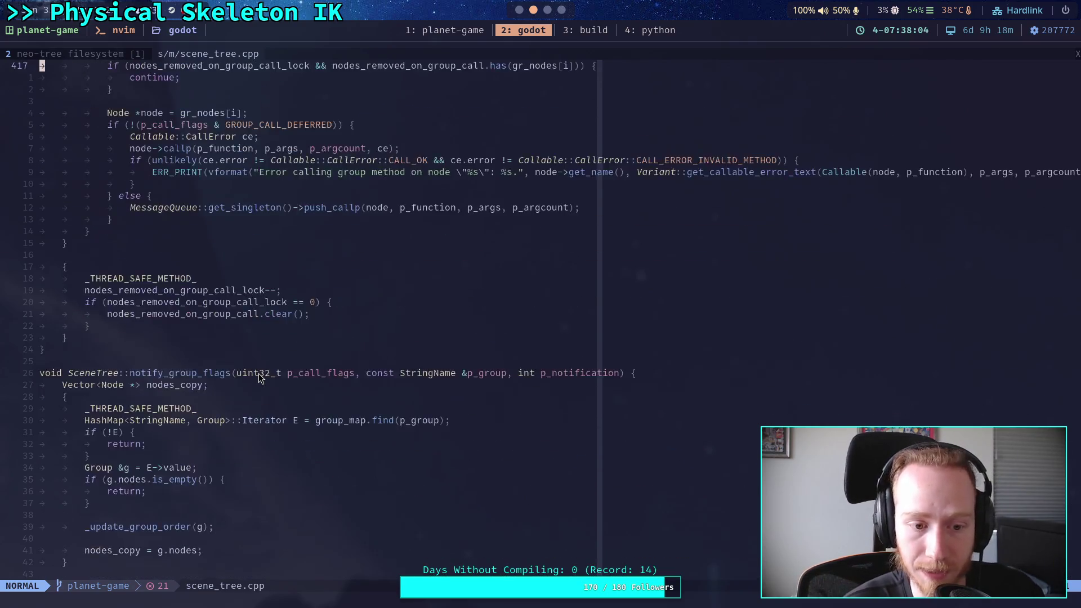
pyautogui.scroll(-20, 258, 378)
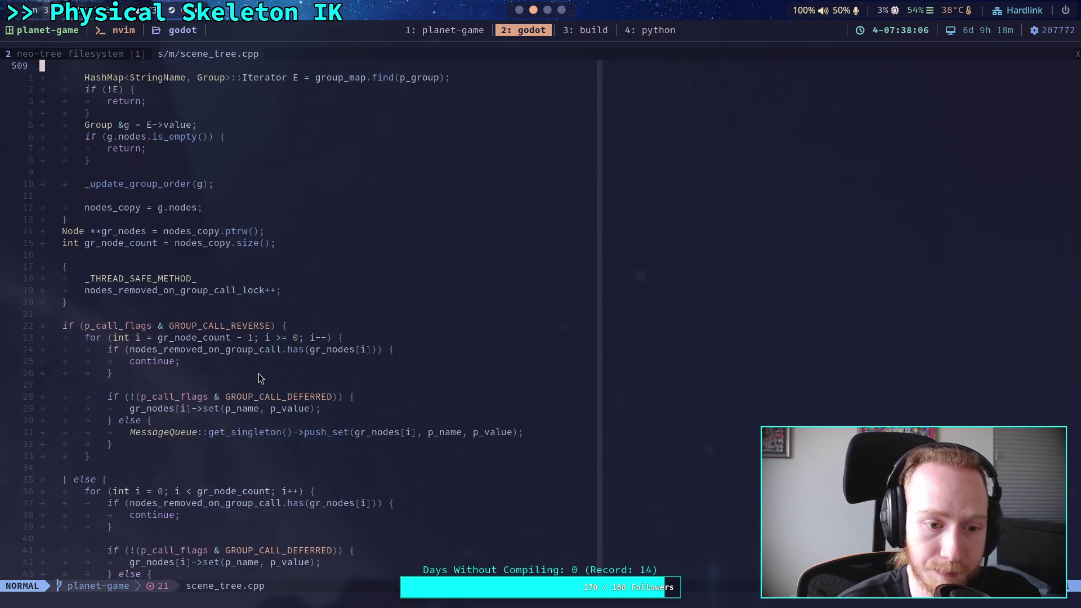
pyautogui.scroll(-9, 259, 378)
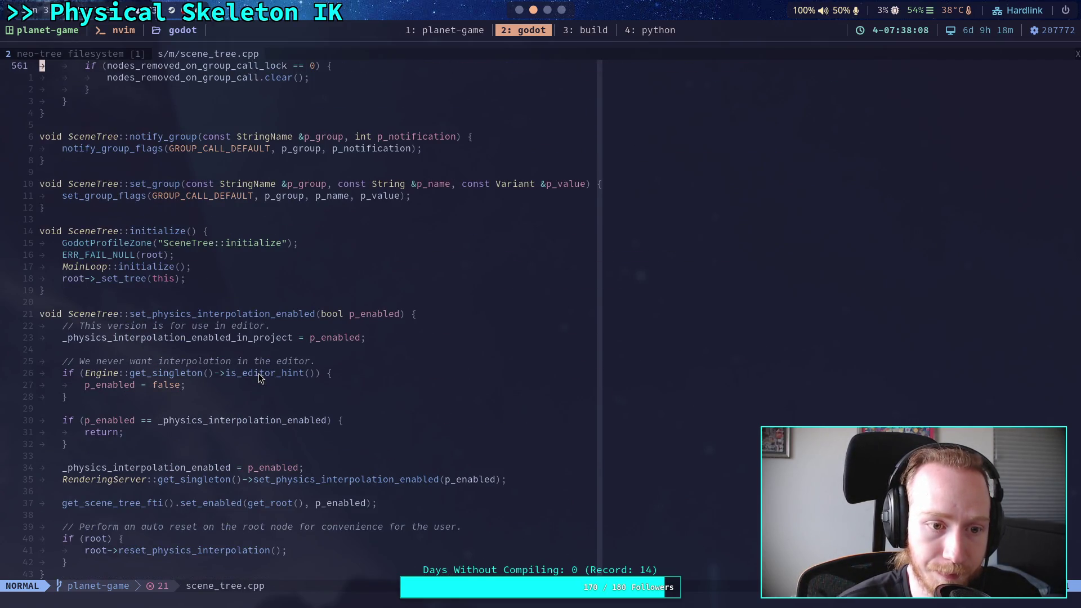
pyautogui.scroll(-17, 259, 377)
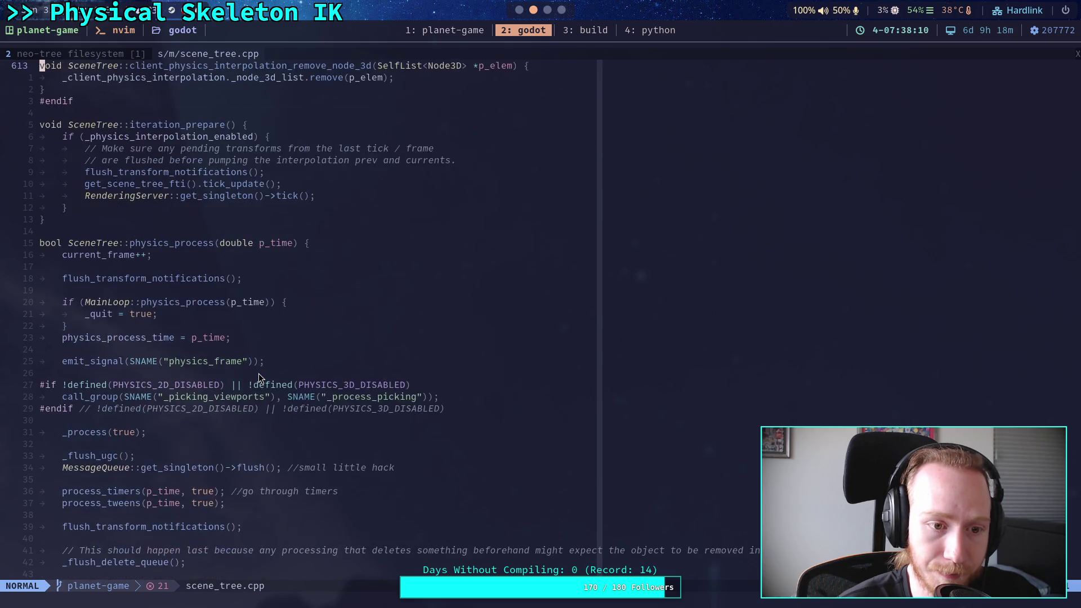
pyautogui.scroll(4, 258, 378)
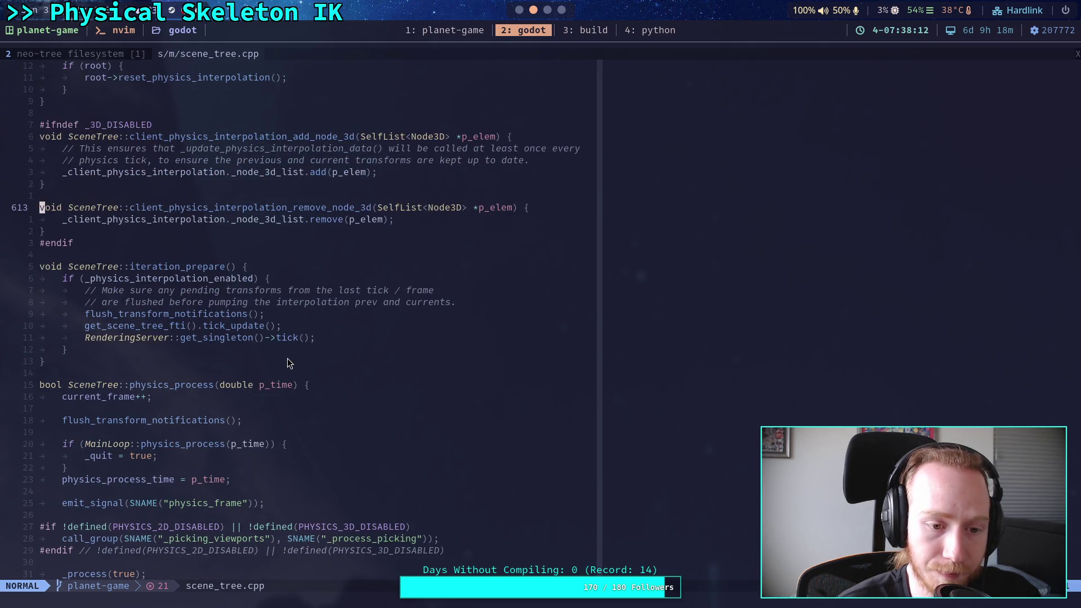
pyautogui.scroll(-1, 291, 431)
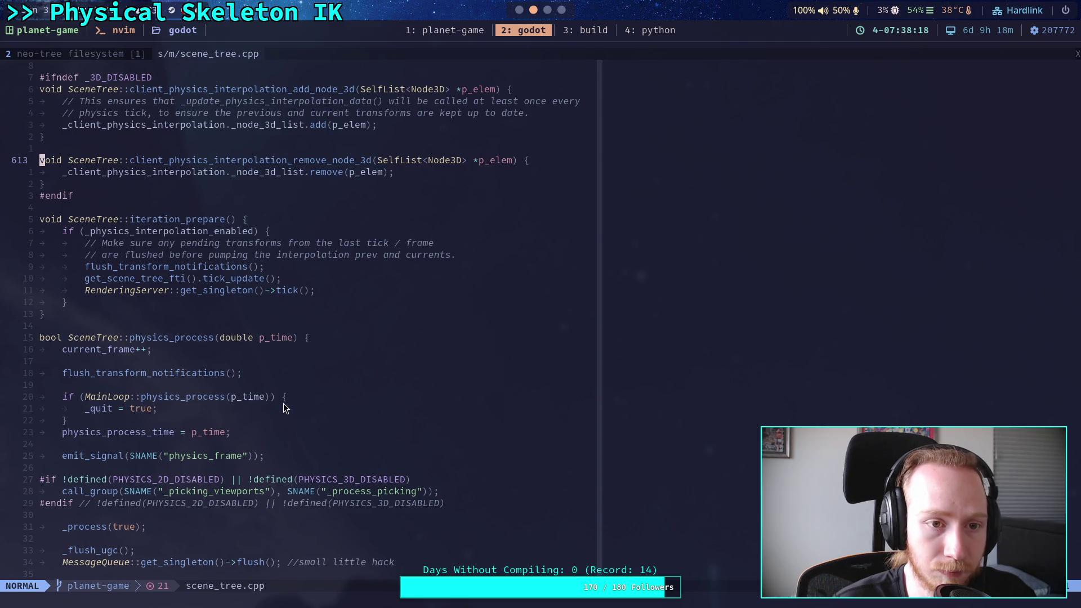
pyautogui.press('space')
pyautogui.press('e')
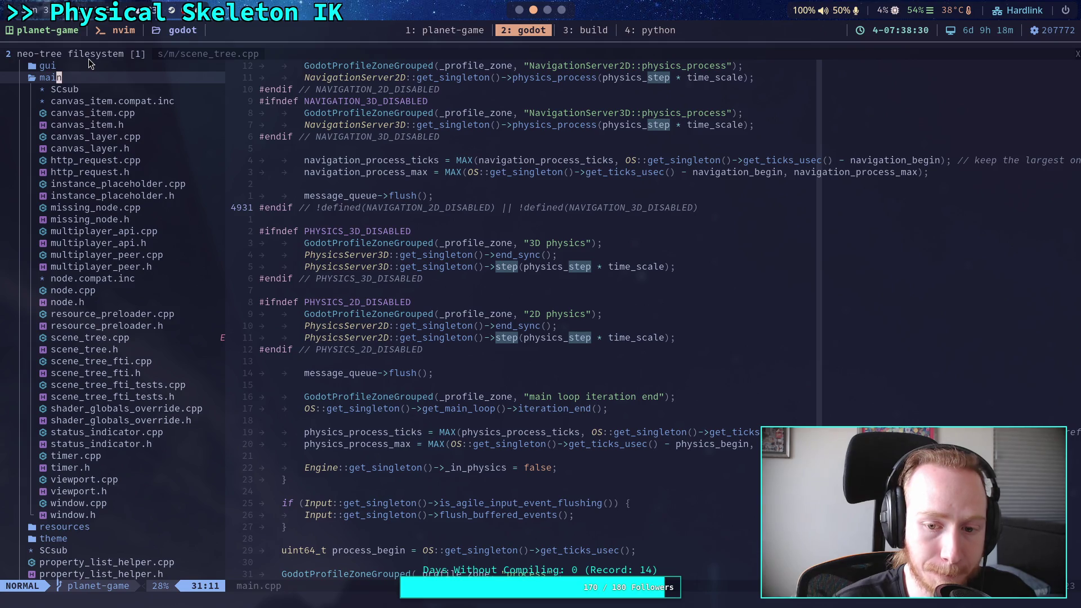
pyautogui.click(174, 52)
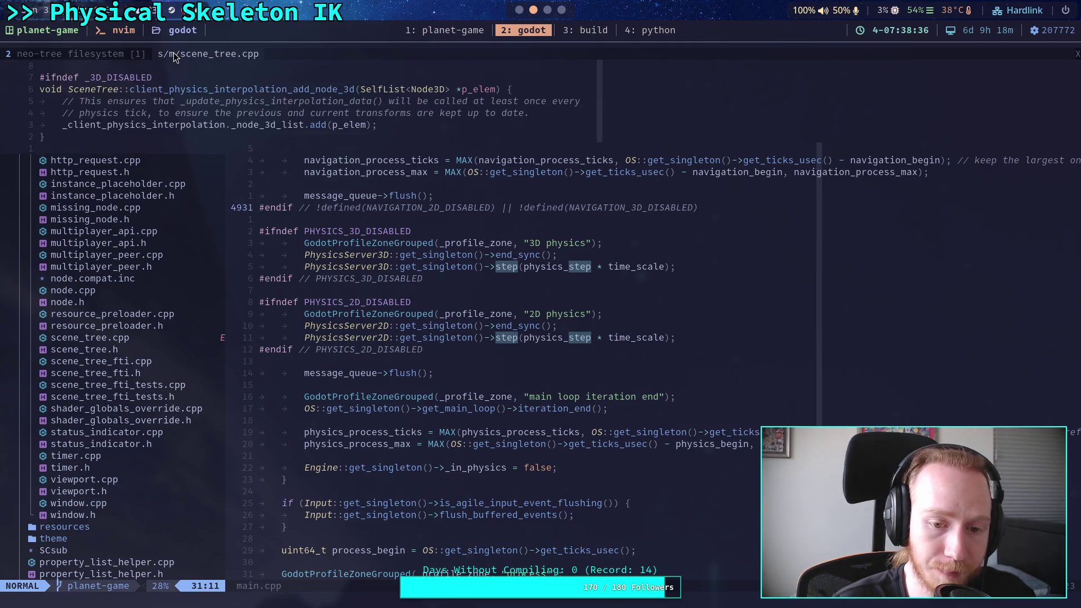
pyautogui.scroll(-3, 166, 350)
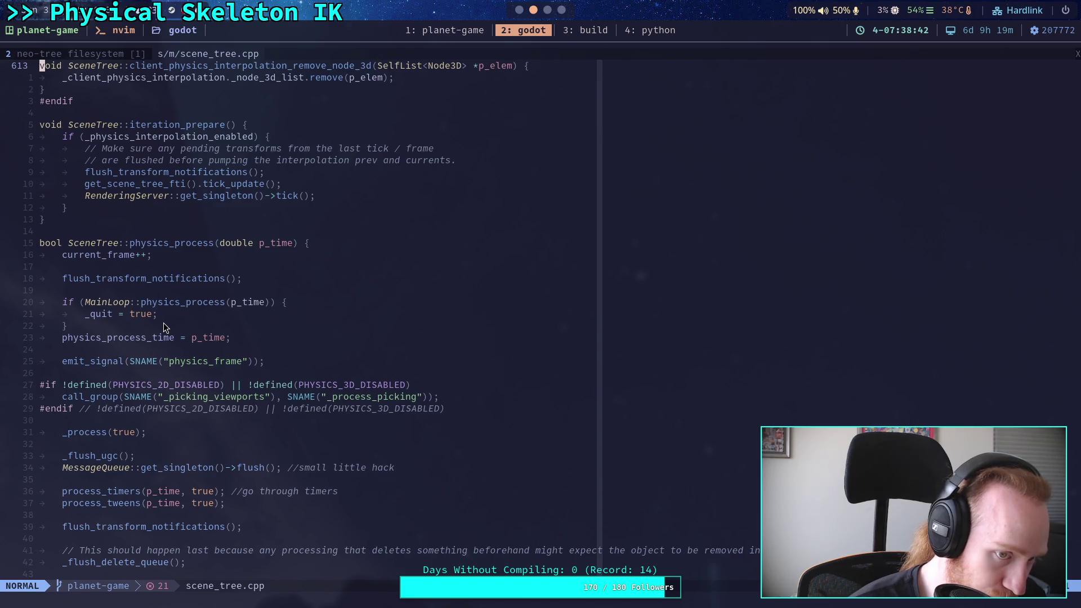
pyautogui.scroll(-3, 166, 327)
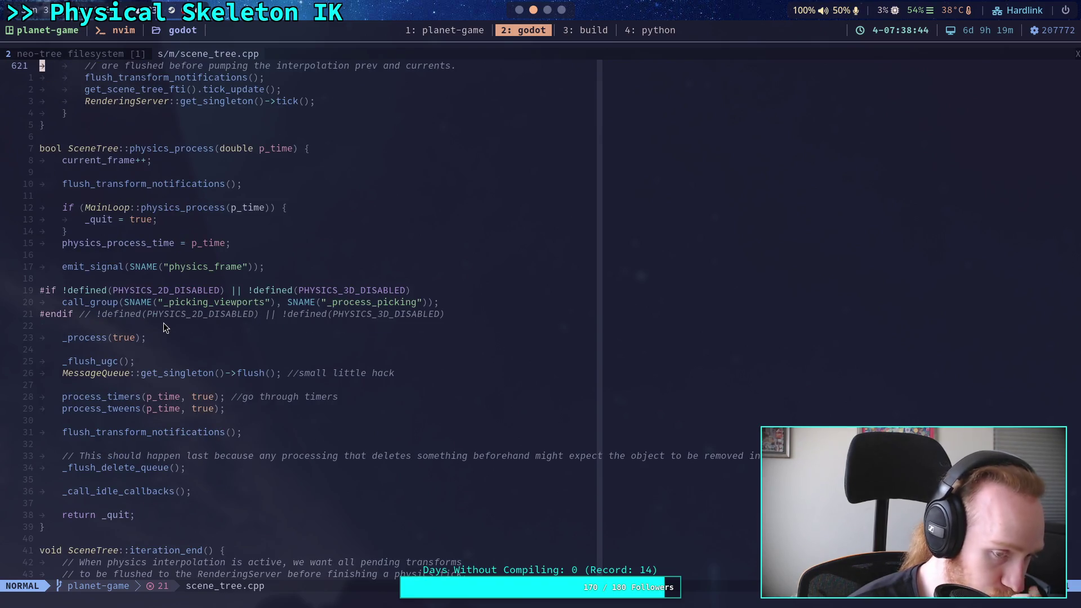
pyautogui.scroll(-4, 166, 328)
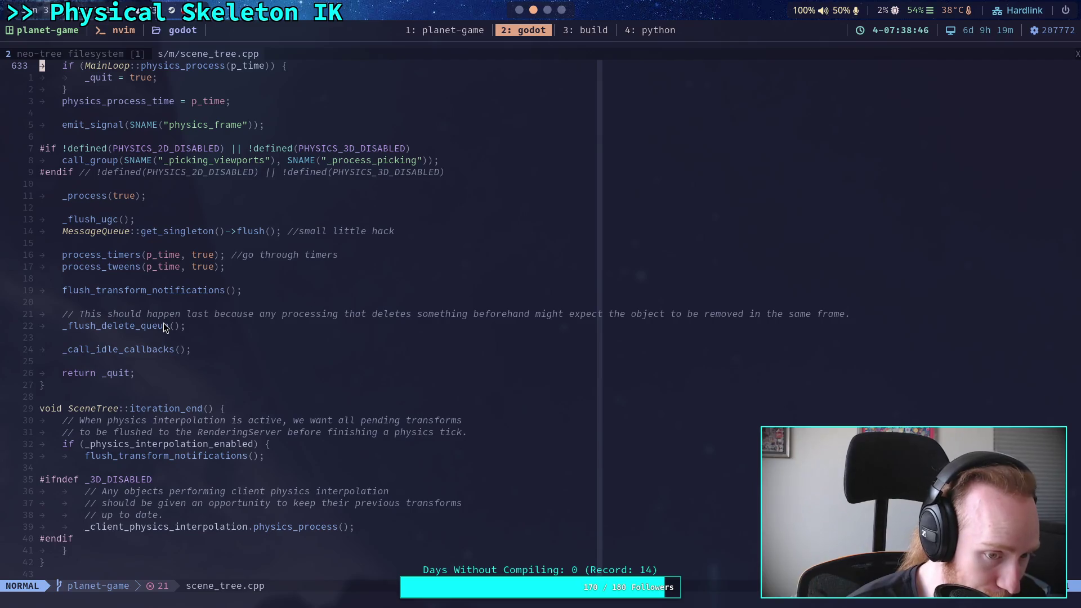
pyautogui.scroll(-3, 166, 327)
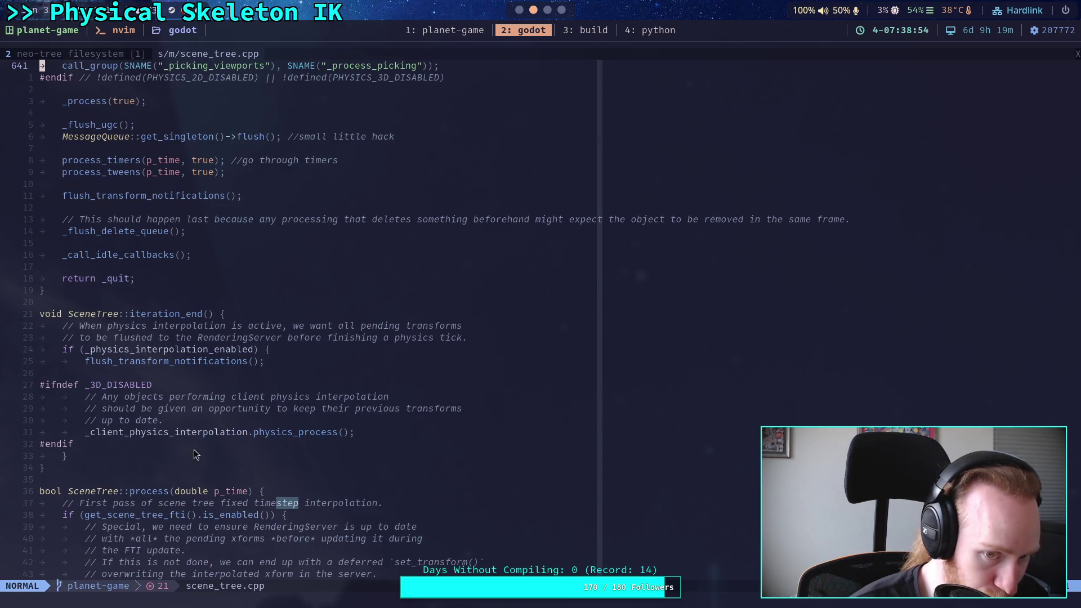
pyautogui.click(524, 337)
# Insert emit_signal(SNAME("post_physics_step")); at the top of iteration_end
pyautogui.press('k')
pyautogui.press('k')
pyautogui.press('o')
pyautogui.press('Return')
pyautogui.press('Up')
pyautogui.write('emit_sig')
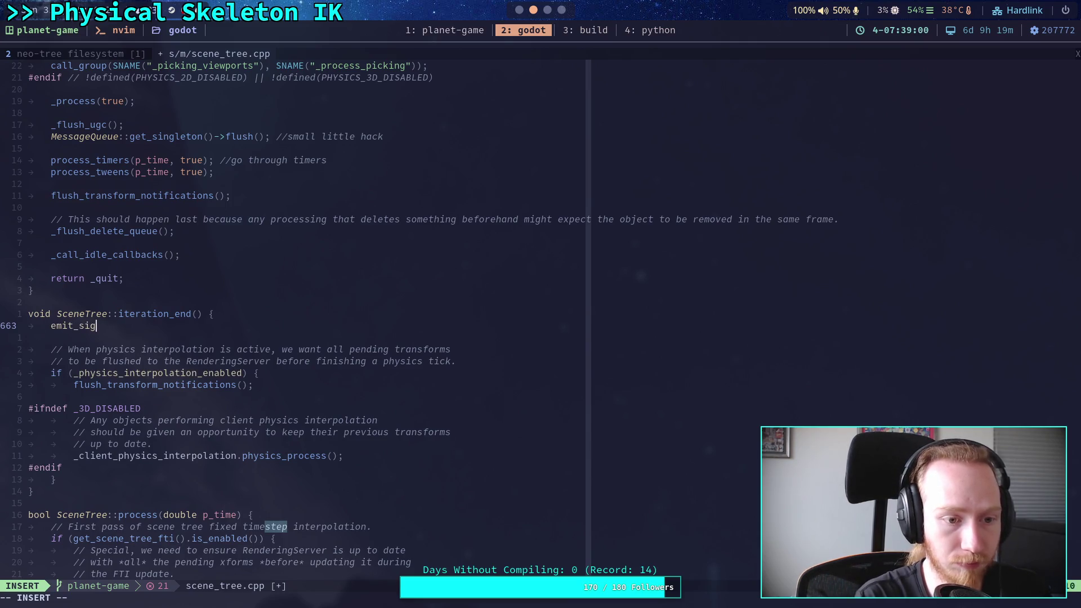
pyautogui.write('nal(SNM')
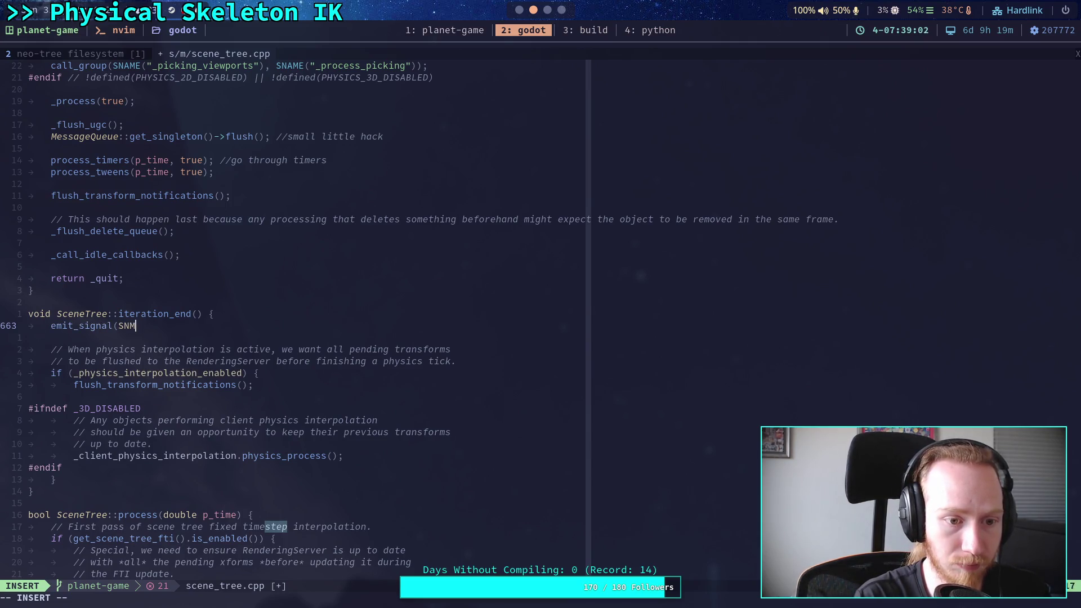
pyautogui.press('BackSpace')
pyautogui.write('AME("pos')
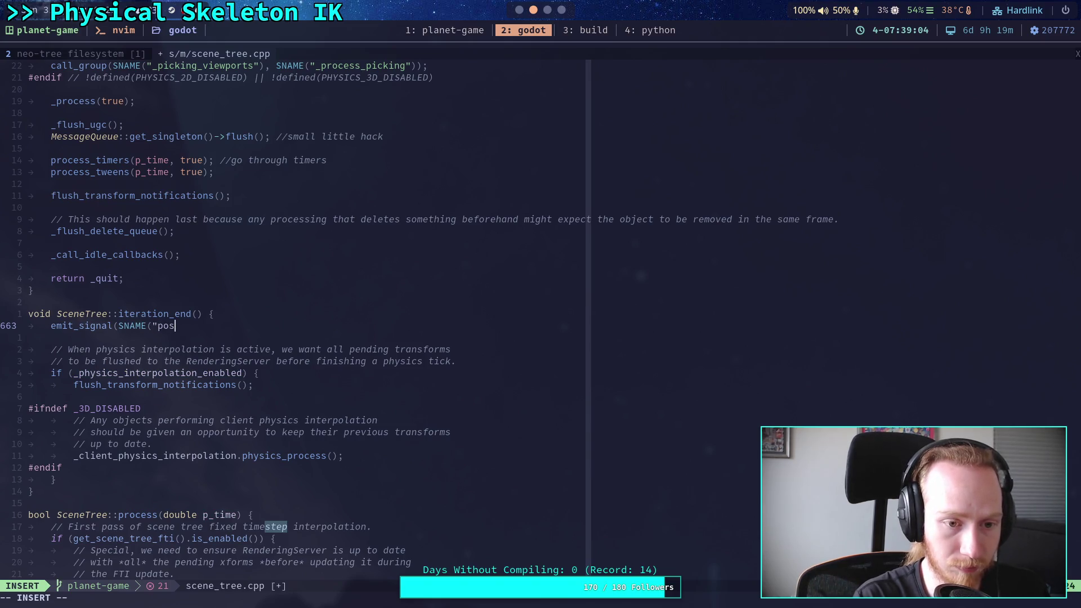
pyautogui.write('t_physics_')
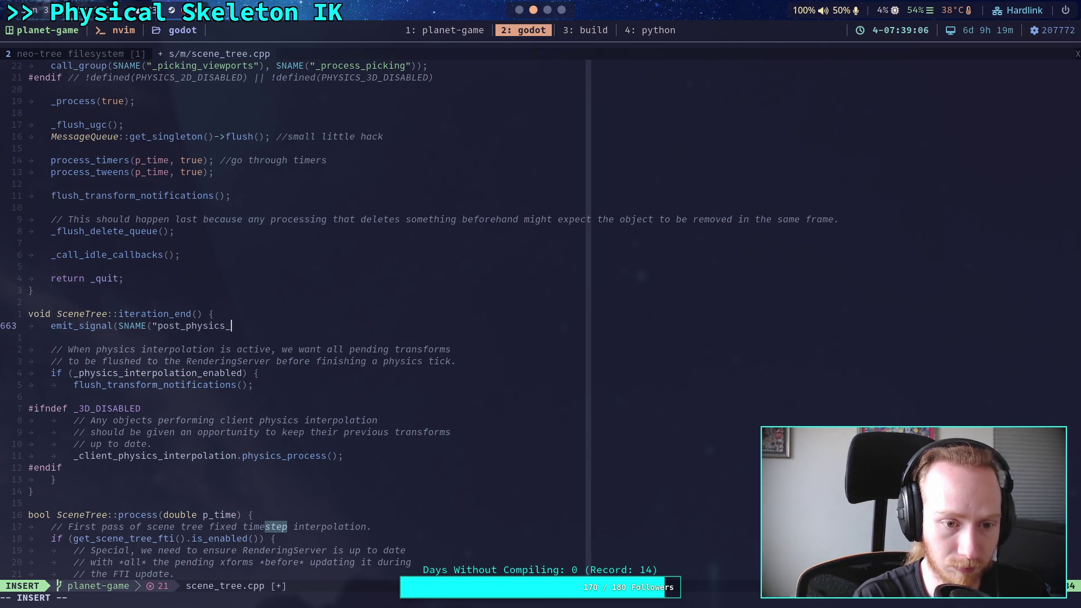
pyautogui.write('step"))')
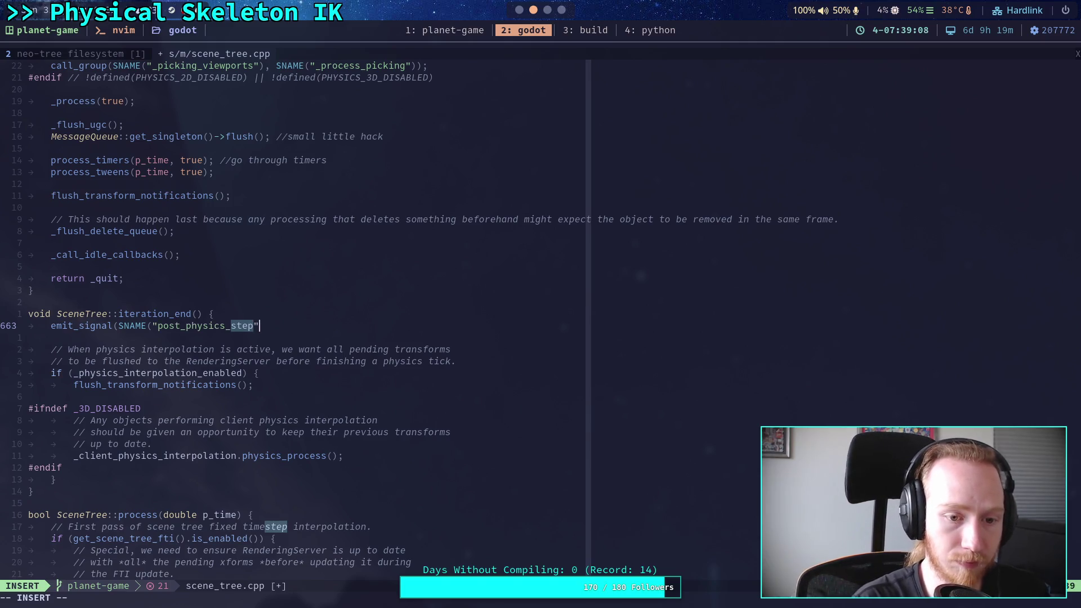
pyautogui.write(';')
pyautogui.press('Tab')
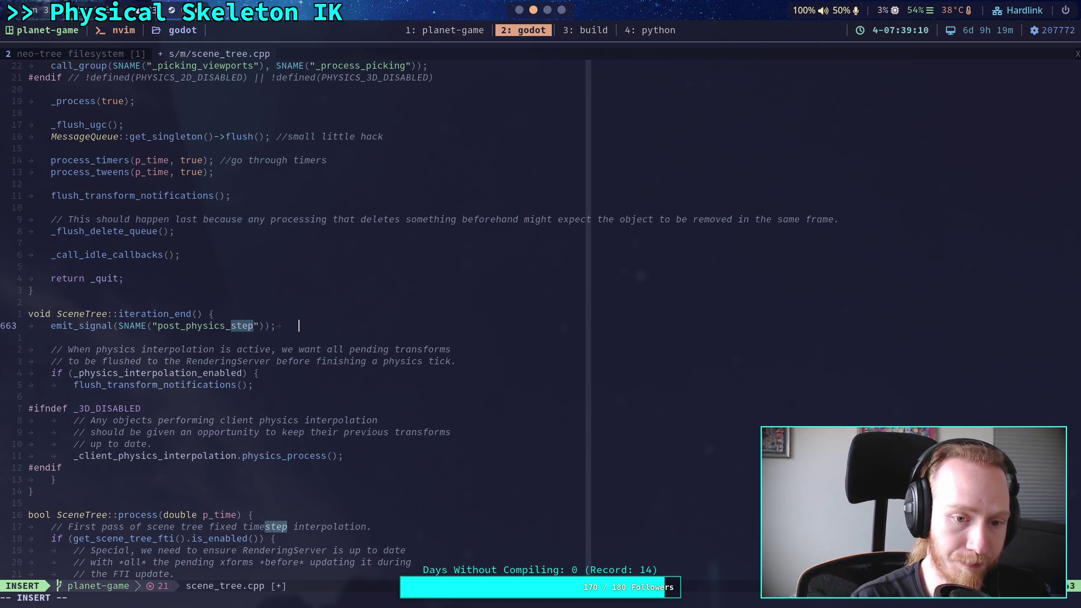
pyautogui.press('Escape')
# Save scene_tree.cpp with the new emit line using :w
pyautogui.scroll(8, 518, 348)
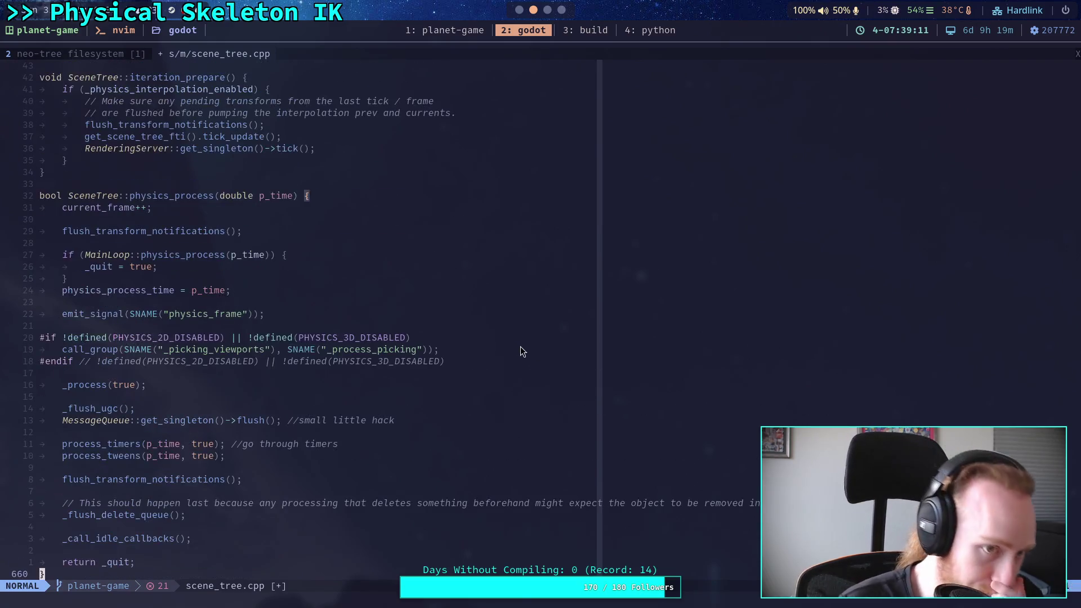
pyautogui.scroll(-5, 491, 327)
pyautogui.click(353, 417)
pyautogui.write(':s')
pyautogui.press('BackSpace')
pyautogui.write('w')
pyautogui.press('Return')
# Add ADD_SIGNAL(MethodInfo("post_physics_frame")); below the physics_frame registration and save
pyautogui.write('/')
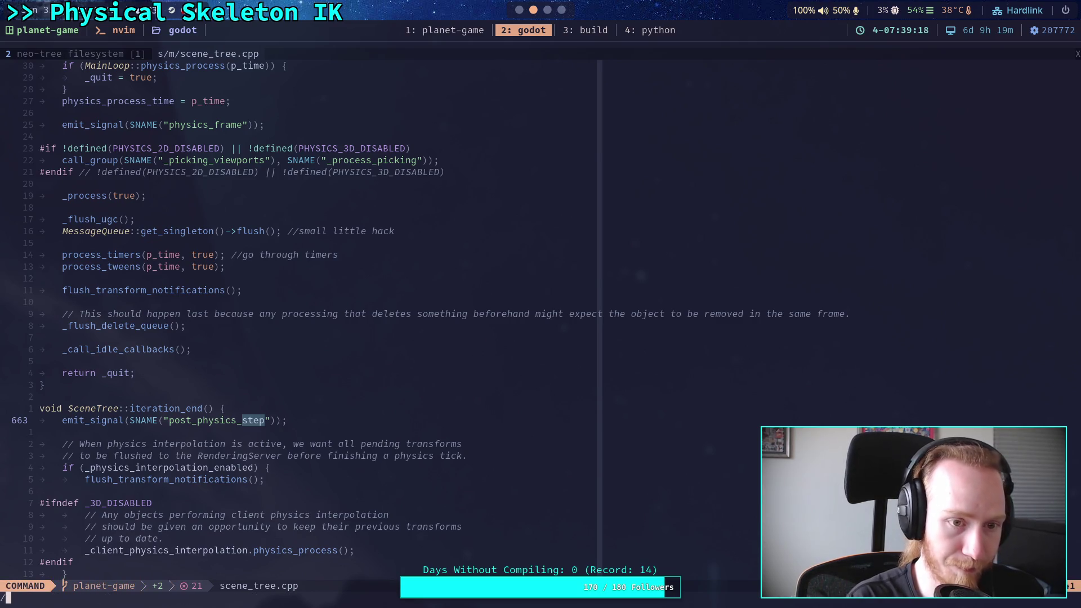
pyautogui.write('physics_frame')
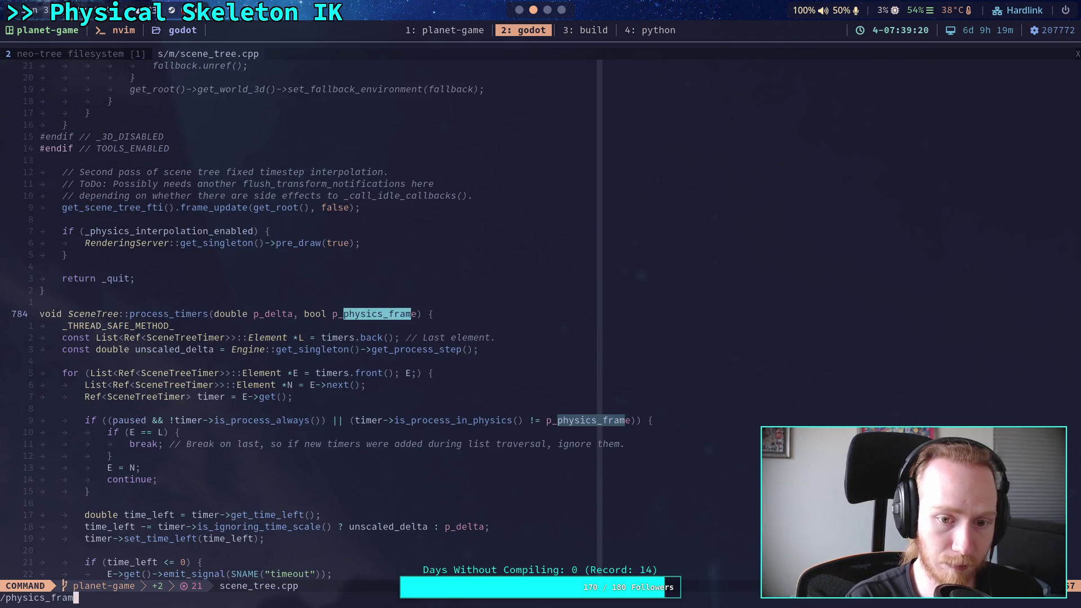
pyautogui.press('Return')
pyautogui.hotkey('ctrl', 'o')
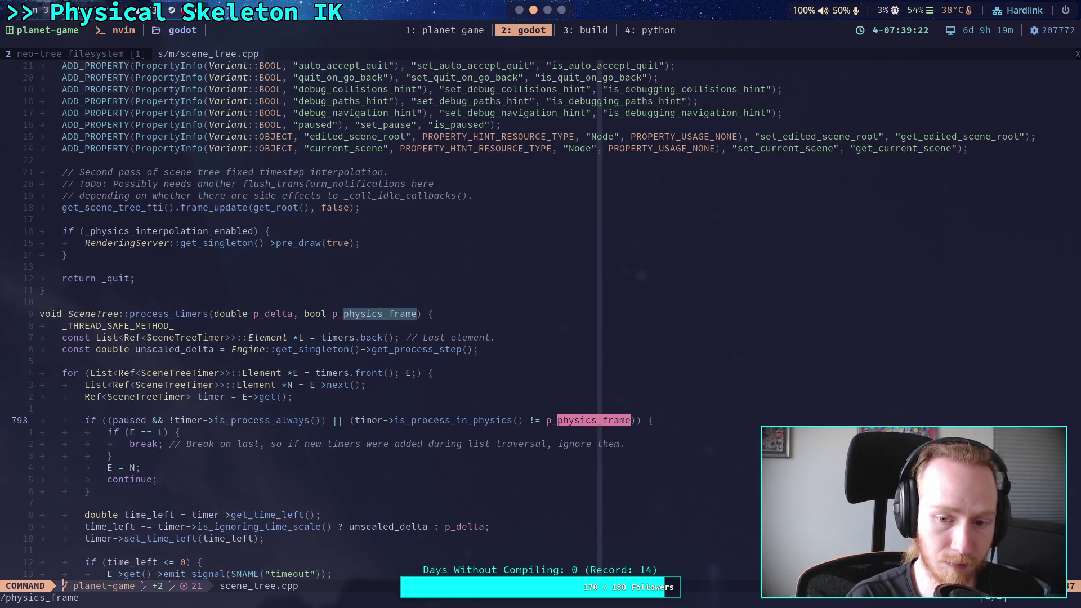
pyautogui.press('k')
pyautogui.write('j')
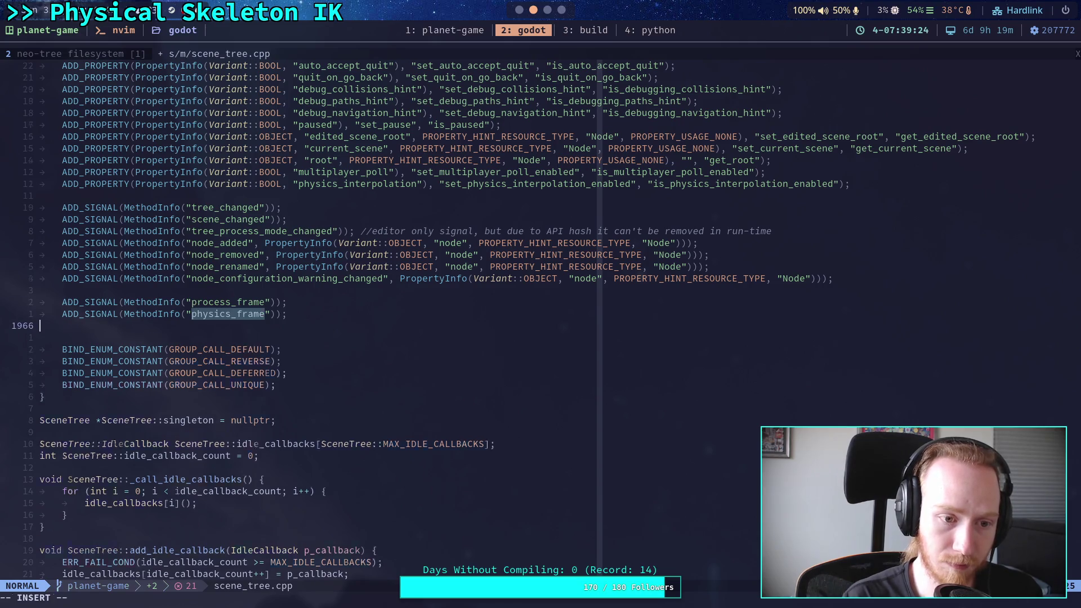
pyautogui.write('oADD_SIGNAL(Meth')
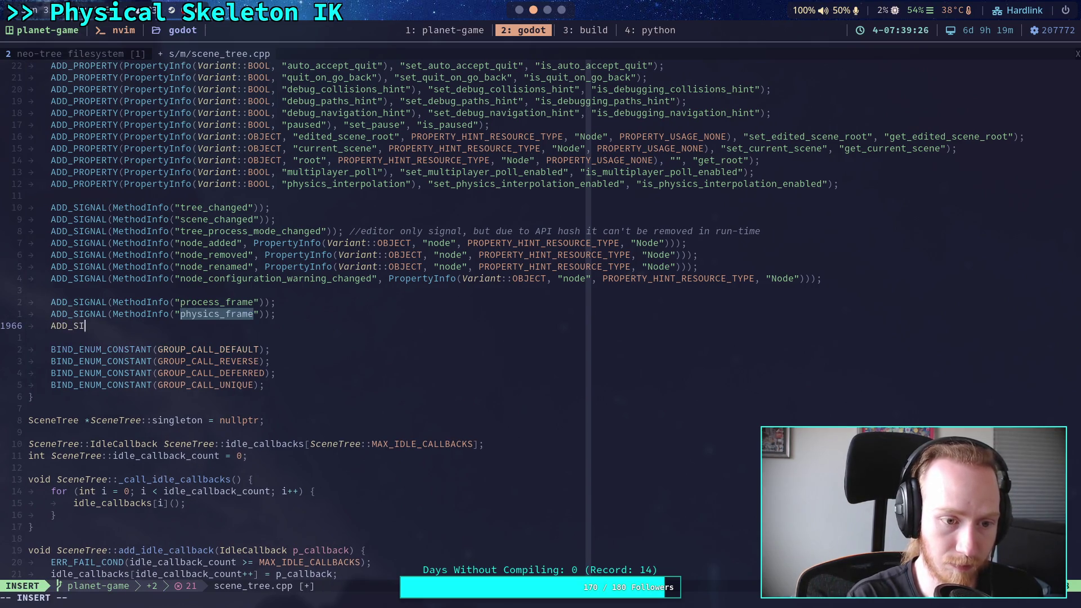
pyautogui.write('odInfo(')
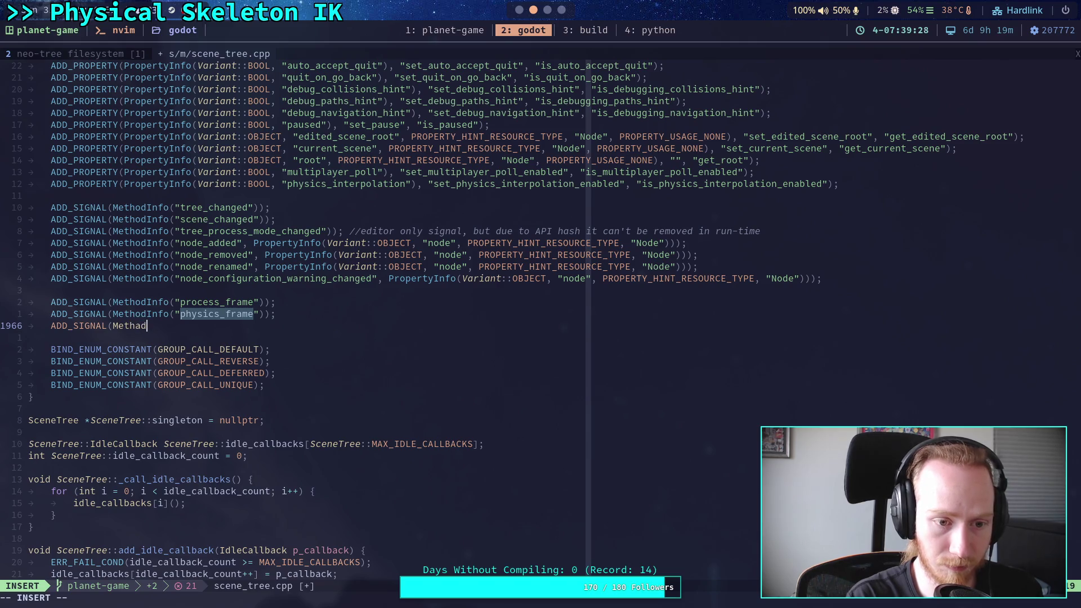
pyautogui.write('"')
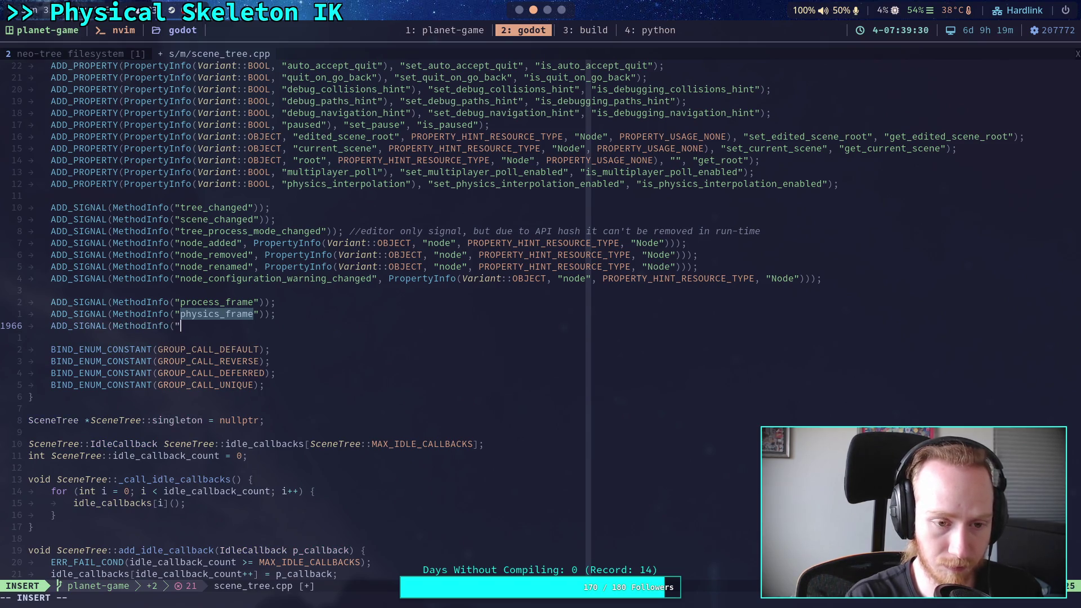
pyautogui.write('post_physi')
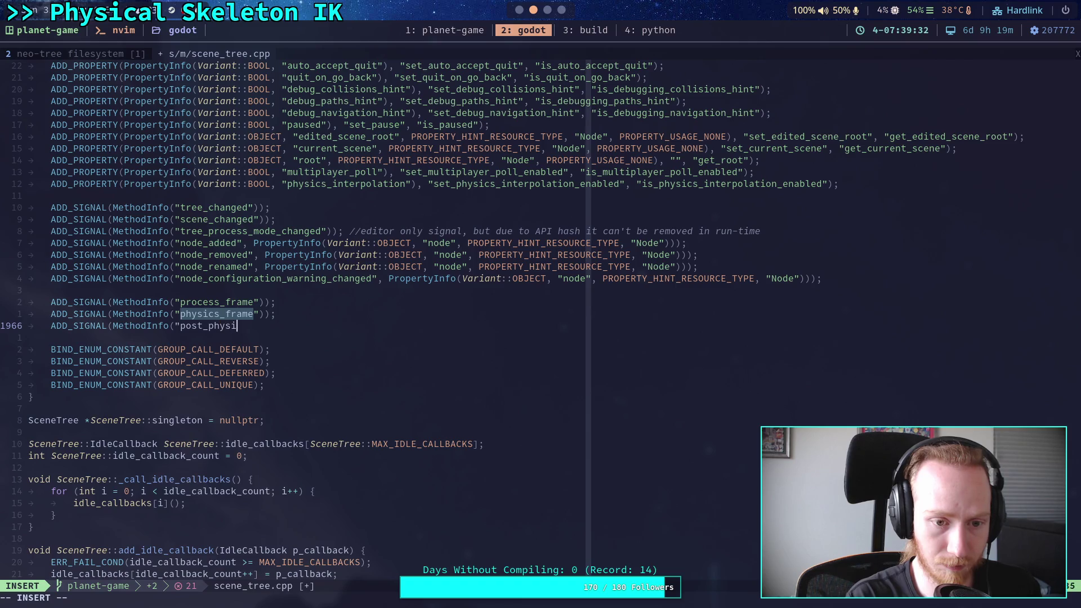
pyautogui.write('cs_frame"));')
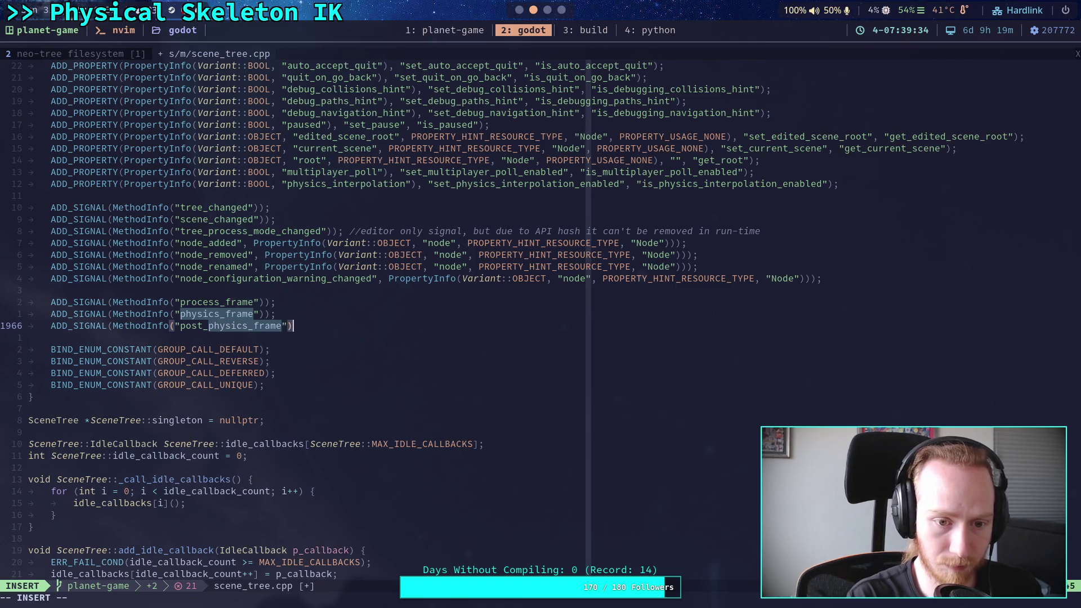
pyautogui.press('Escape')
pyautogui.write(':w')
pyautogui.press('Return')
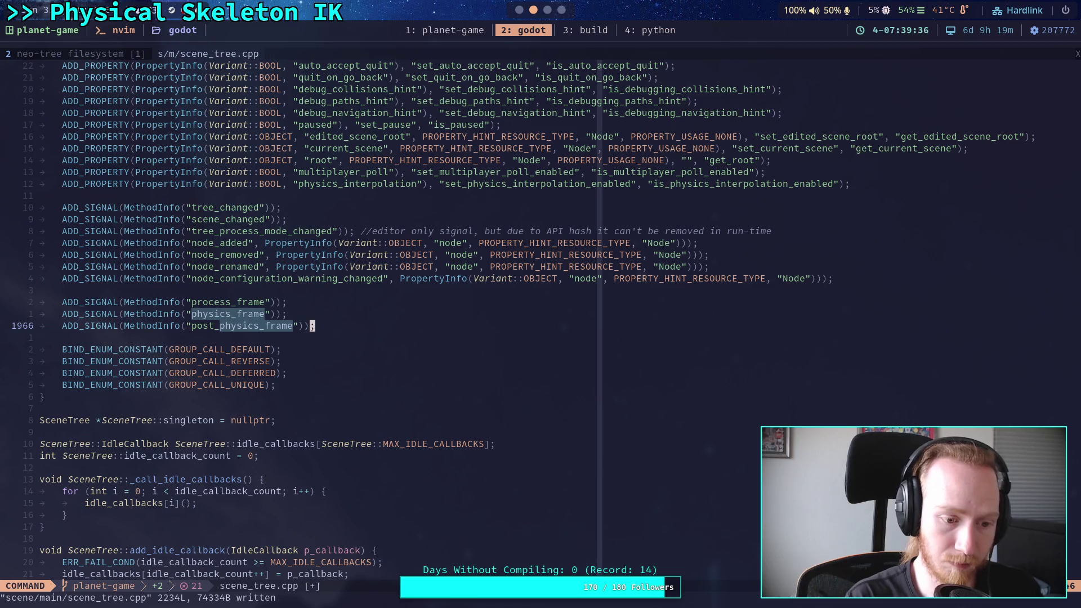
# Run git status and git diff in the build terminal to review scene_tree.cpp changes
pyautogui.click(574, 30)
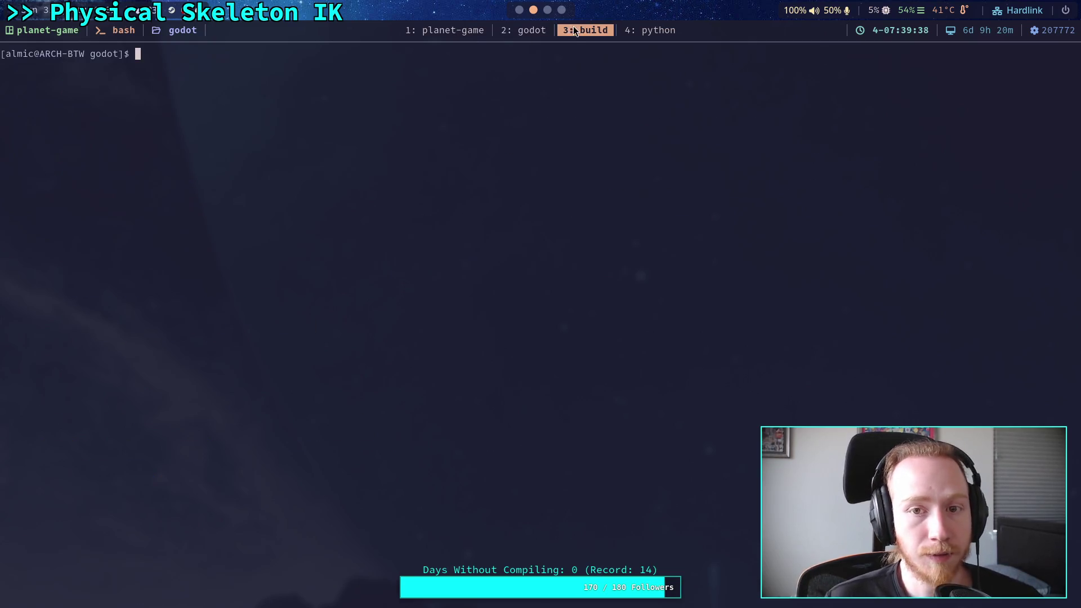
pyautogui.write('git status')
pyautogui.press('Return')
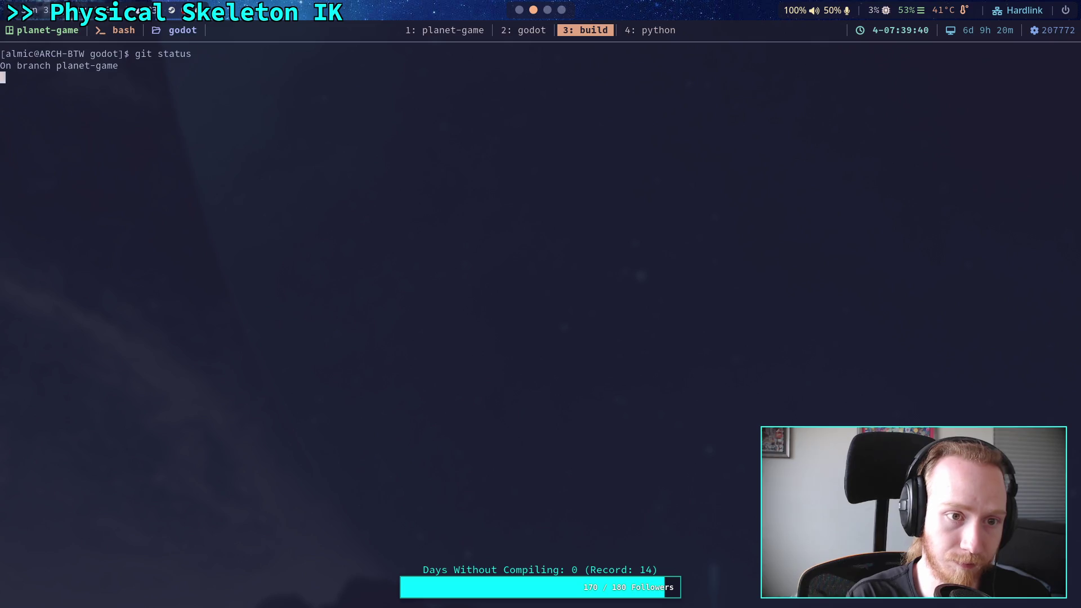
pyautogui.write('git diff')
pyautogui.press('Return')
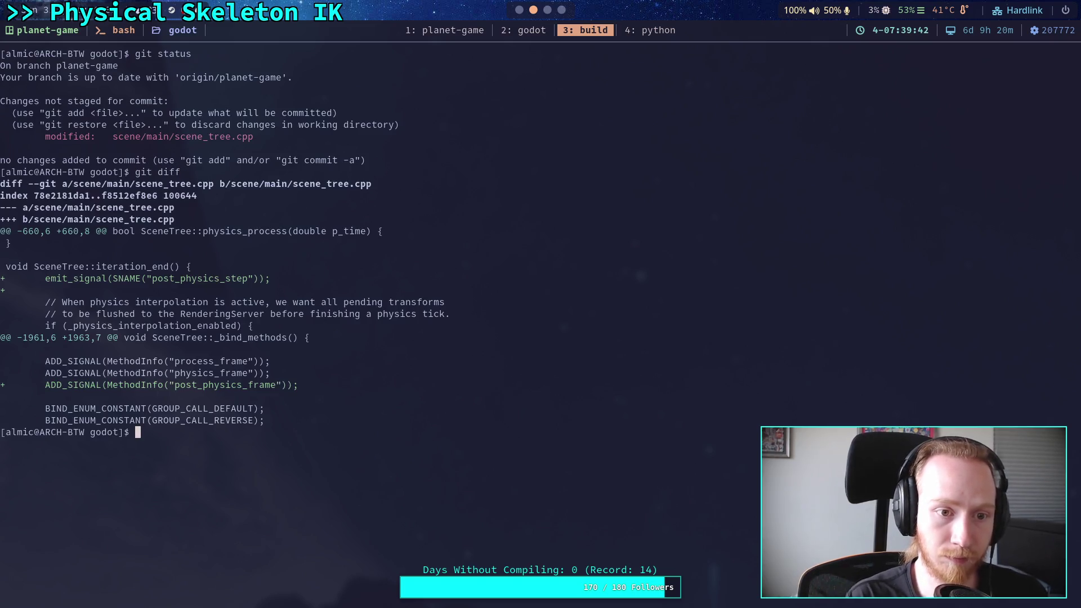
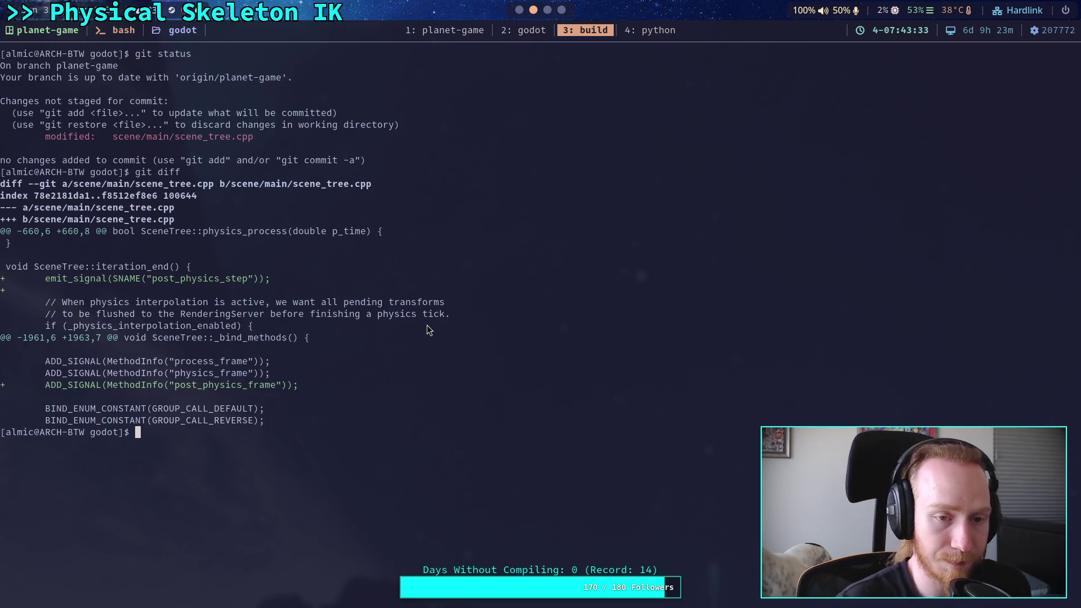
# Discard uncommitted changes with git restore and reload scene_tree.cpp in Neovim with :e!
pyautogui.write('git restore')
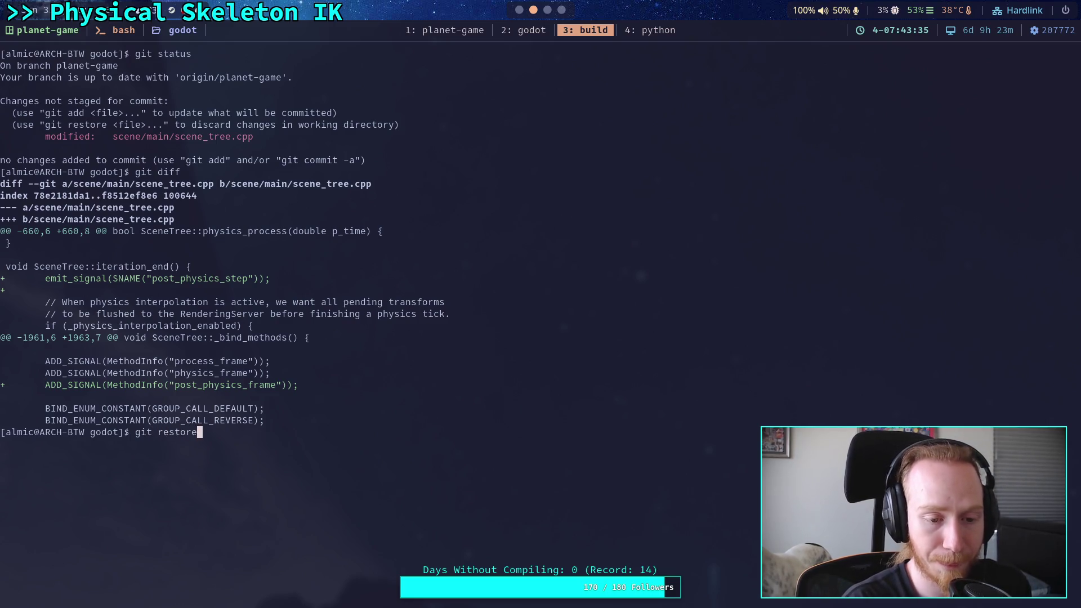
pyautogui.hotkey('ctrl', 'c')
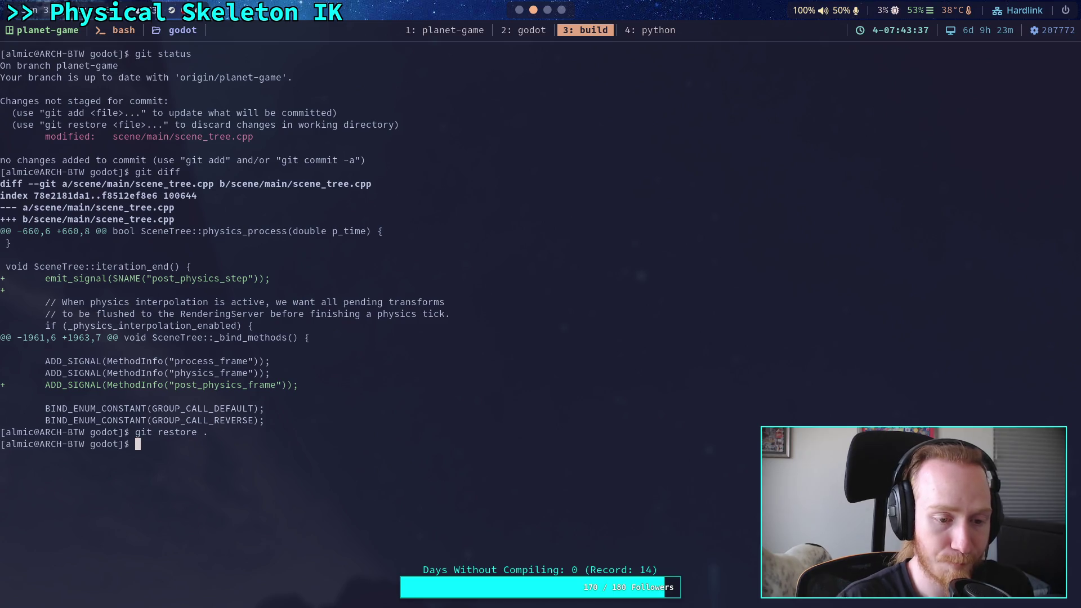
pyautogui.click(541, 35)
pyautogui.write(':e')
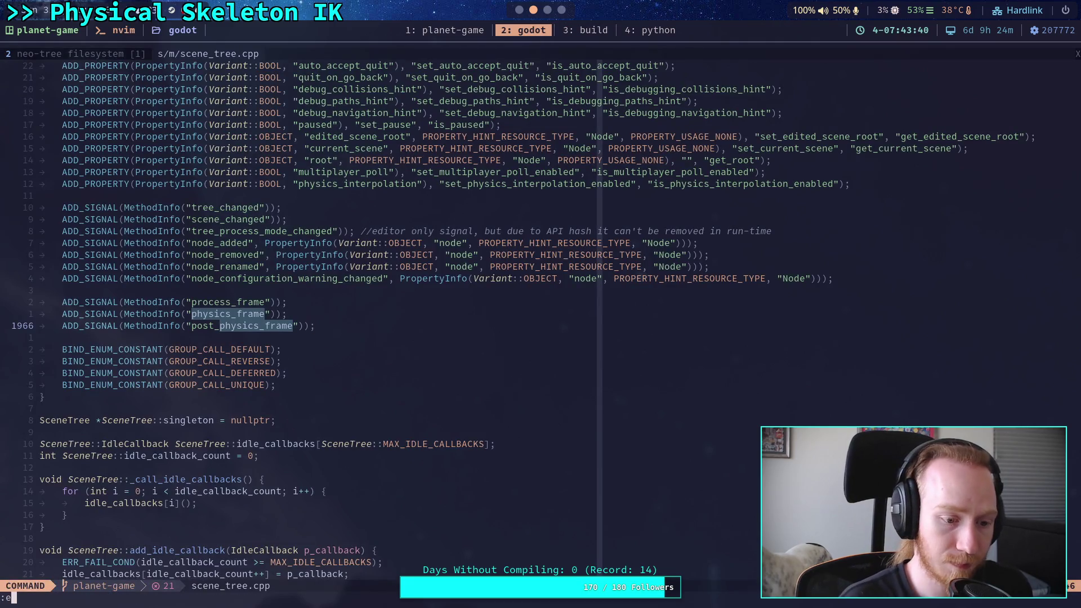
pyautogui.write('!')
pyautogui.press('Return')
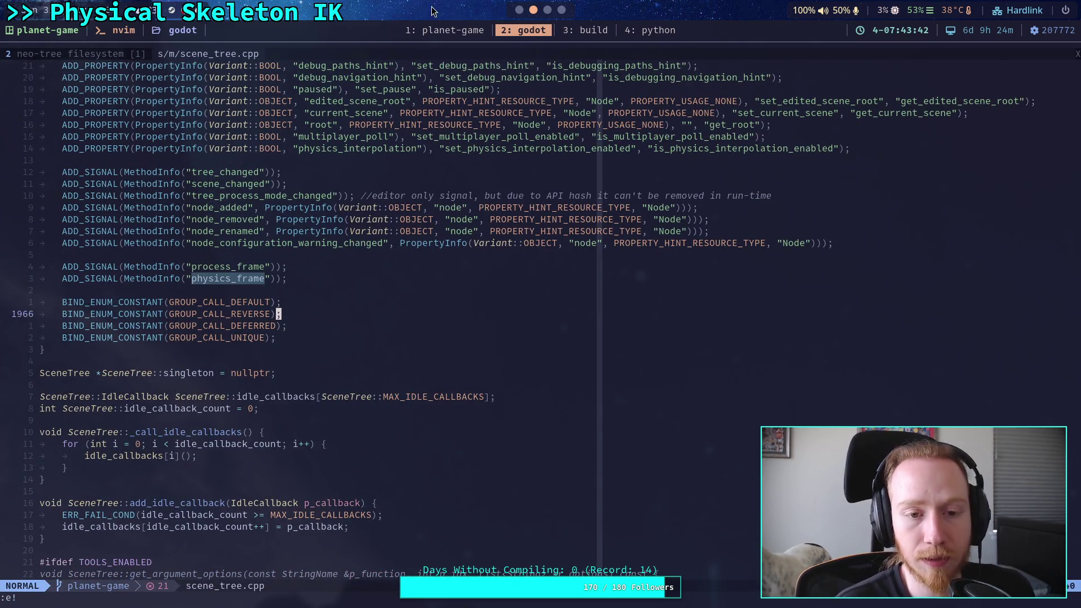
# Quit the planet-game Neovim session with :qa, back to bash
pyautogui.click(478, 33)
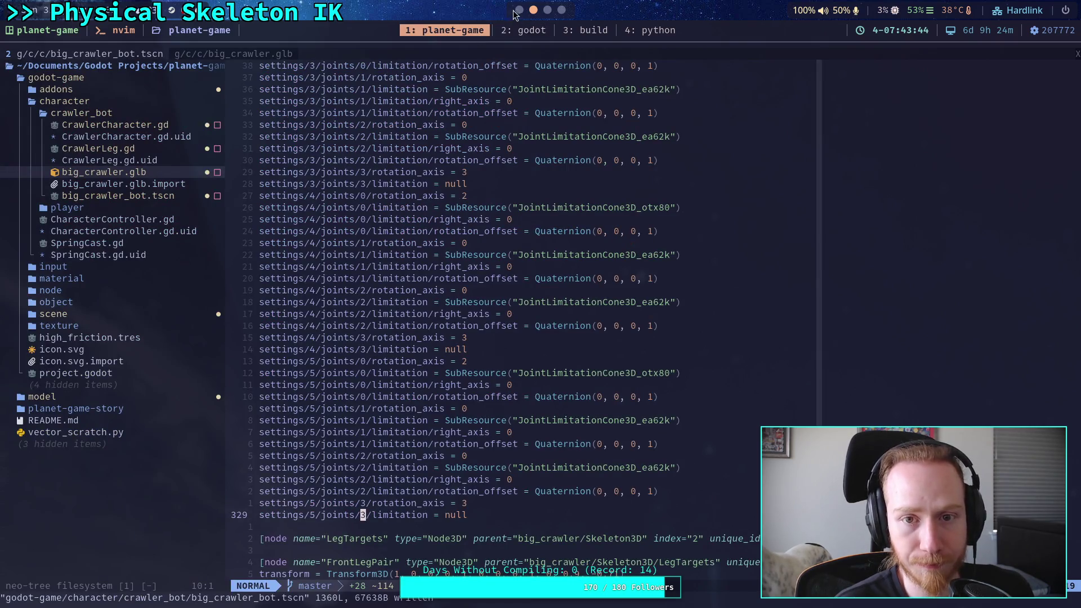
pyautogui.click(518, 10)
pyautogui.click(533, 10)
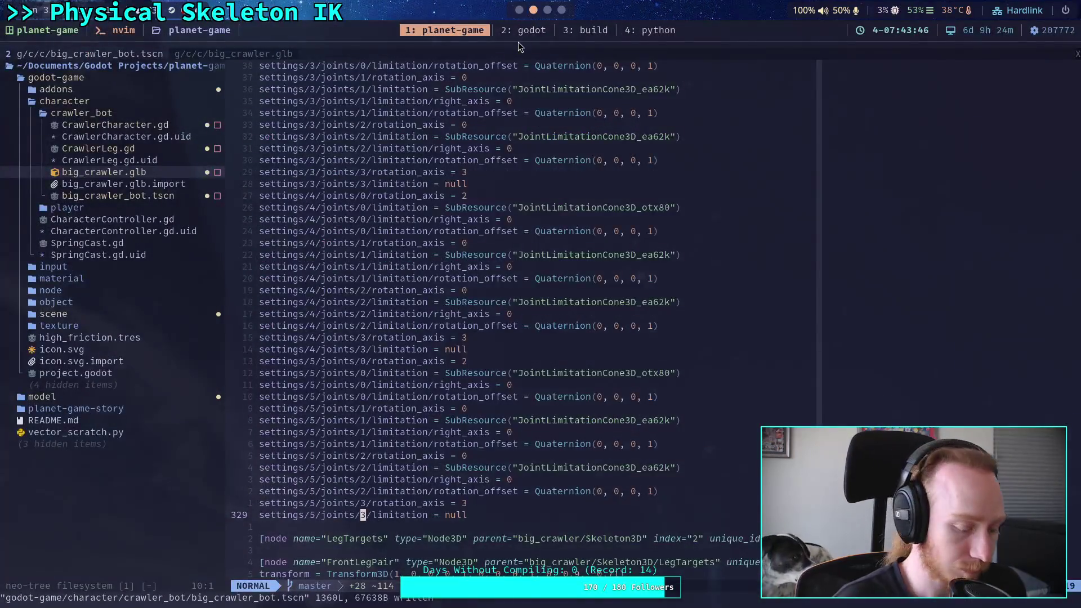
pyautogui.write(':qa')
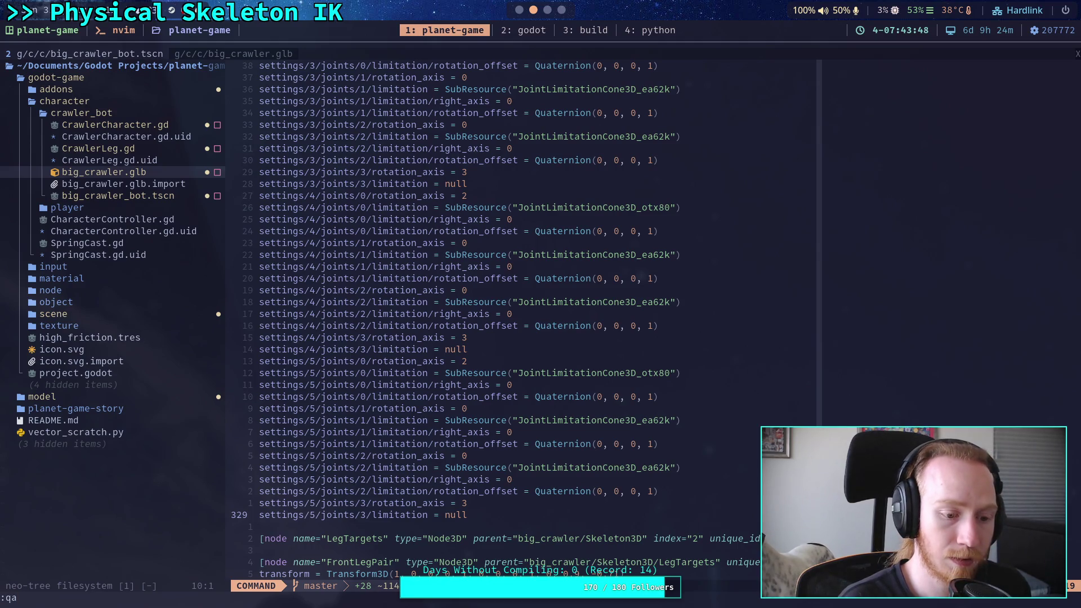
pyautogui.press('Return')
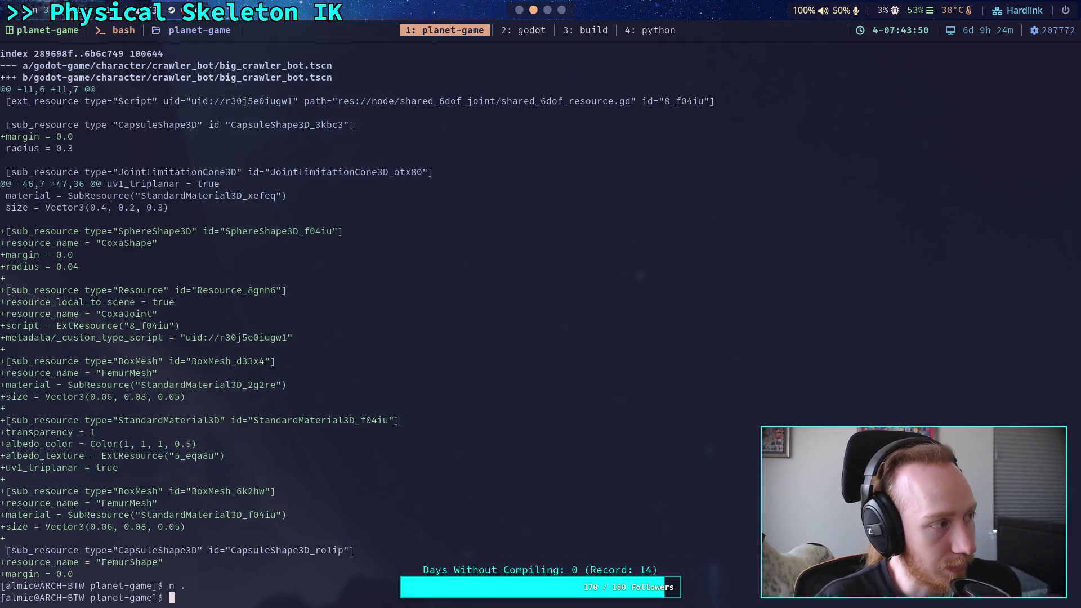
pyautogui.click(519, 9)
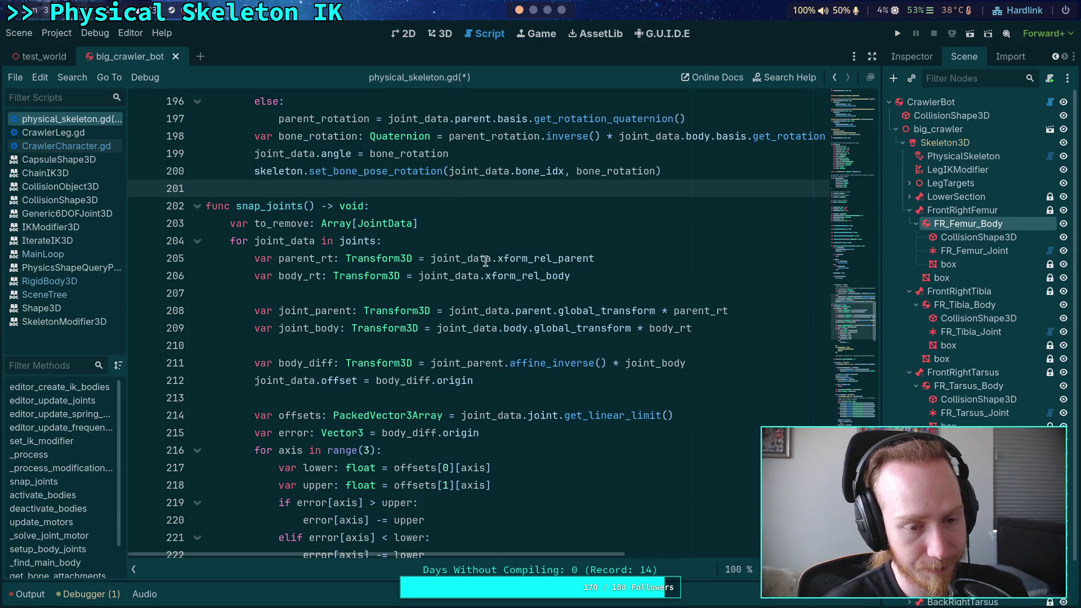
# Place the caret in physical_skeleton.gd's snap_joints function at line 210
pyautogui.click(385, 346)
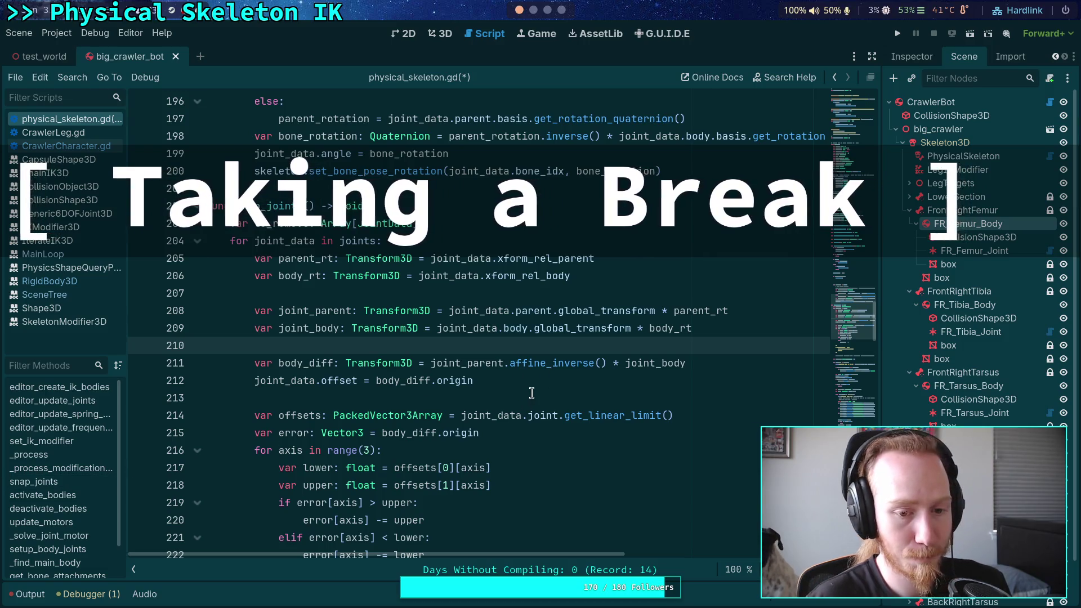
# Show test_world in the 3D view and fly the camera to the CrawlerBot on the platform
pyautogui.click(532, 393)
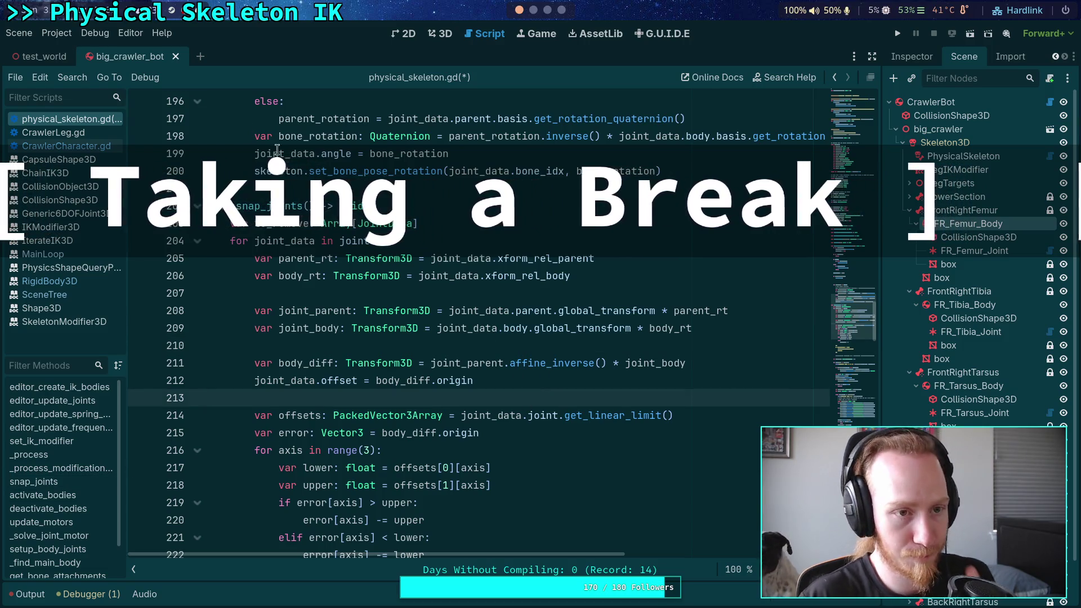
pyautogui.click(44, 57)
pyautogui.click(442, 35)
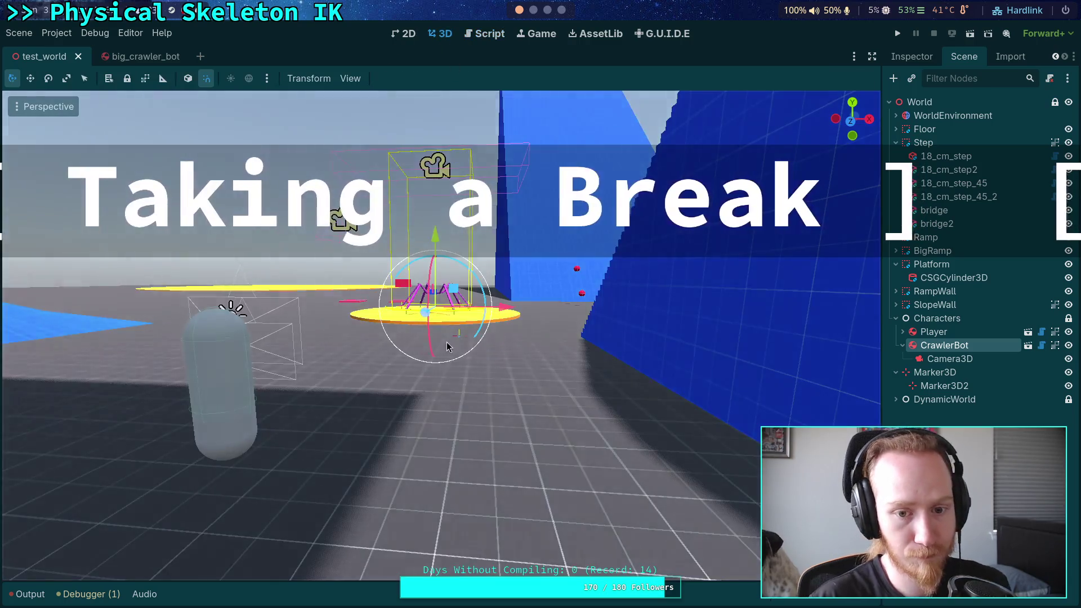
pyautogui.press('w')
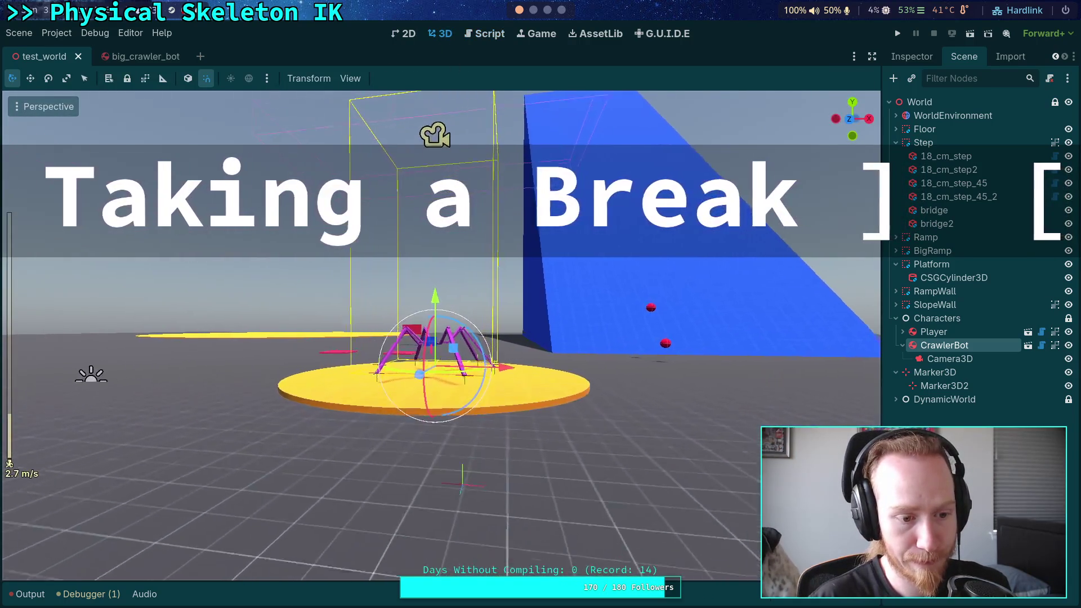
pyautogui.press('s')
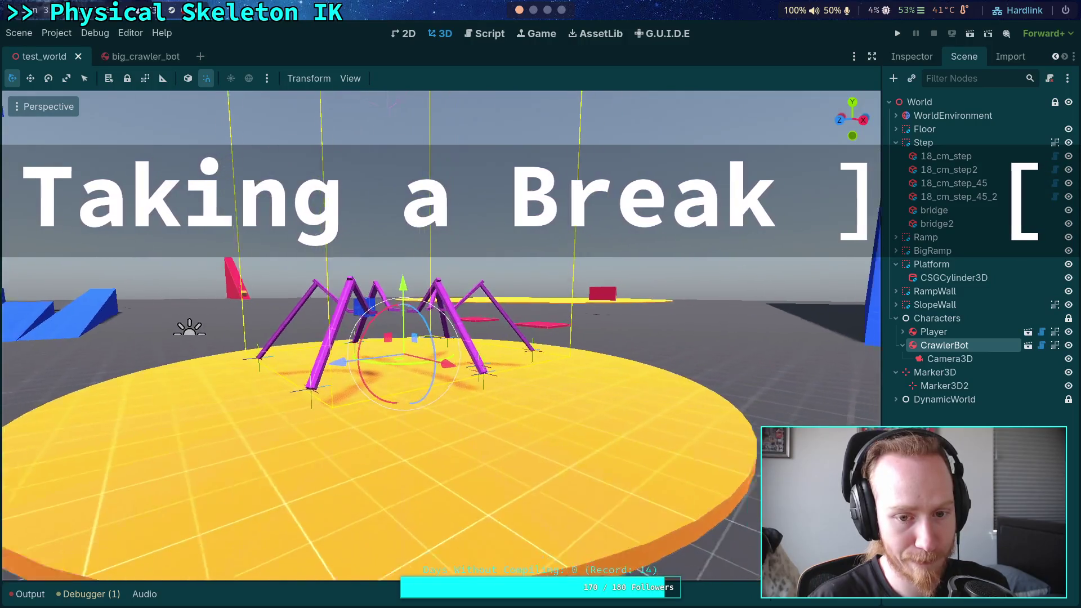
# Unhide the LowerSection box mesh in big_crawler_bot, then go back to test_world
pyautogui.click(1026, 346)
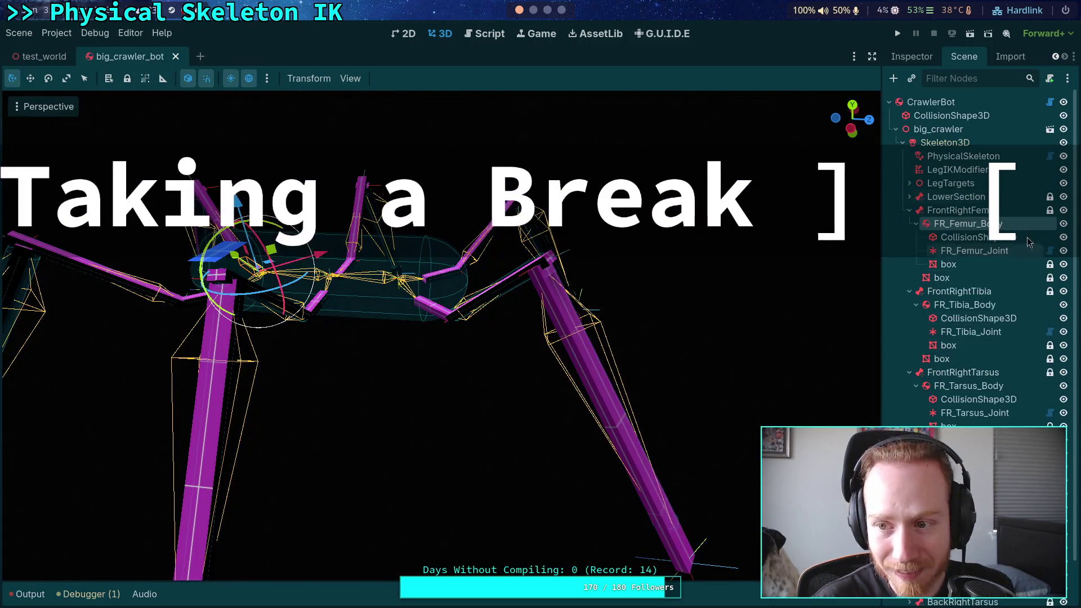
pyautogui.click(909, 196)
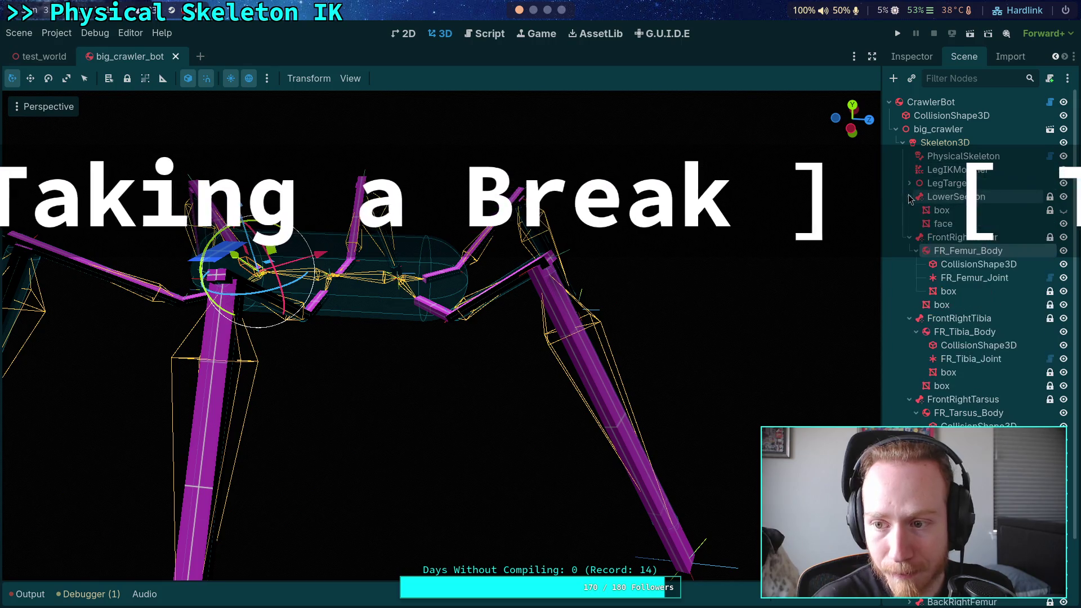
pyautogui.click(1062, 211)
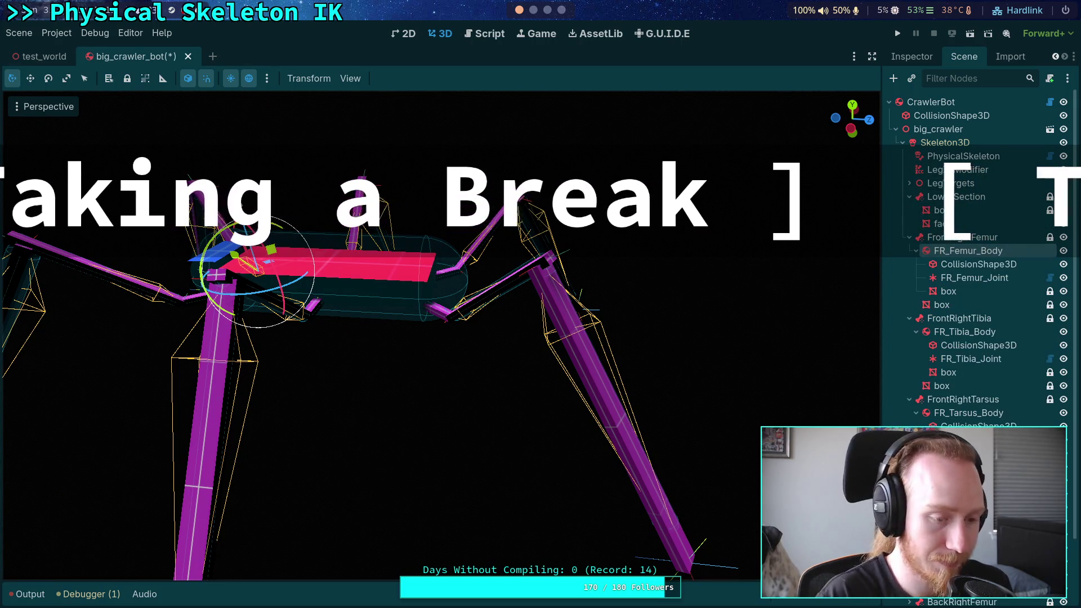
pyautogui.click(45, 57)
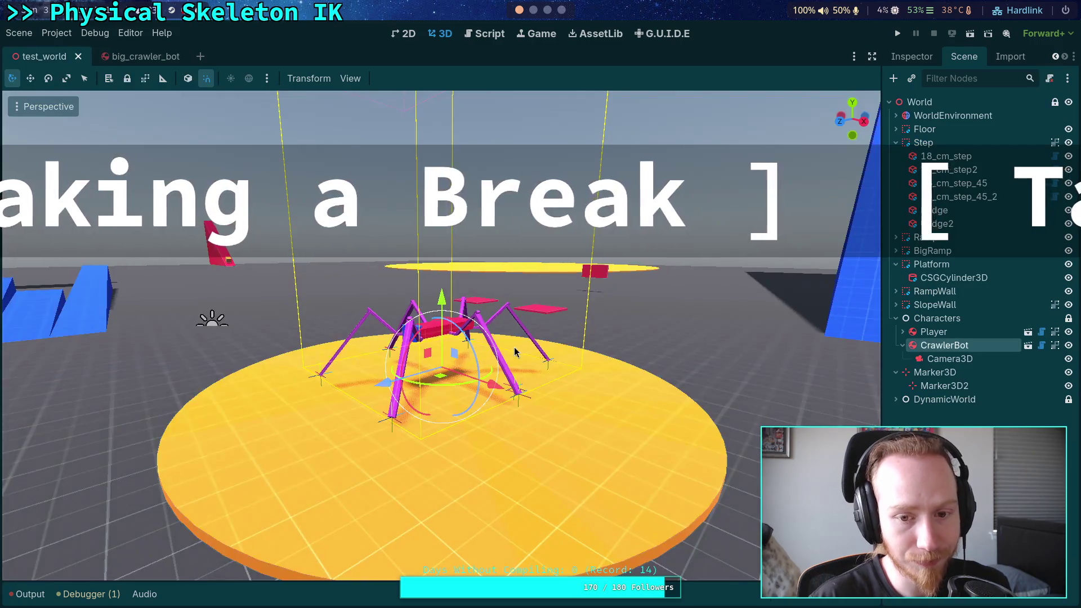